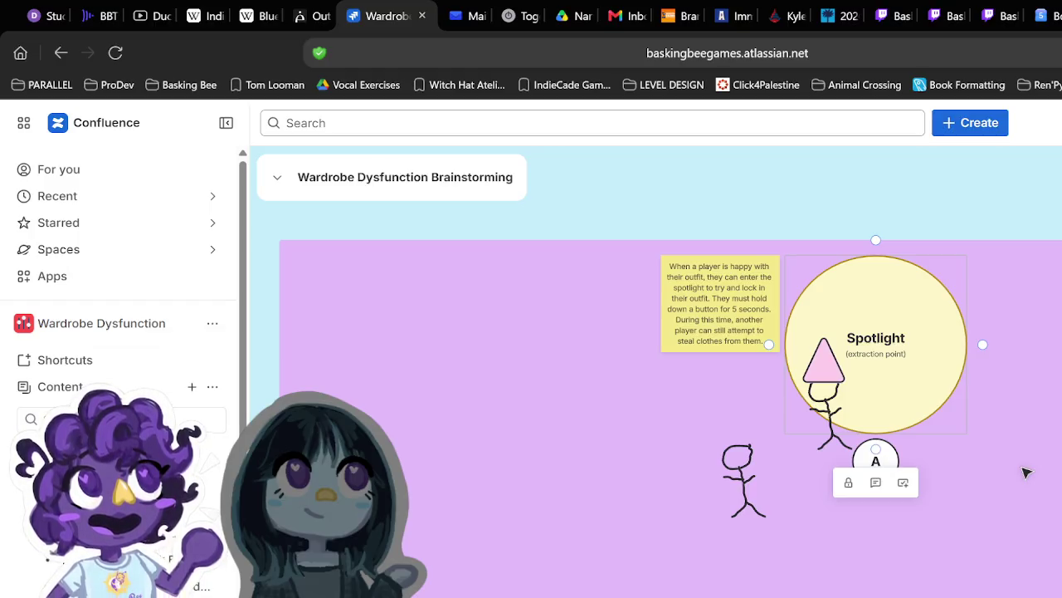
Step: Move the Spotlight circle, sticky note and stick figures together to the purple area's right edge
drag(605, 512, 820, 513)
click(1039, 407)
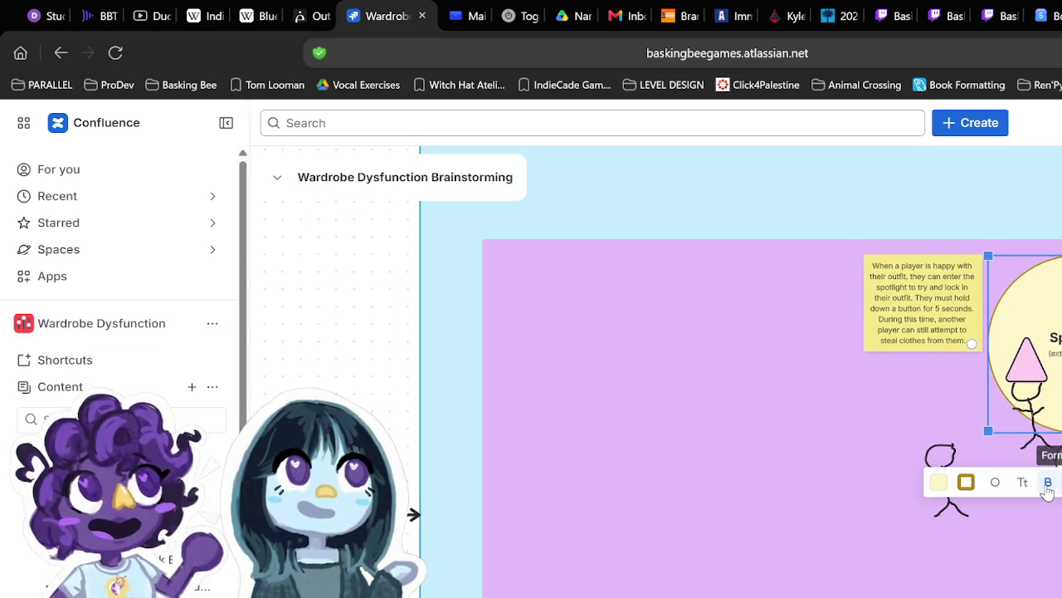
click(963, 394)
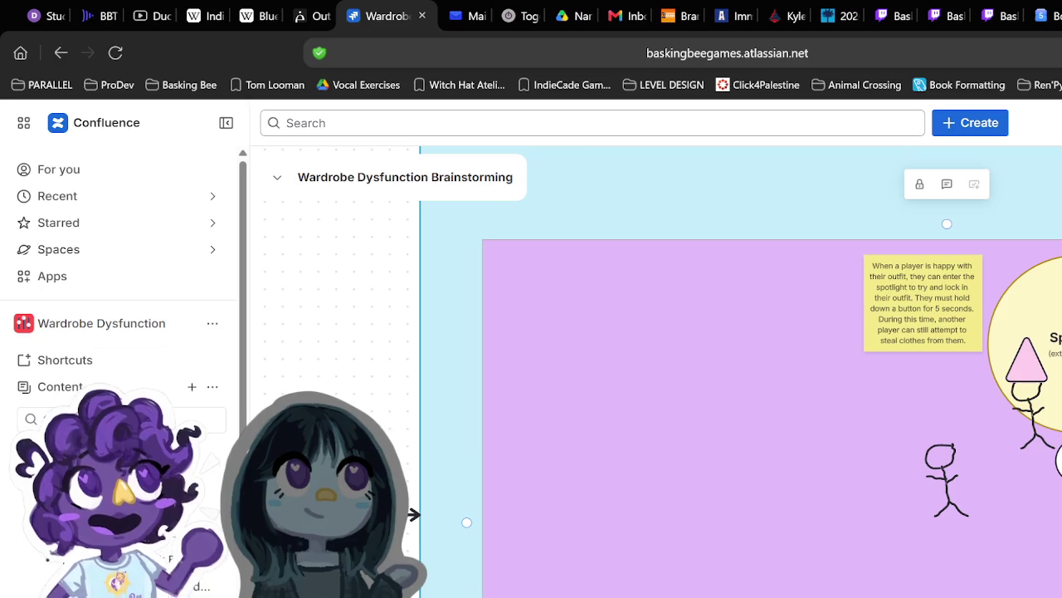
shift+click(898, 271)
mouse_move(911, 290)
mouse_down()
mouse_move(562, 296)
mouse_move(1061, 295)
mouse_move(1060, 274)
mouse_move(1058, 298)
mouse_up()
scroll(974, 374, right, 3)
click(660, 503)
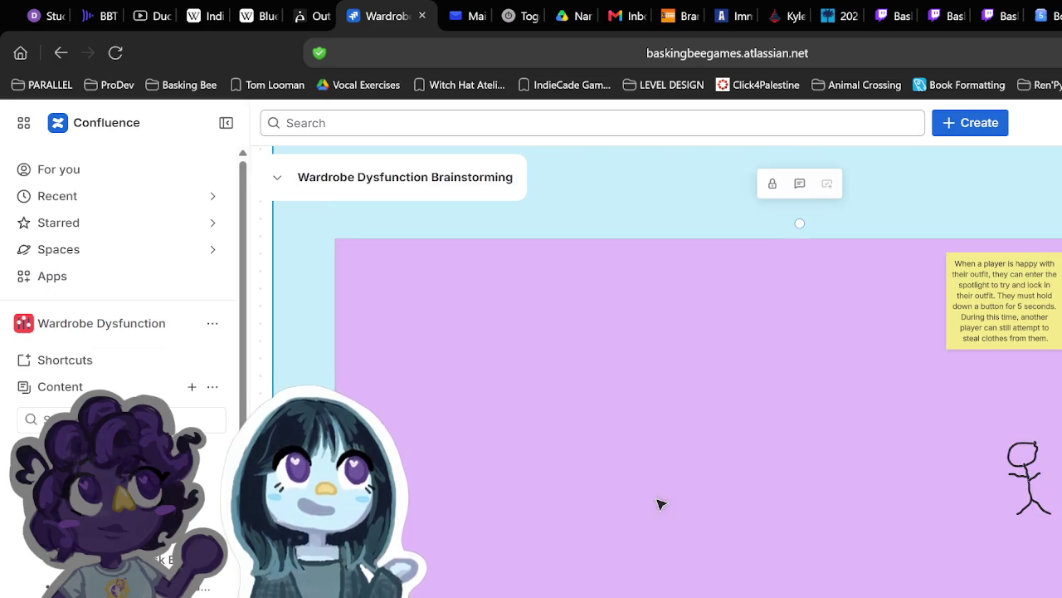
Step: Lock the stick figure in place and delete the stray pen stroke
click(1034, 490)
click(1034, 478)
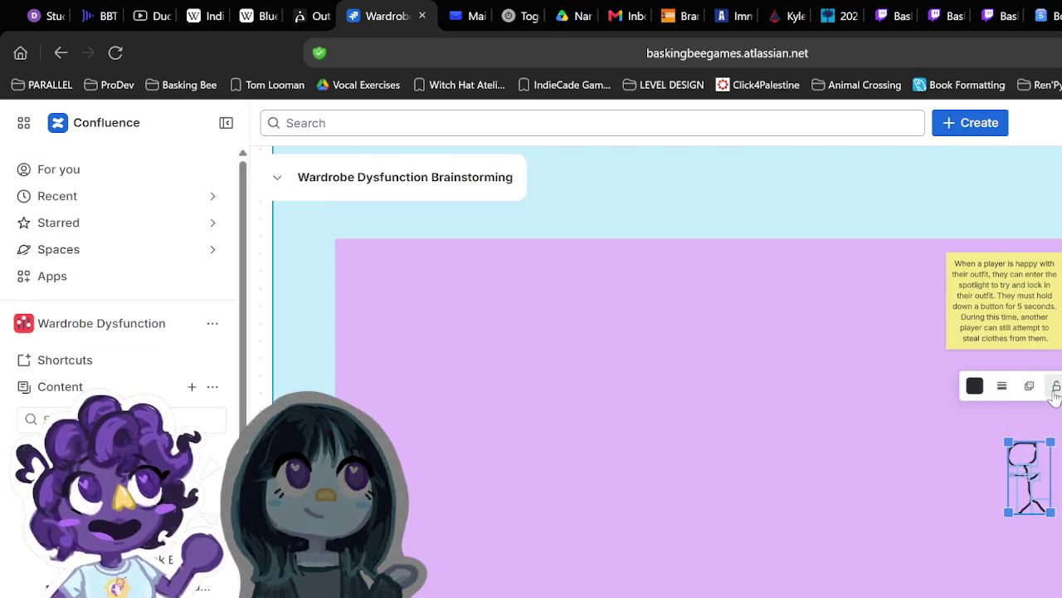
click(1055, 386)
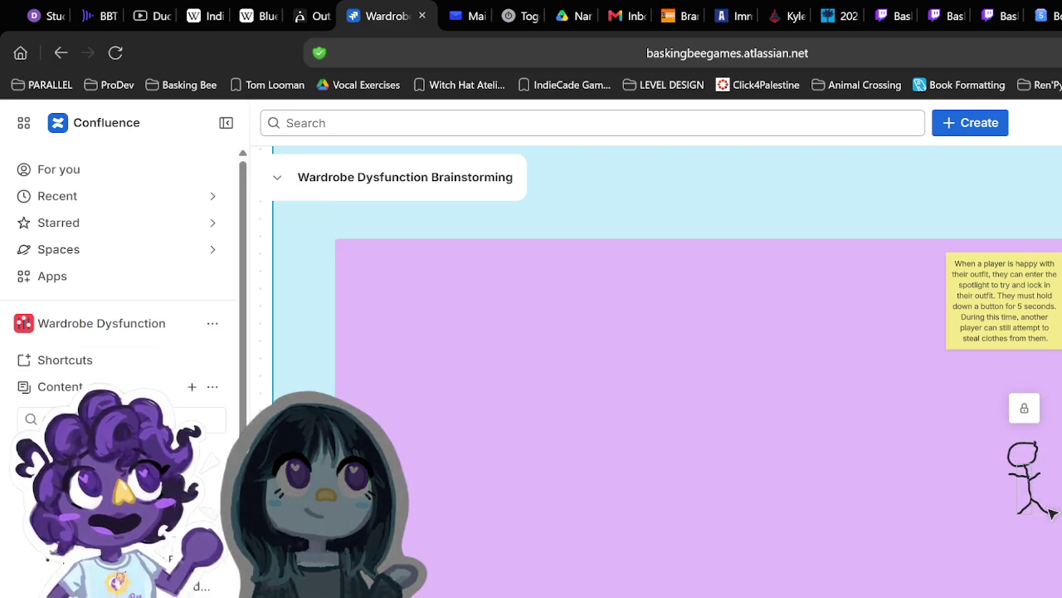
drag(829, 525, 831, 571)
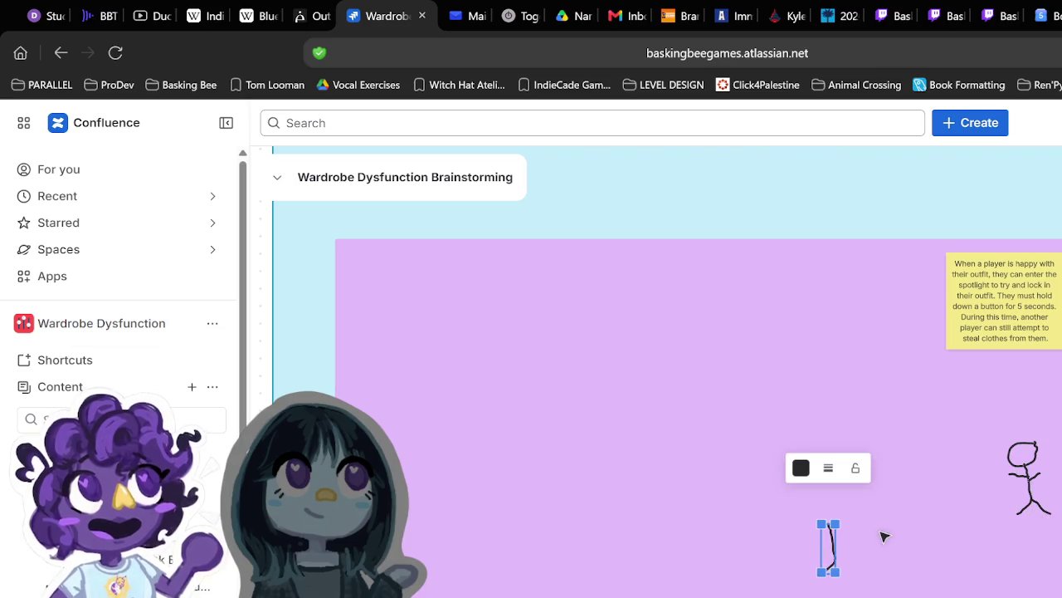
key(Delete)
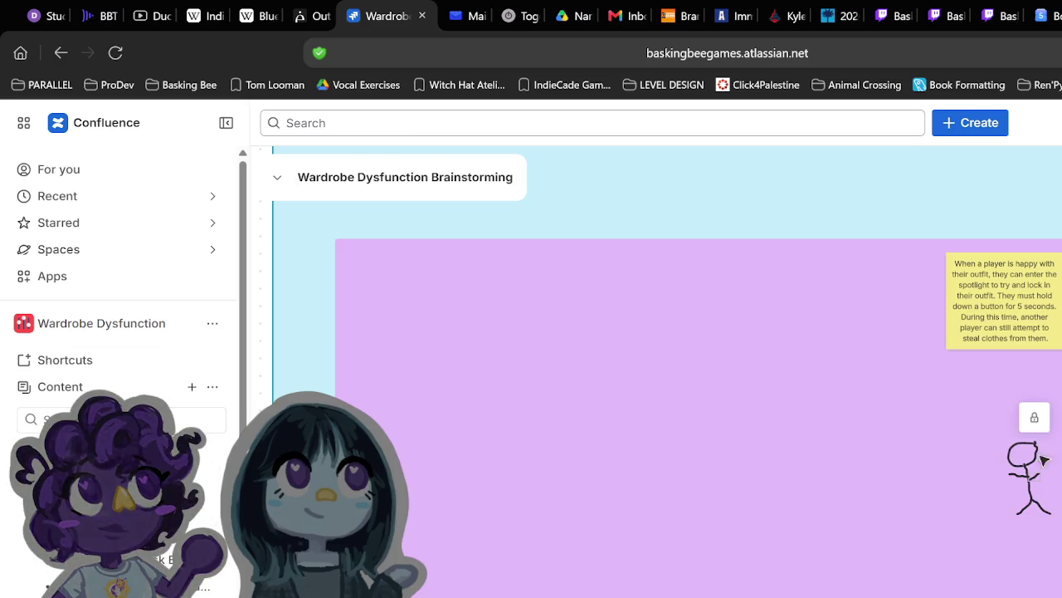
Step: Copy the stick figure and paste a duplicate into the left part of the purple frame
click(1032, 442)
key(Escape)
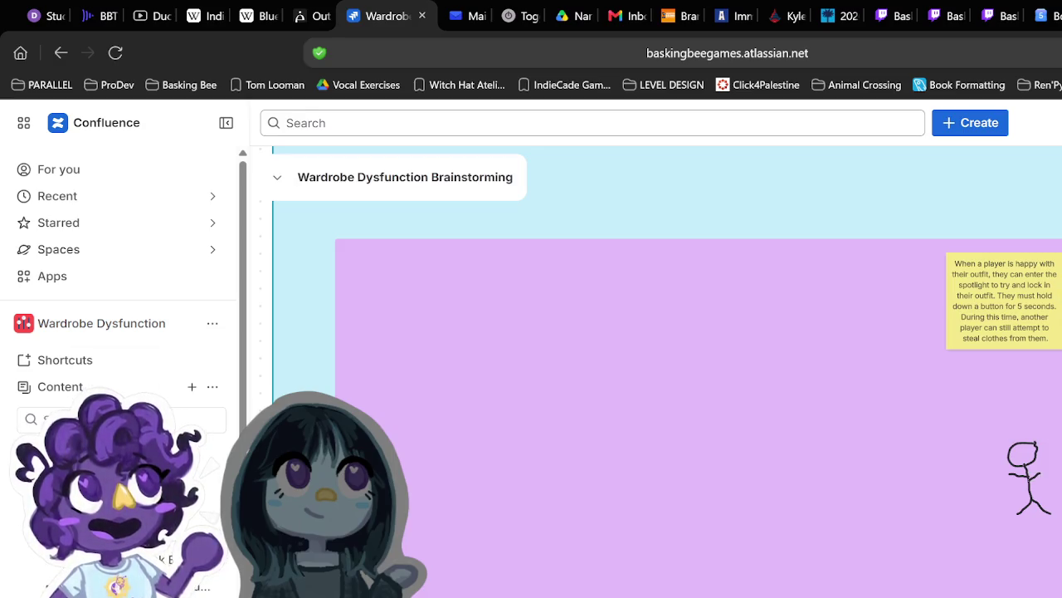
key(ctrl+v)
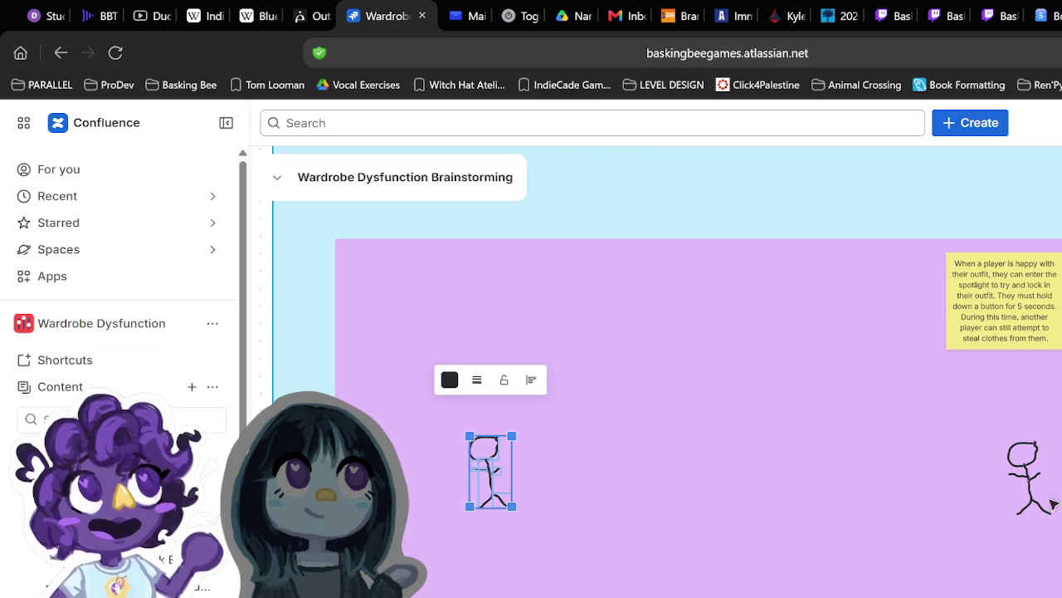
scroll(1050, 502, left, 3)
scroll(1051, 503, down, 3)
scroll(1050, 502, up, 2)
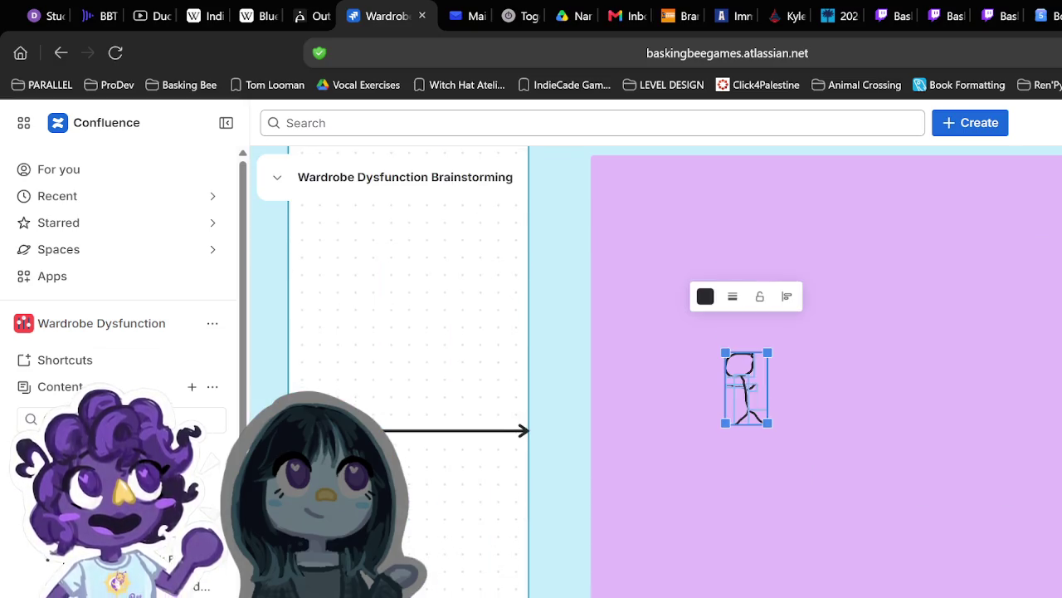
scroll(1051, 503, right, 3)
ctrl+scroll(1033, 467, up, 5)
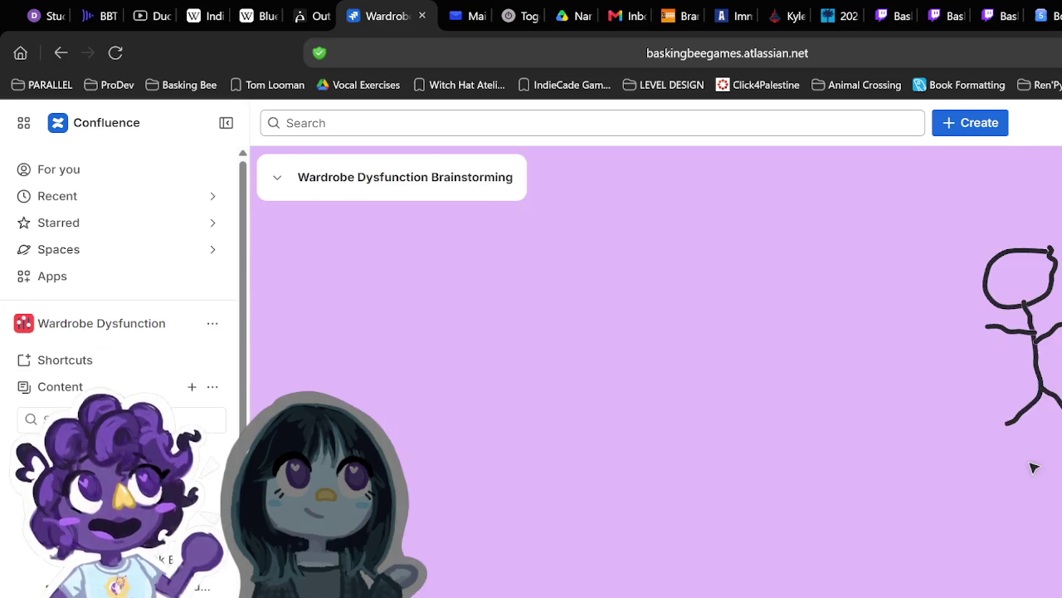
Step: Select all of the stick figure's head, arm, body and leg strokes
click(976, 491)
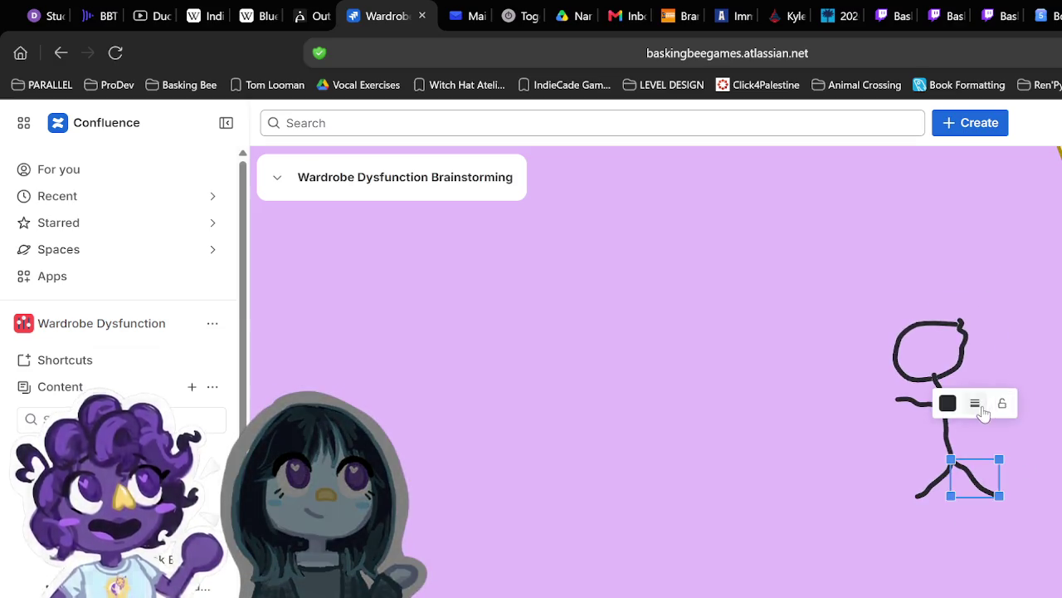
click(938, 404)
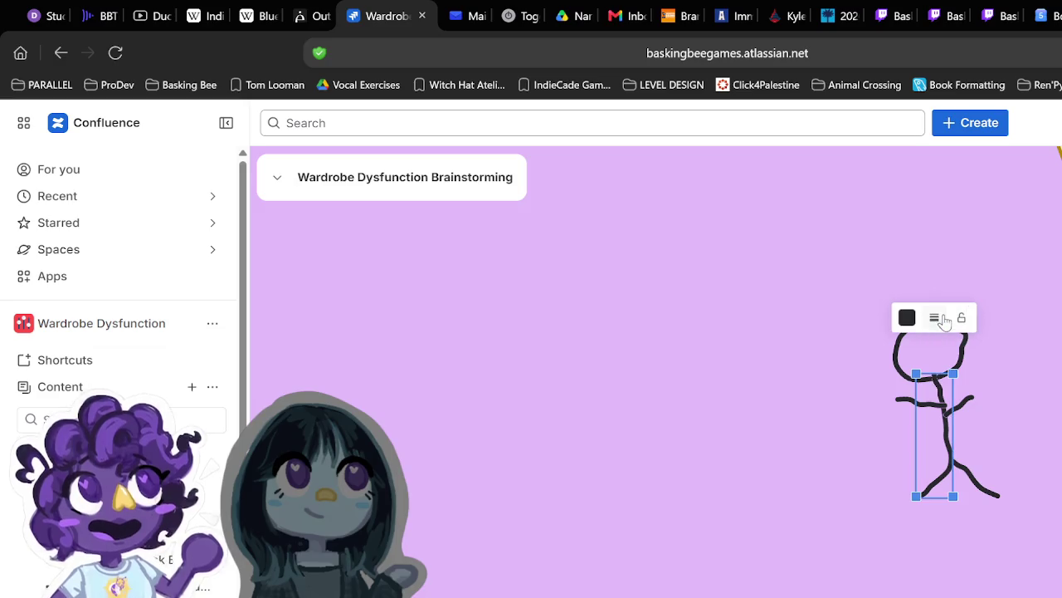
click(976, 409)
click(963, 391)
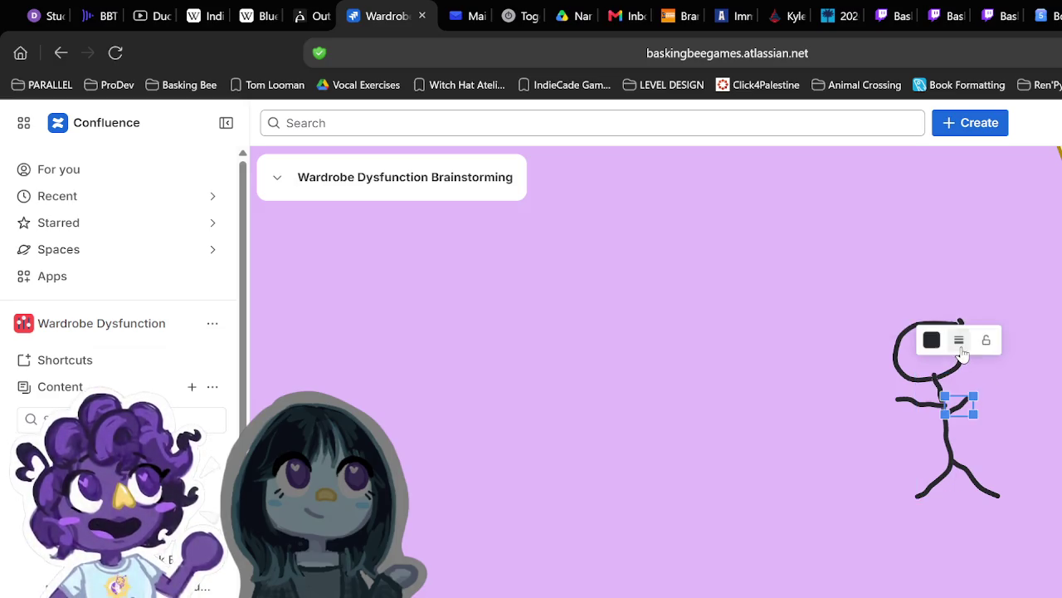
click(903, 405)
click(906, 403)
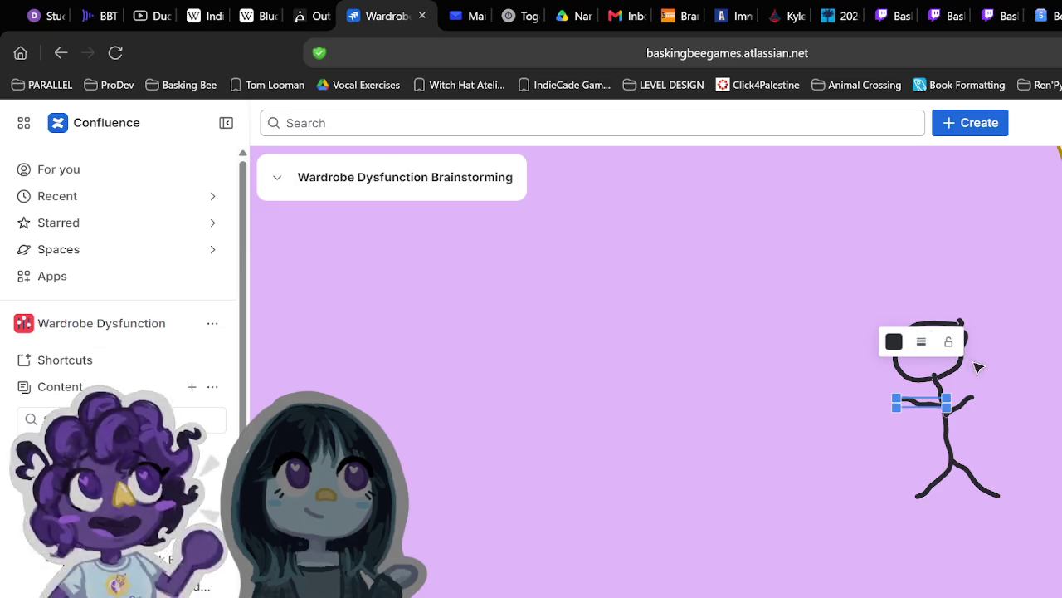
click(959, 376)
click(942, 310)
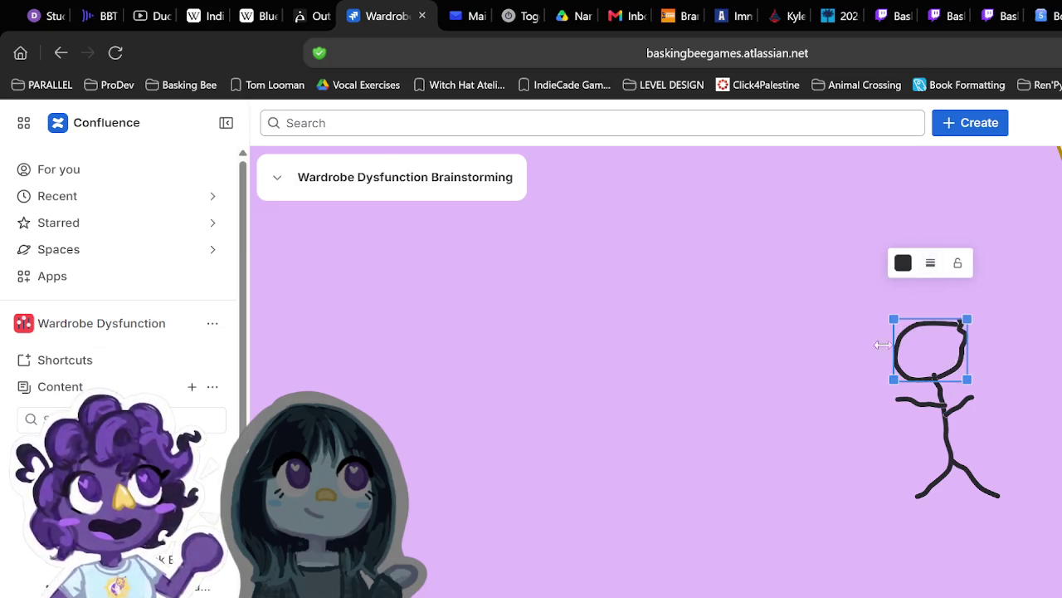
drag(875, 303, 1000, 498)
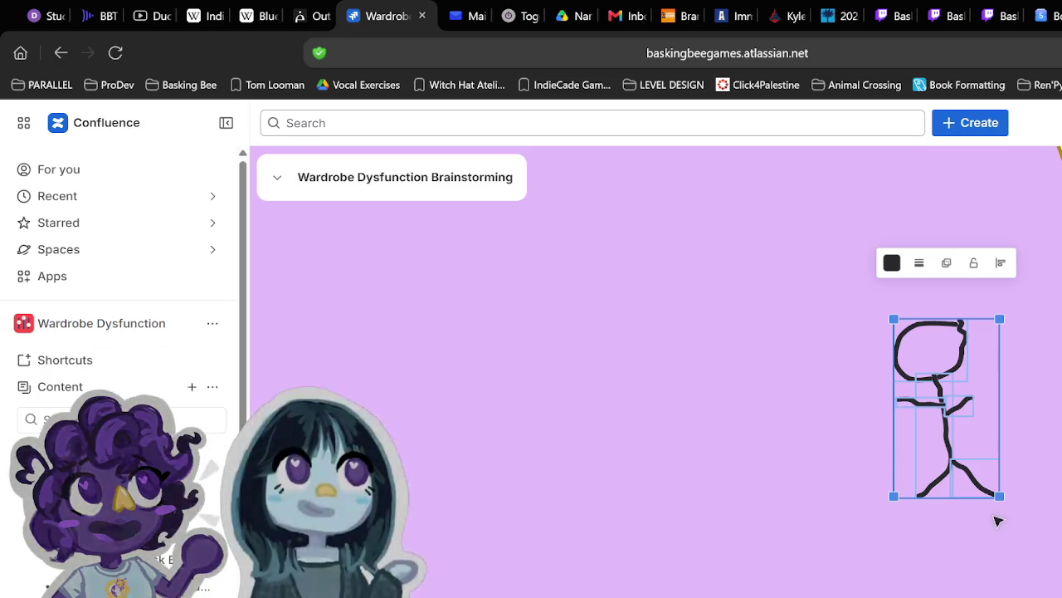
Step: Undo the accidental nudge and group the selected strokes into one figure
drag(947, 450, 1004, 438)
key(ctrl+z)
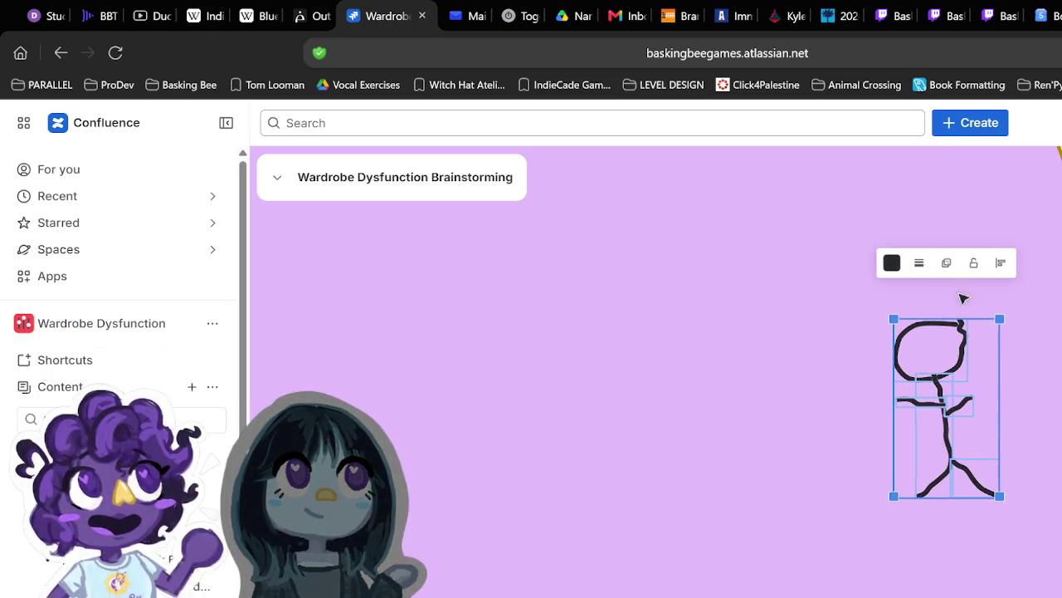
click(947, 264)
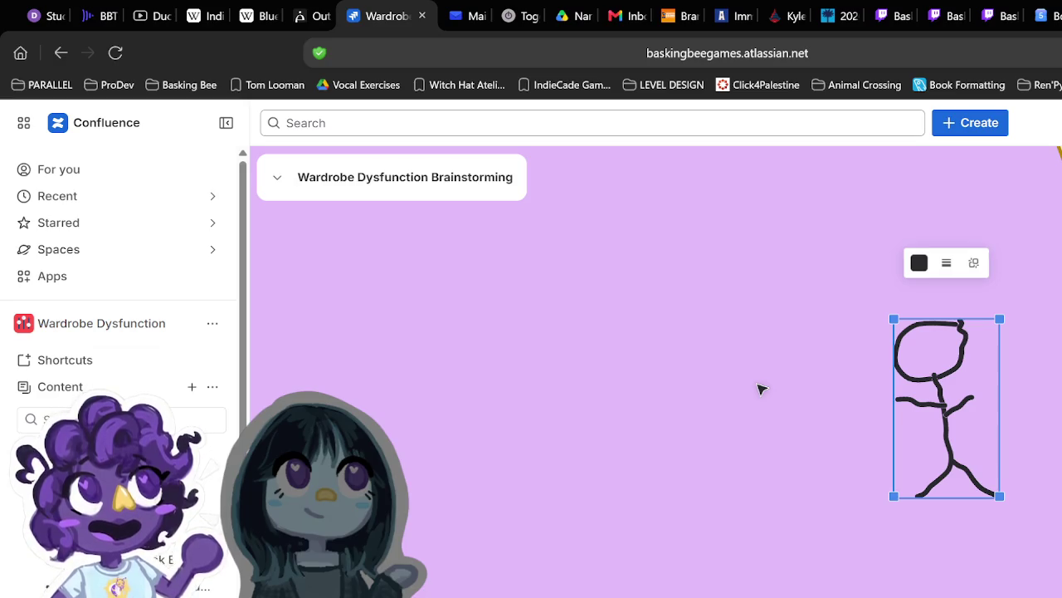
scroll(759, 387, down, 3)
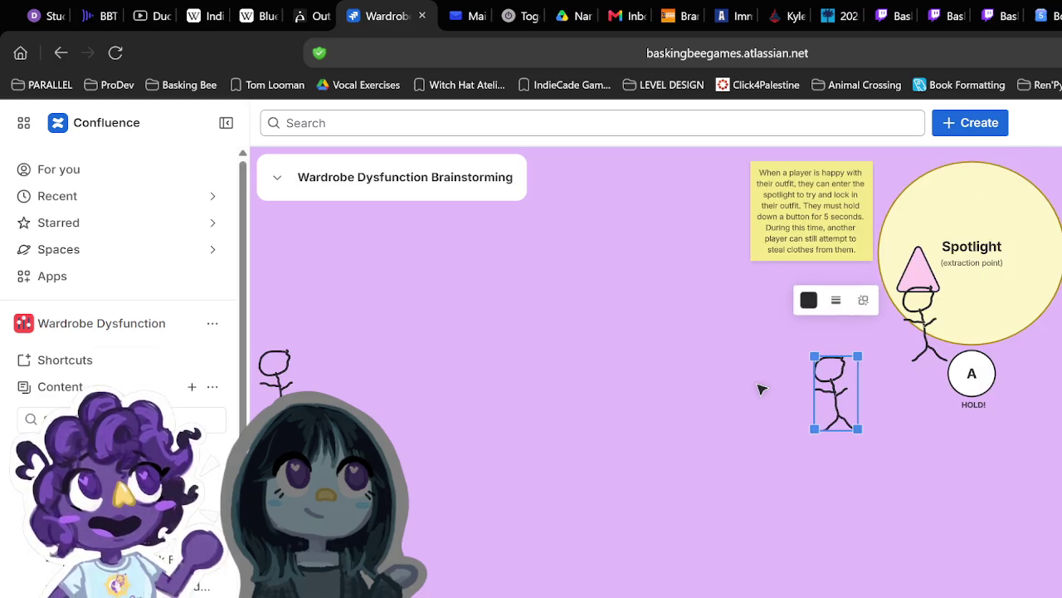
drag(792, 398, 979, 431)
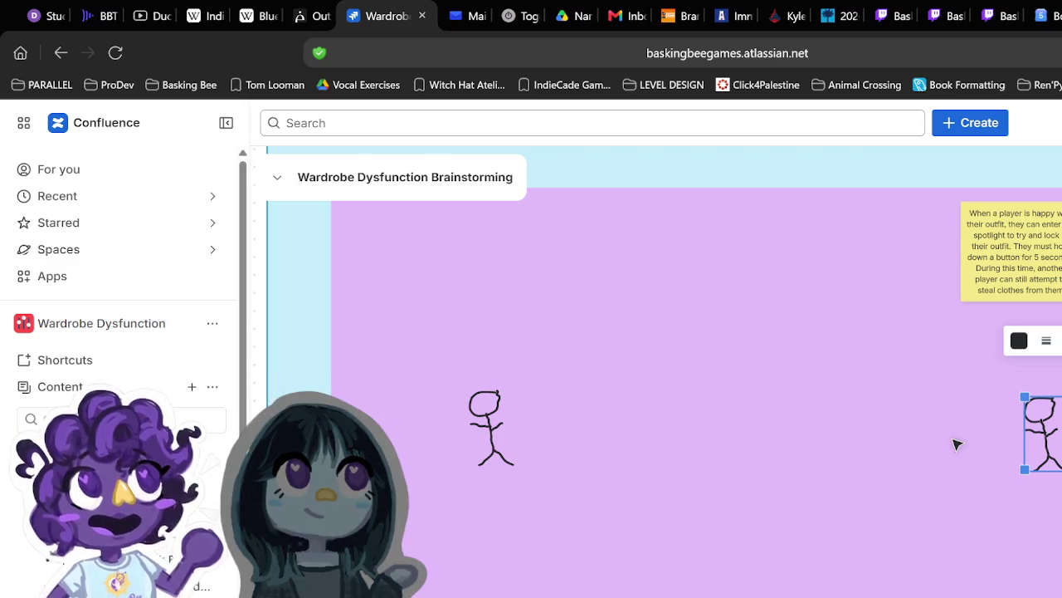
click(494, 425)
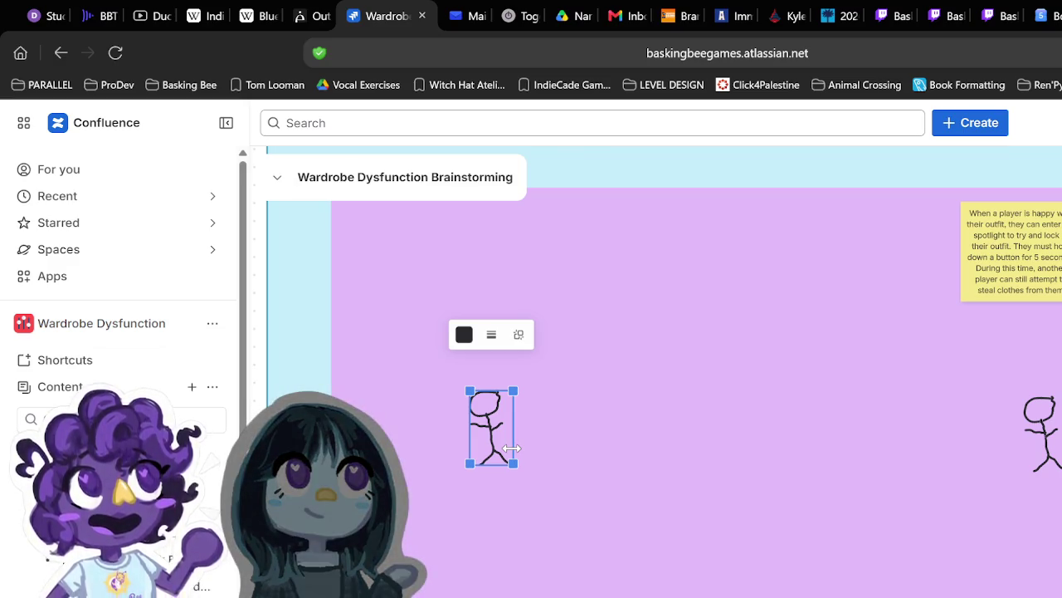
scroll(648, 479, left, 3)
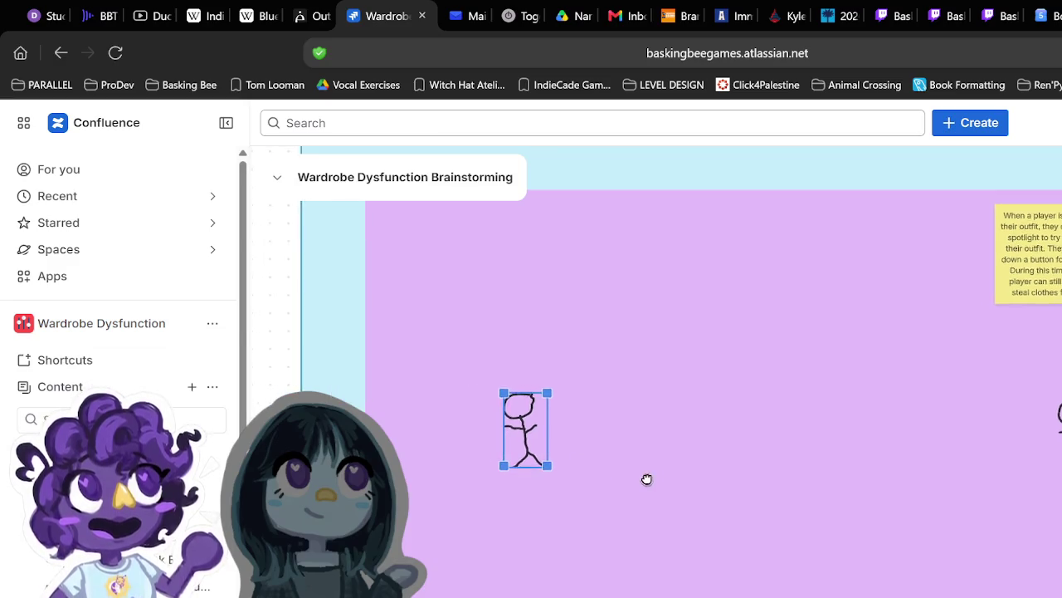
scroll(669, 493, up, 1)
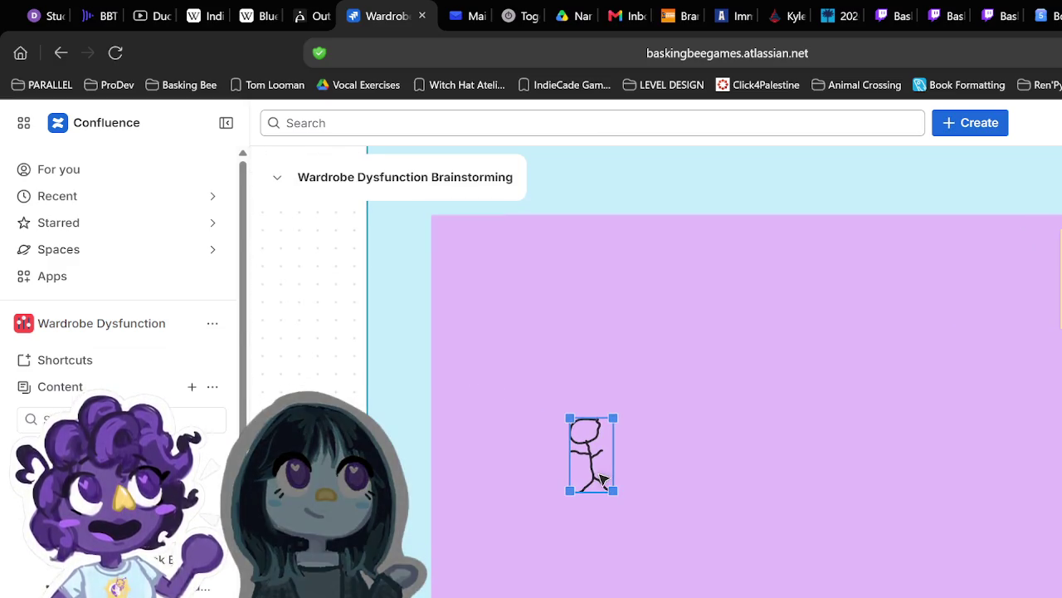
click(595, 480)
click(591, 473)
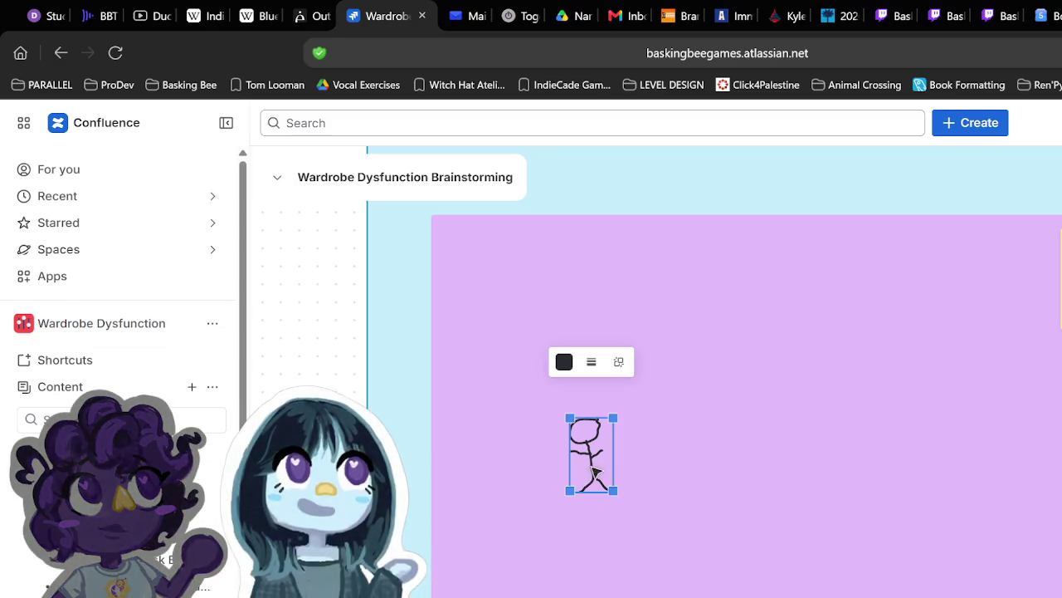
key(Escape)
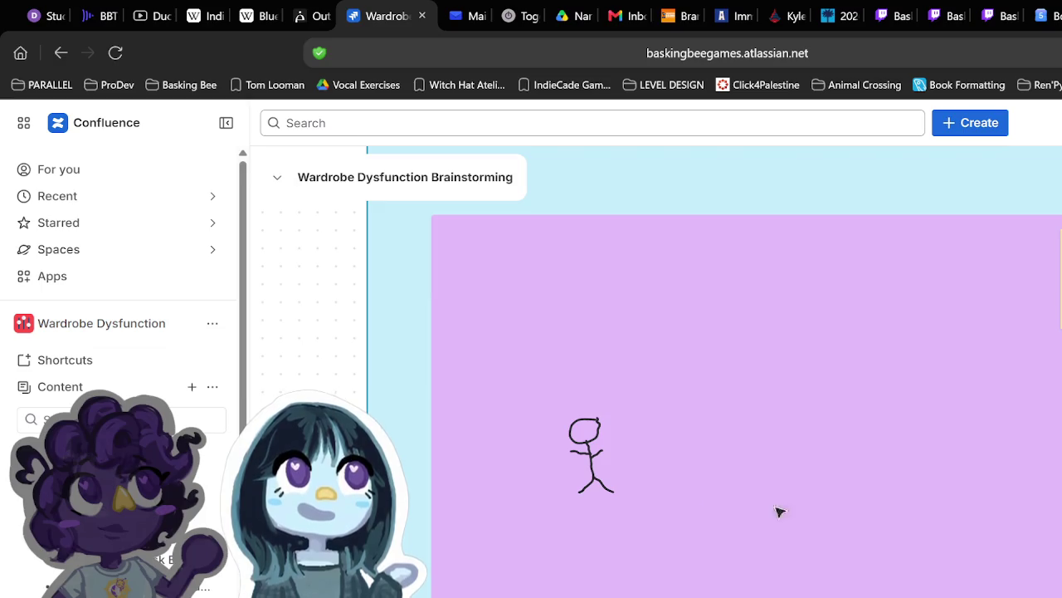
click(594, 457)
key(Escape)
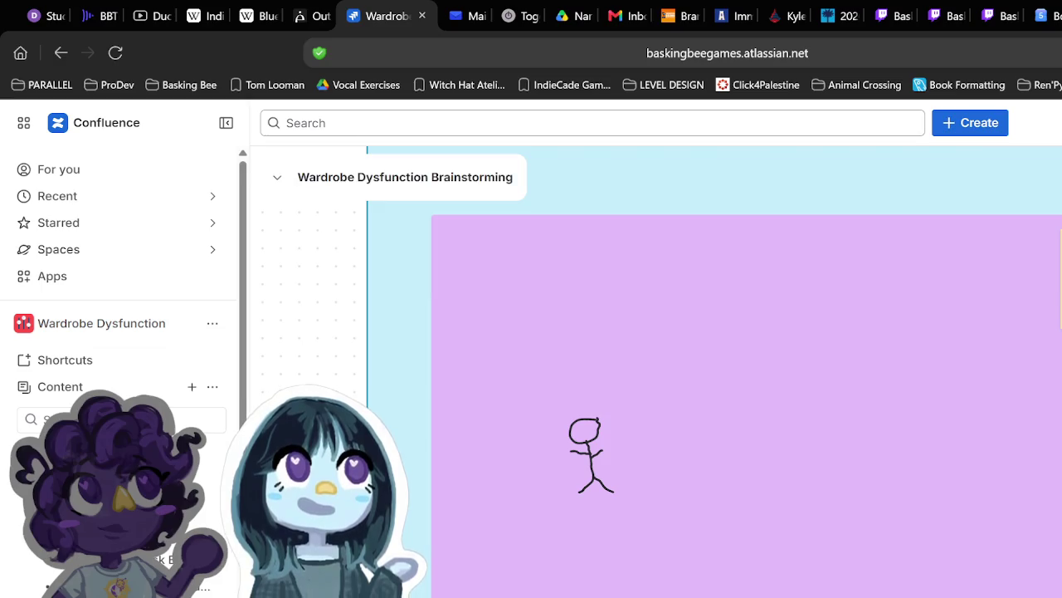
scroll(747, 374, up, 1)
click(813, 355)
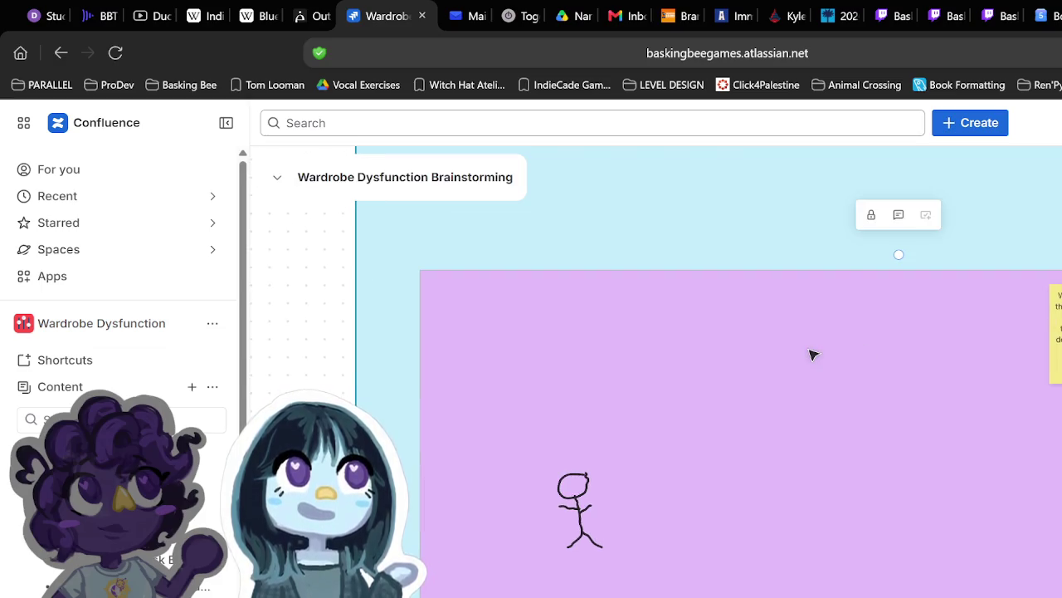
Step: Recolour the purple frame light grey
click(882, 294)
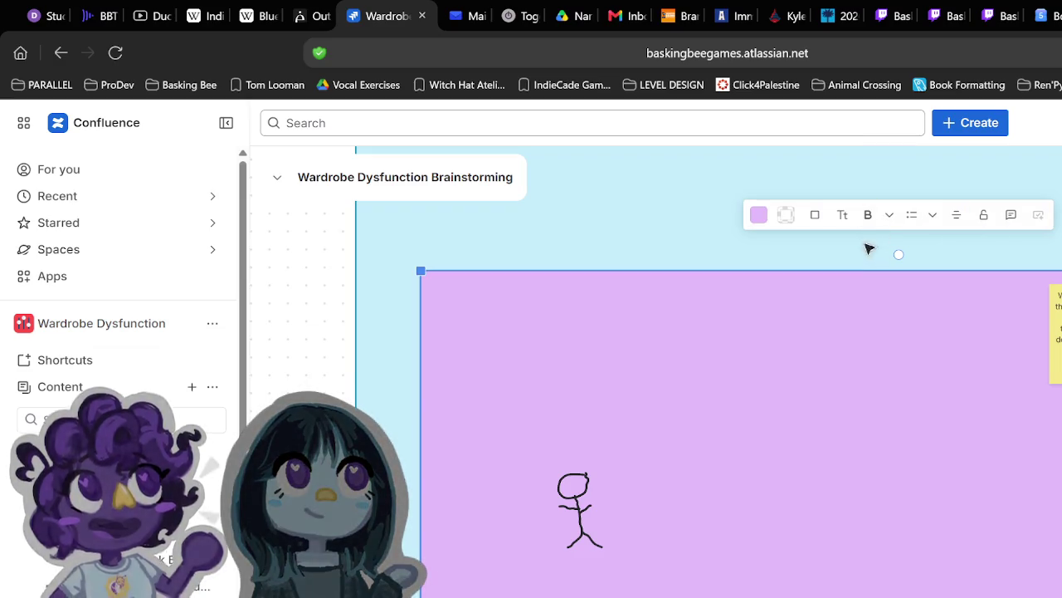
click(759, 215)
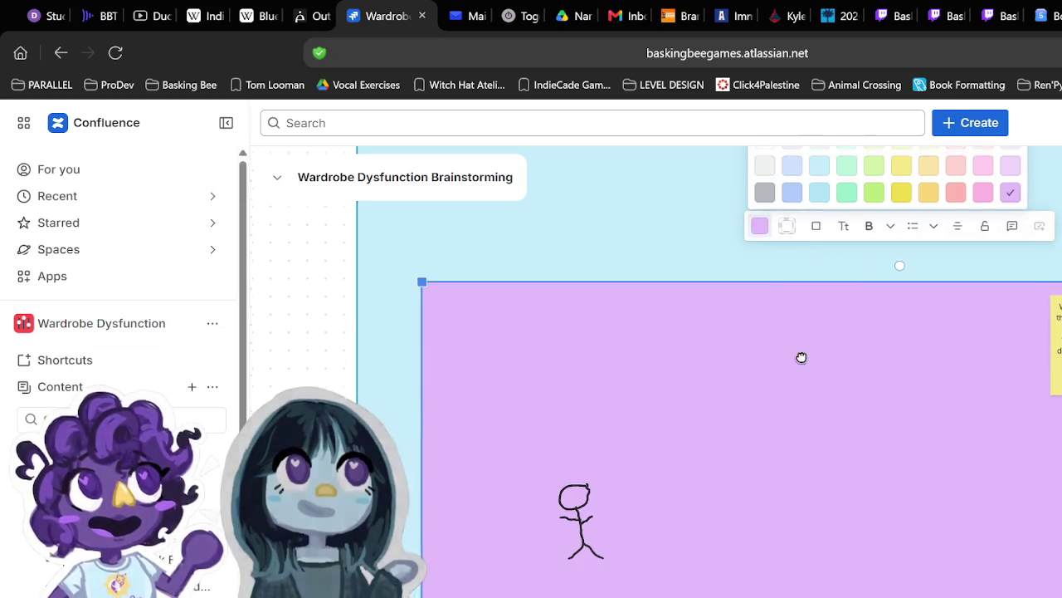
click(777, 227)
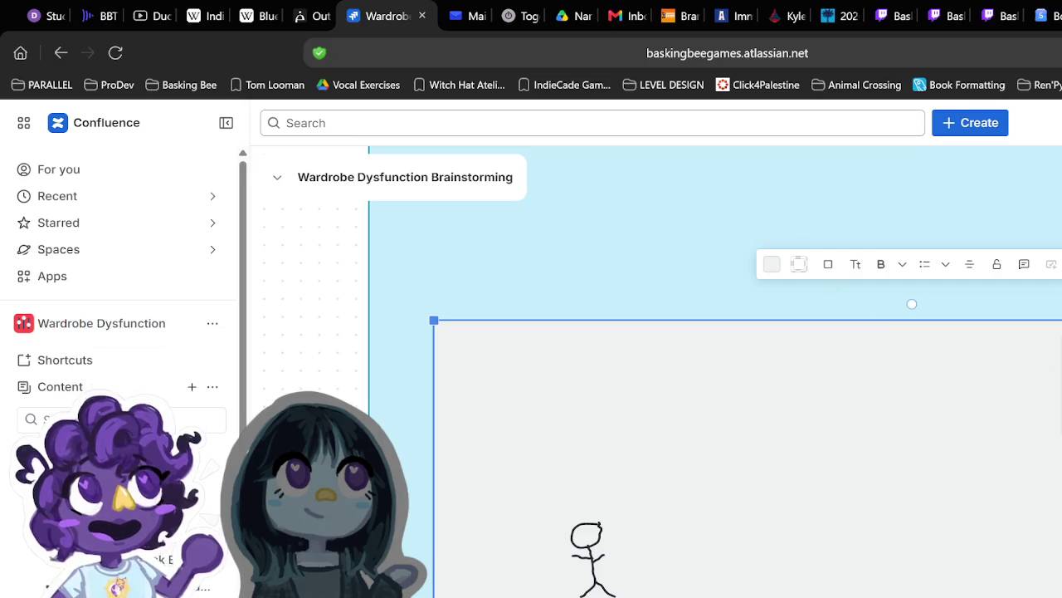
key(Escape)
Step: Put the pink triangle on the figure's head and paste a second figure beside it
click(572, 493)
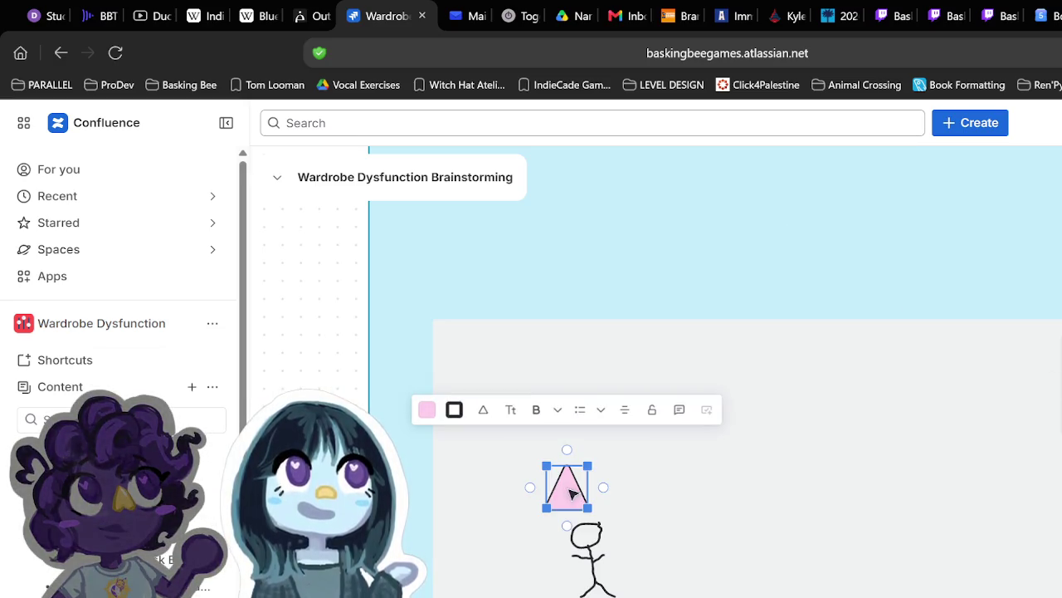
drag(569, 488, 589, 513)
key(Escape)
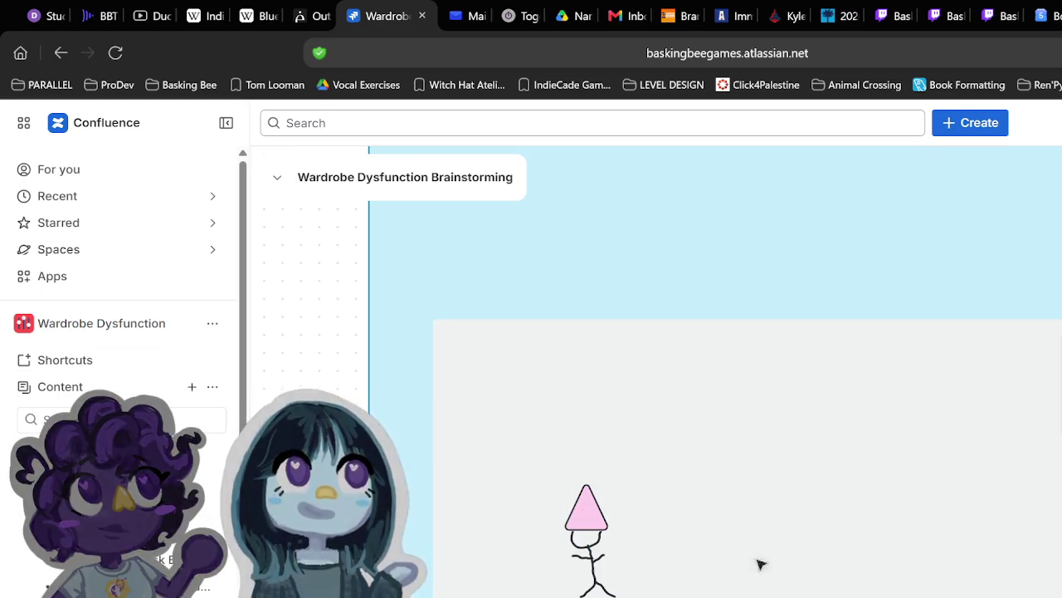
key(ctrl+v)
drag(652, 583, 670, 567)
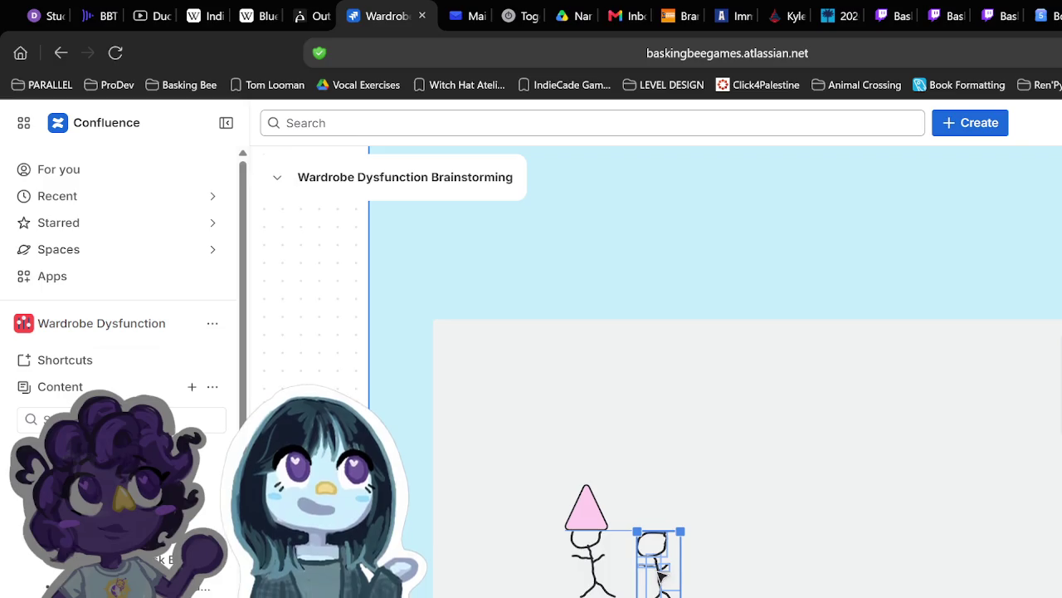
Step: Lock the grey frame, then select the second figure and the section holding the figures
click(747, 564)
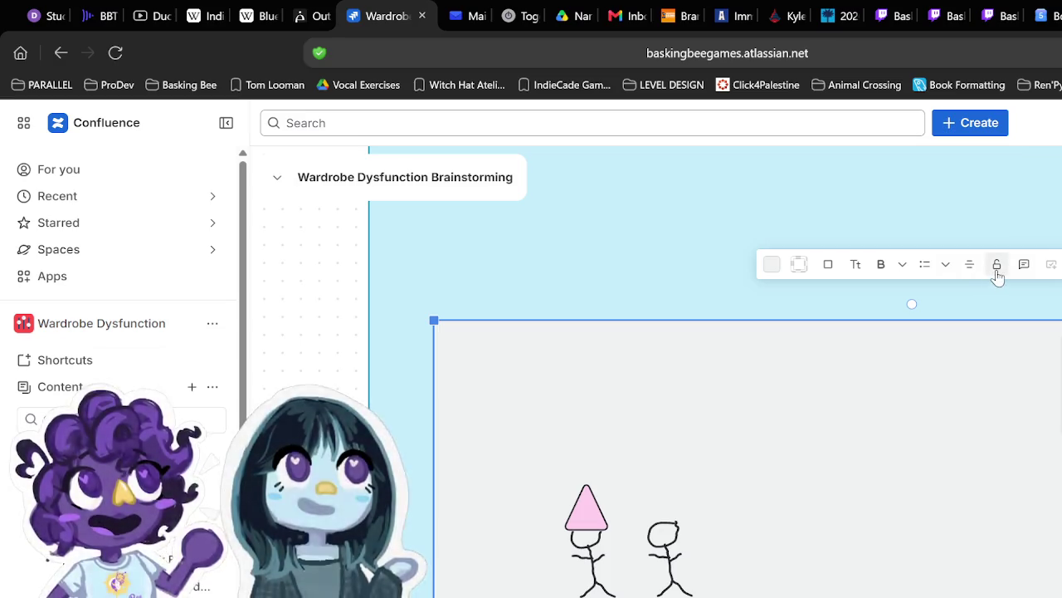
click(997, 264)
drag(737, 498, 634, 597)
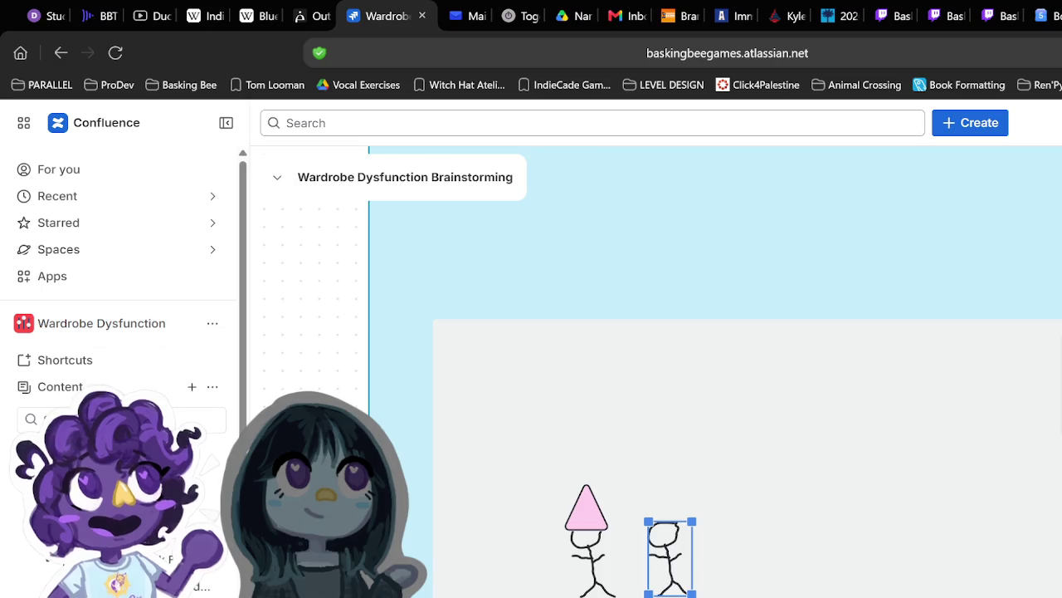
scroll(1024, 515, down, 3)
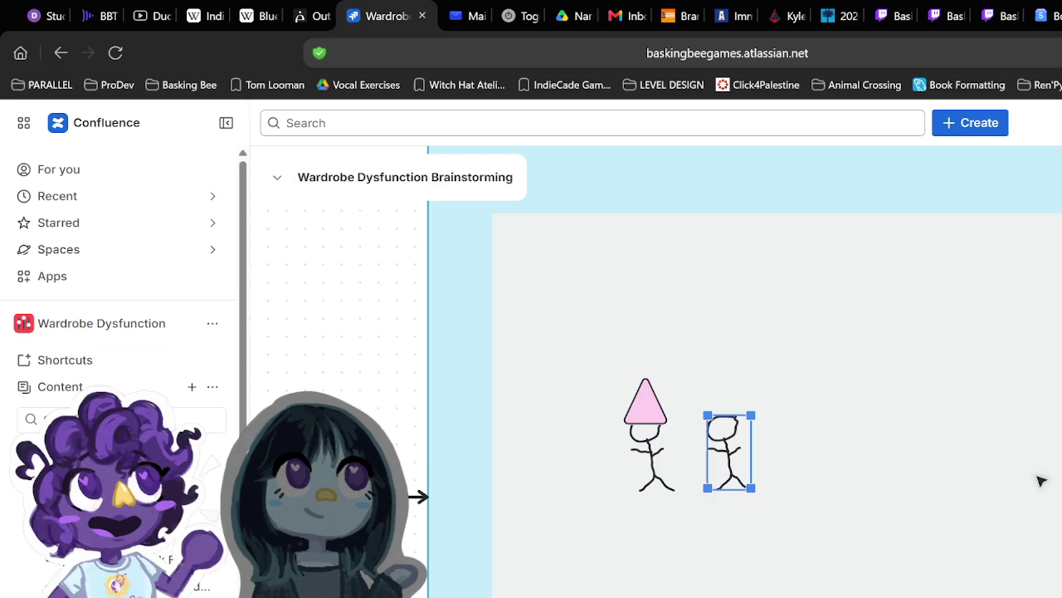
click(1040, 481)
scroll(1040, 481, down, 3)
scroll(1029, 488, right, 2)
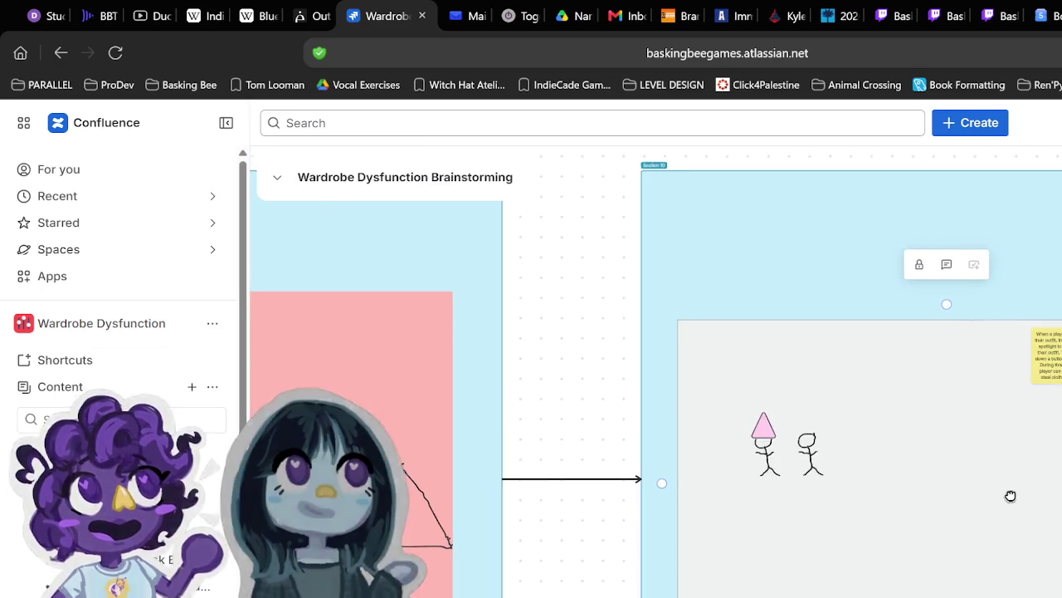
Step: Unlock the grey frame, make it narrower and duplicate it beside the original
click(916, 269)
mouse_move(1045, 498)
mouse_down()
mouse_move(936, 487)
mouse_move(1050, 465)
mouse_move(1009, 465)
mouse_up()
key(ctrl+d)
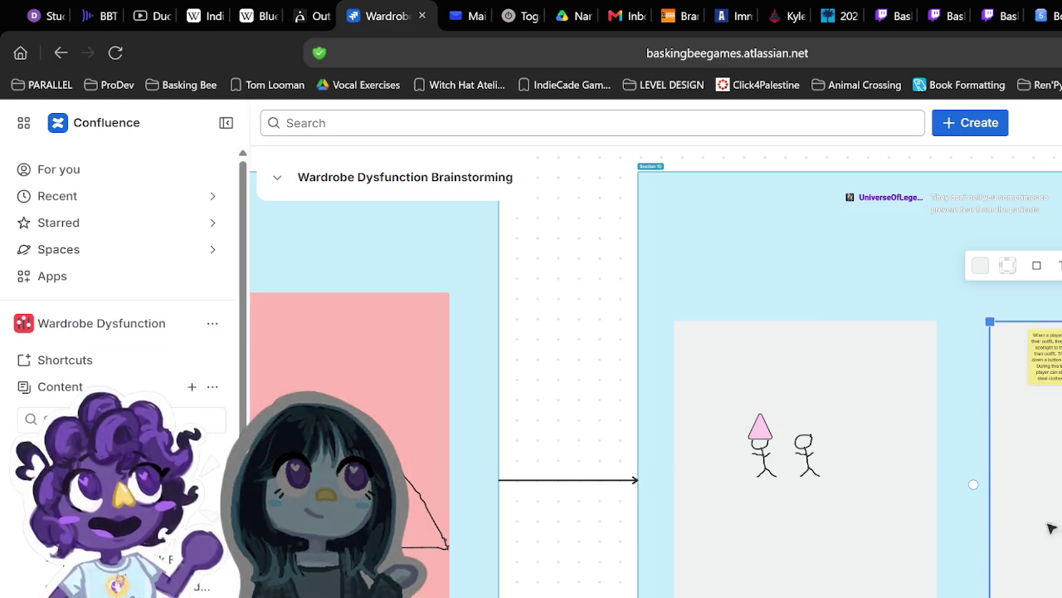
scroll(972, 484, up, 2)
drag(815, 509, 837, 470)
key(alt+Tab)
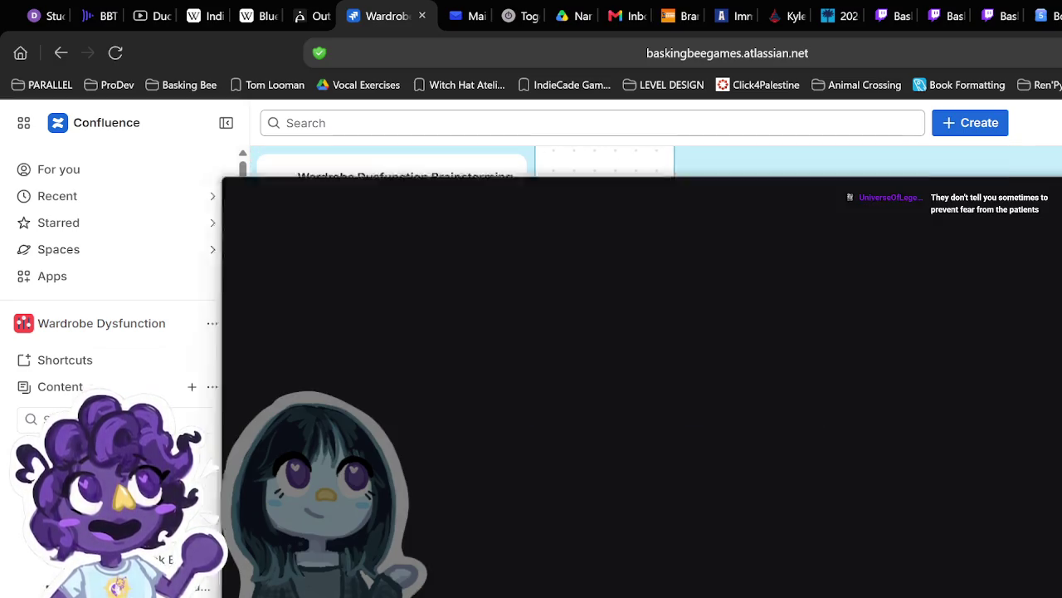
Step: Join the Co-Working voice channel and watch the teammate's stream in focused full-screen view
click(349, 471)
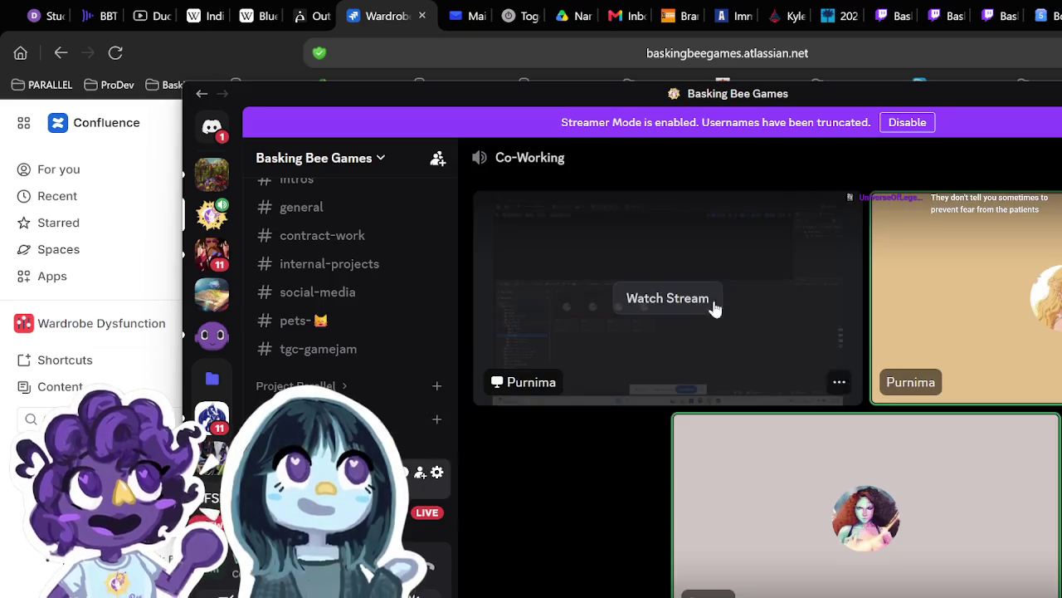
click(692, 301)
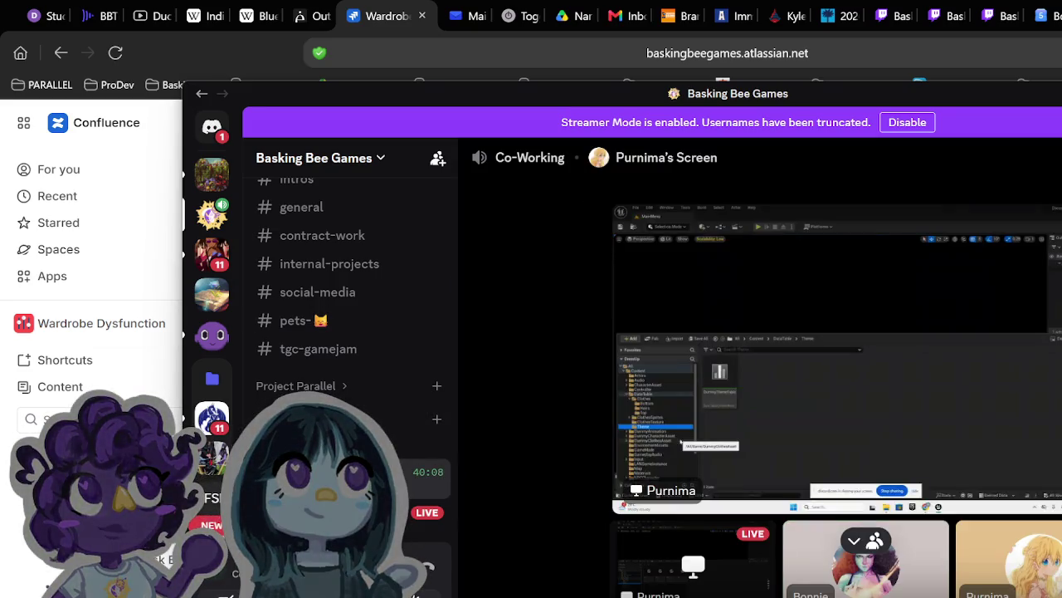
click(691, 542)
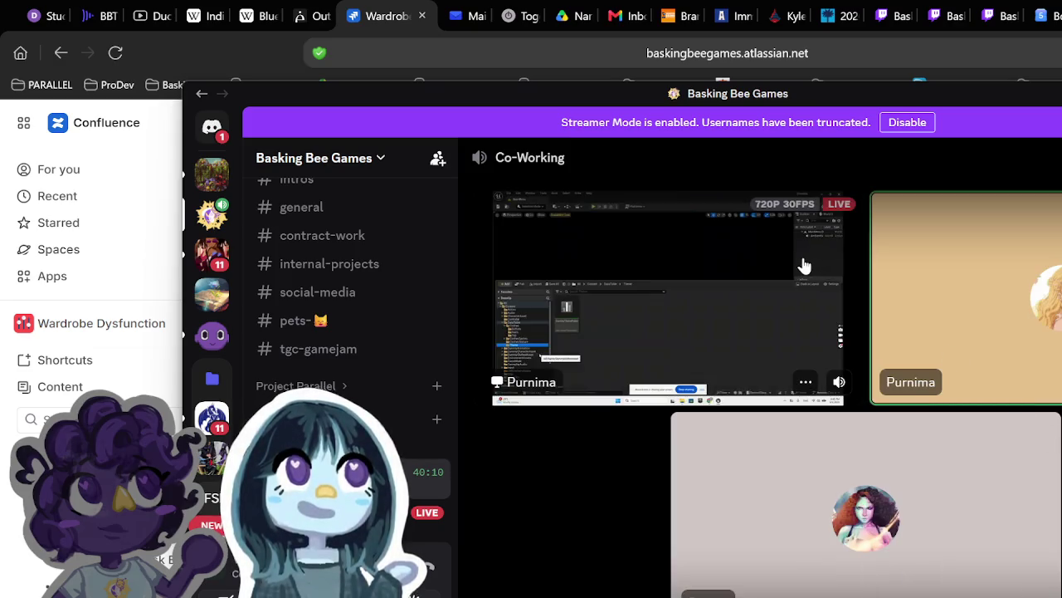
click(801, 265)
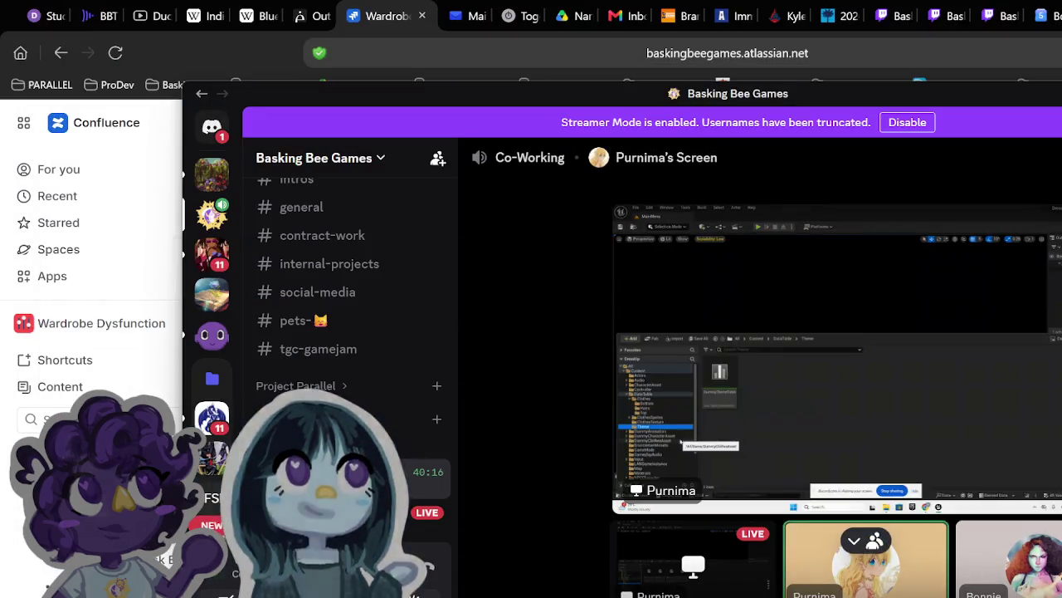
double_click(691, 541)
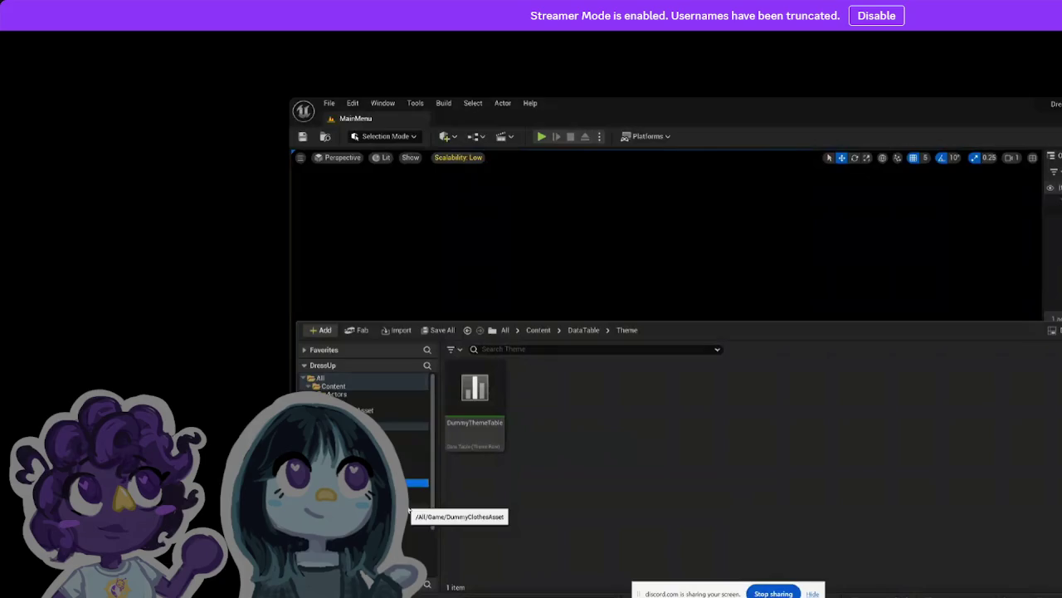
Step: Browse the Clothes, Top, Input, Controller and DataTable folders in the Content Browser
click(407, 470)
click(407, 459)
click(407, 434)
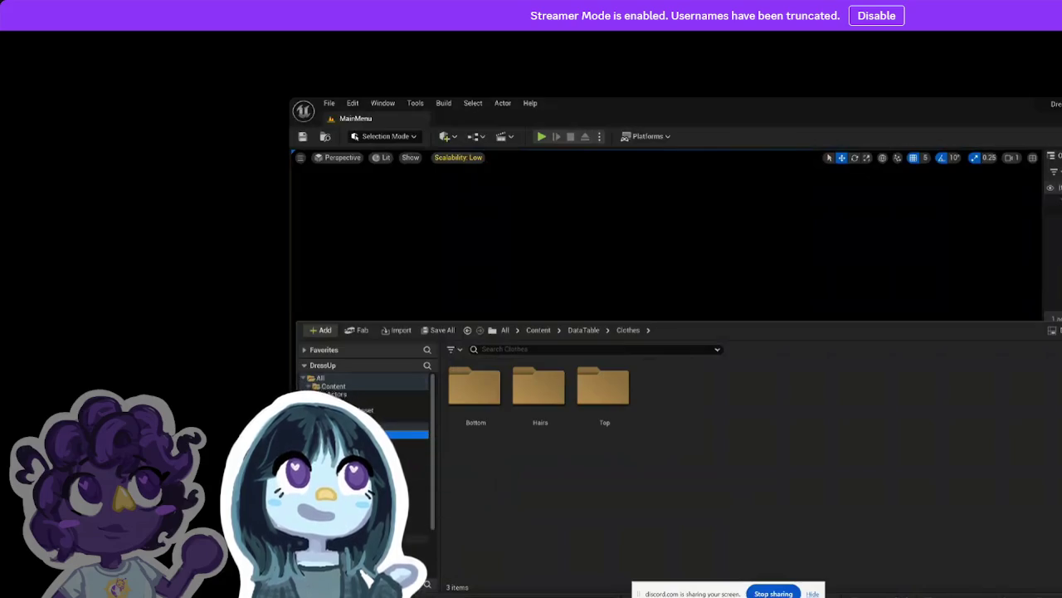
click(411, 539)
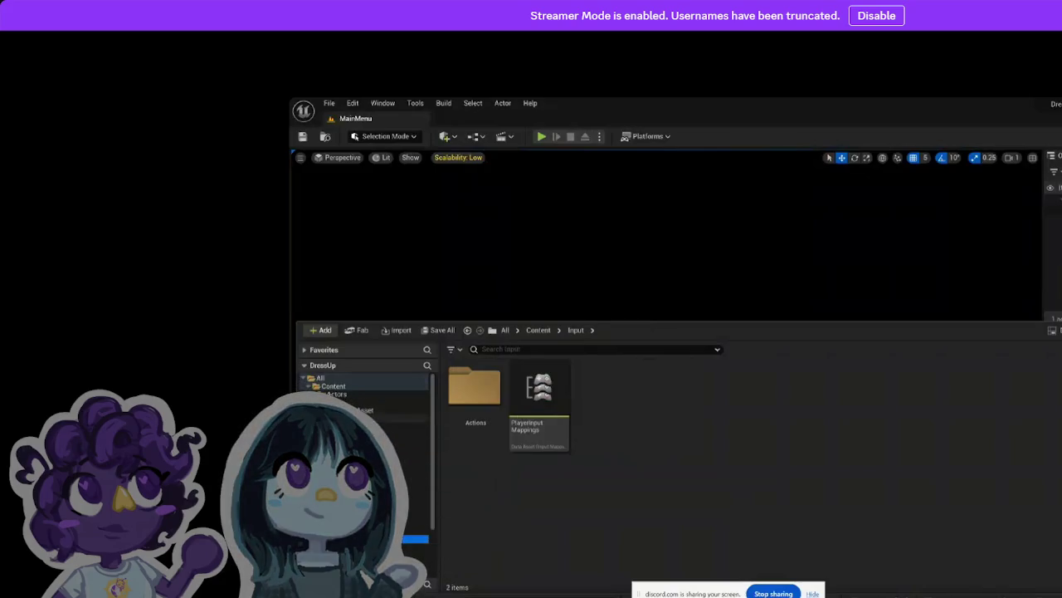
click(407, 431)
click(407, 425)
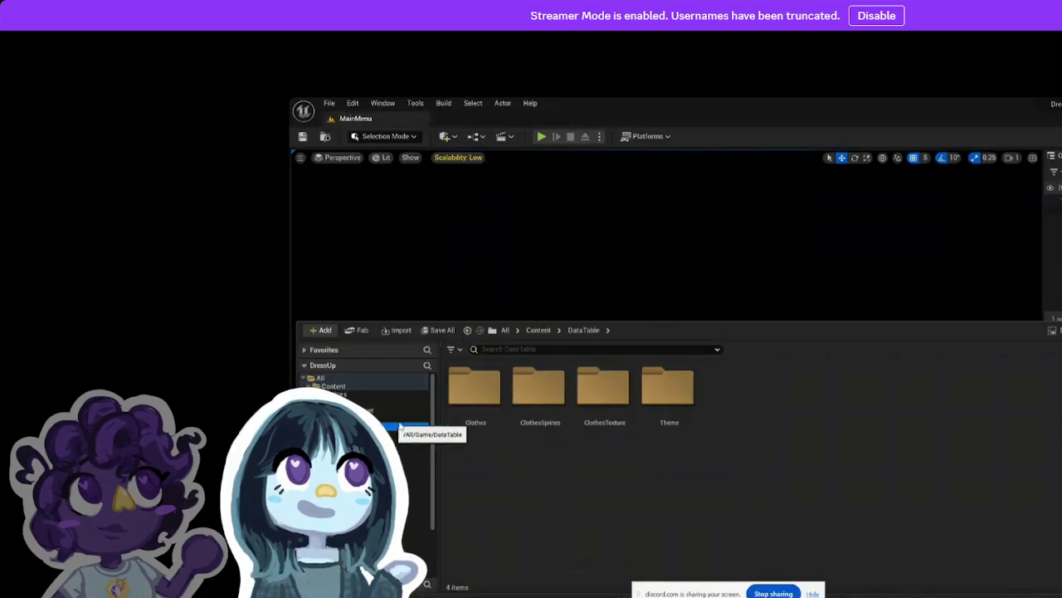
Step: Check DataTable's Clothes folder, then open CharacterAsset to show its six subfolders
double_click(487, 420)
click(487, 419)
click(665, 452)
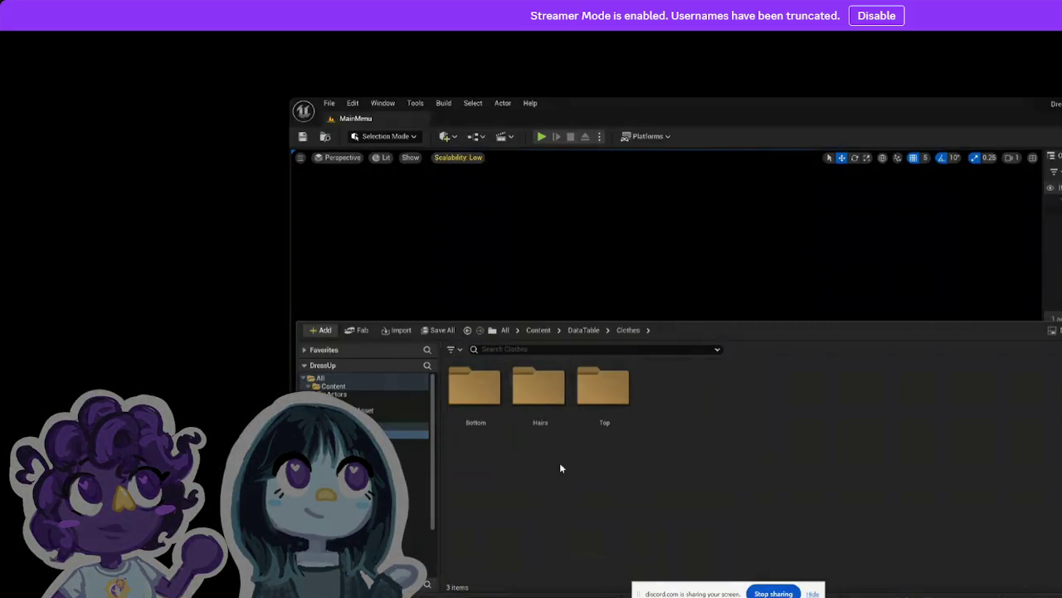
click(378, 434)
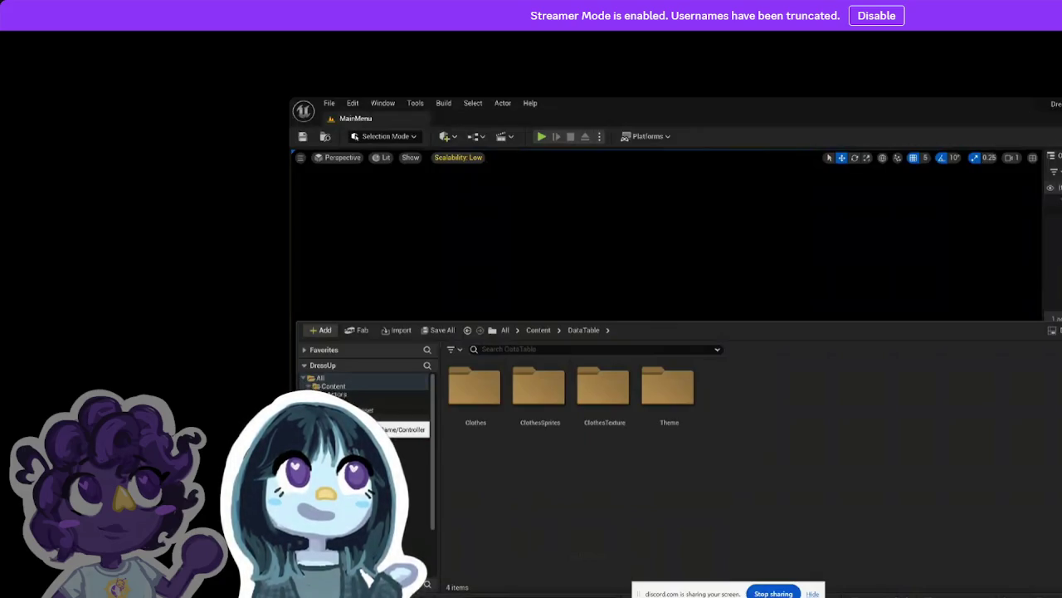
click(475, 422)
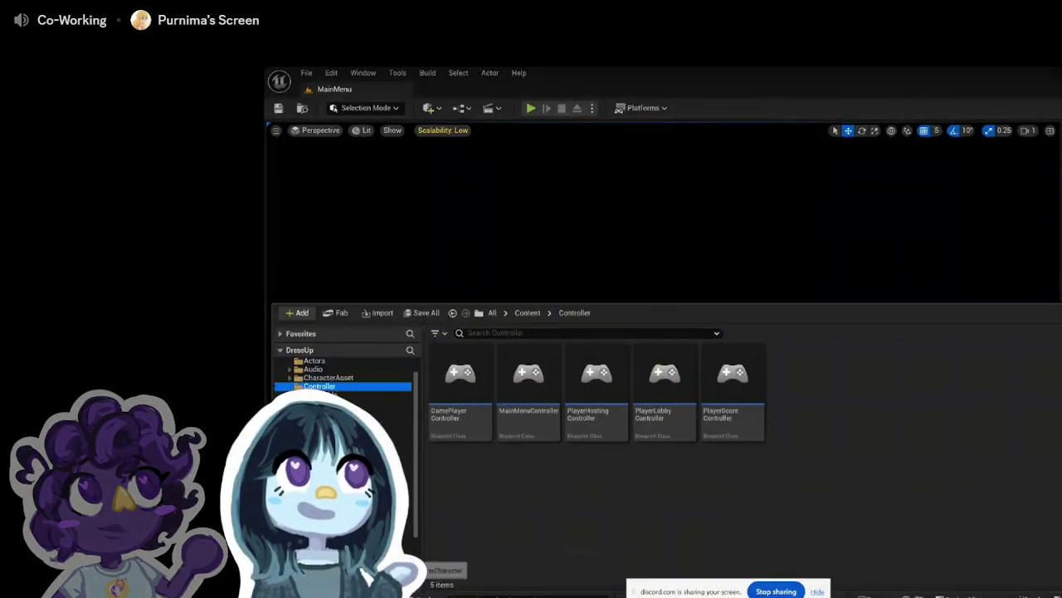
click(403, 398)
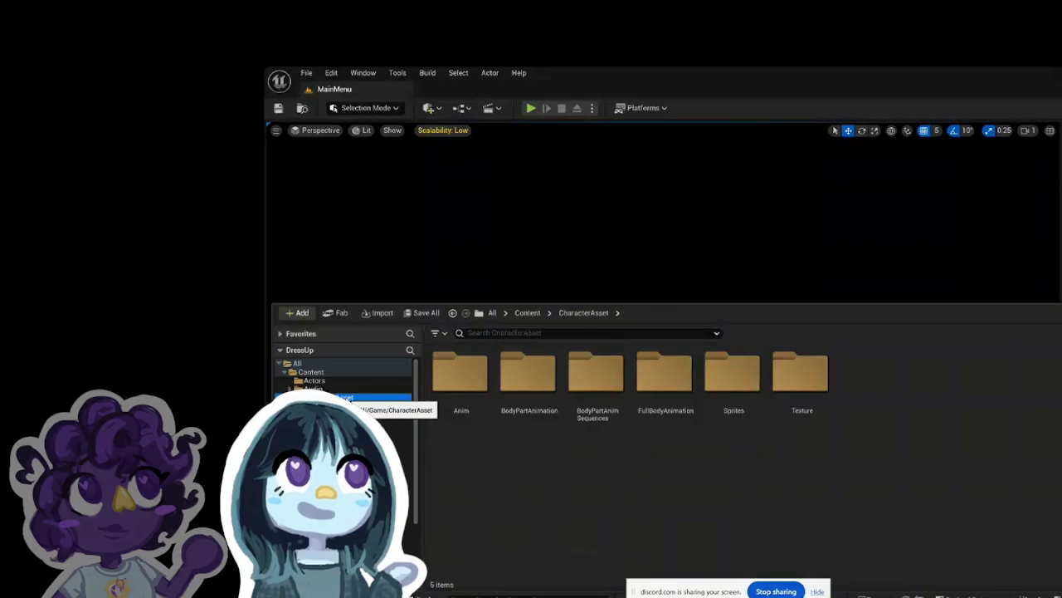
Step: Open the PlayerBP animation blueprint from the Anim folder, maximize it, then close it
click(467, 391)
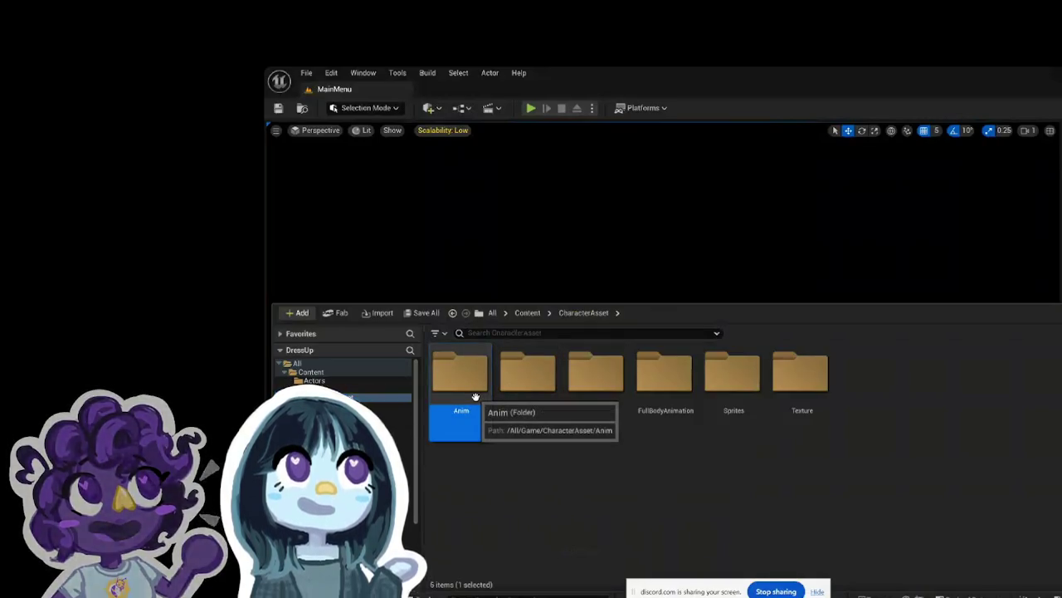
double_click(466, 392)
click(555, 422)
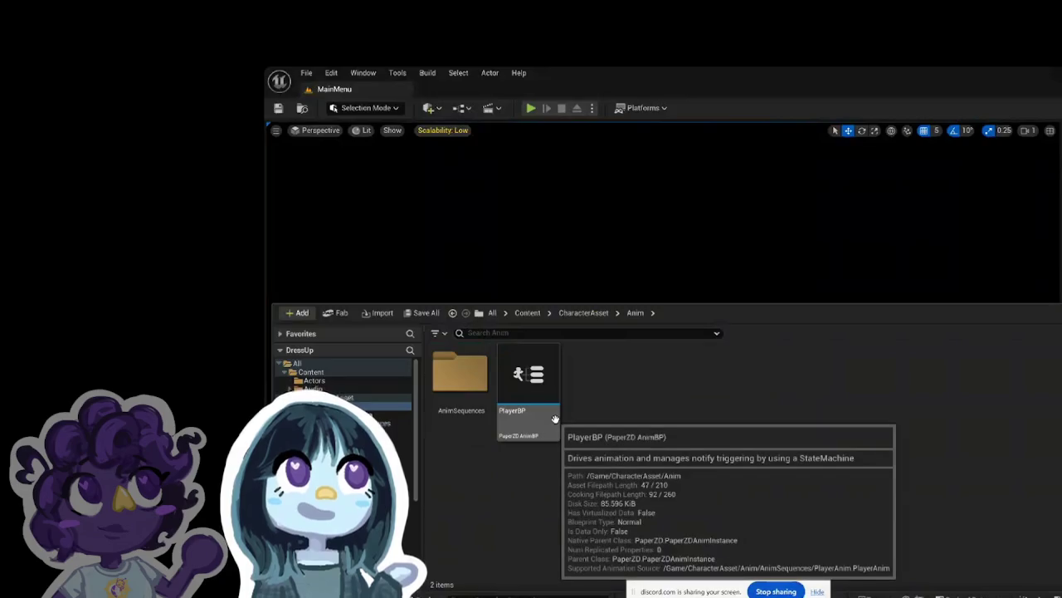
double_click(556, 425)
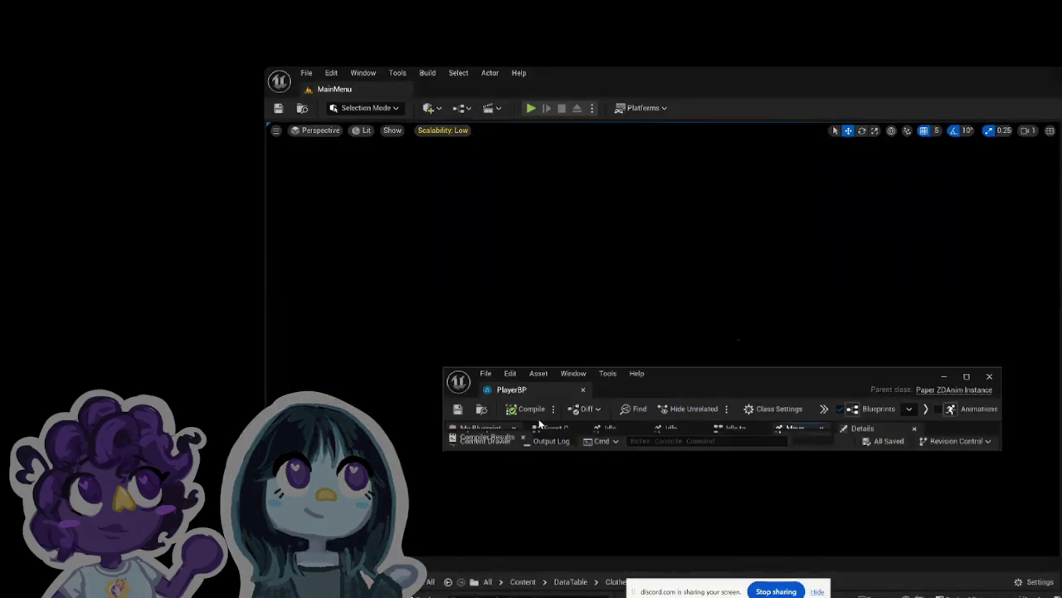
drag(531, 396, 616, 71)
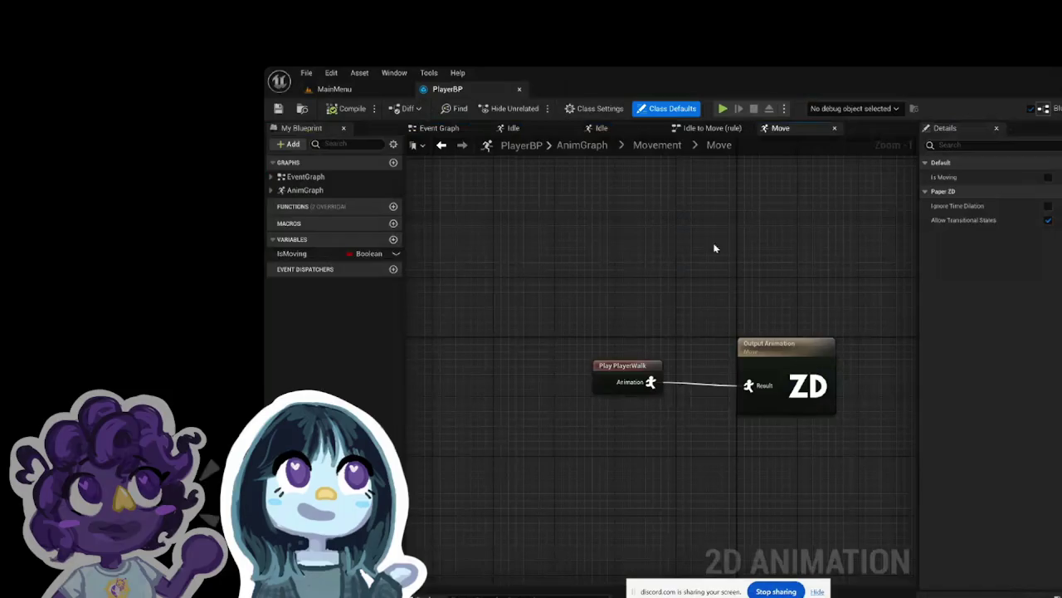
click(520, 89)
Step: Open the PlayerAnim asset from AnimSequences and preview the PlayerIdle animation
key(ctrl+space)
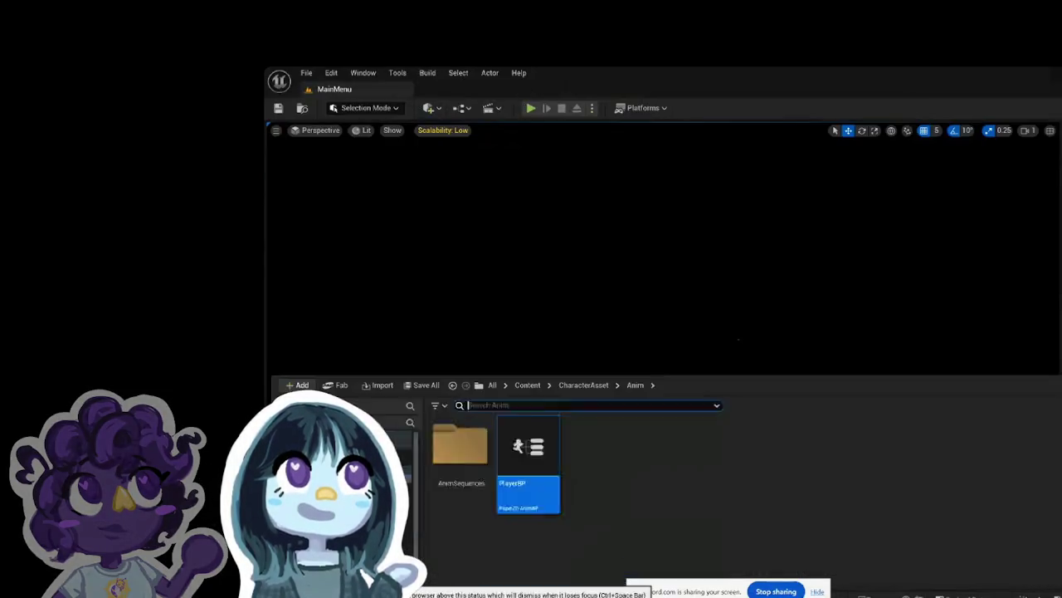
click(449, 412)
double_click(449, 412)
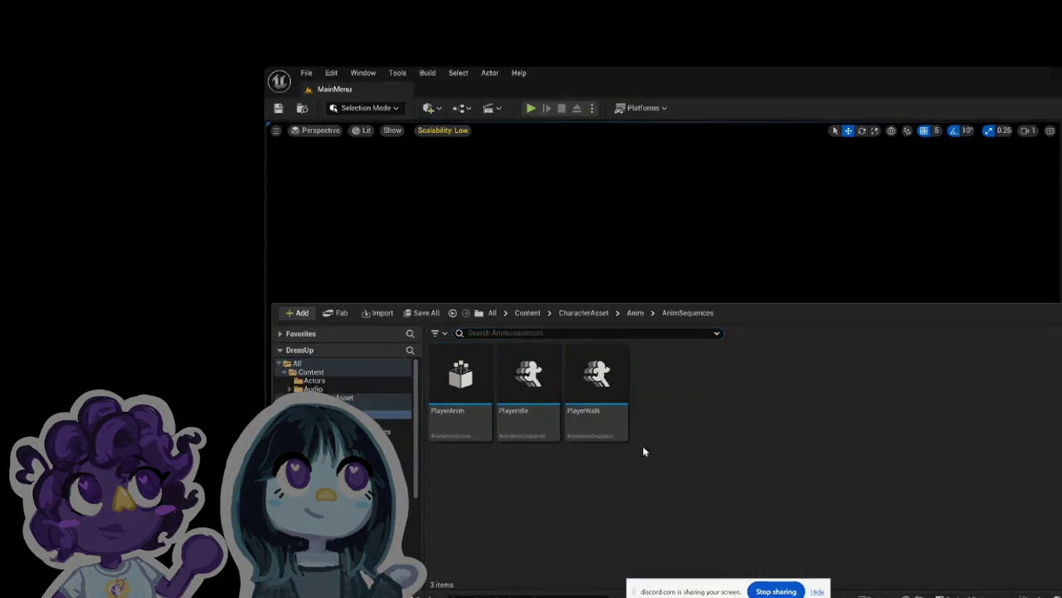
double_click(483, 411)
click(352, 197)
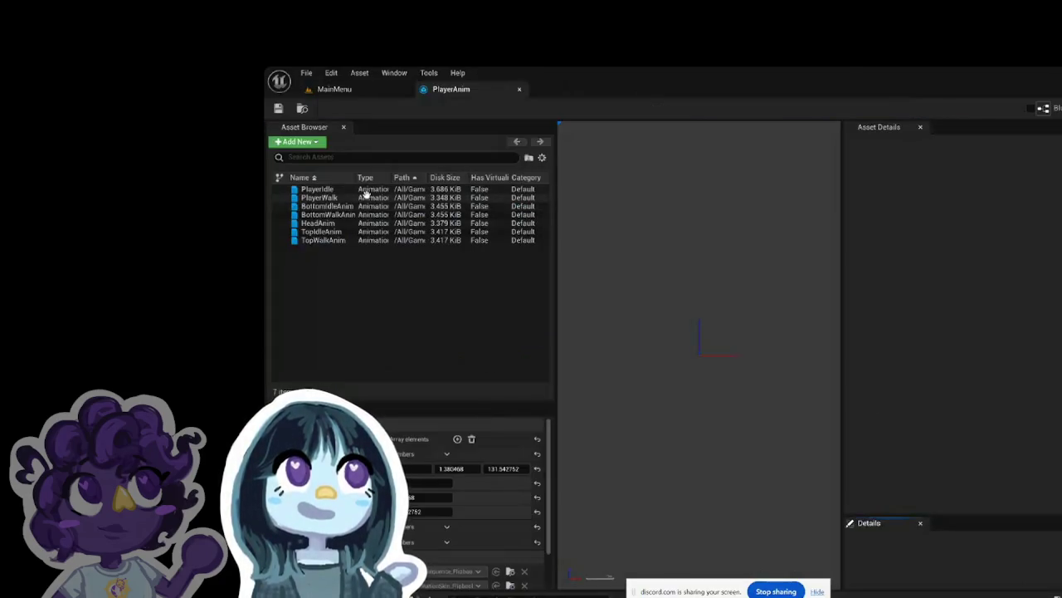
click(352, 189)
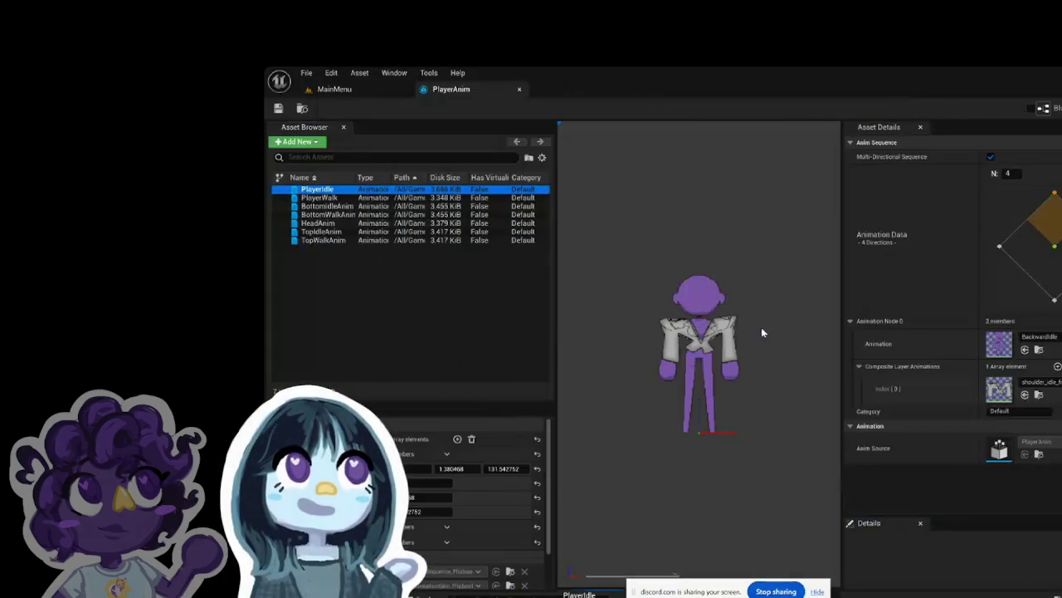
scroll(681, 326, up, 3)
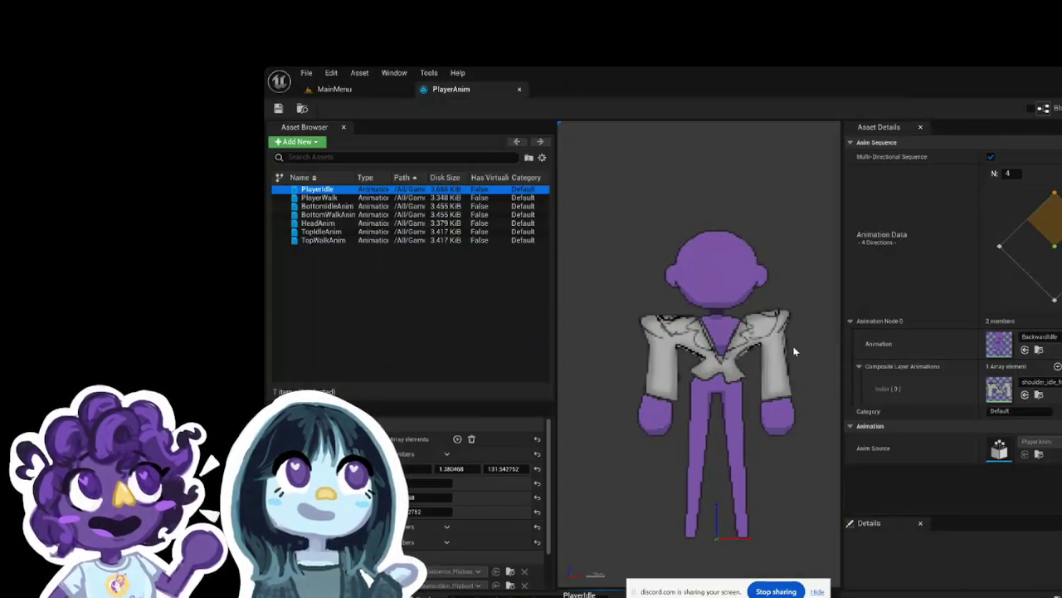
Step: Preview the ForwardIdle, BackwardIdle and LeftBackward blend samples, then return to MainMenu's content drawer
click(1054, 272)
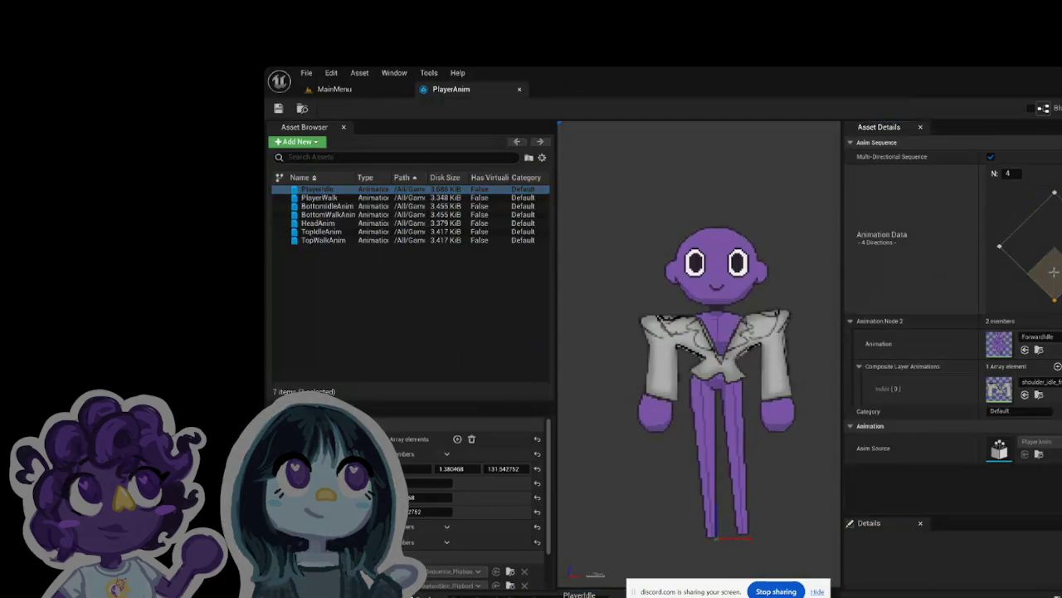
click(1055, 200)
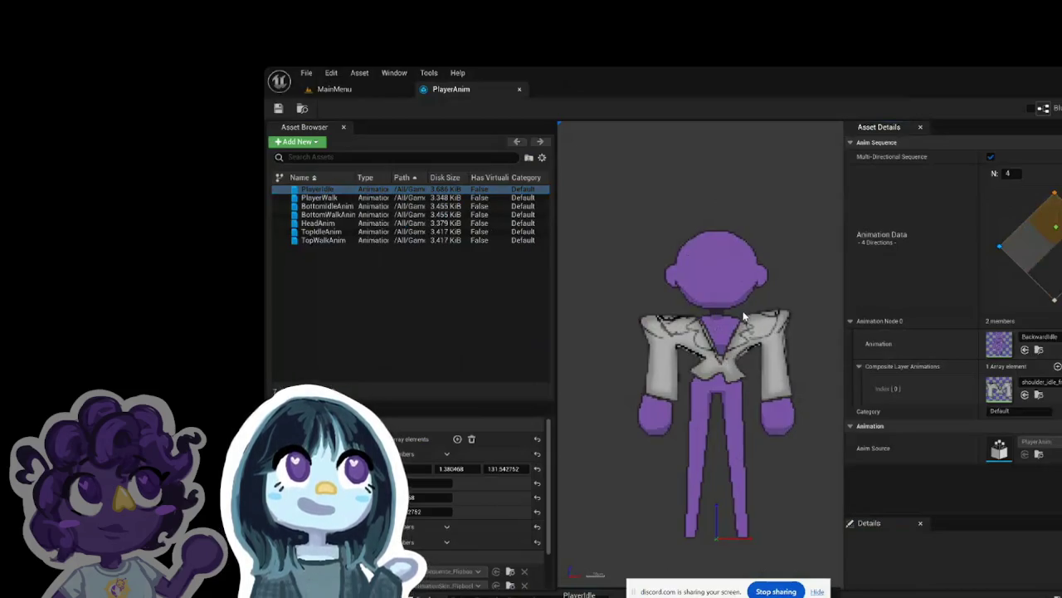
click(1000, 246)
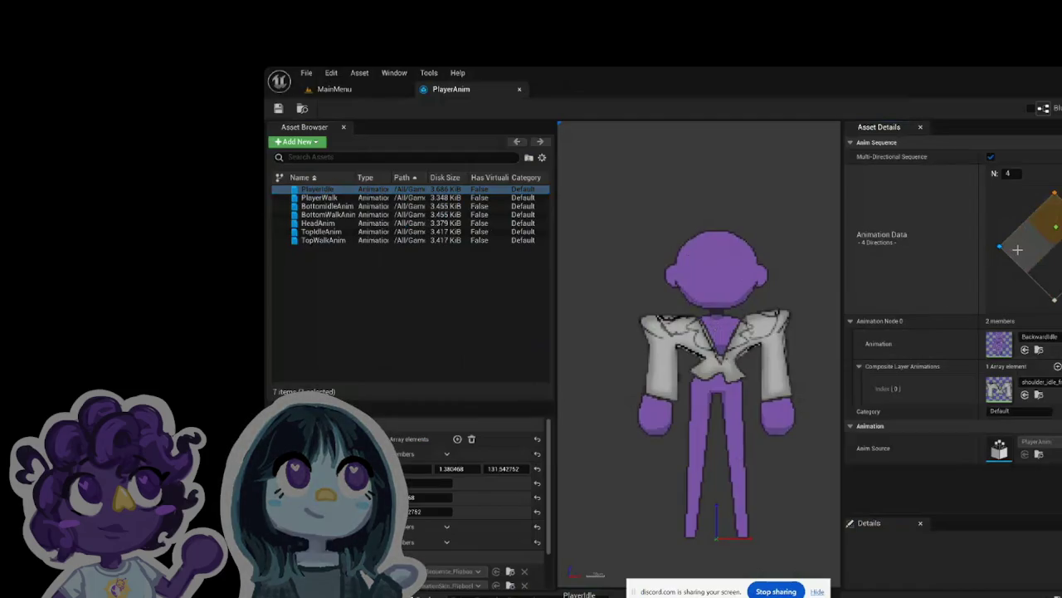
key(ctrl)
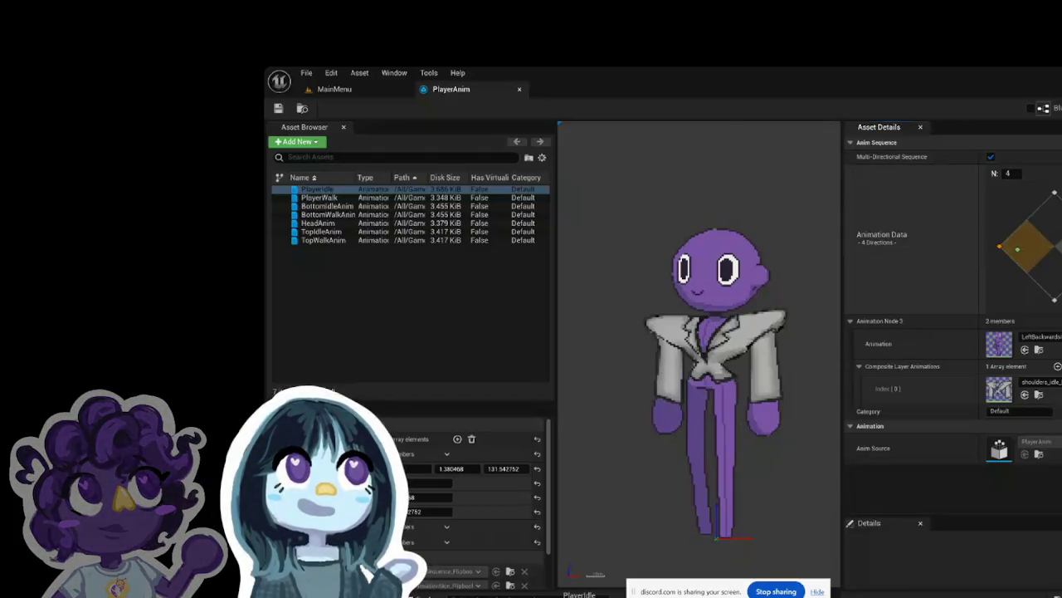
click(335, 88)
key(ctrl+space)
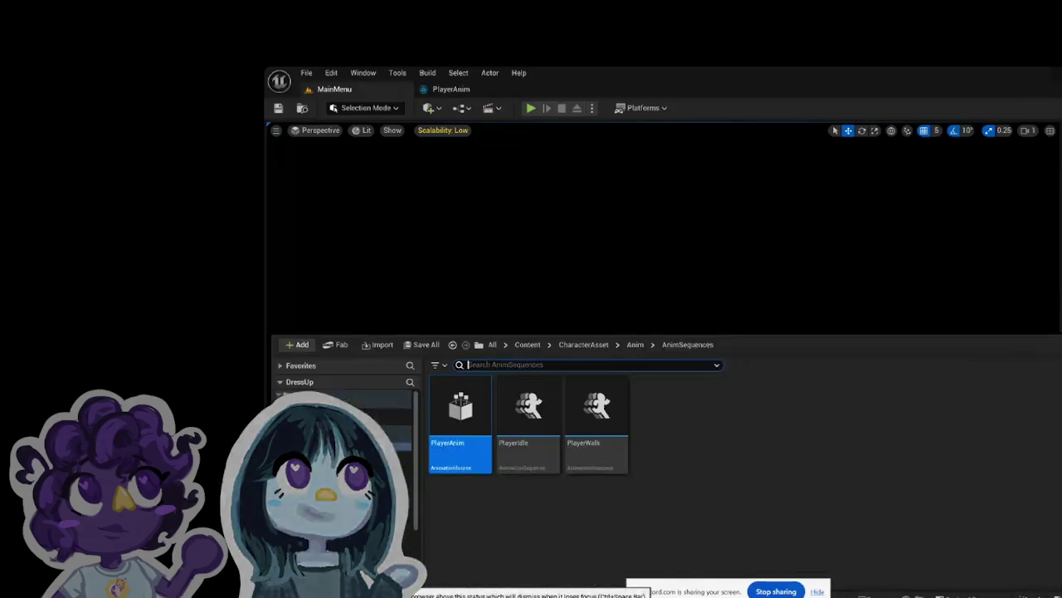
Step: View the Sprite_1 sprite's properties in the Property Matrix, then close it
click(365, 448)
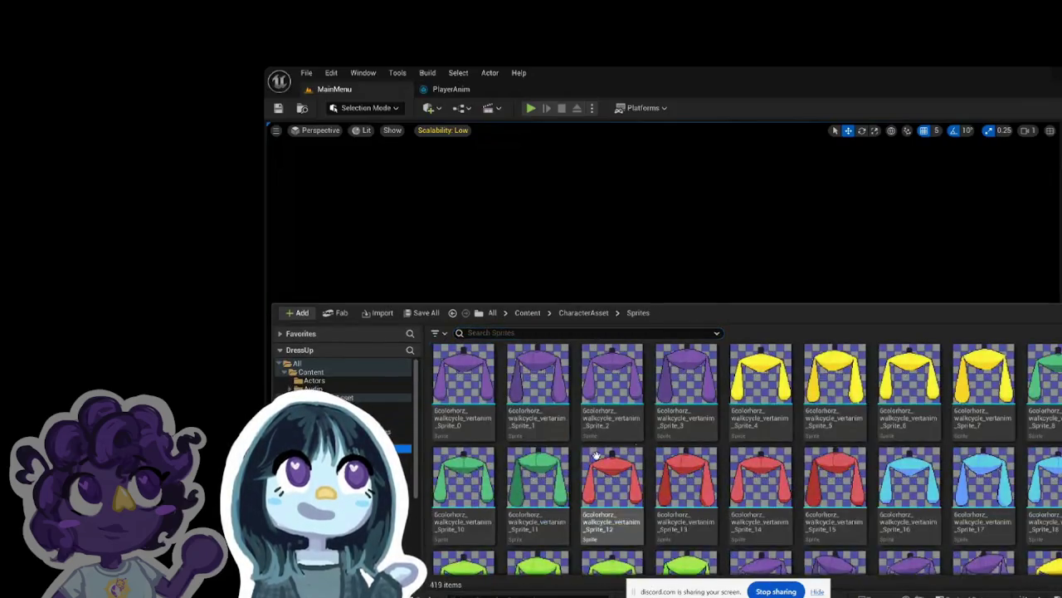
click(548, 427)
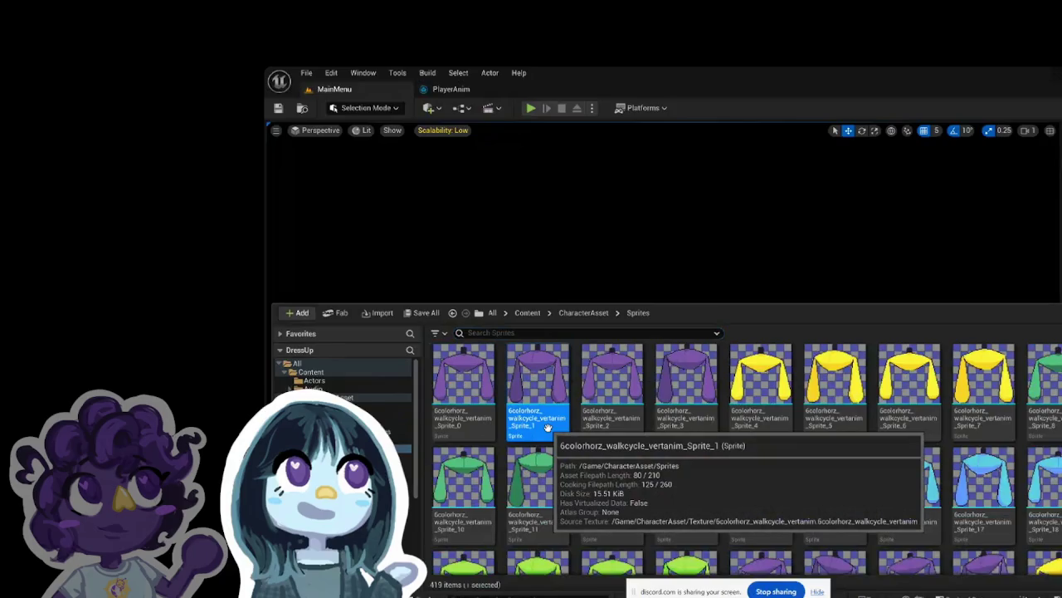
right_click(548, 428)
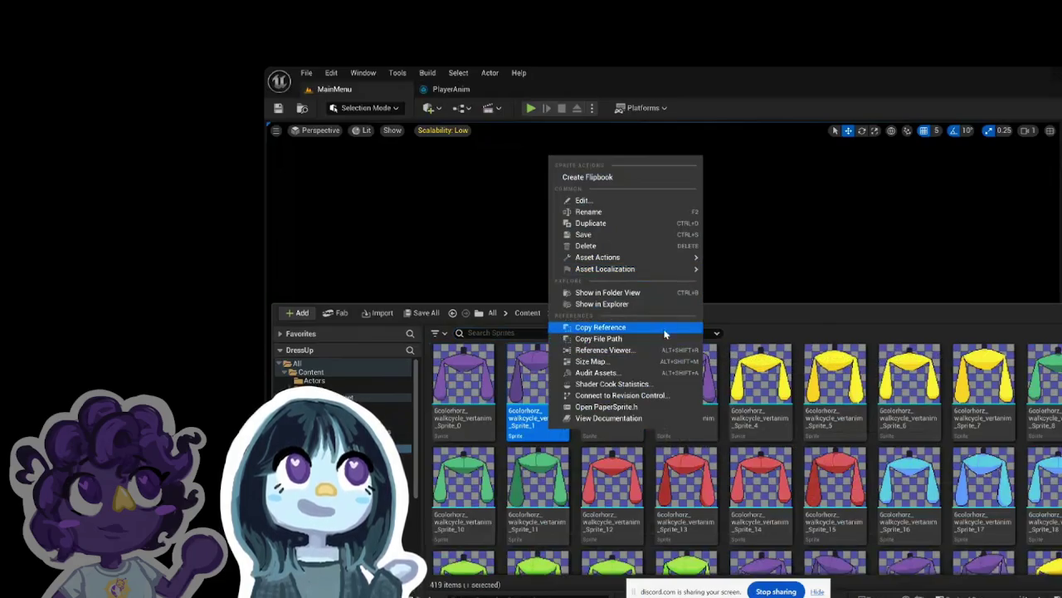
mouse_move(652, 269)
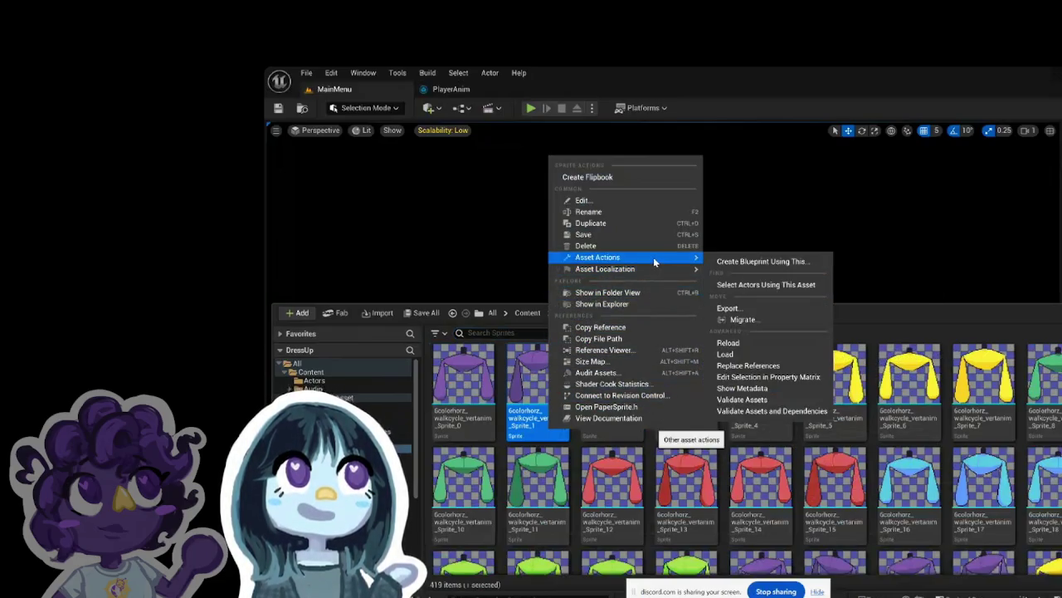
click(781, 377)
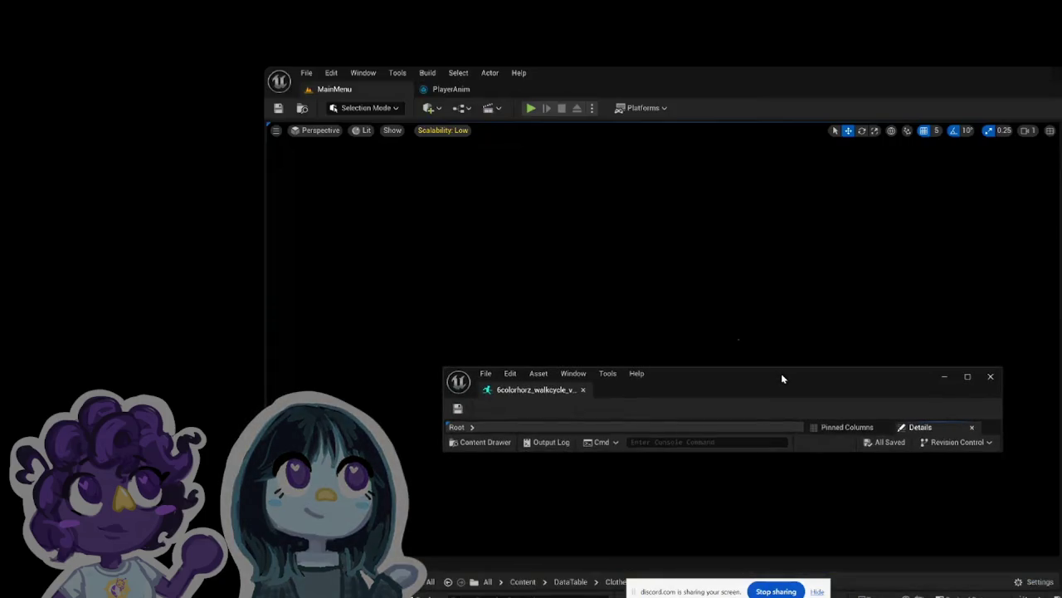
drag(565, 403, 600, 78)
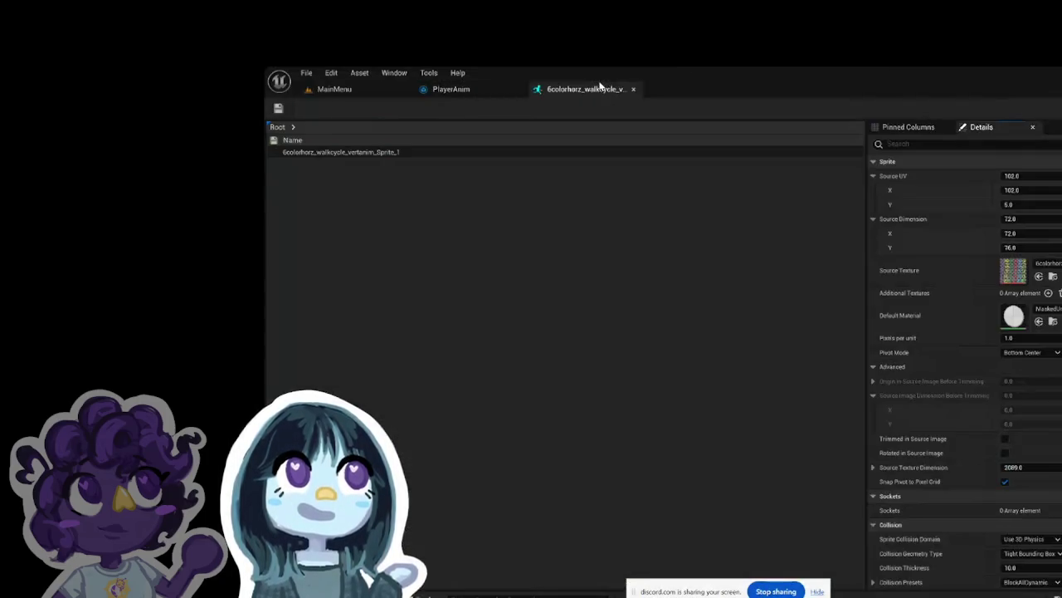
click(375, 159)
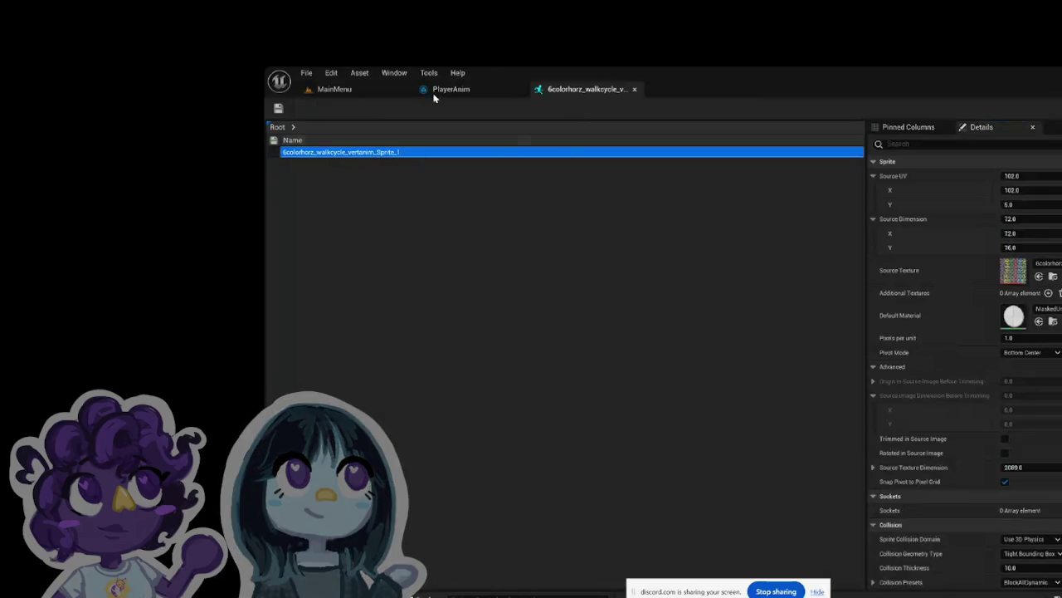
click(634, 89)
Step: Browse the Texture, FullBodyAnimation, BodyPartAnimation and AnimSequences folders
click(336, 89)
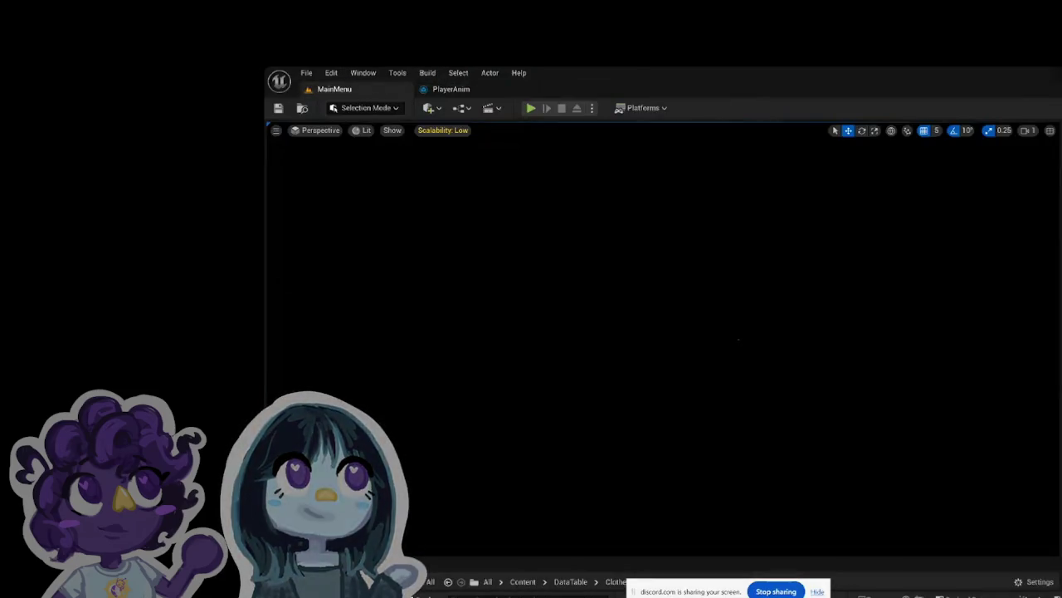
key(ctrl+space)
scroll(664, 465, down, 1)
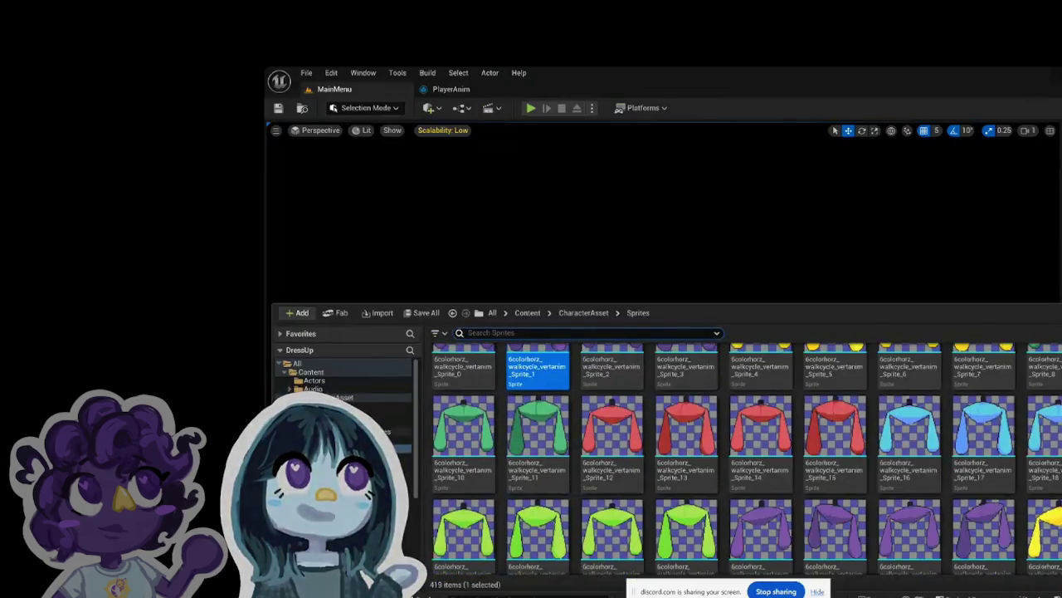
click(377, 456)
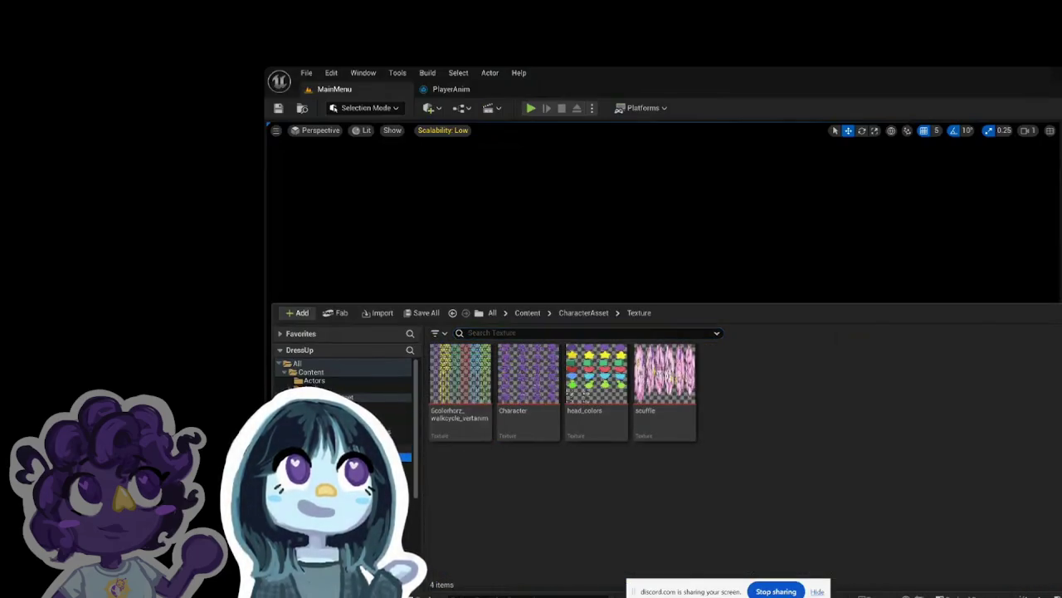
click(378, 448)
click(377, 438)
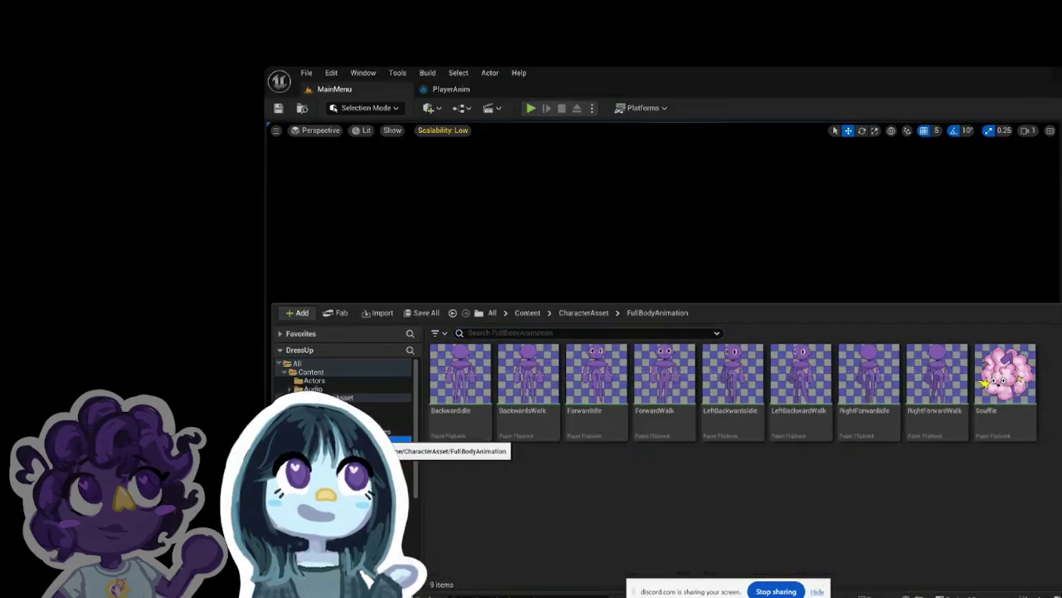
click(377, 430)
click(378, 422)
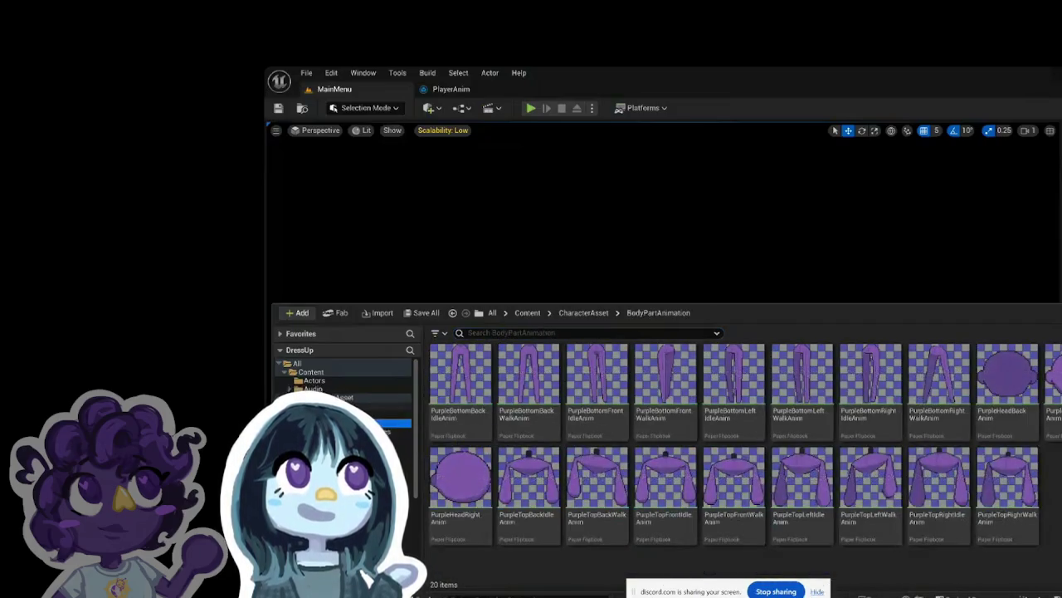
click(377, 412)
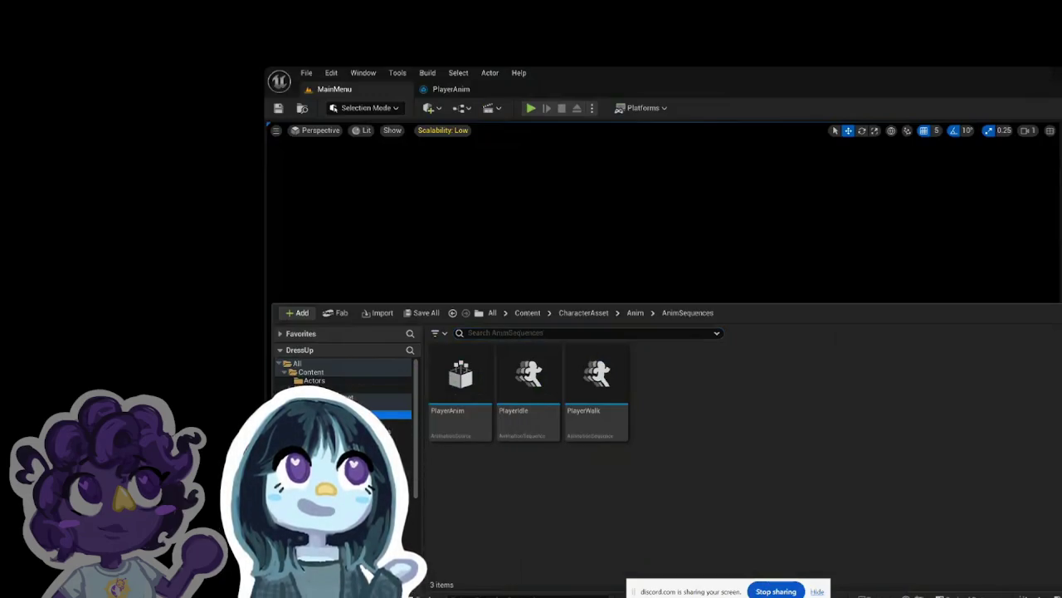
Step: Browse DataTable, Clothes/Top and ClothesTexture, select shoulders_Sprite1, then open PlayerCharacter
click(378, 473)
click(378, 507)
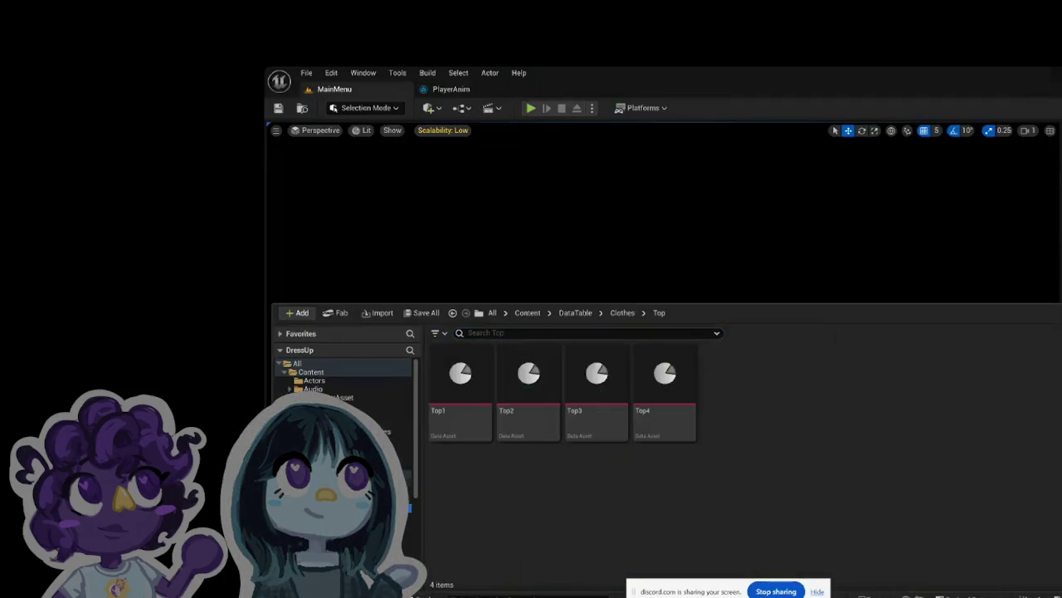
click(378, 491)
click(377, 524)
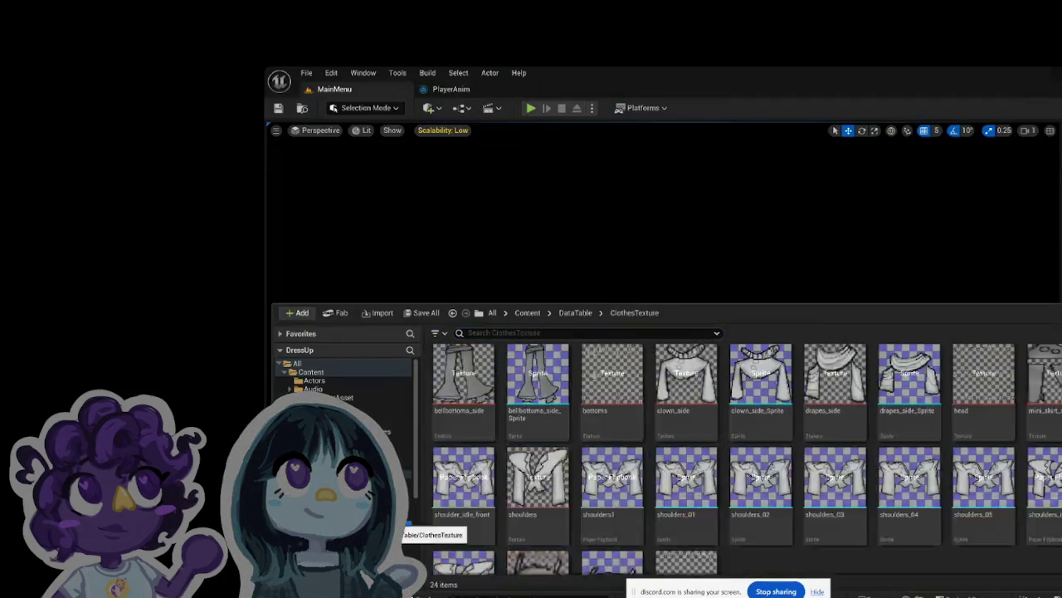
scroll(662, 496, down, 2)
click(469, 506)
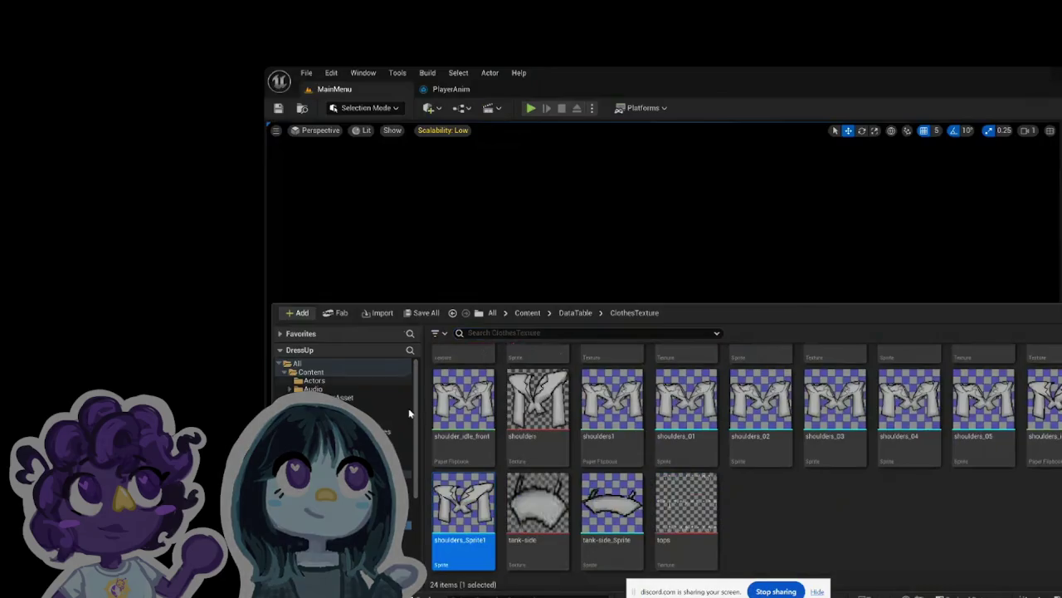
scroll(345, 377, down, 5)
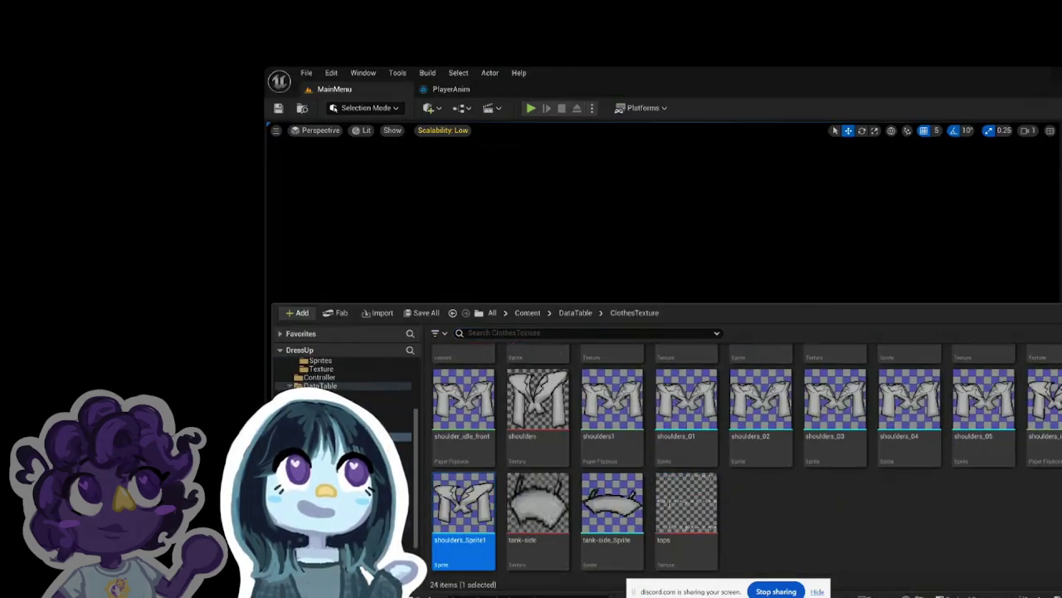
click(324, 394)
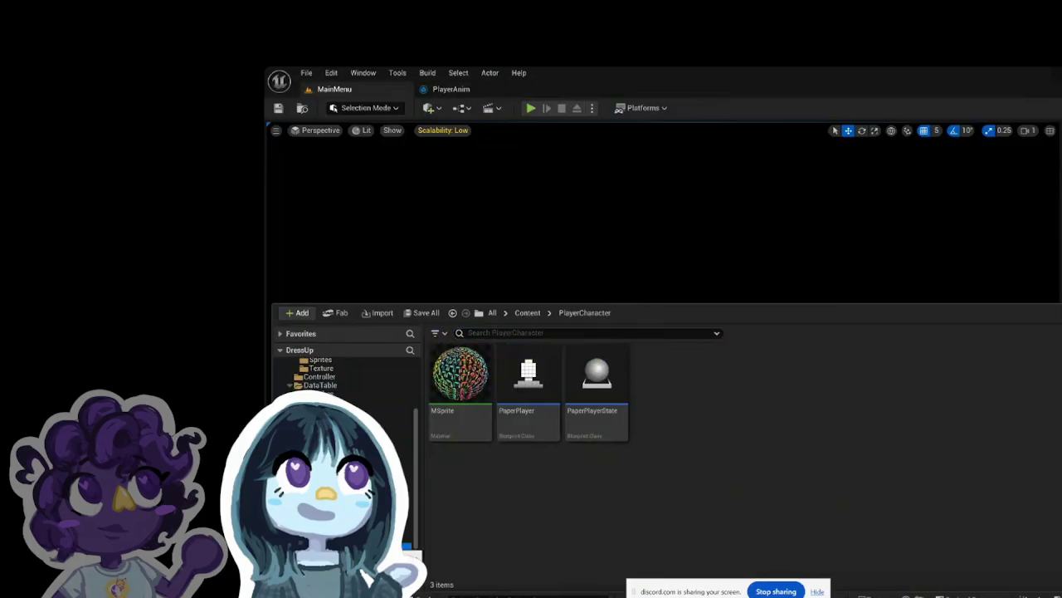
Step: Open the PaperPlayer blueprint and zoom around its Animate Clothes function graph
double_click(539, 420)
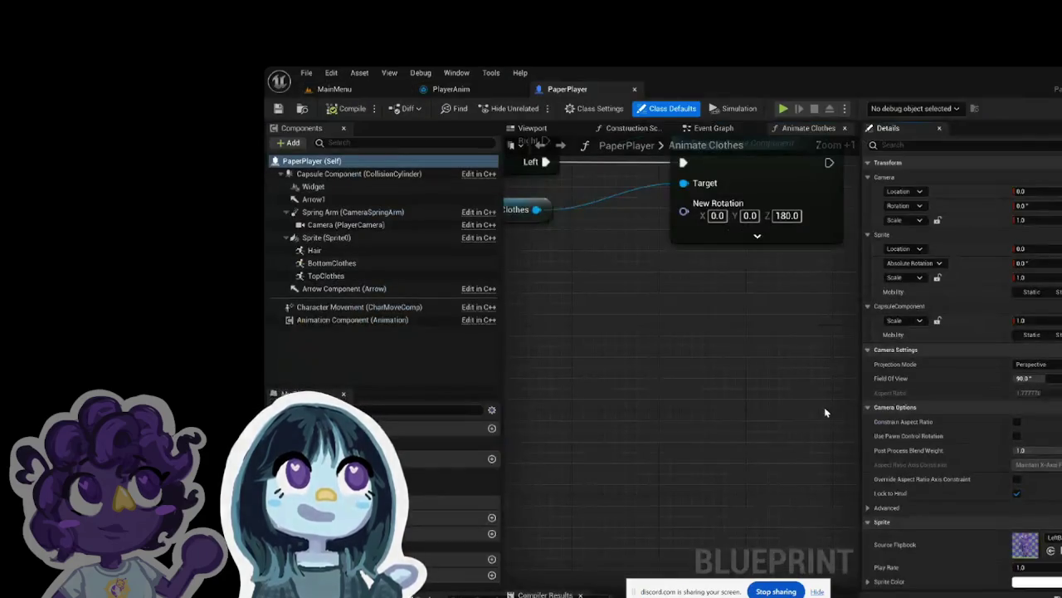
scroll(824, 407, down, 5)
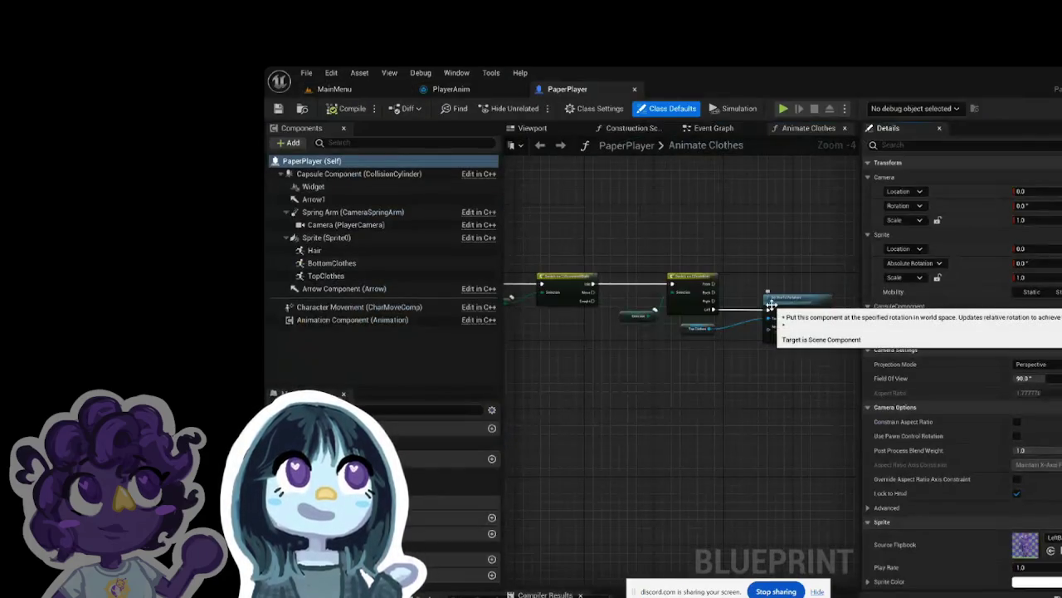
scroll(785, 307, up, 1)
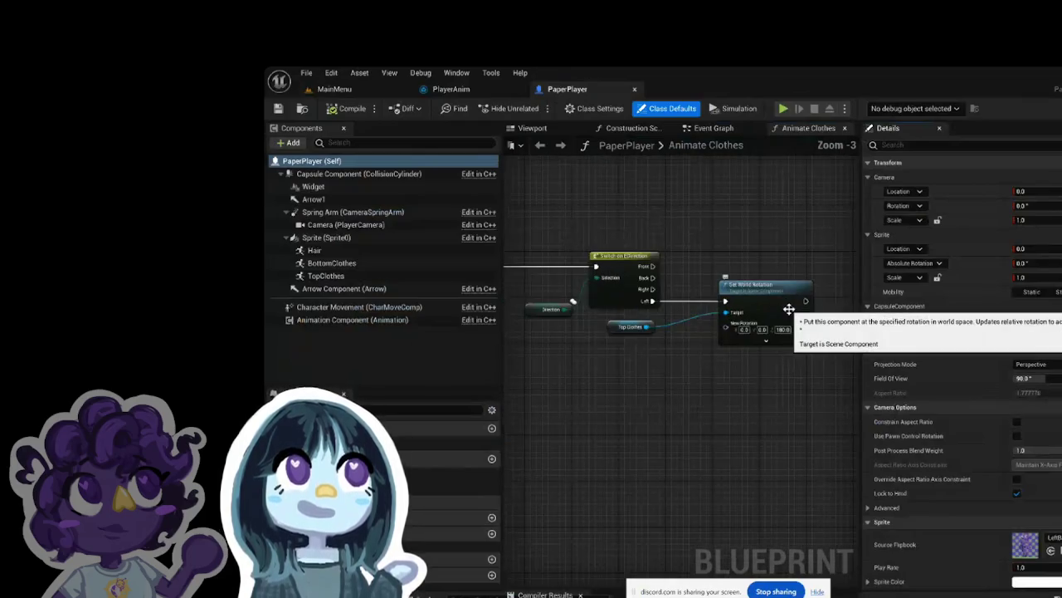
scroll(694, 312, down, 2)
scroll(694, 312, up, 5)
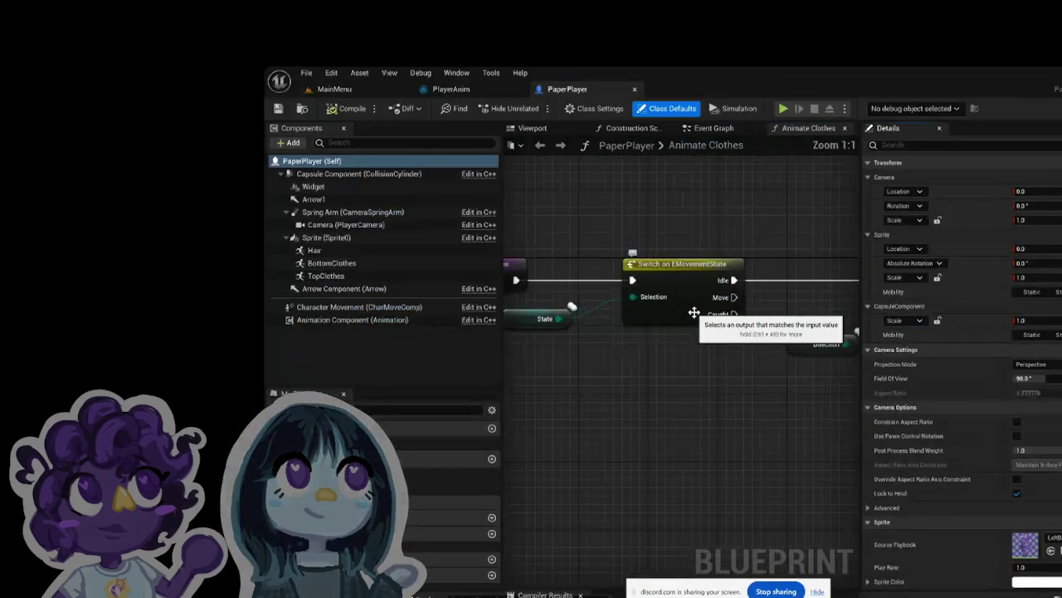
scroll(600, 315, down, 5)
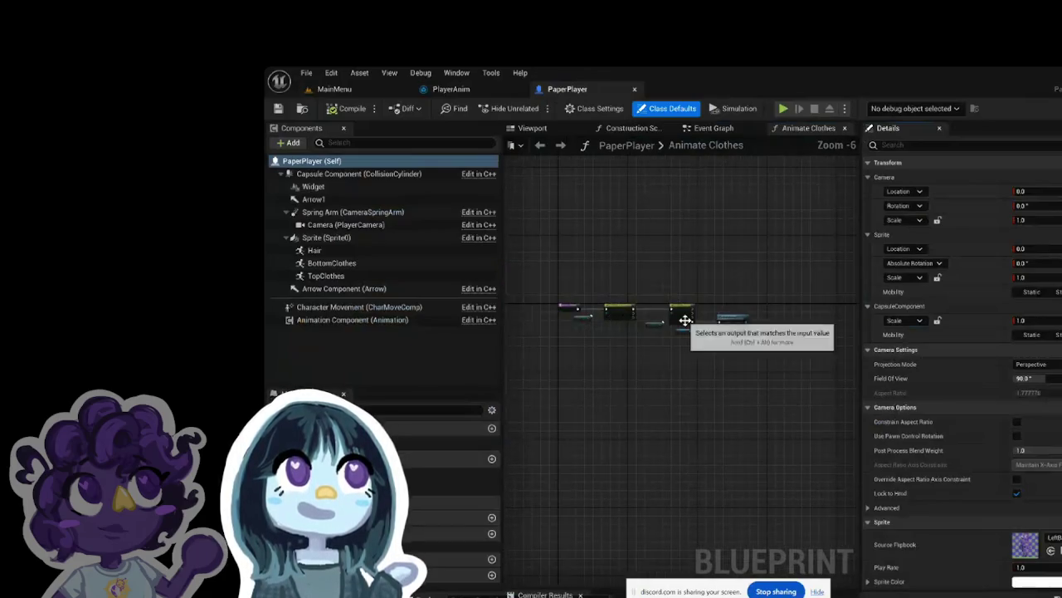
scroll(628, 311, up, 3)
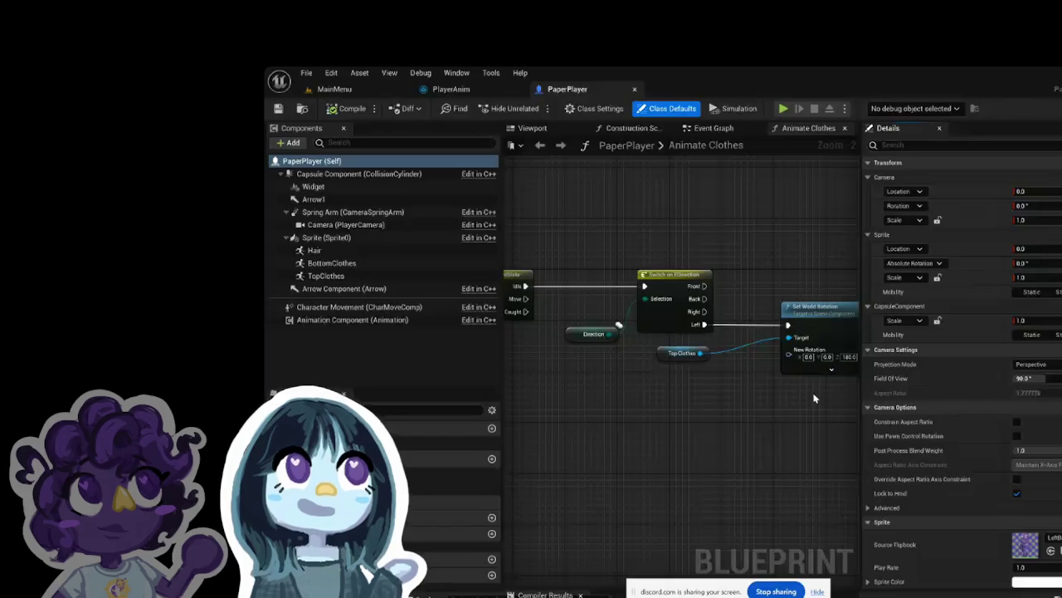
click(482, 89)
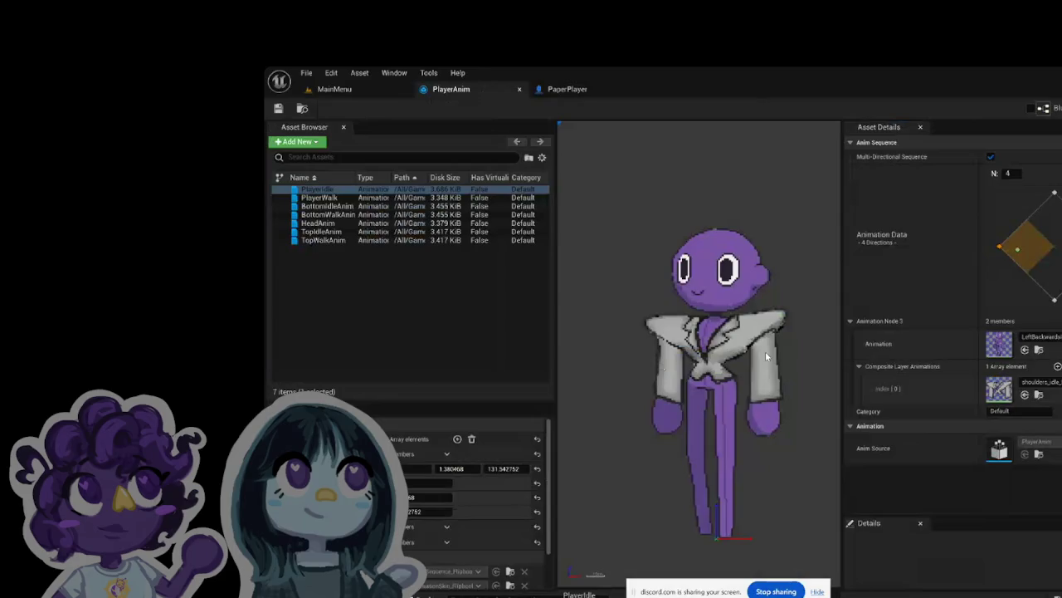
Step: Preview the jacketed idle at each blend-diamond vertex, then view PaperPlayer and return to MainMenu
click(999, 246)
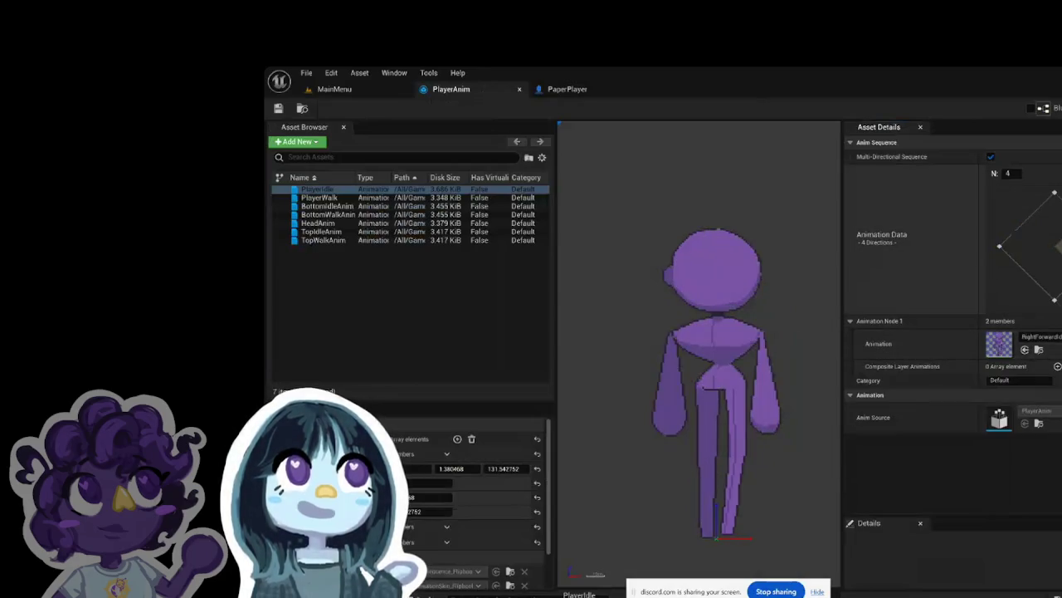
click(1056, 223)
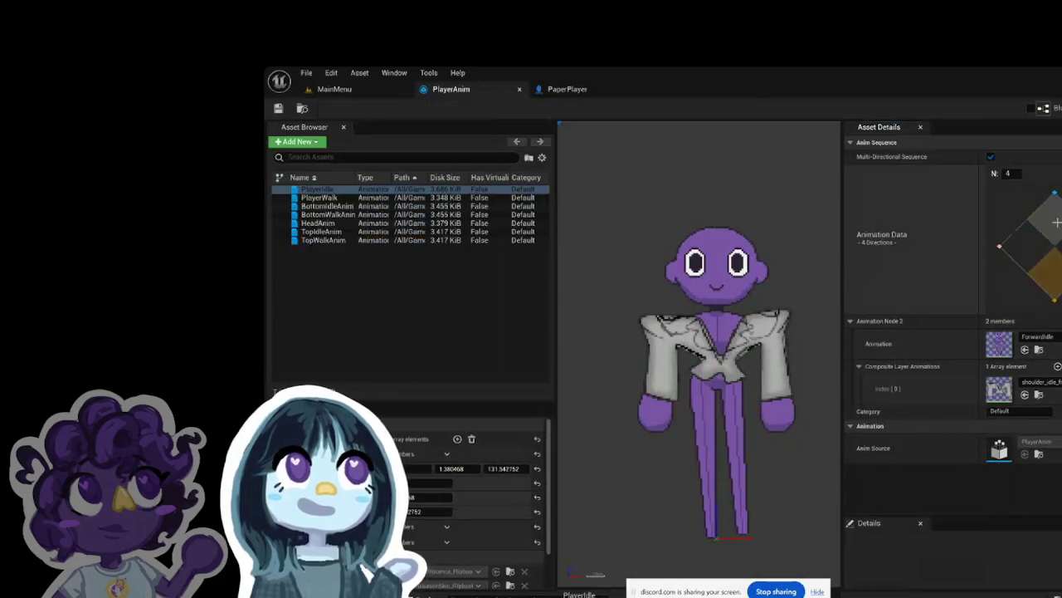
click(1018, 245)
click(1016, 249)
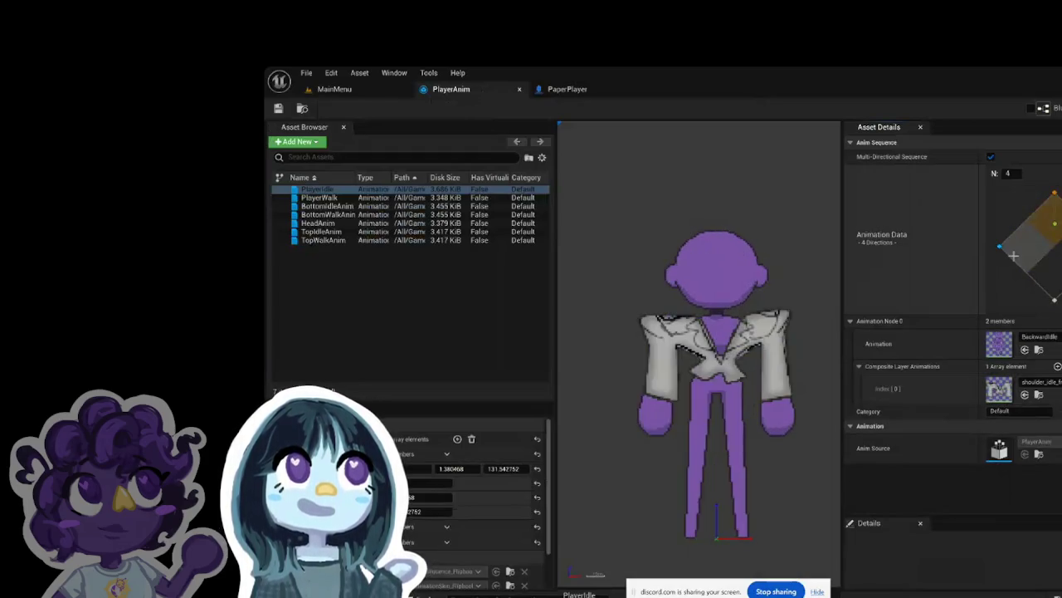
click(1054, 193)
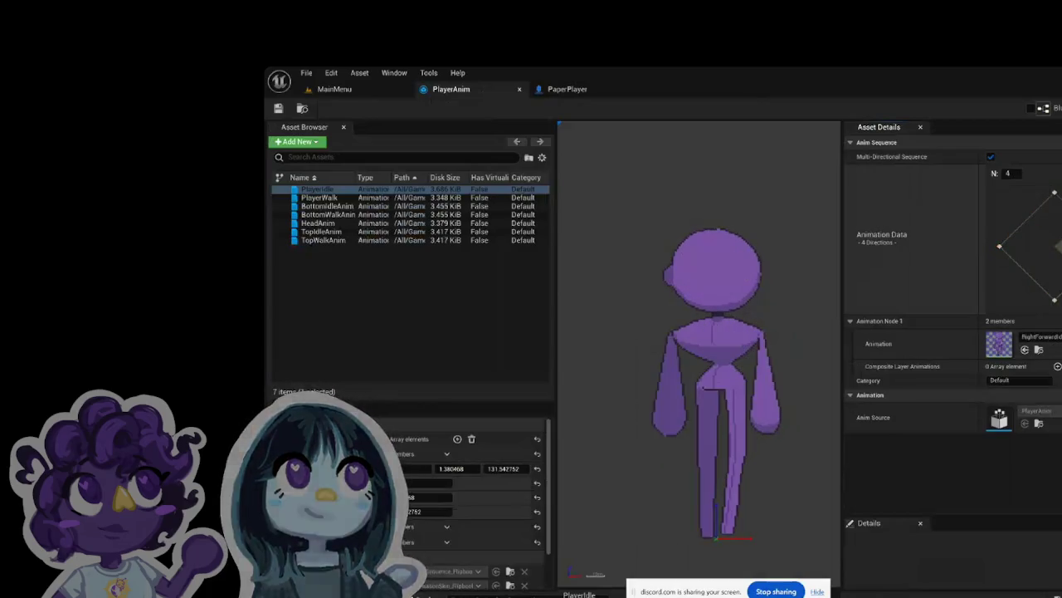
click(1054, 299)
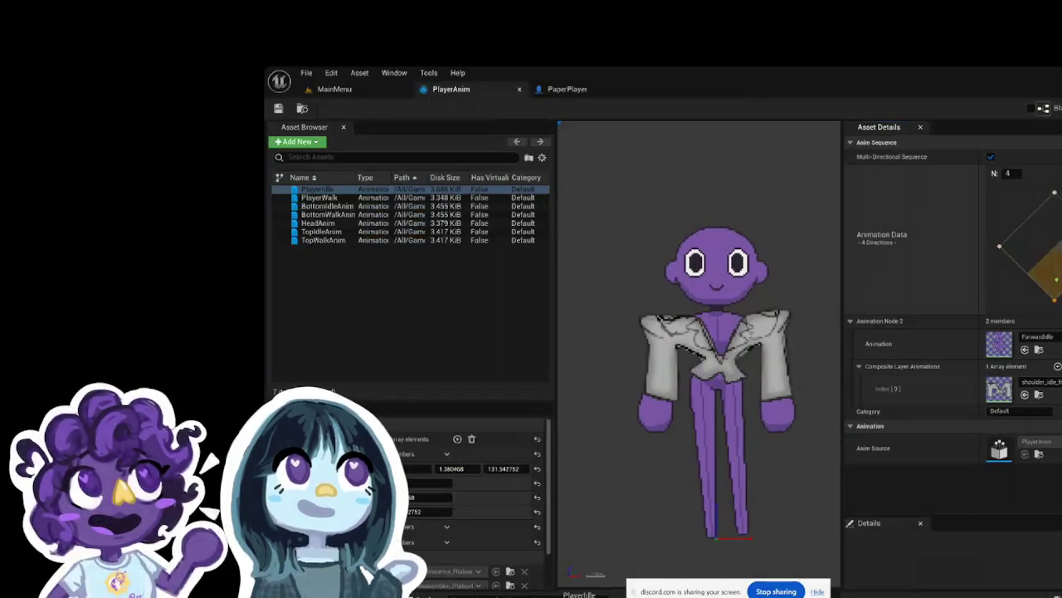
click(999, 246)
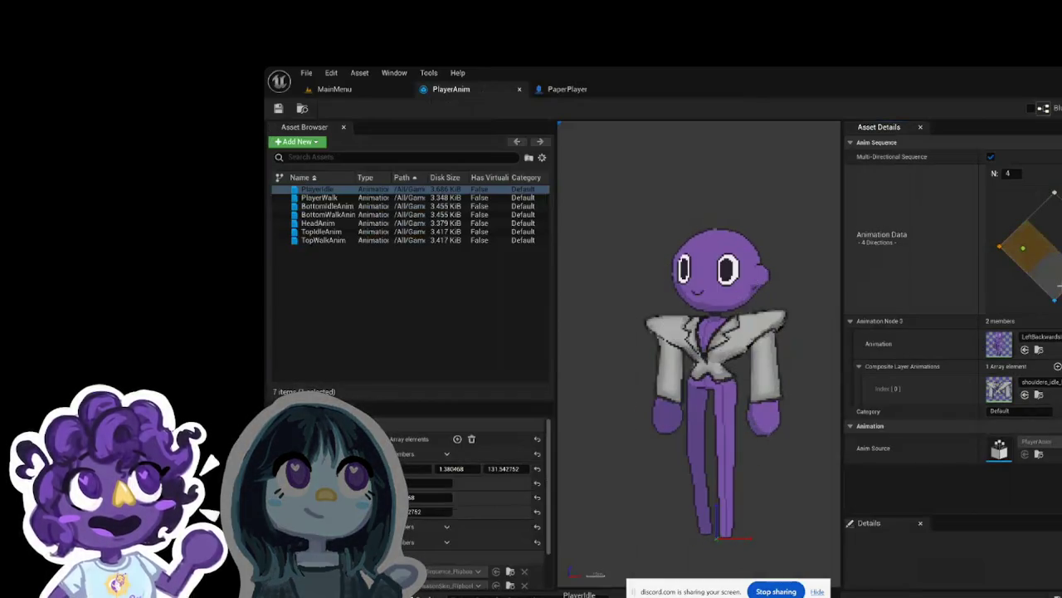
click(1057, 247)
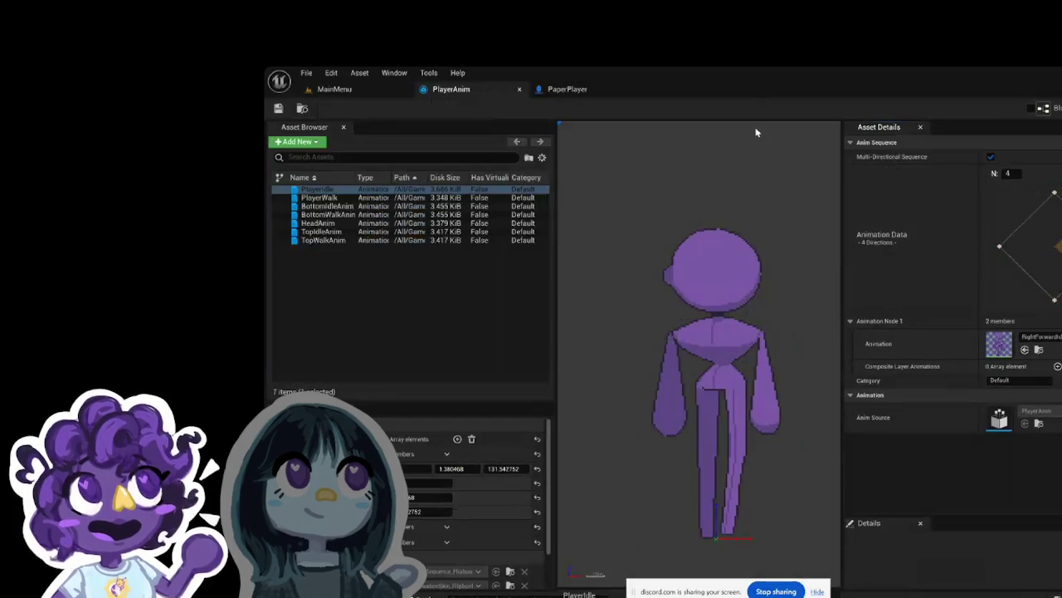
click(573, 89)
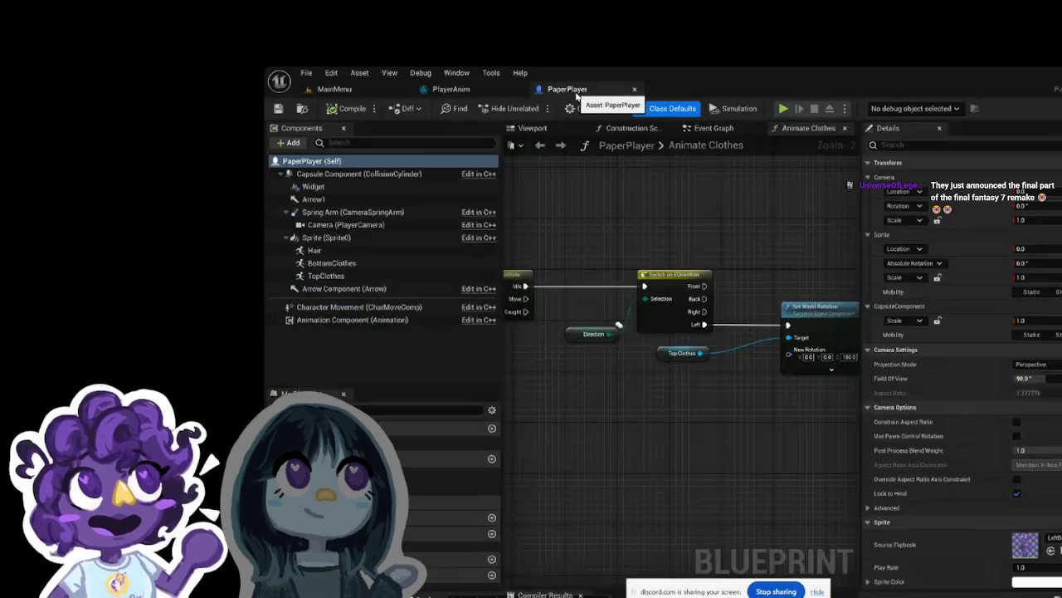
click(458, 89)
Step: Return to the PlayerAnim idle animation and preview the LeftBackwards direction with the jacket
click(355, 91)
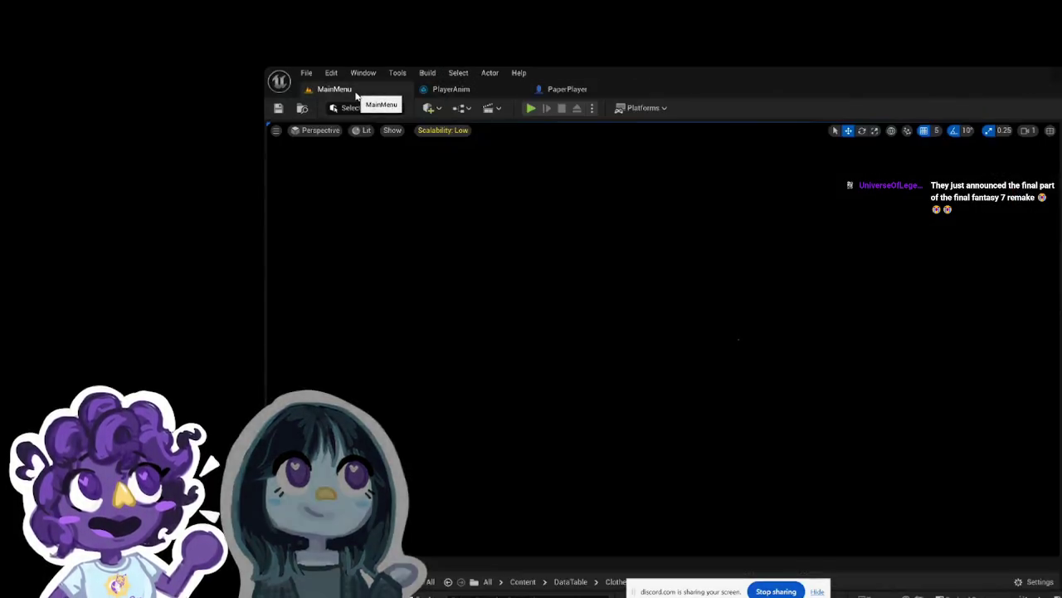
key(ctrl+space)
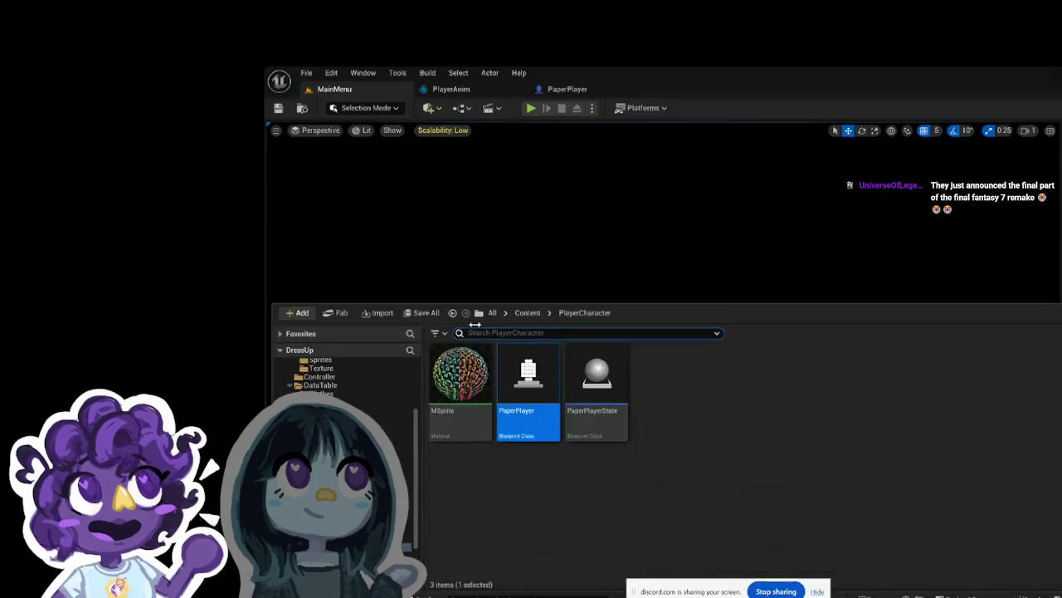
click(451, 88)
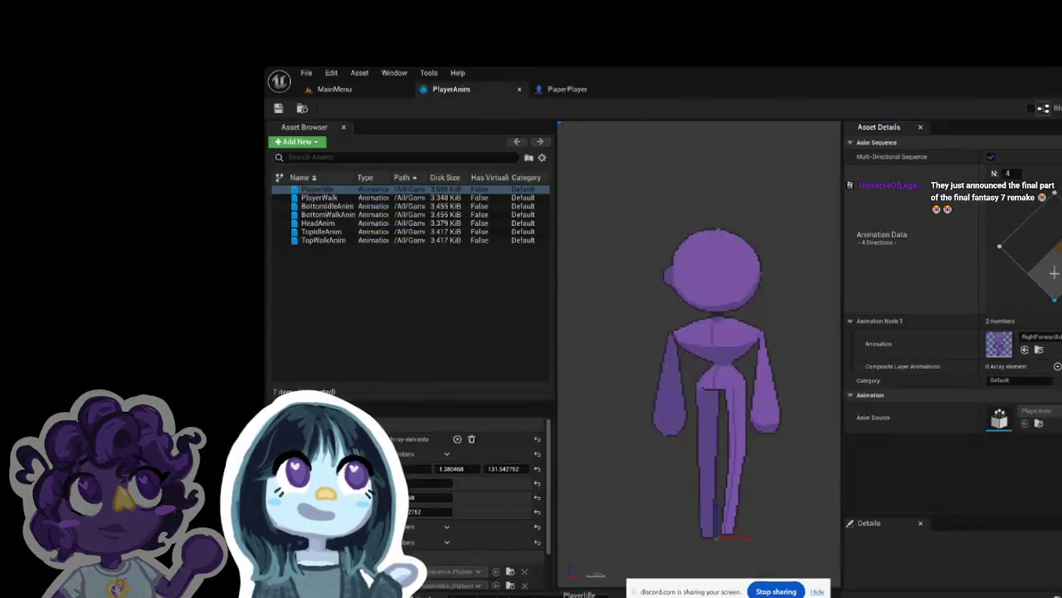
click(1000, 247)
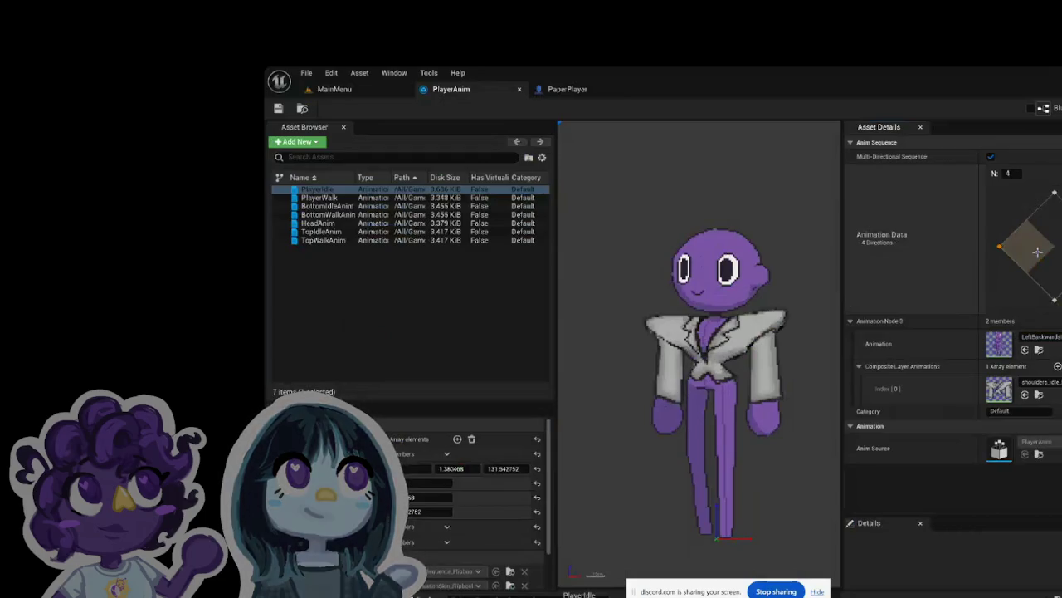
Step: Cycle the previews through BackwardIdle, RightForward and LeftBackwards to compare the jacket's facings
click(1053, 226)
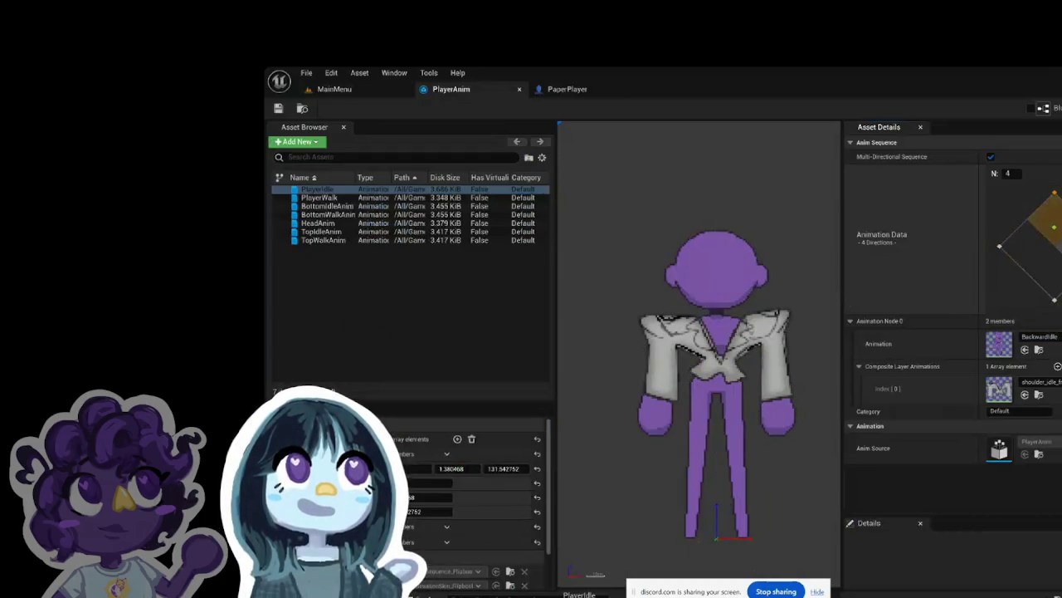
click(1057, 278)
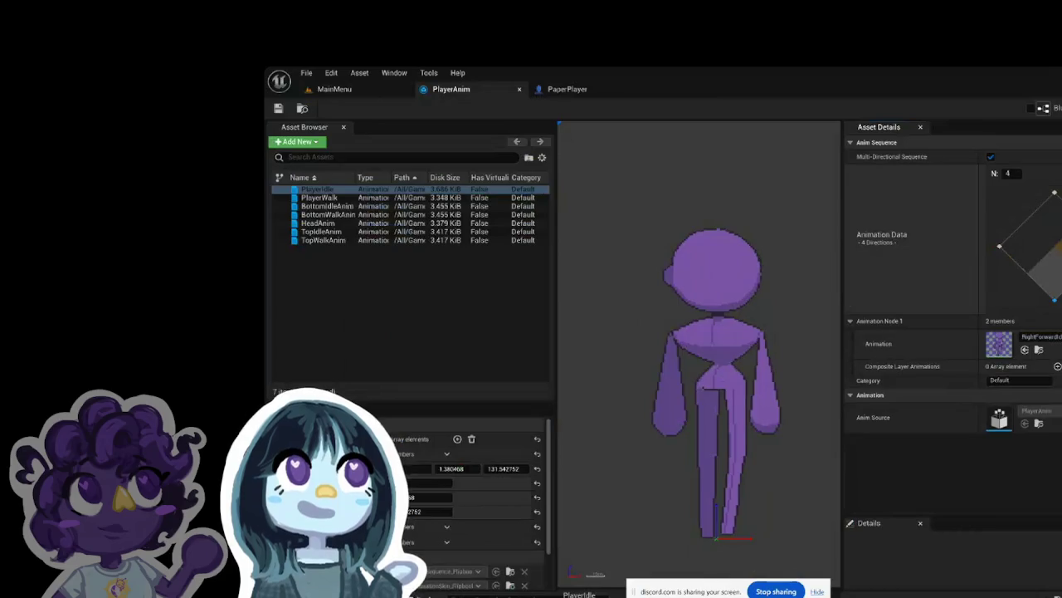
click(1054, 222)
click(1054, 220)
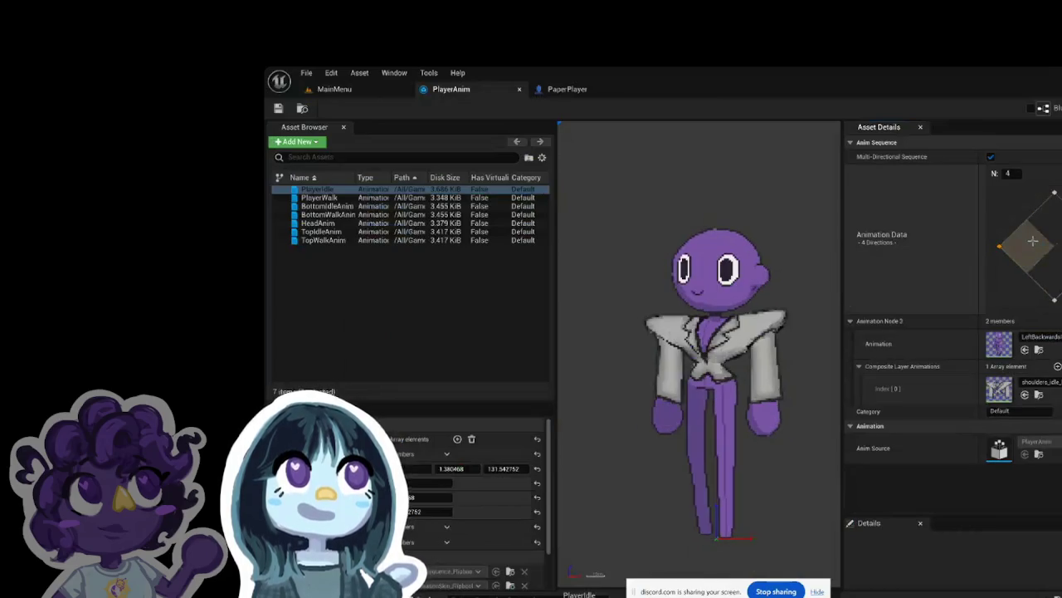
click(1049, 214)
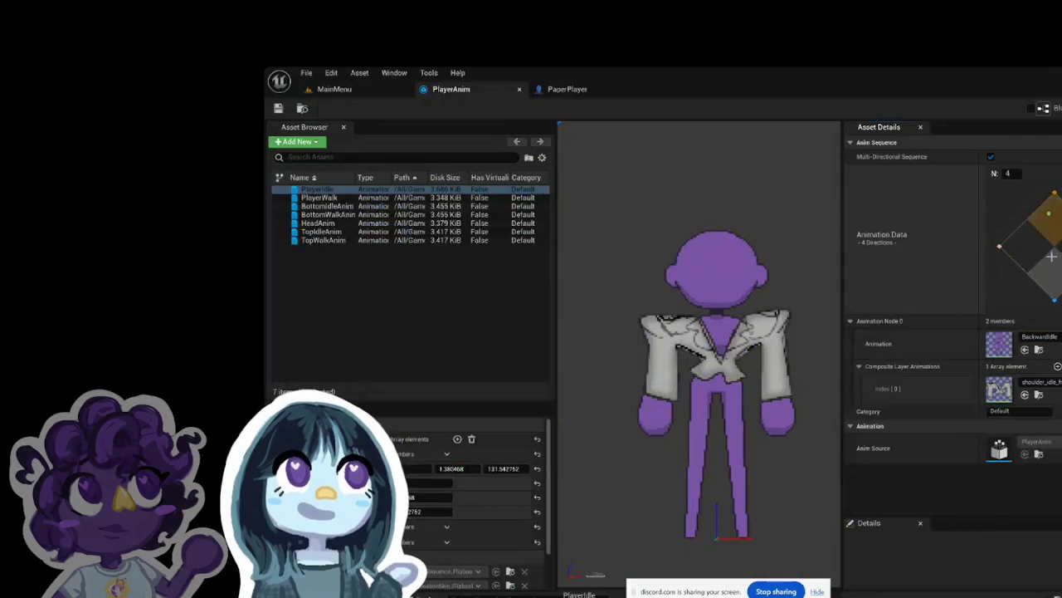
click(1037, 270)
click(1017, 250)
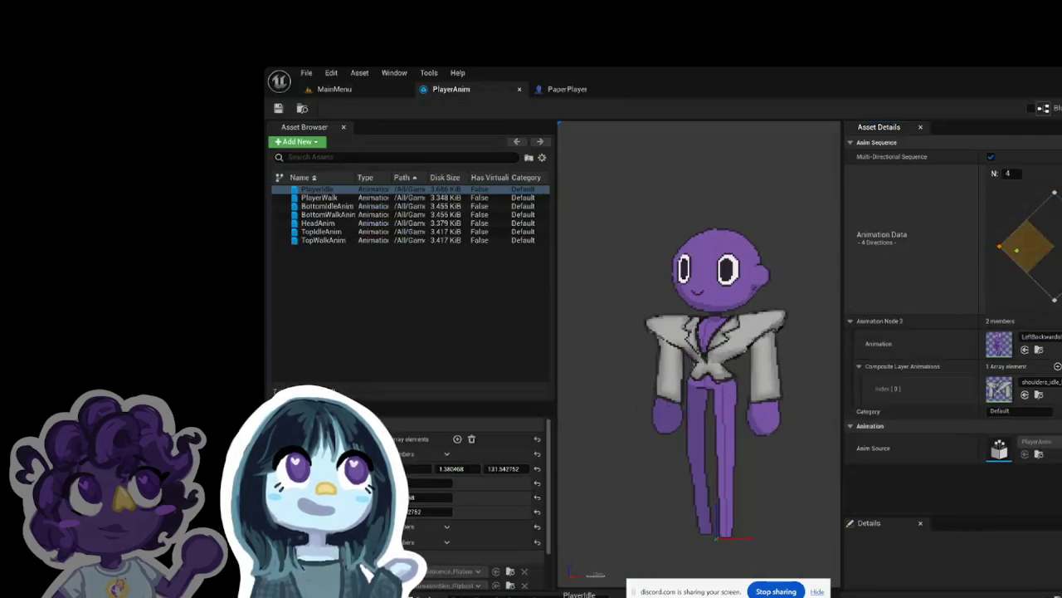
click(1059, 246)
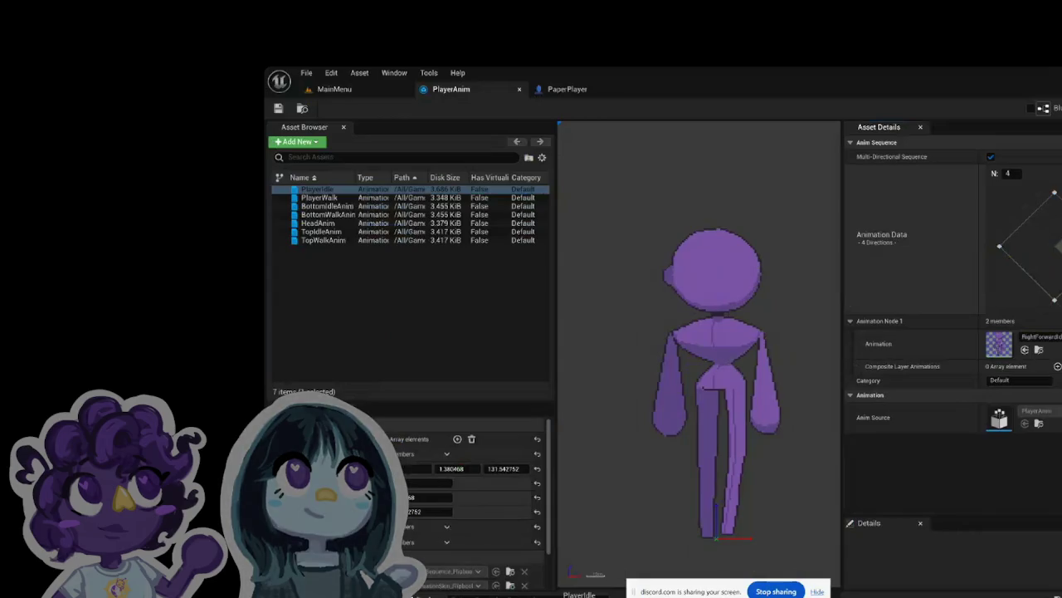
click(567, 88)
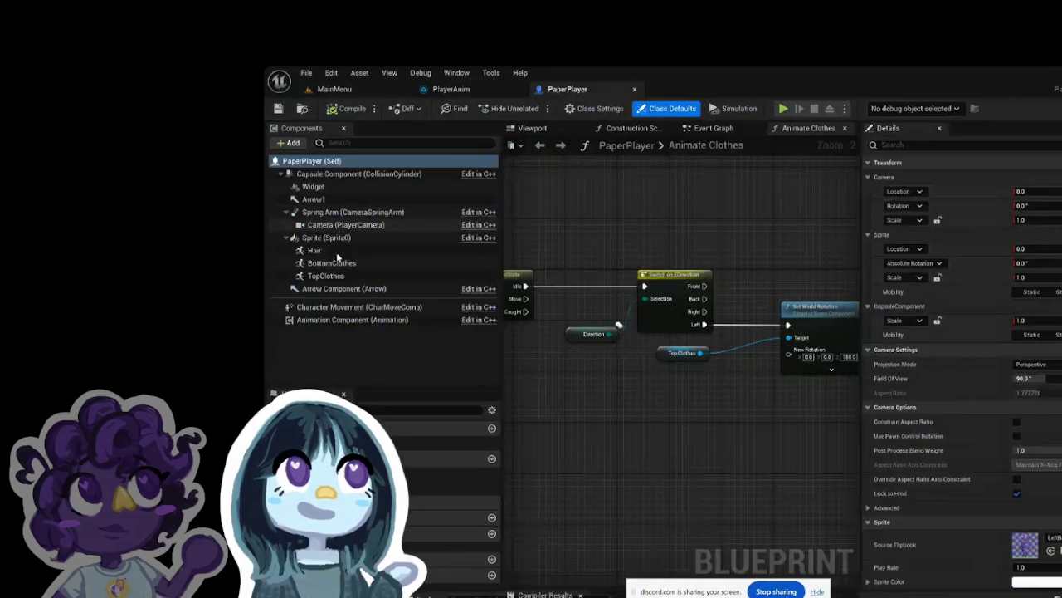
Step: Show PaperPlayer's Viewport preview and frame the character in it
click(546, 128)
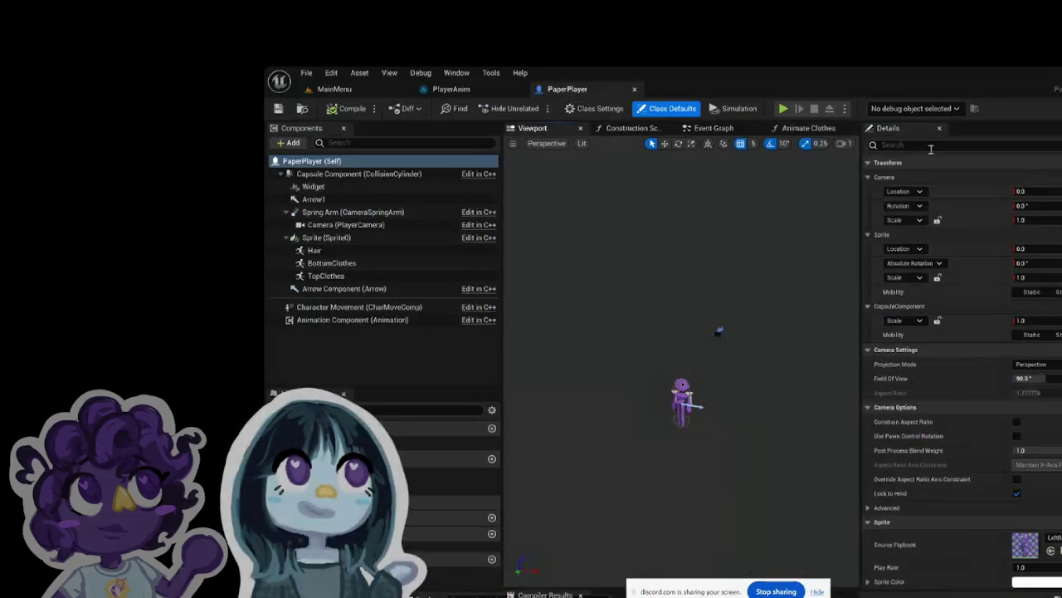
scroll(660, 433, up, 2)
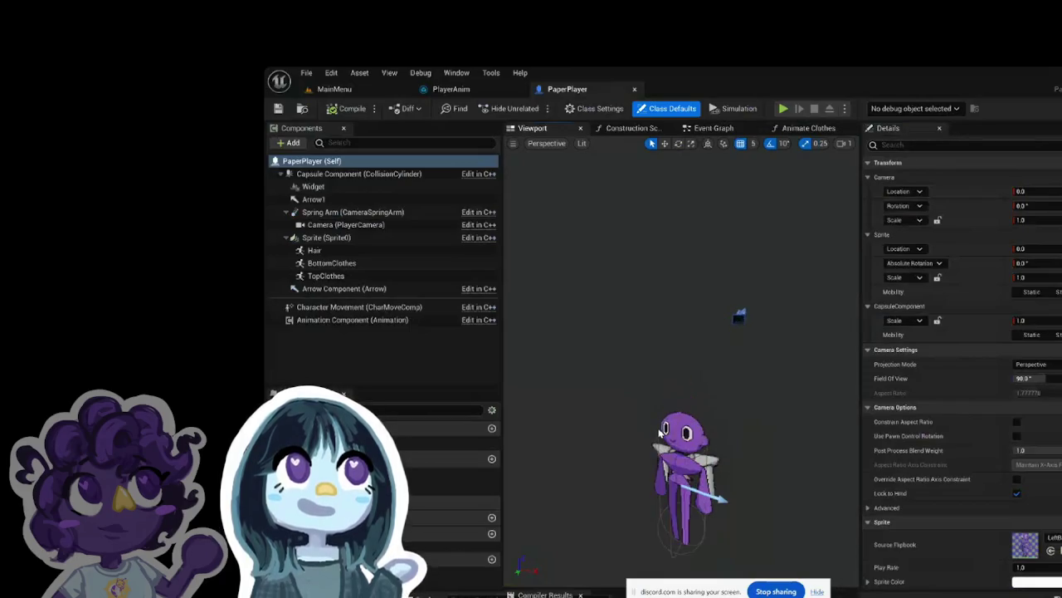
drag(783, 423, 779, 421)
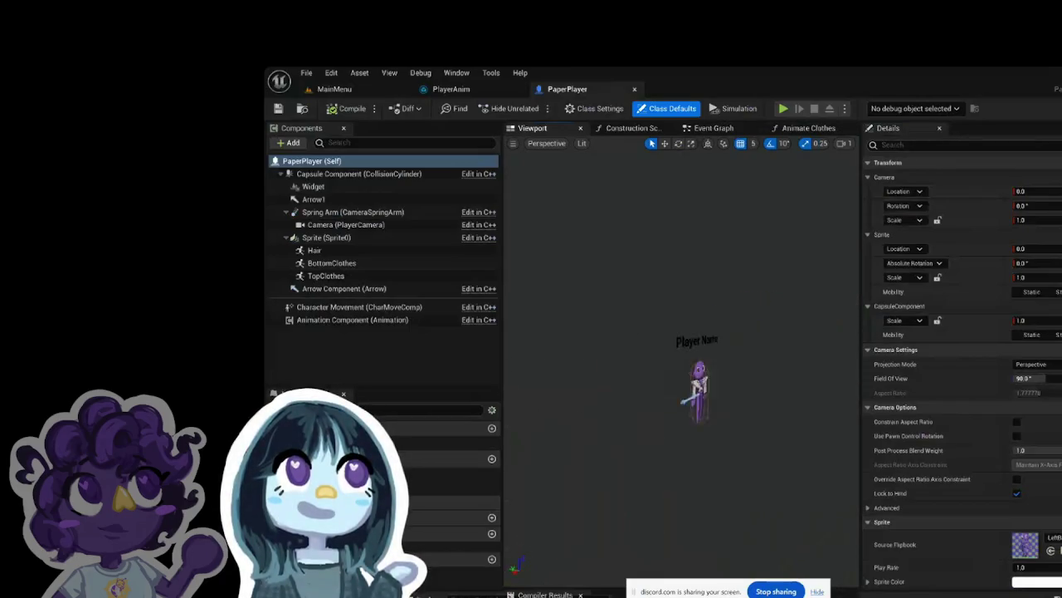
scroll(779, 421, up, 4)
key(f)
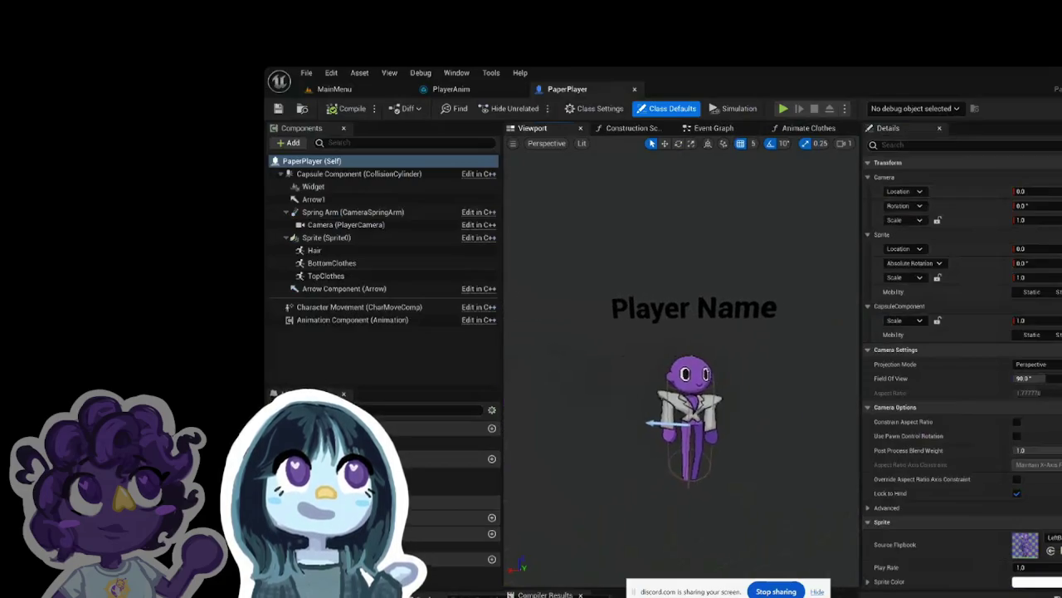
Step: Make the Sprite component Editable when Inherited, then select TopClothes and BottomClothes
click(694, 397)
click(1016, 234)
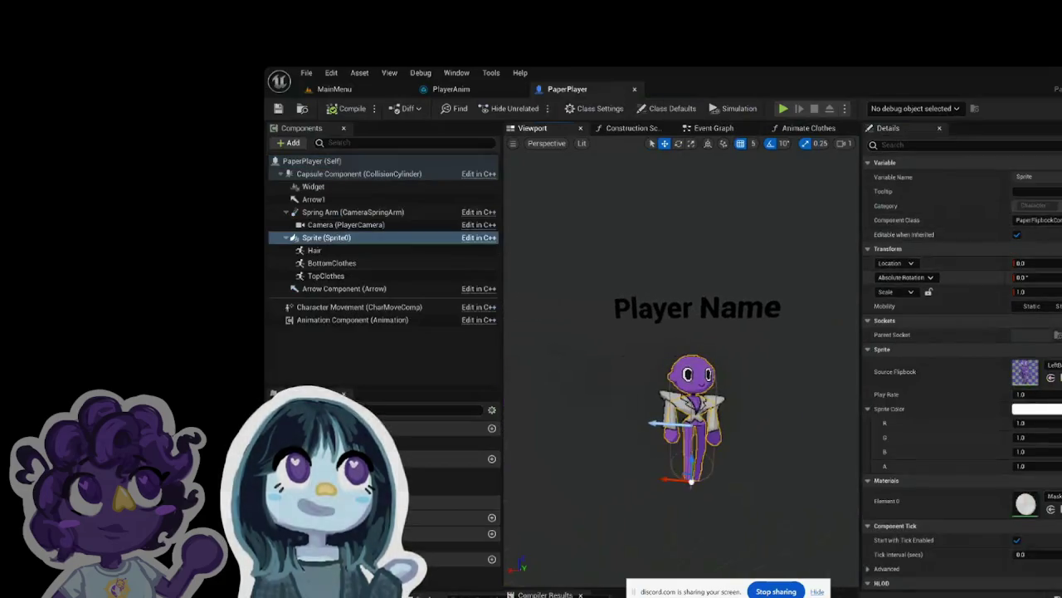
key(ctrl+z)
key(ctrl+z)
key(ctrl+z)
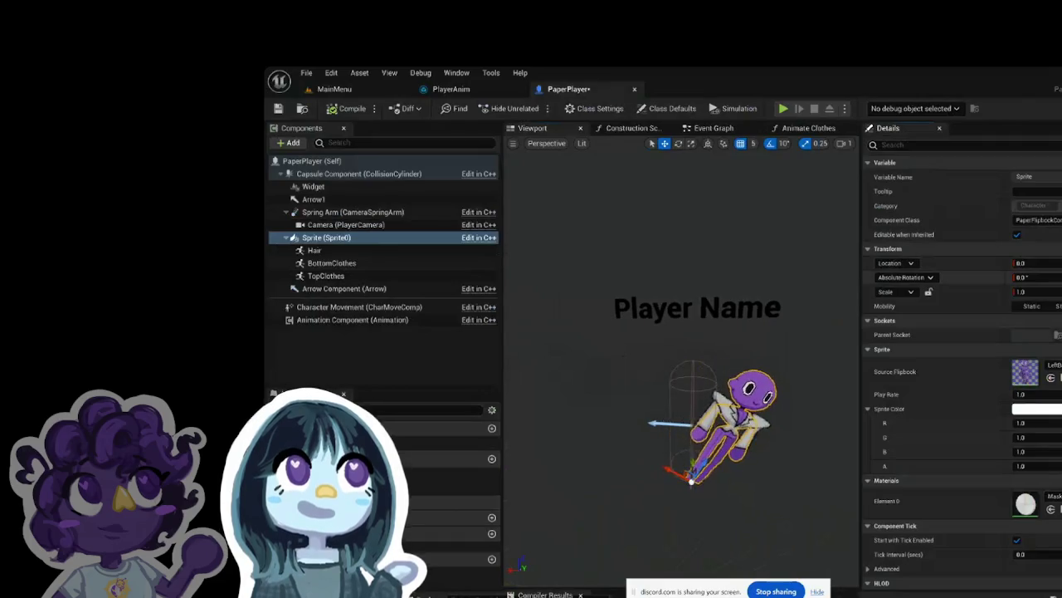
click(398, 275)
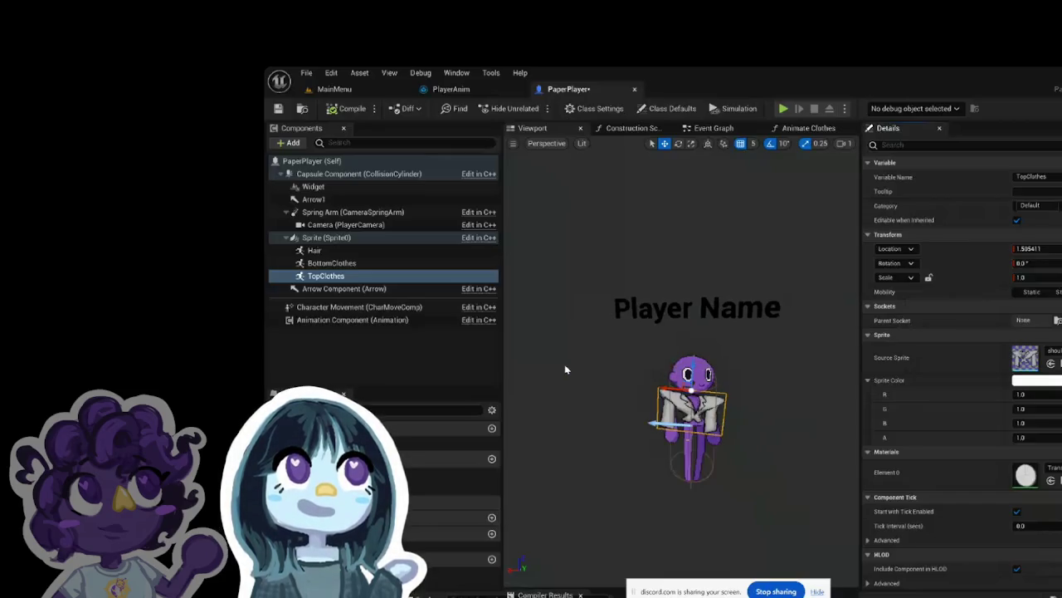
click(345, 262)
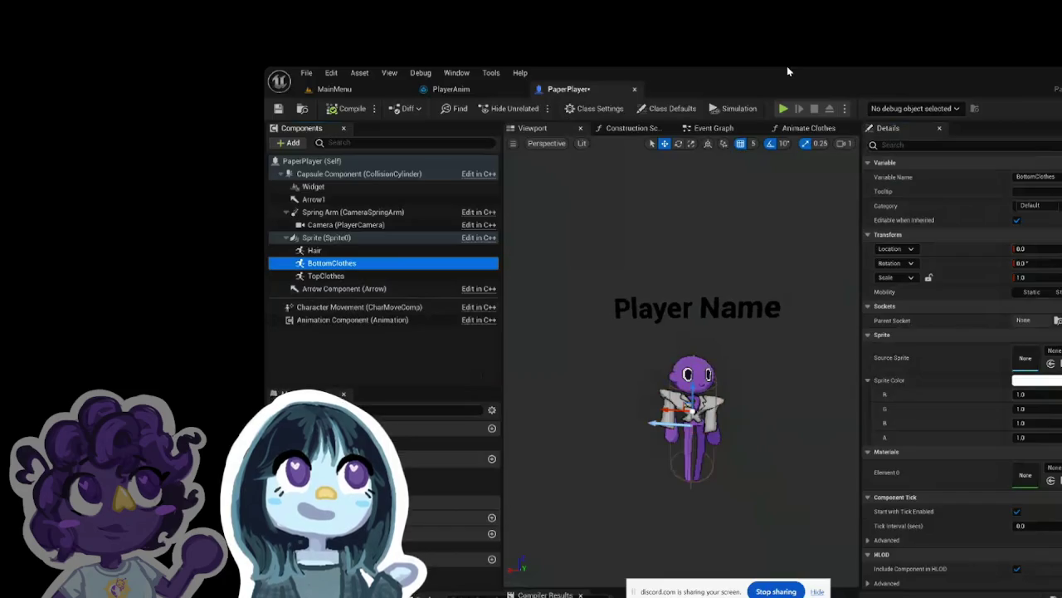
Step: Open the Top1 clothing data asset from the Top folder in the Content Drawer
click(335, 89)
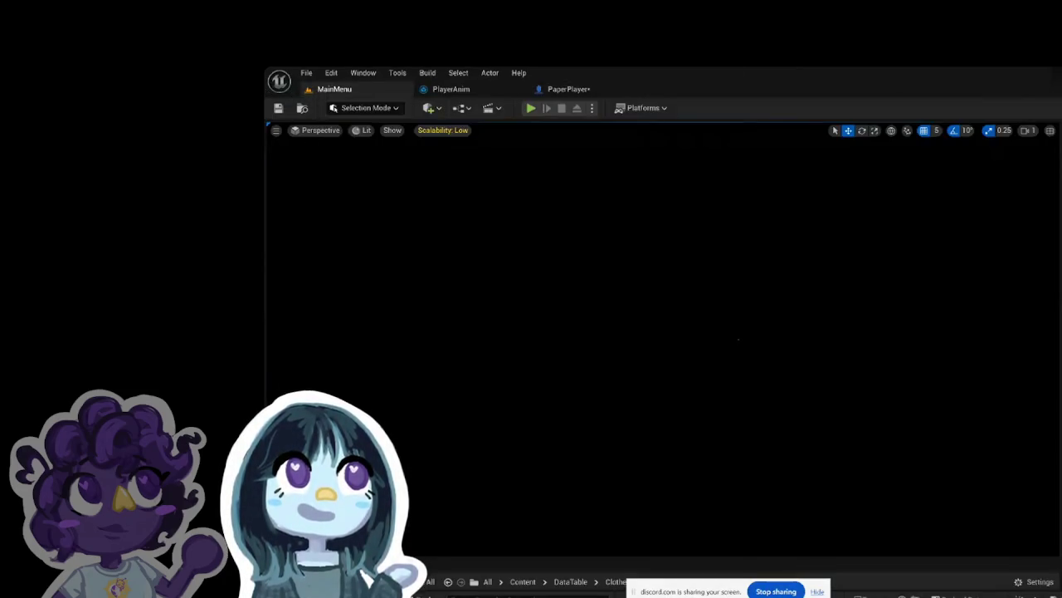
key(ctrl+space)
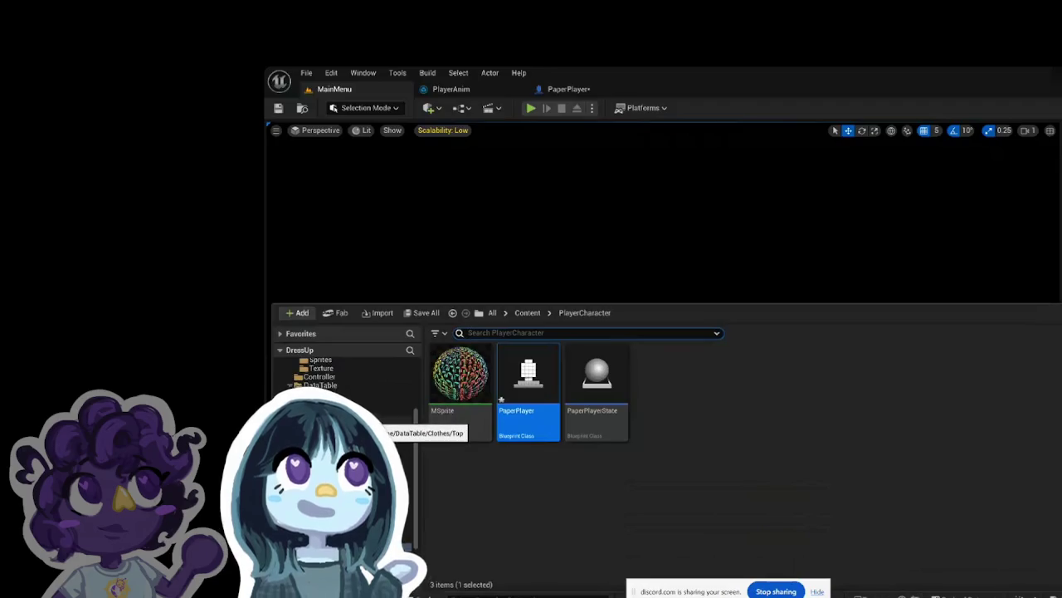
click(349, 415)
double_click(474, 429)
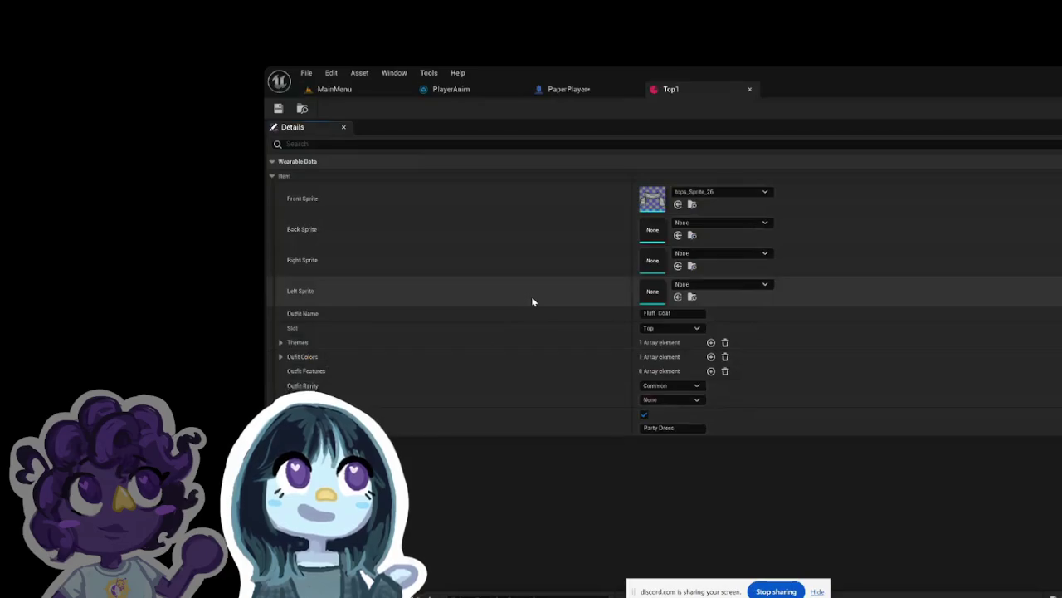
Step: Compare Top1 with the PaperPlayer blueprint, then save PaperPlayer
click(585, 90)
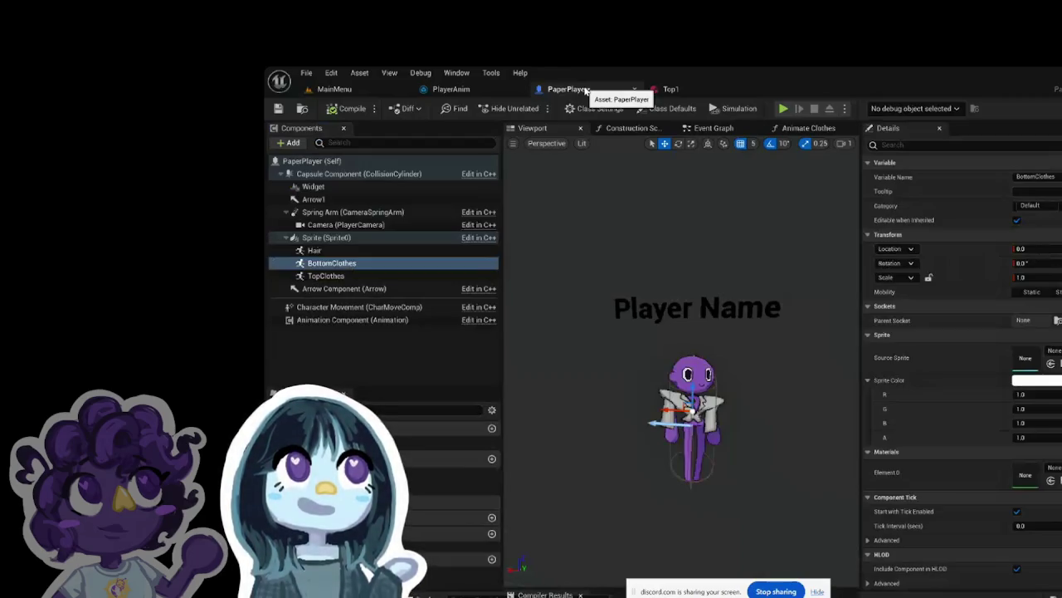
click(701, 89)
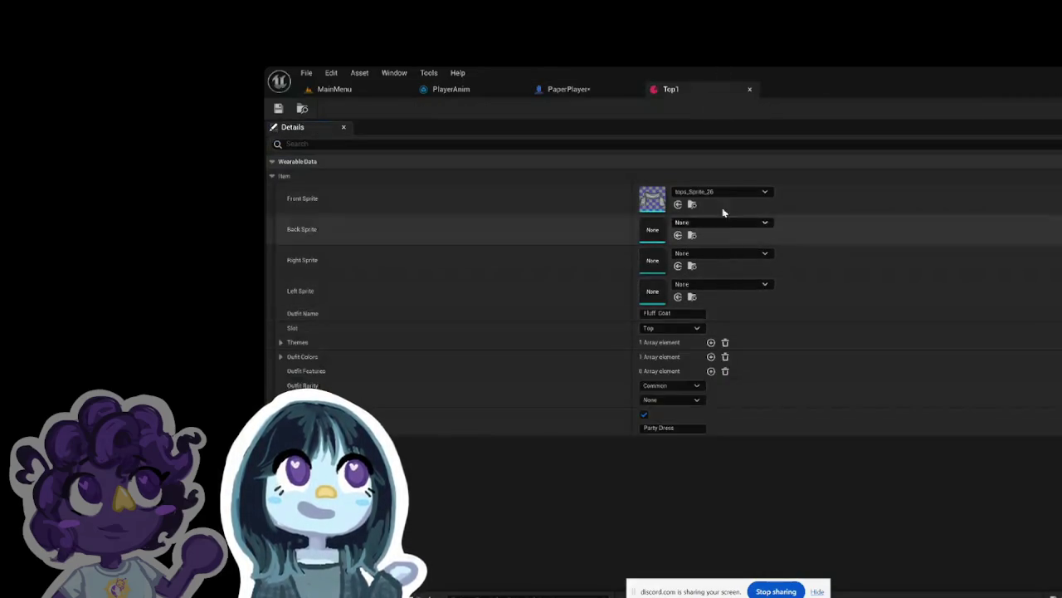
click(569, 88)
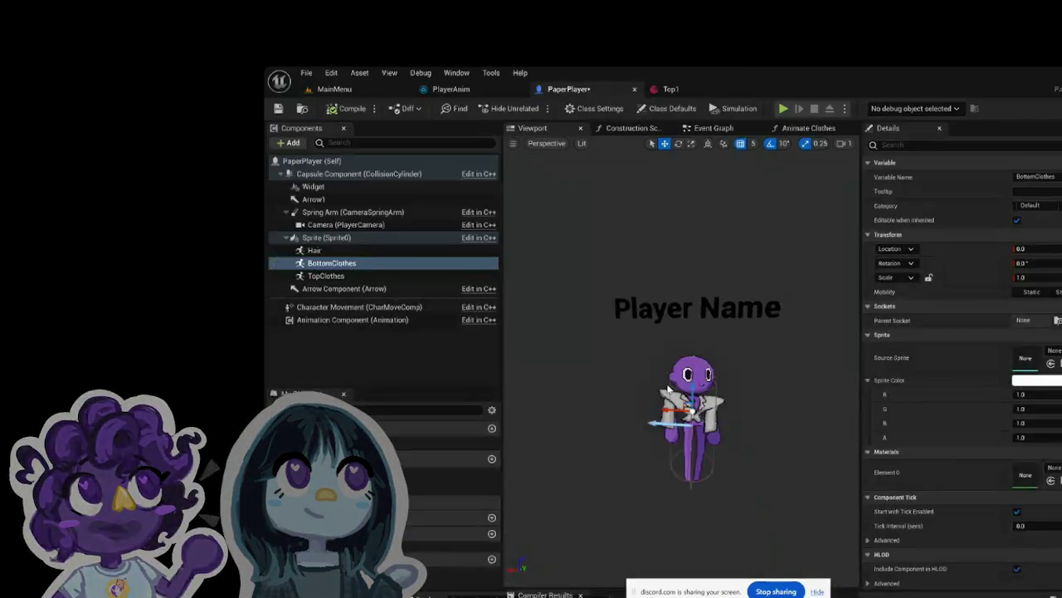
click(278, 108)
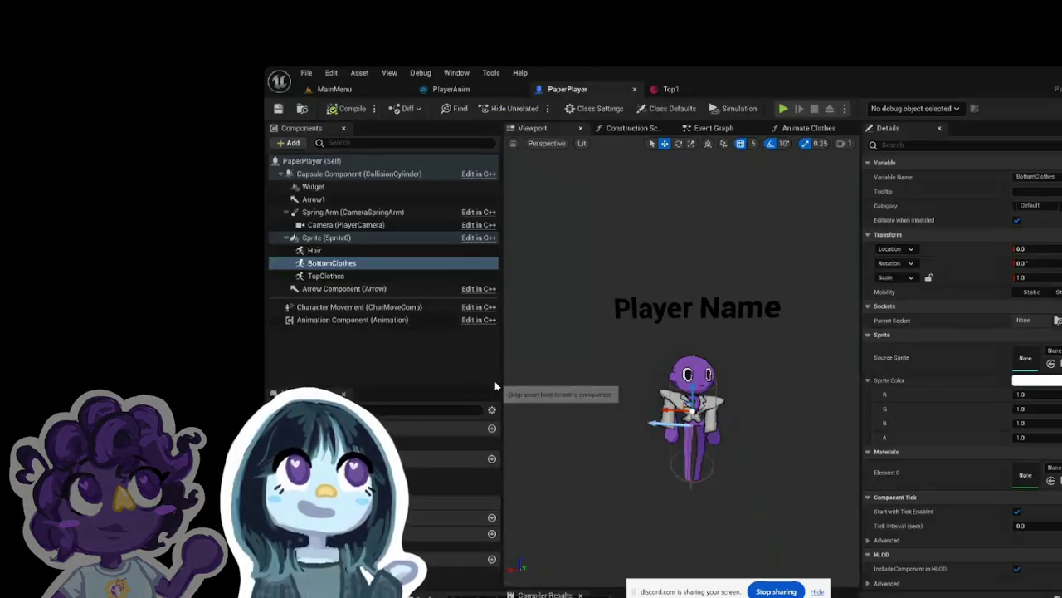
Step: Inspect TopClothes, save the blueprint with Ctrl+S, then check the Sprite and TopClothes components
scroll(687, 542, up, 5)
scroll(687, 542, down, 4)
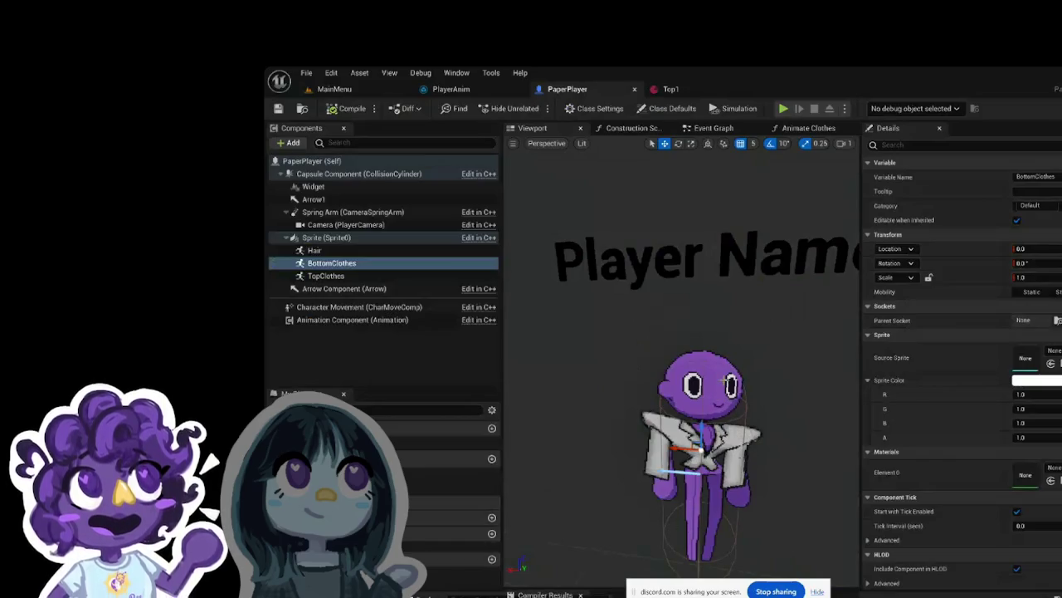
click(406, 276)
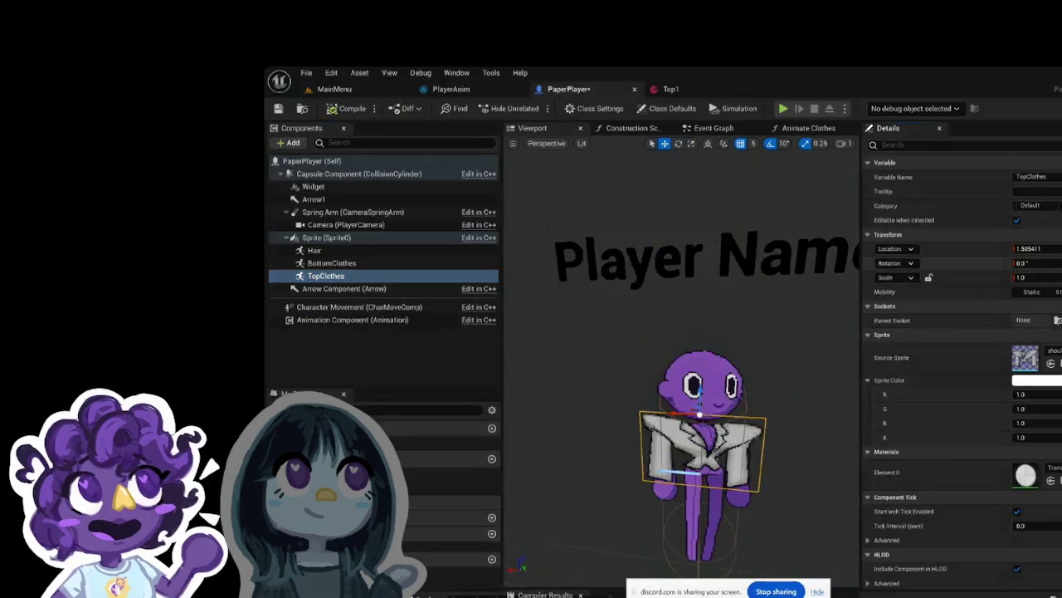
key(ctrl+s)
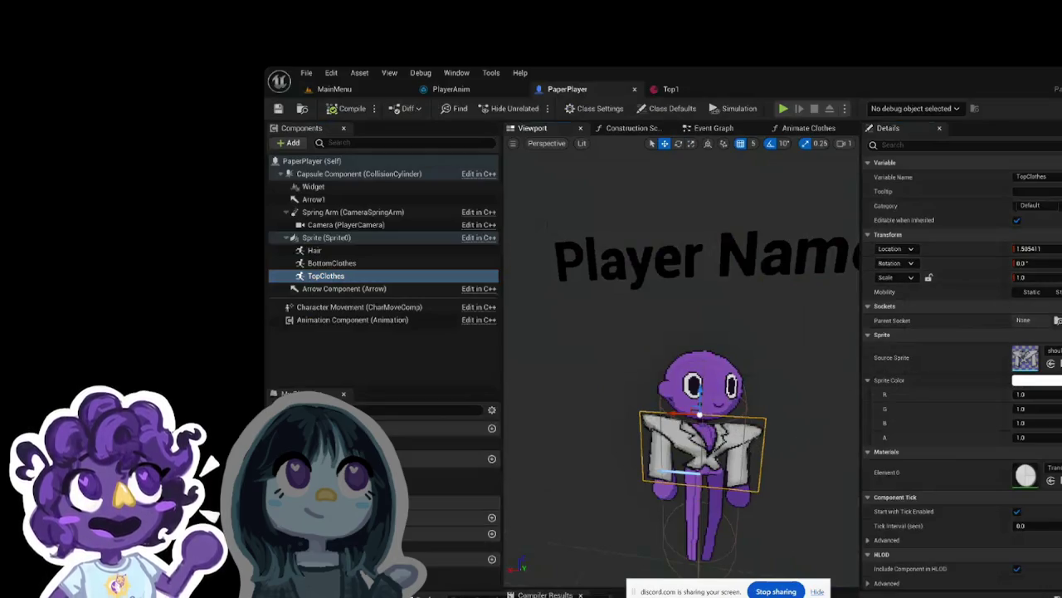
click(736, 437)
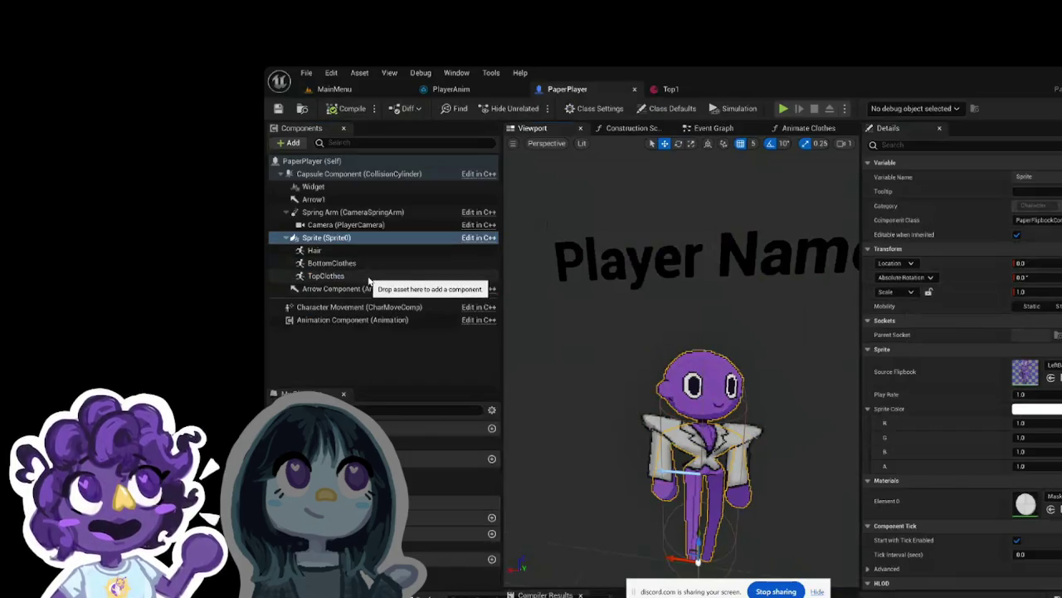
click(332, 275)
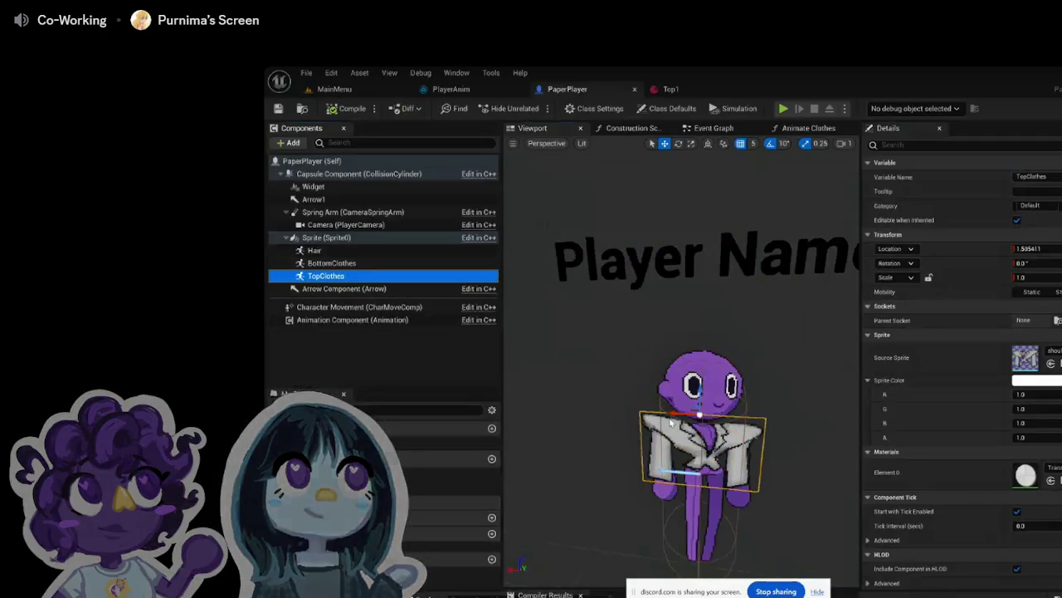
key(Escape)
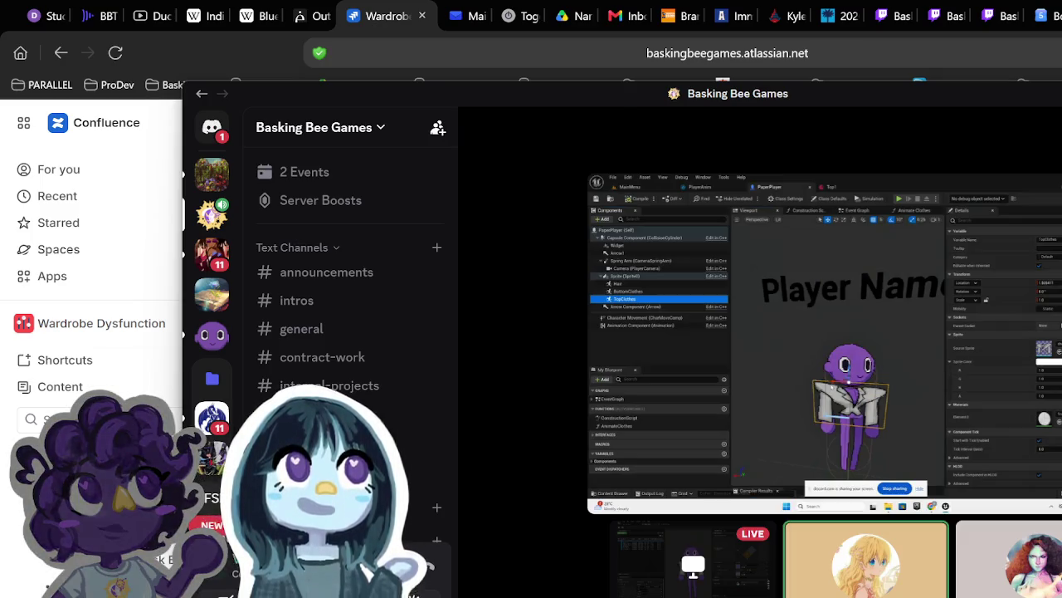
Step: Glance at the Confluence whiteboard, return to Discord, and start a new browser tab
mouse_move(691, 541)
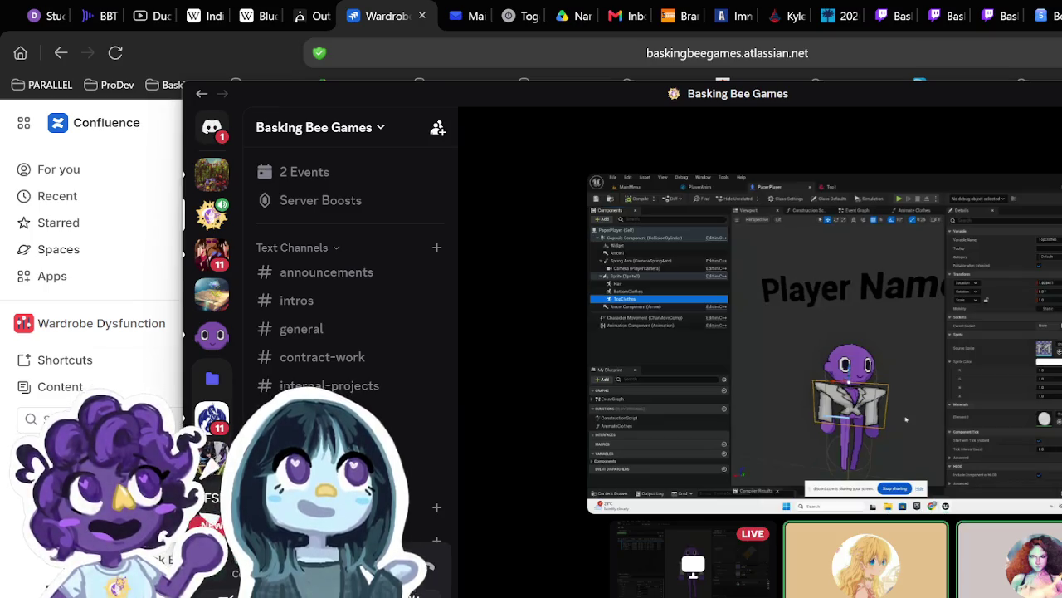
key(alt+Tab)
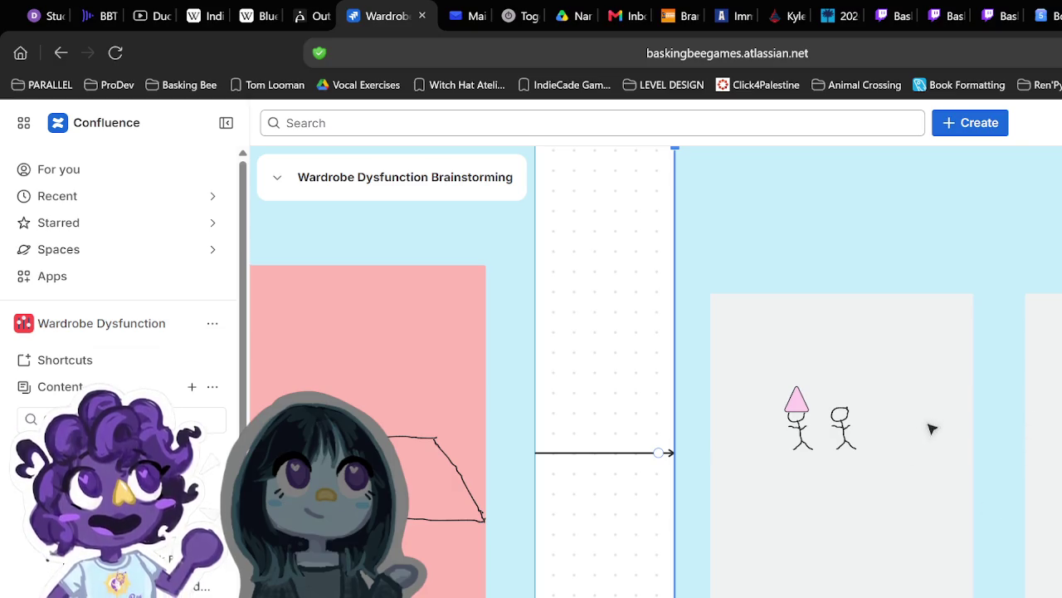
key(alt+Tab)
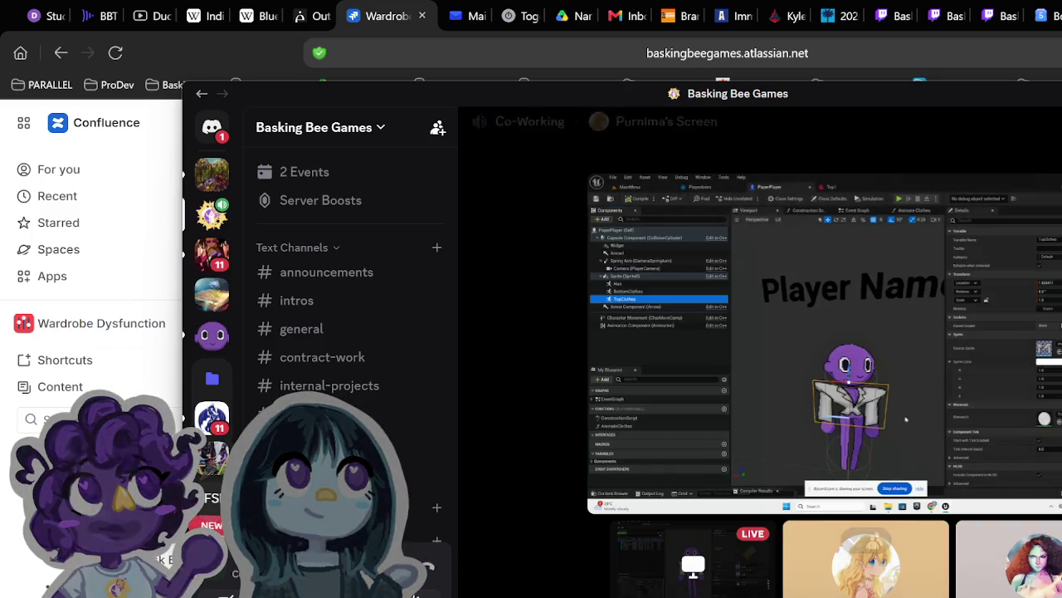
key(ctrl+t)
Step: Go to drive.google.com and download a sprite file from the BBG Collaboration ART folder
text(drive.google.com)
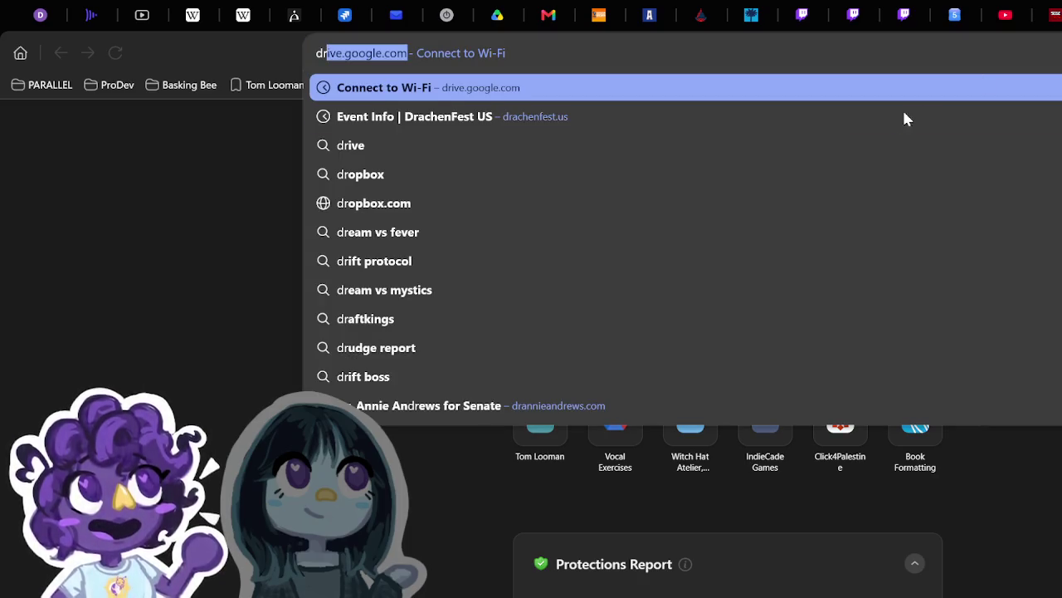
key(Down)
text(ive.goo)
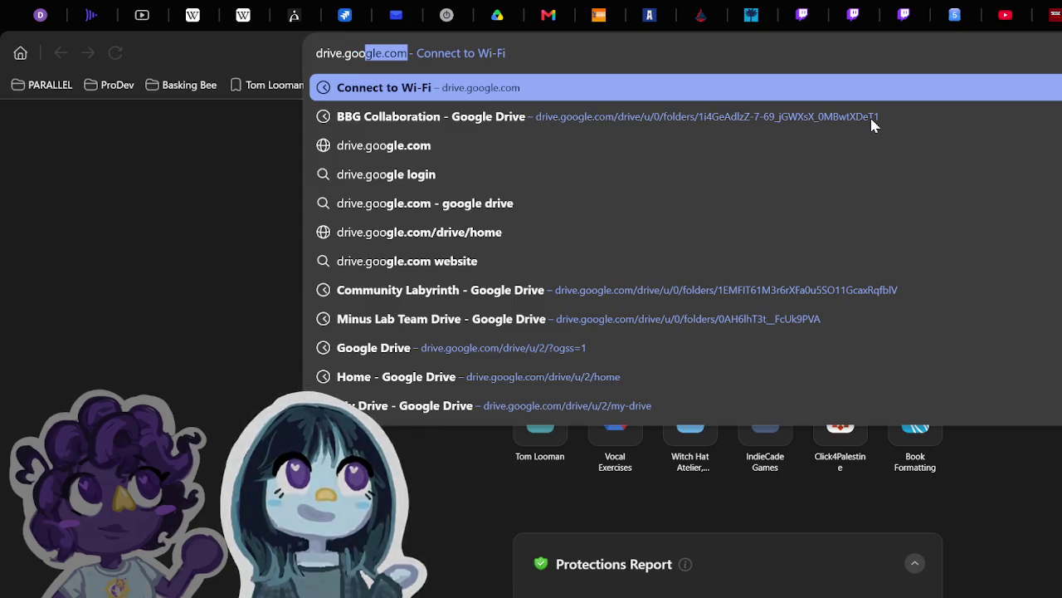
click(858, 116)
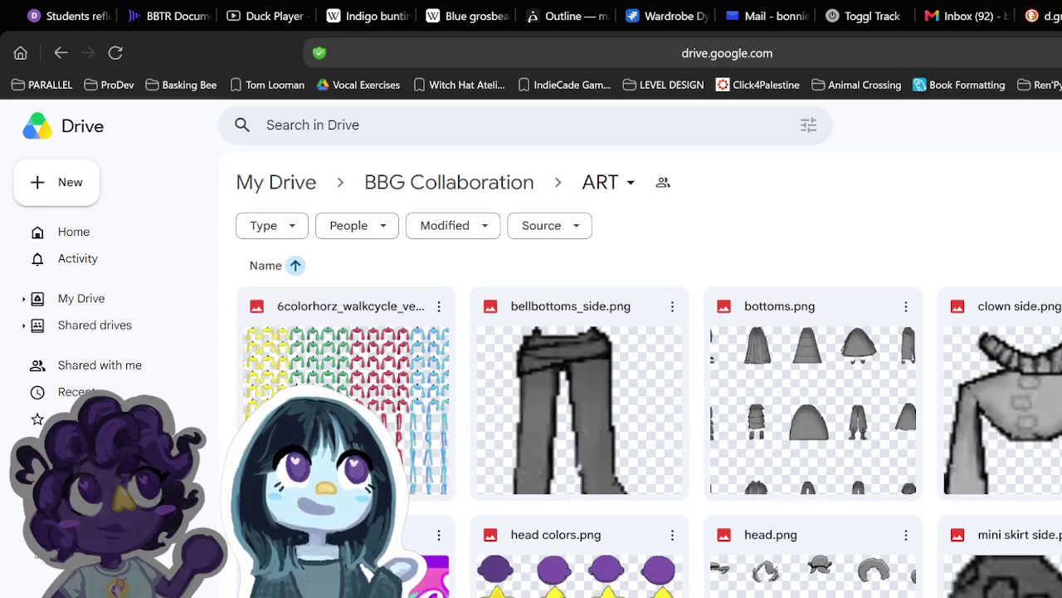
scroll(913, 432, down, 4)
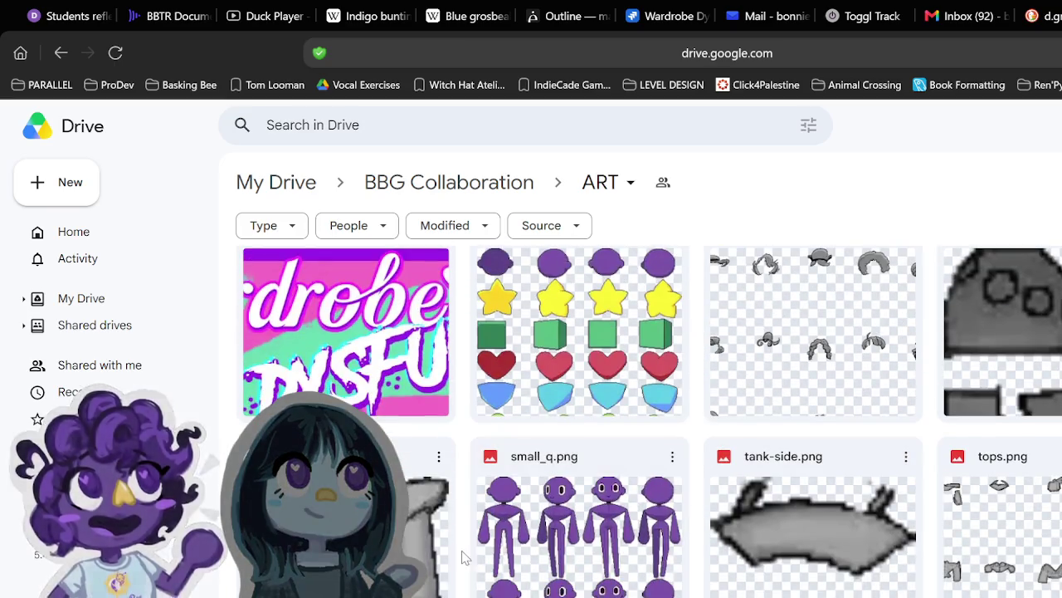
click(436, 461)
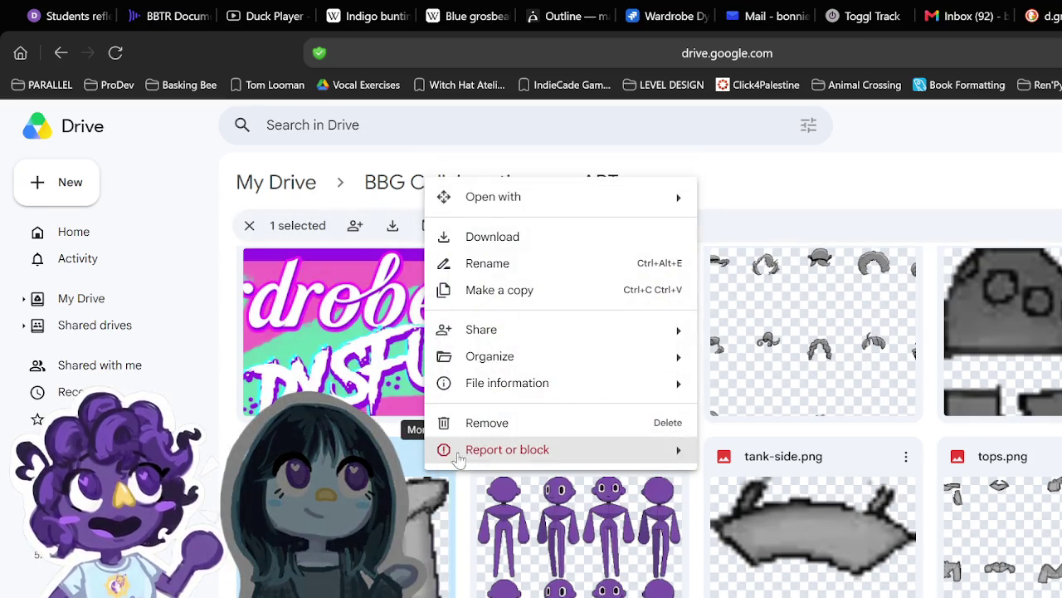
click(590, 235)
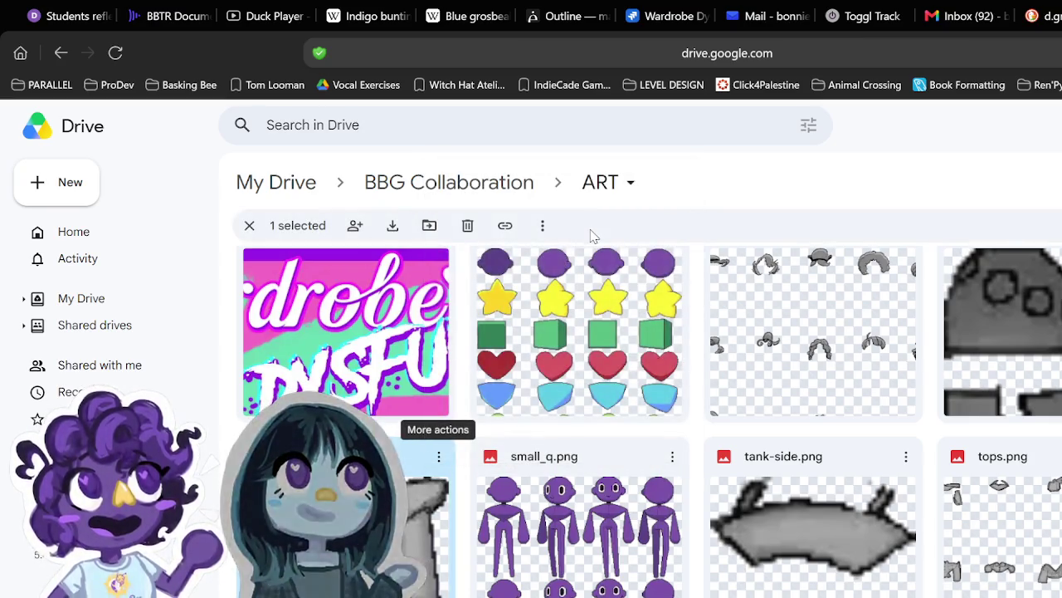
Step: Launch Krita from the Start search and open File Explorer
key(super)
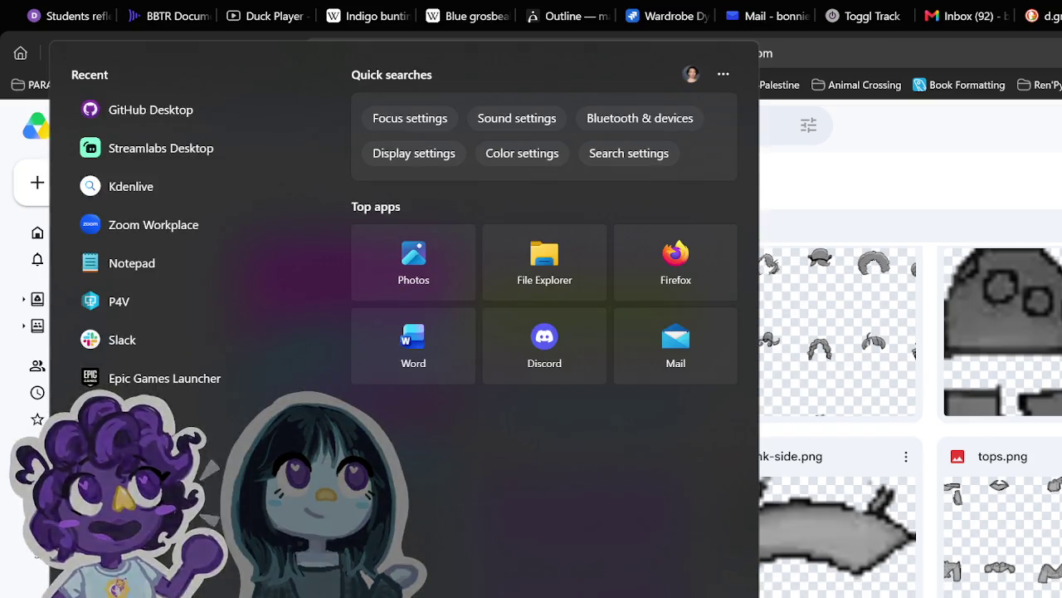
text(kri)
key(Return)
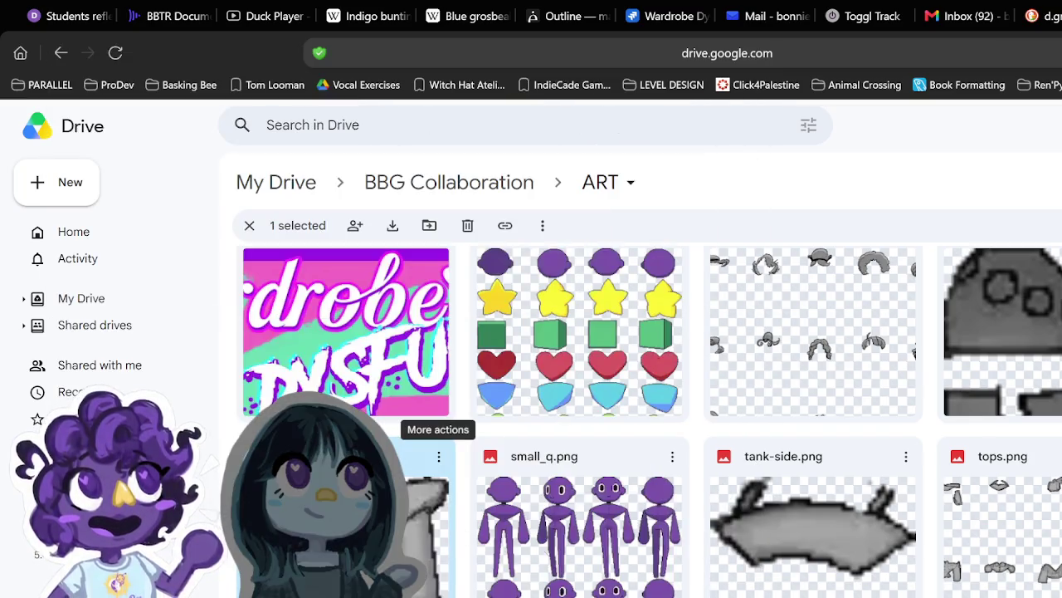
key(super+e)
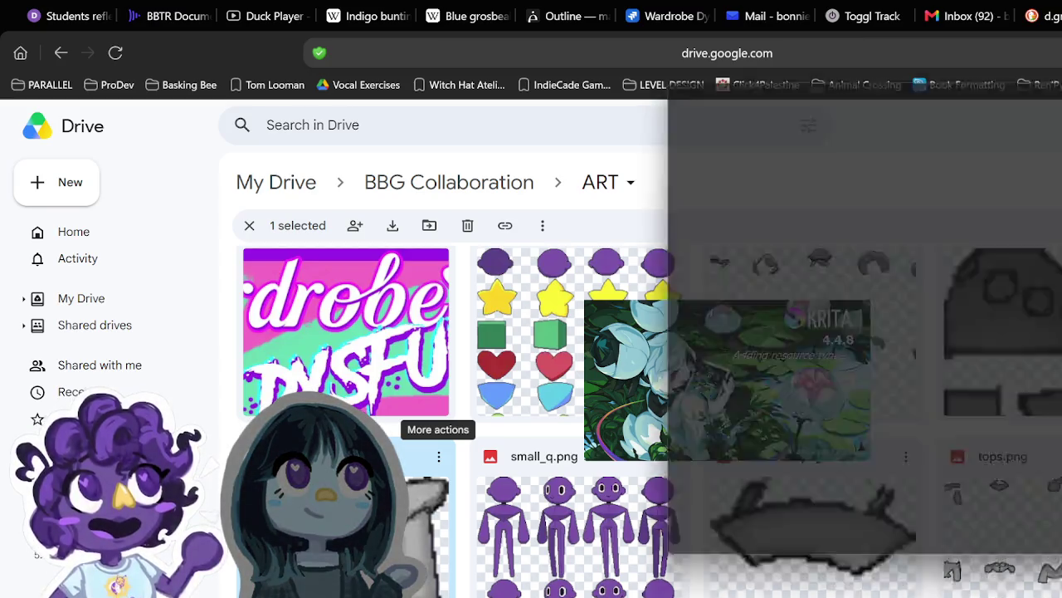
Step: Close the Downloads window and create a new 1920×1080 document in Krita
key(alt+F4)
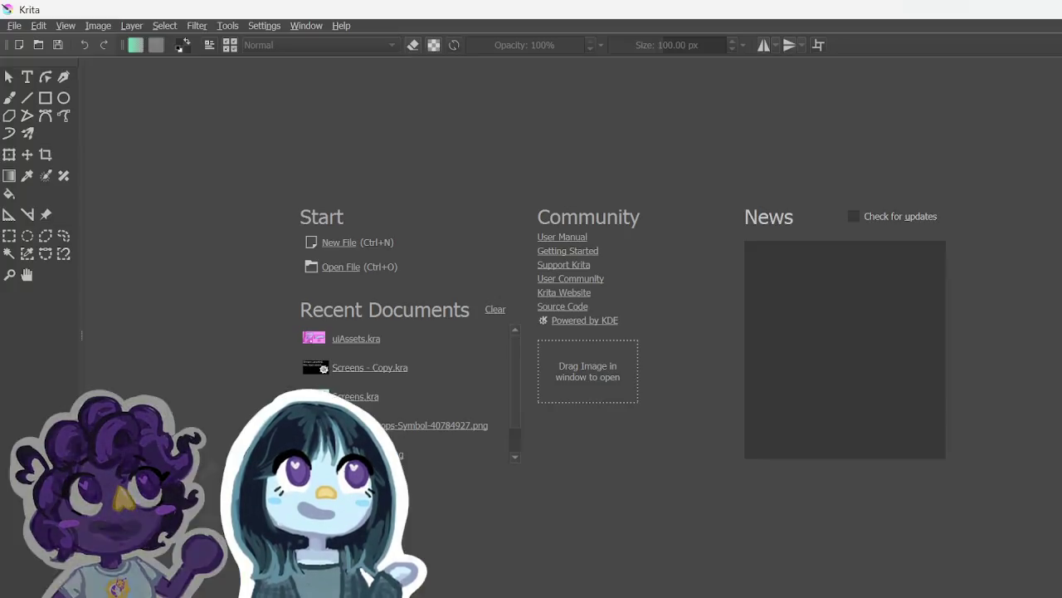
click(322, 241)
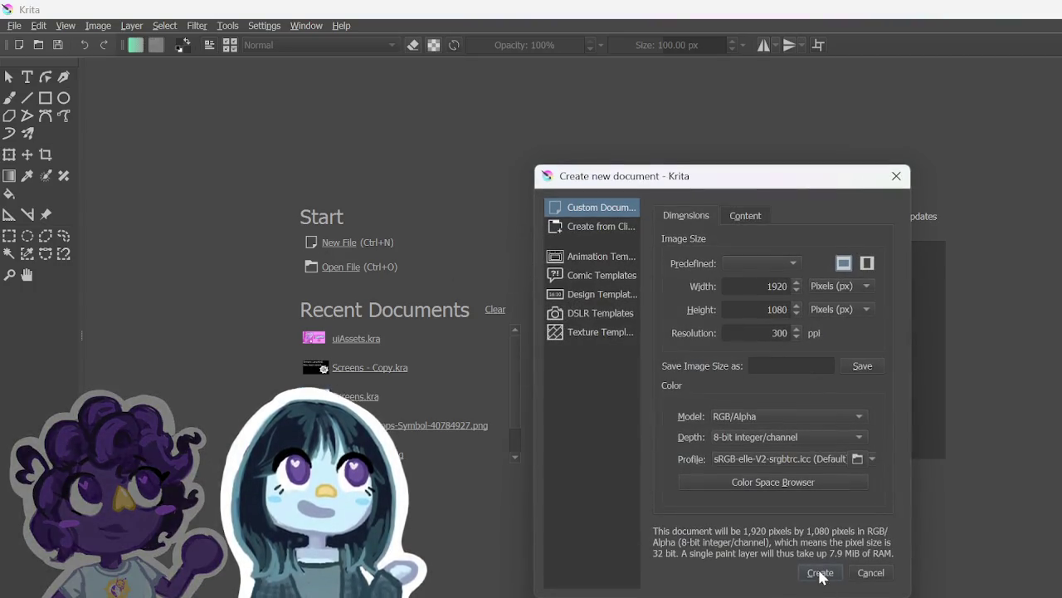
click(820, 573)
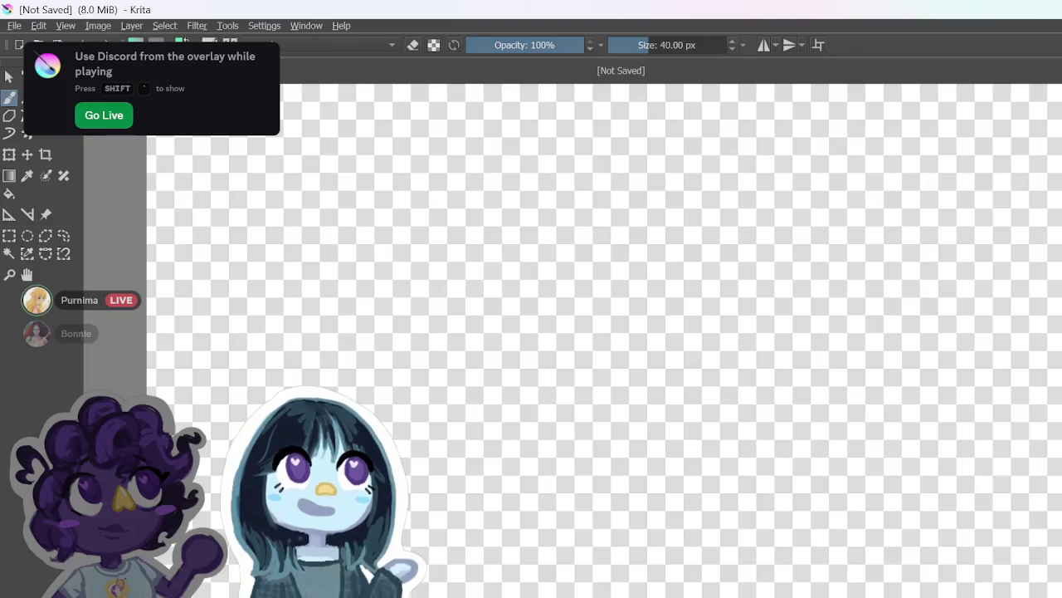
Step: Drag the shoulders image from Downloads onto the Krita canvas as a new layer
key(alt+Tab)
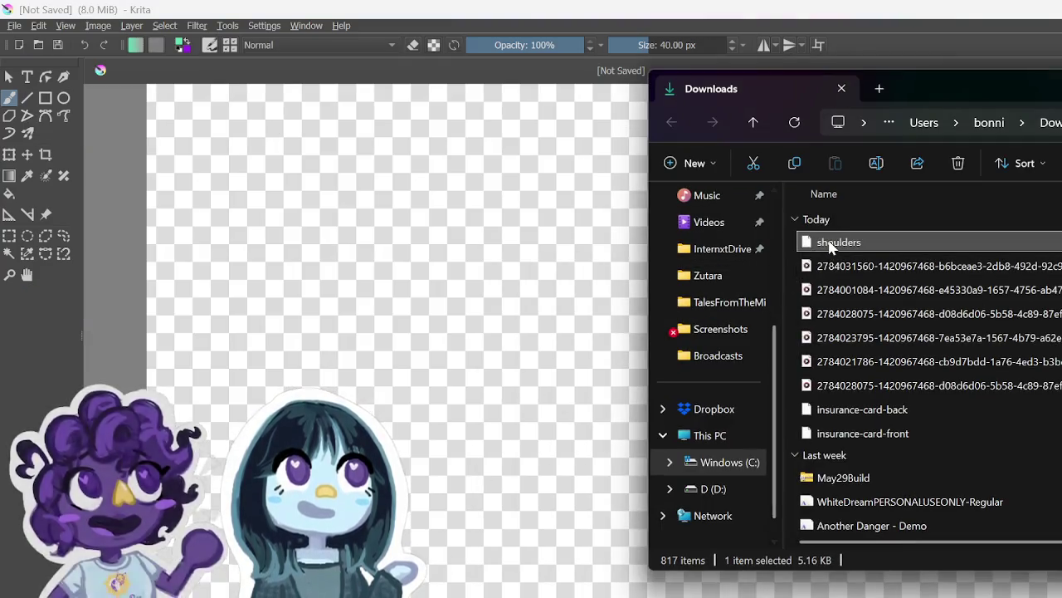
drag(839, 242, 548, 264)
click(564, 272)
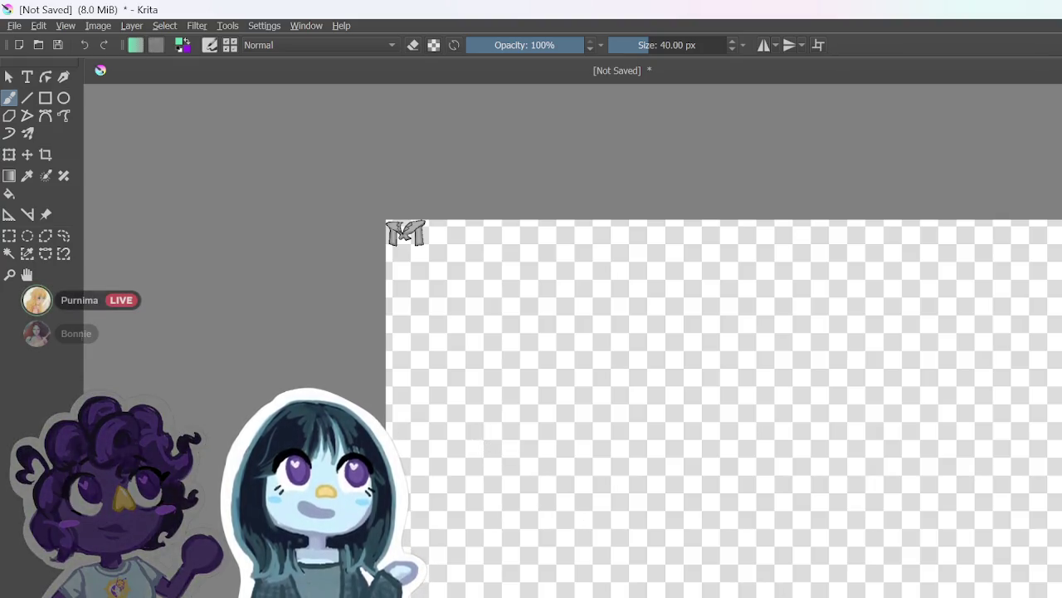
key(plus)
key(minus)
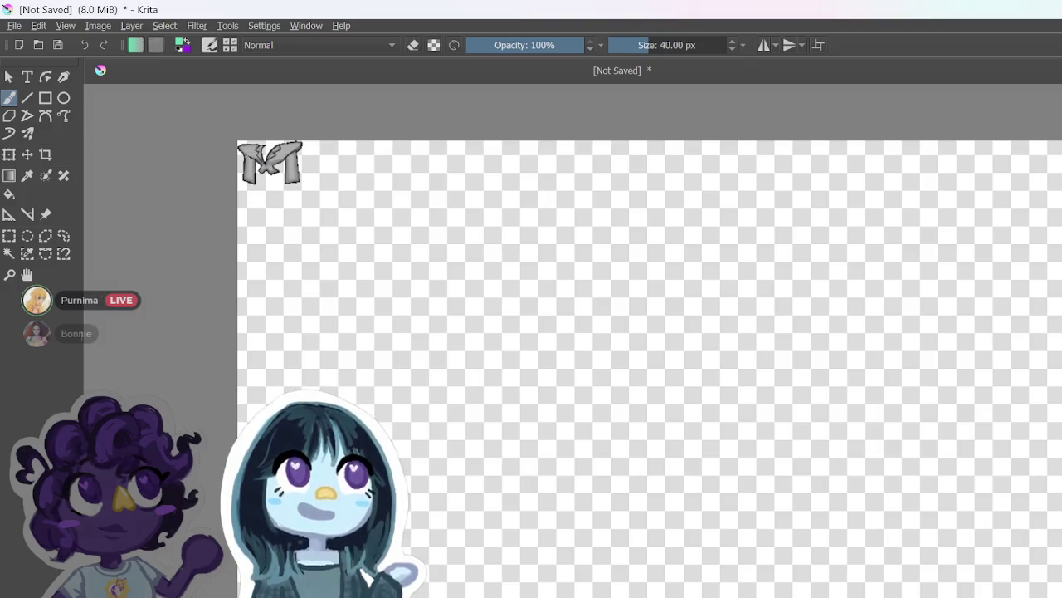
Step: Browse to the Dress Up Game folder and preview the idle_poses image
key(alt+Tab)
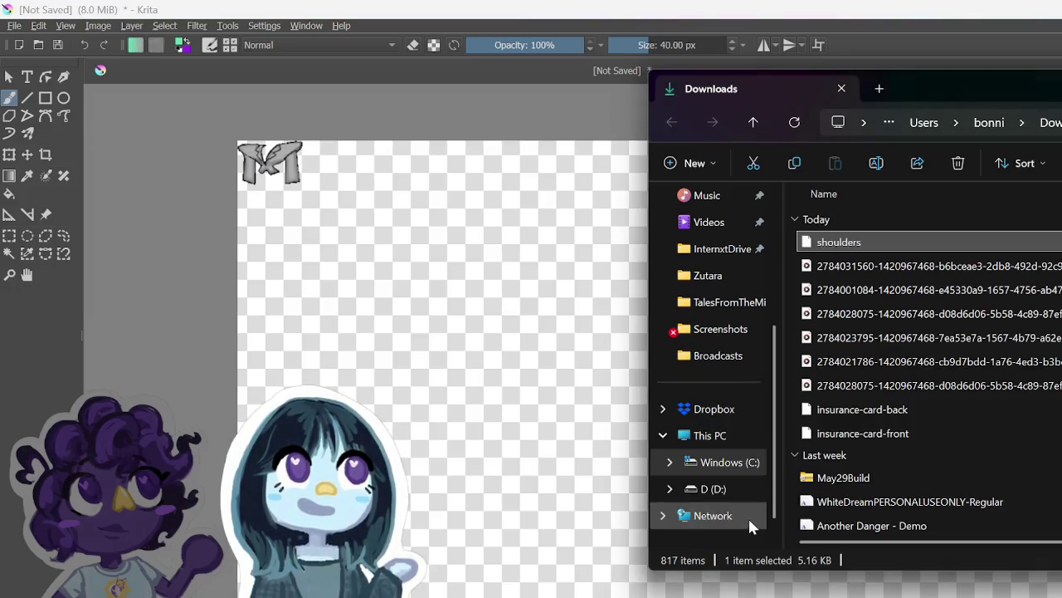
click(727, 357)
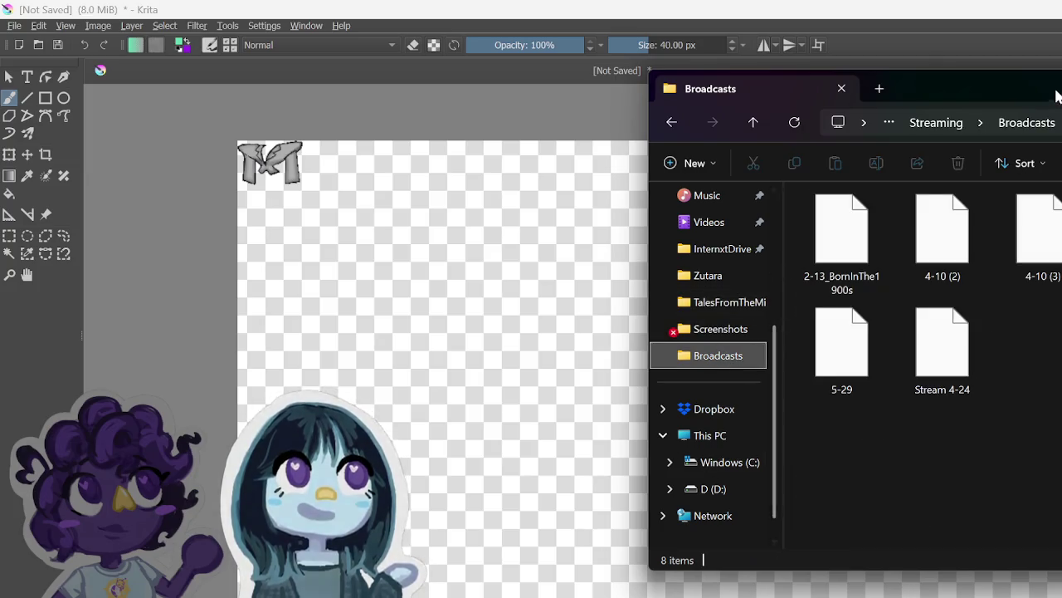
click(966, 123)
click(967, 123)
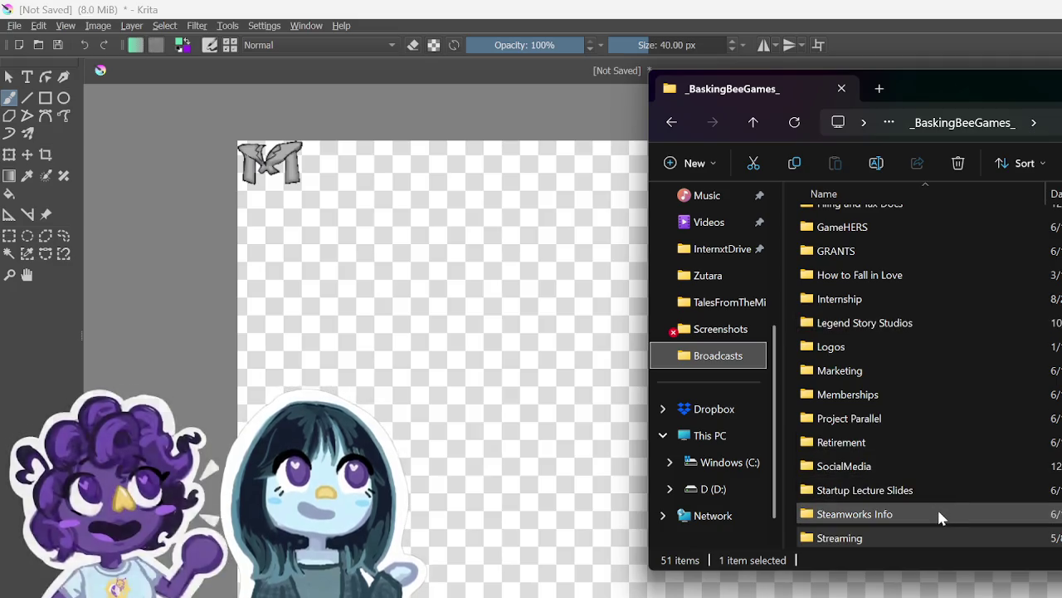
scroll(931, 533, up, 3)
scroll(923, 503, down, 3)
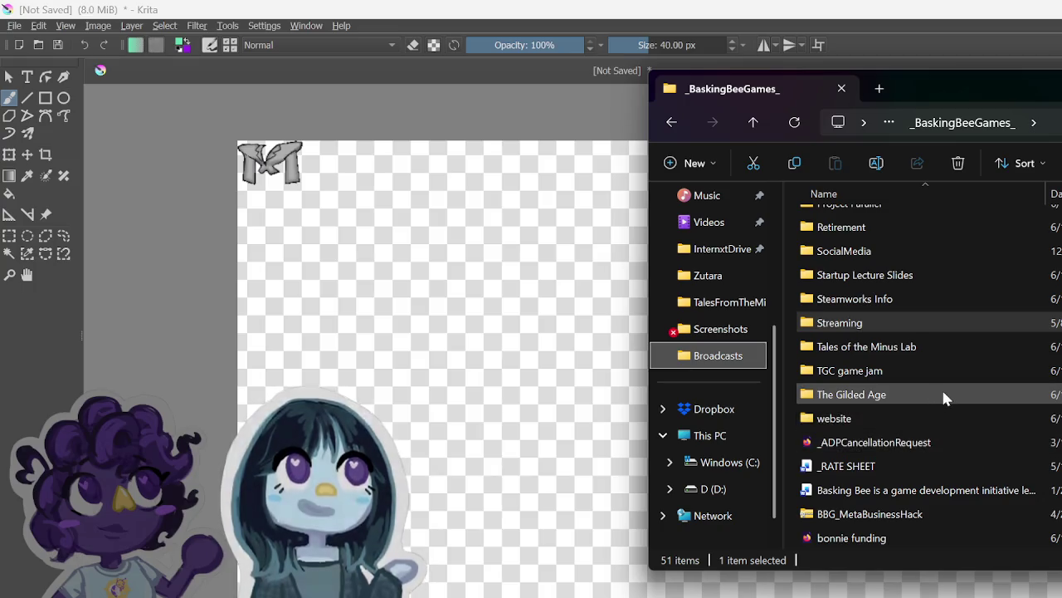
mouse_move(944, 397)
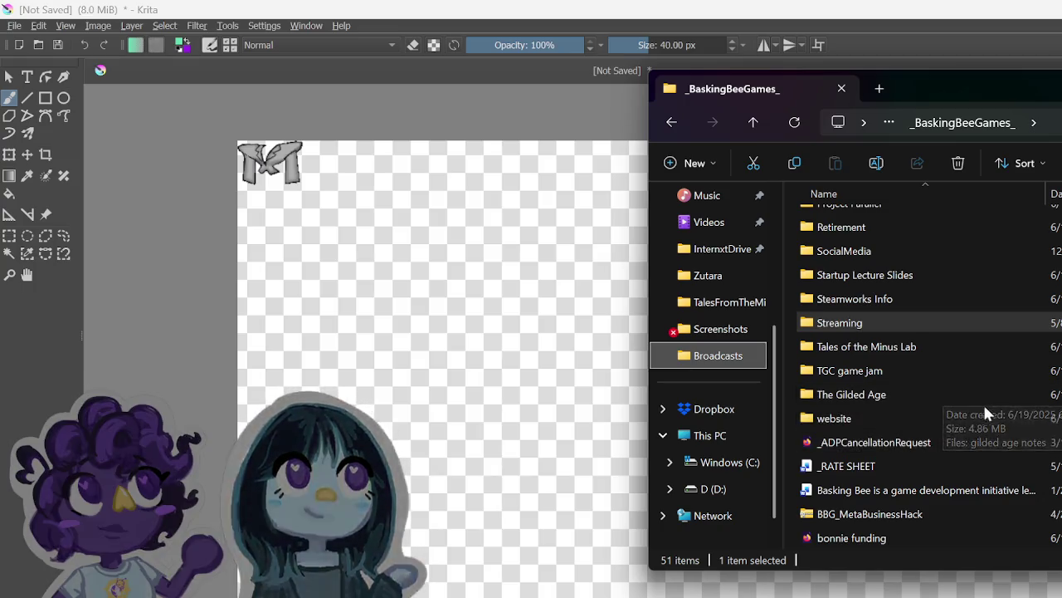
scroll(966, 415, up, 1)
scroll(964, 405, up, 5)
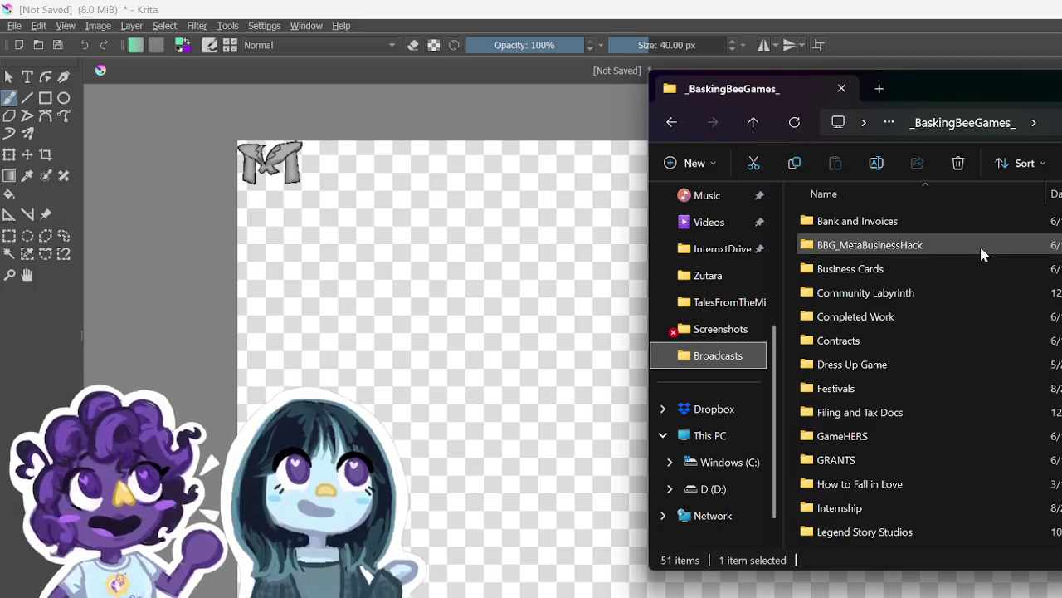
double_click(953, 365)
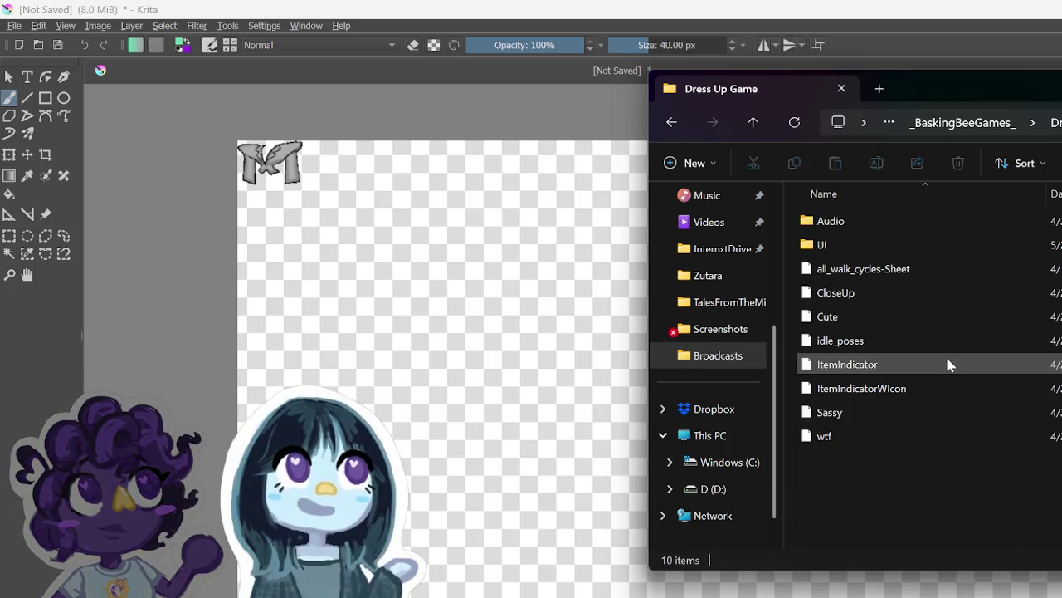
double_click(924, 340)
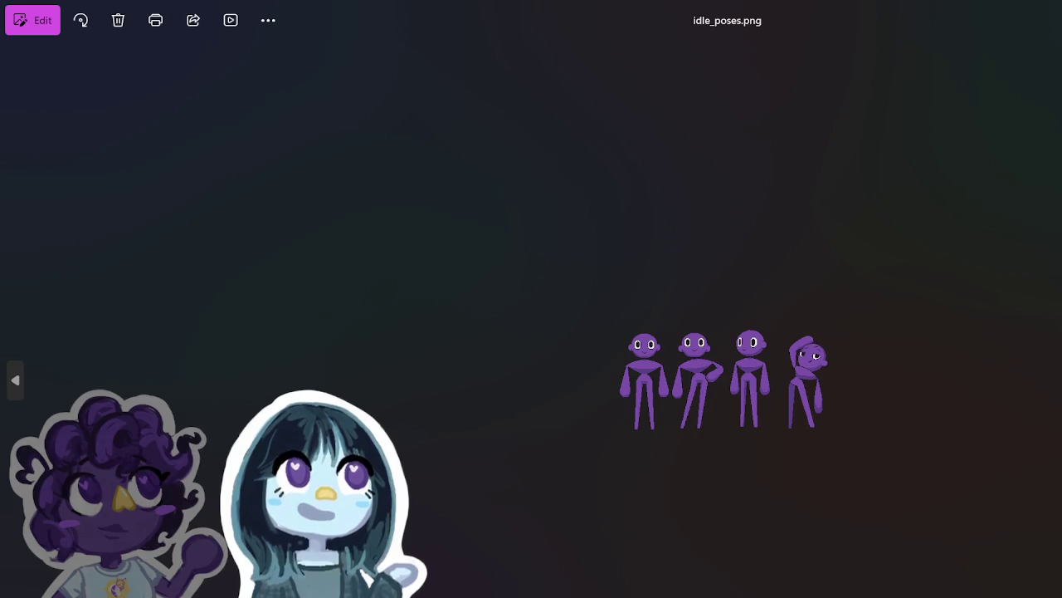
key(alt+F4)
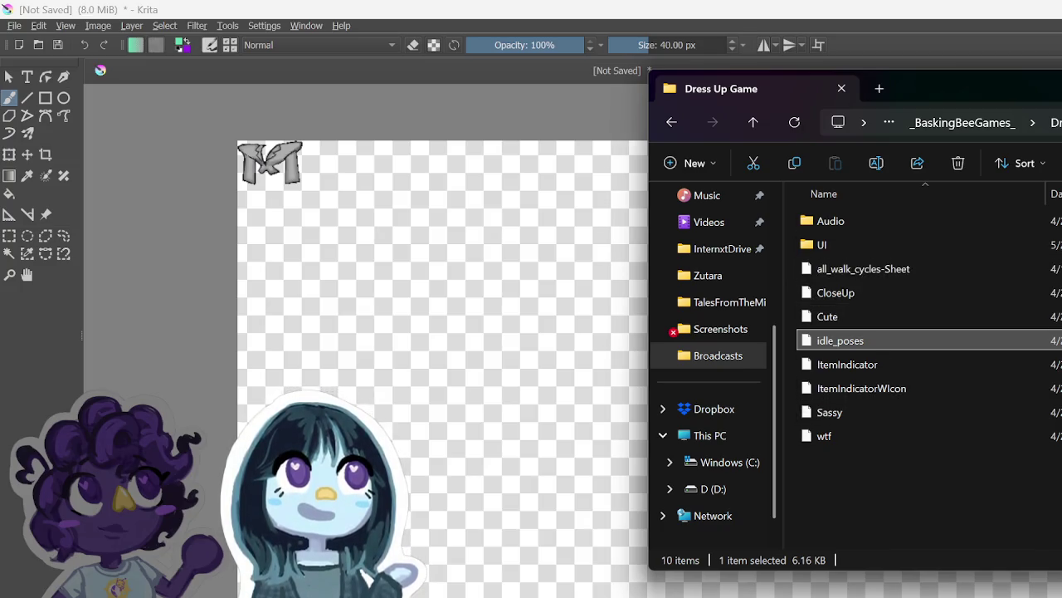
key(alt+F4)
Step: Download small_q.png from the Drive ART folder
key(alt+Tab)
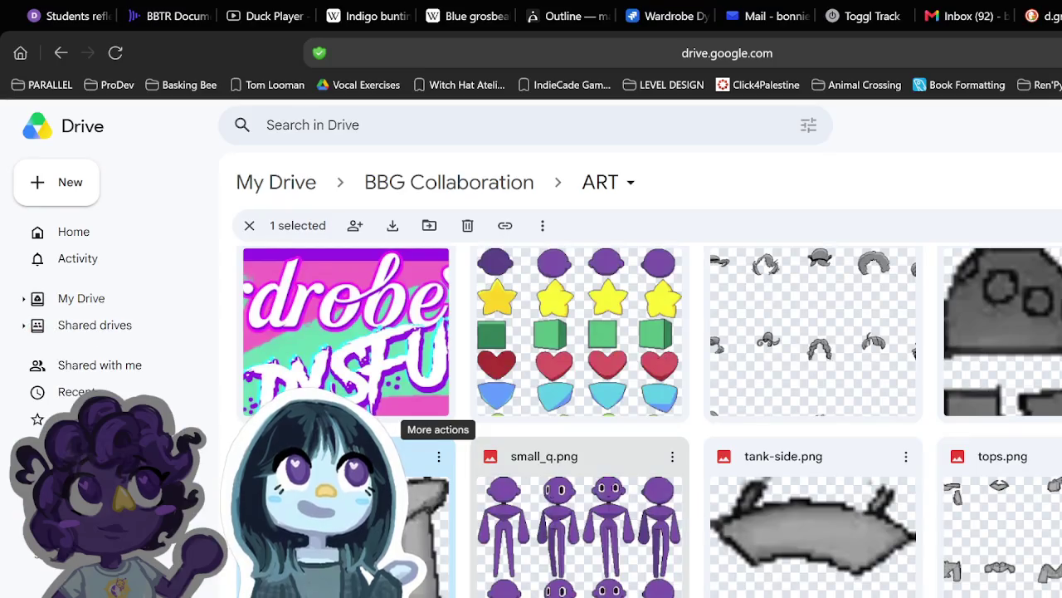
click(672, 458)
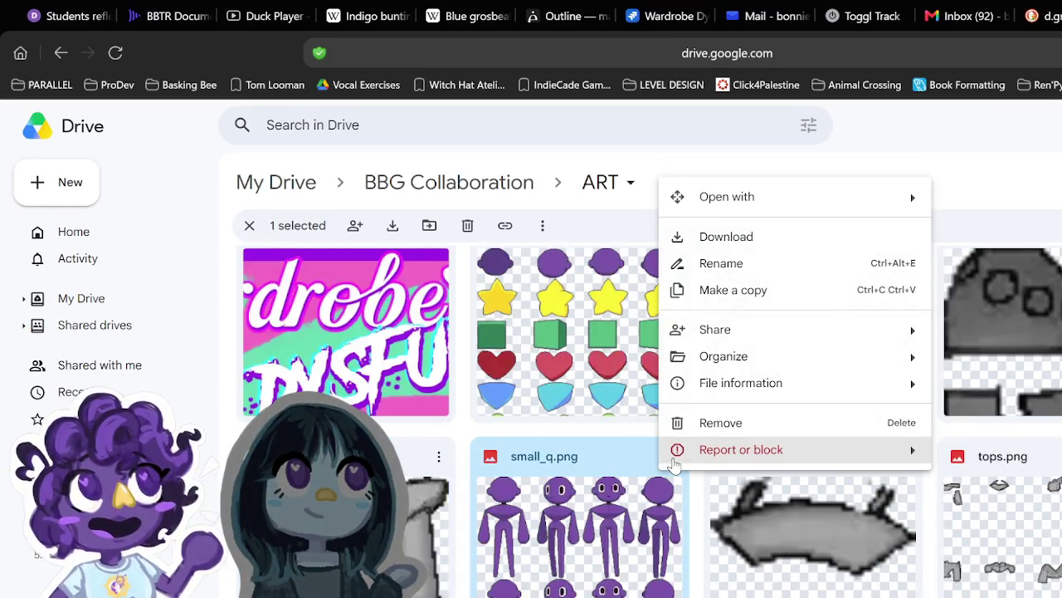
click(787, 239)
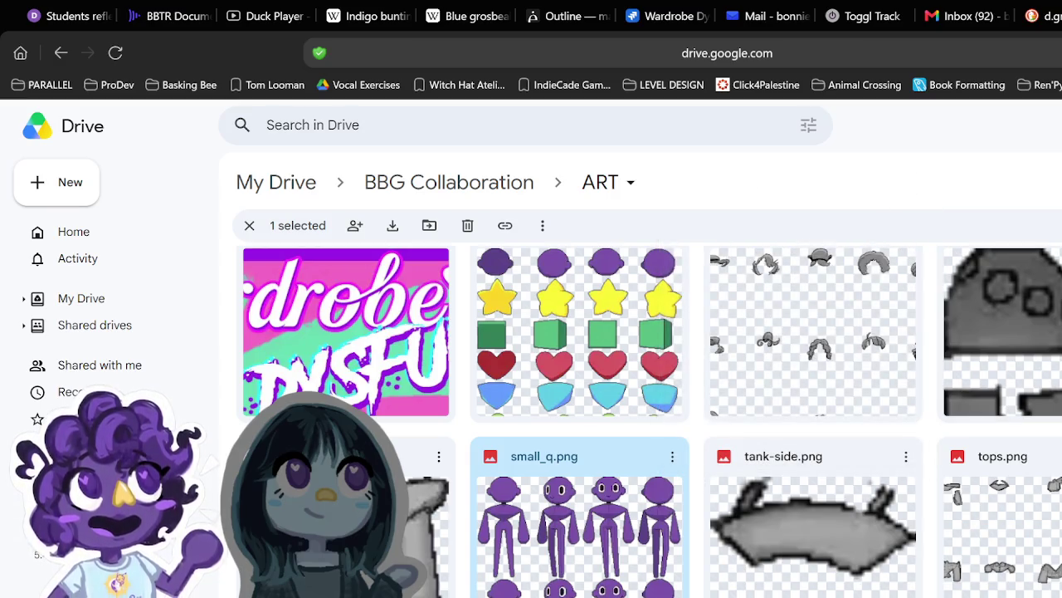
Step: Drag small_q from Downloads onto the Krita canvas as a new layer
key(alt+Tab)
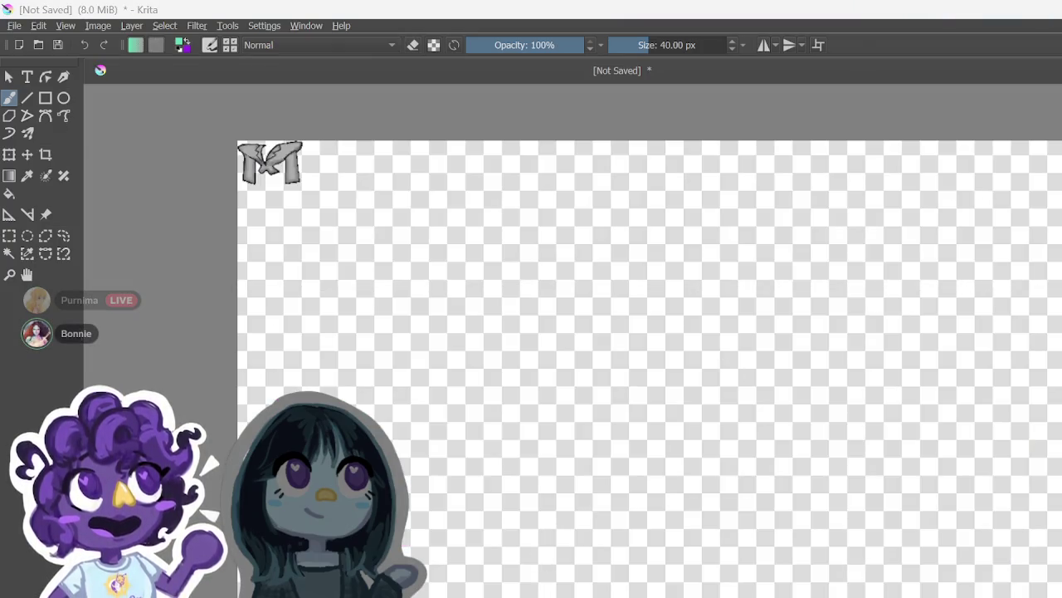
key(alt+Tab)
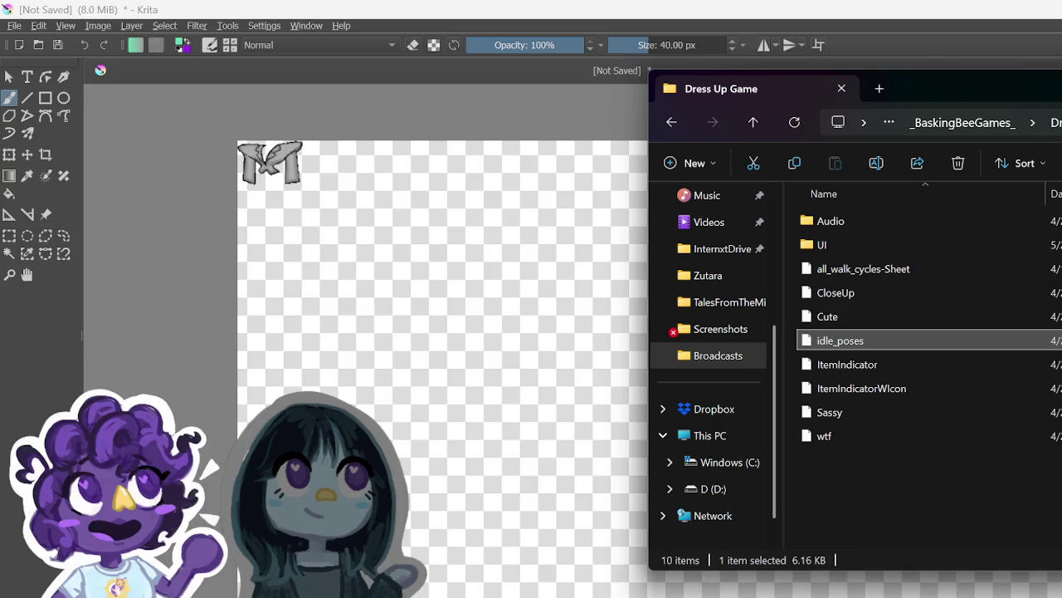
key(alt+Tab)
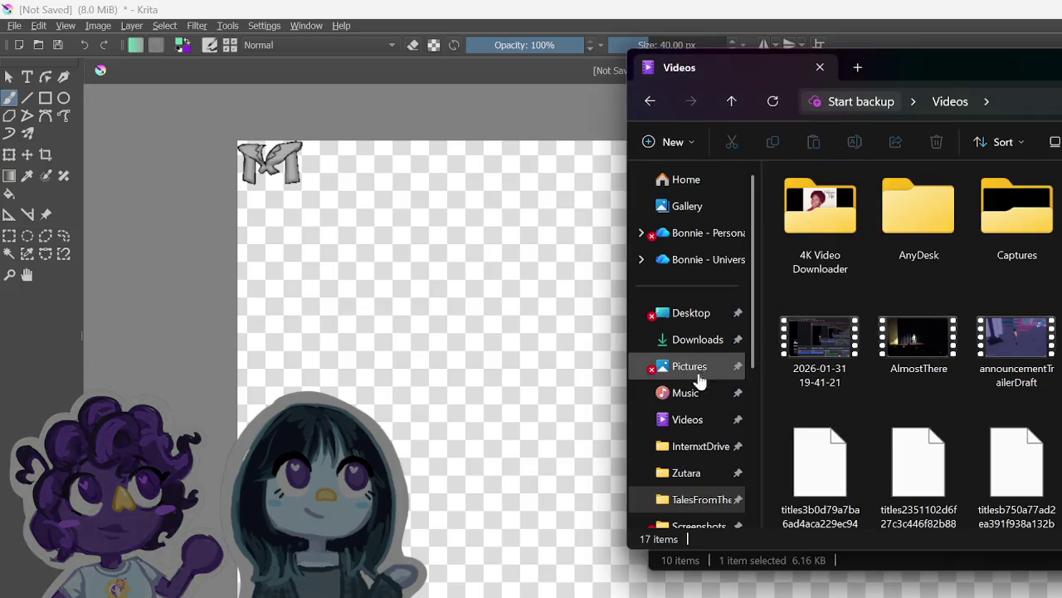
click(706, 341)
click(853, 223)
drag(852, 218, 436, 244)
click(465, 247)
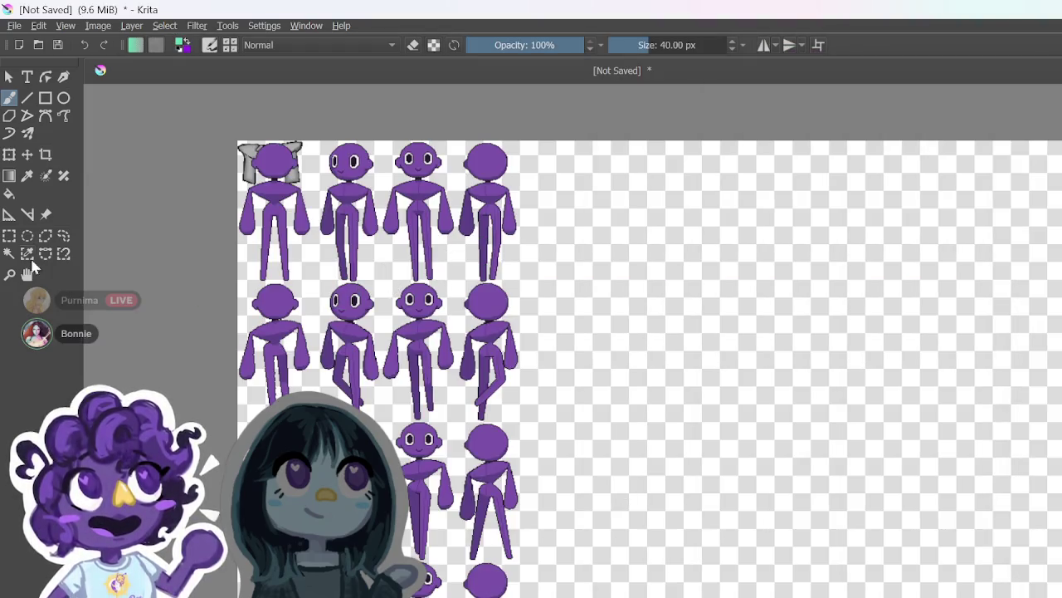
Step: Shift the small_q sheet right and fit the grey jacket onto the second figure's torso
click(27, 155)
drag(381, 315, 572, 332)
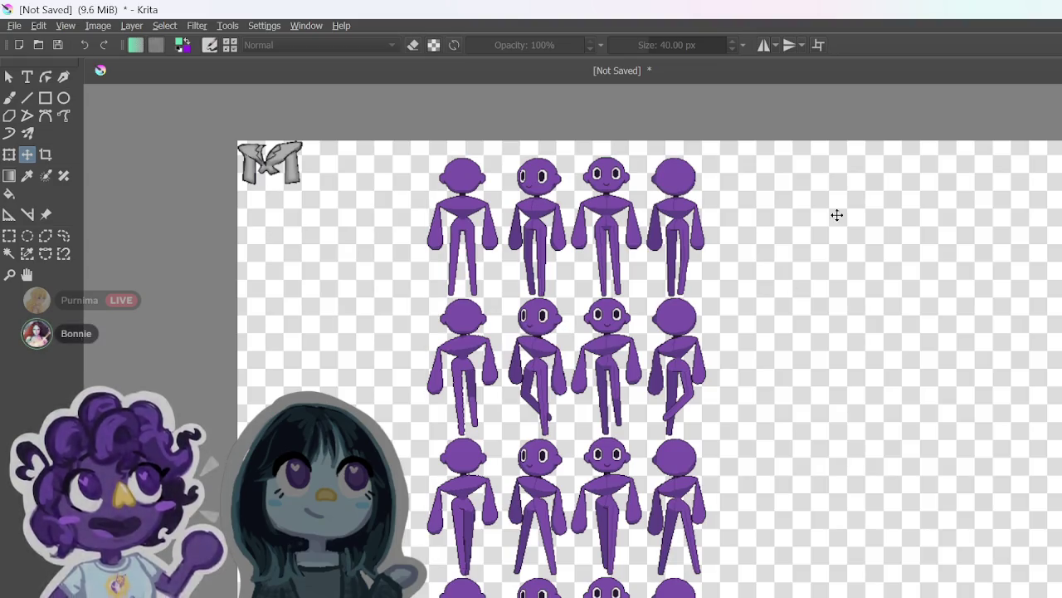
mouse_move(297, 164)
mouse_down()
mouse_move(364, 166)
mouse_move(517, 231)
mouse_move(432, 237)
mouse_up()
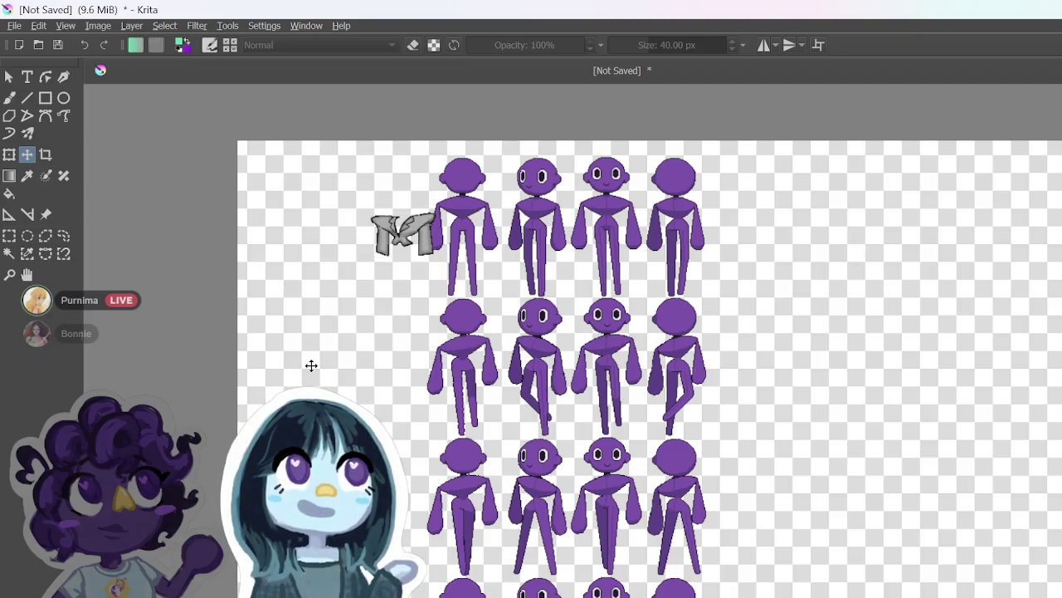
drag(424, 213, 541, 220)
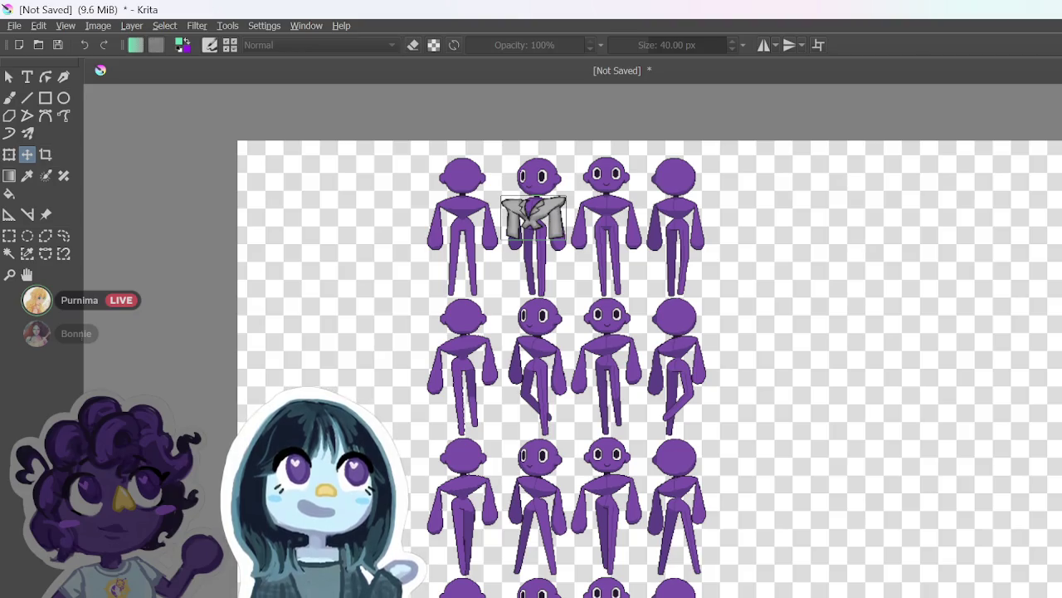
key(3)
key(1)
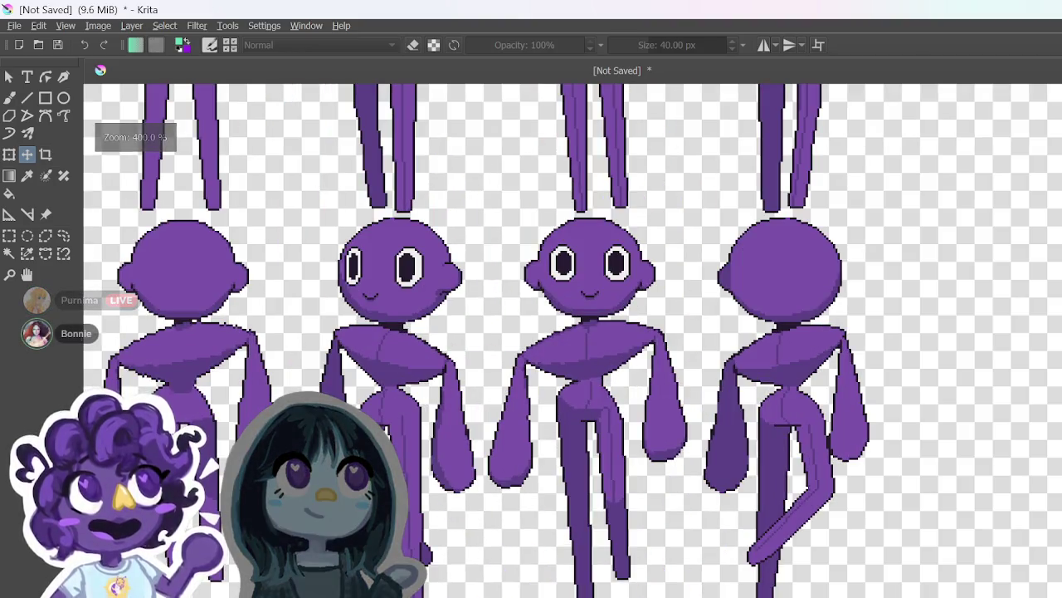
scroll(435, 279, up, 5)
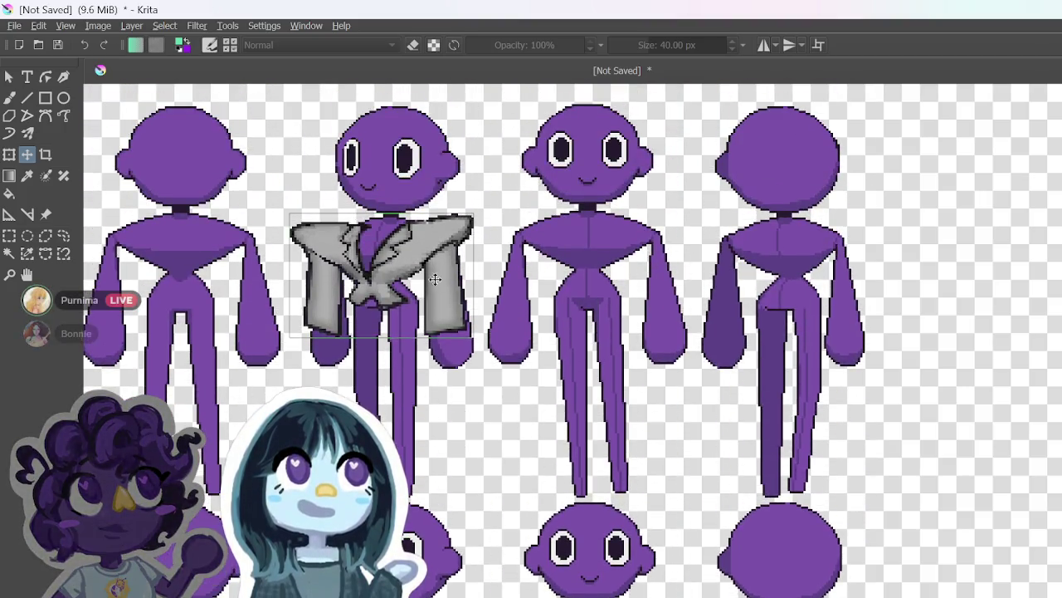
mouse_move(435, 279)
mouse_down()
mouse_move(449, 285)
mouse_move(425, 290)
mouse_move(425, 275)
mouse_up()
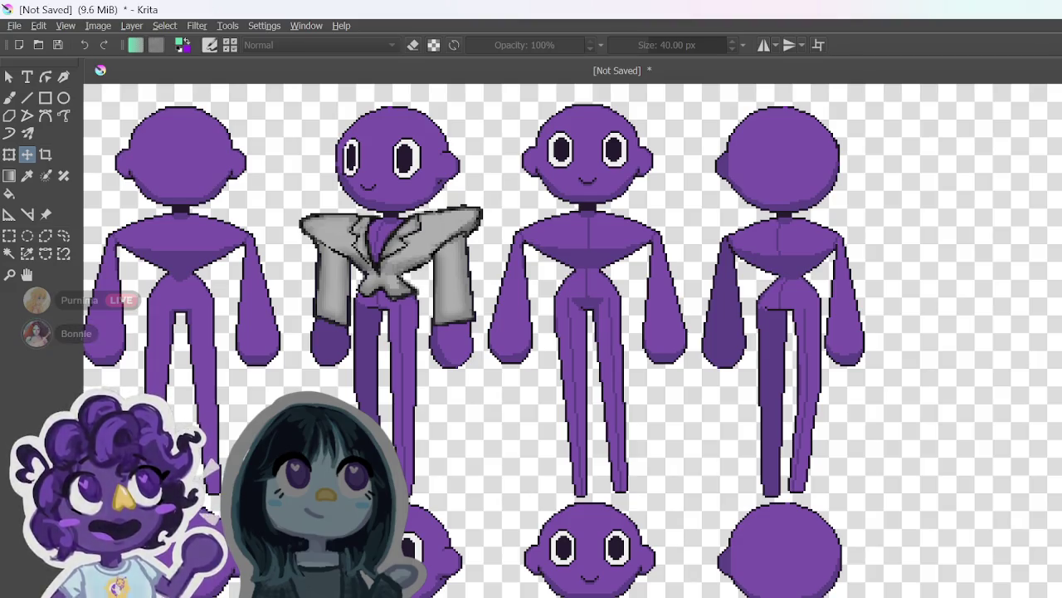
Step: Drag a copy of the grey jacket onto the third purple figure's waist
mouse_move(499, 258)
mouse_down()
mouse_move(647, 274)
mouse_move(643, 333)
mouse_up()
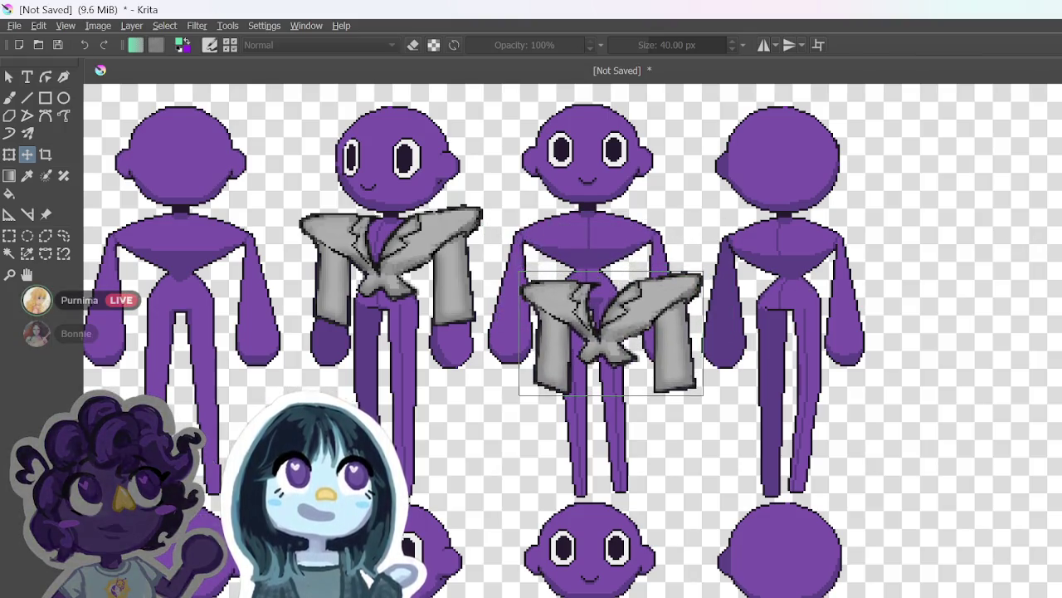
scroll(531, 340, down, 10)
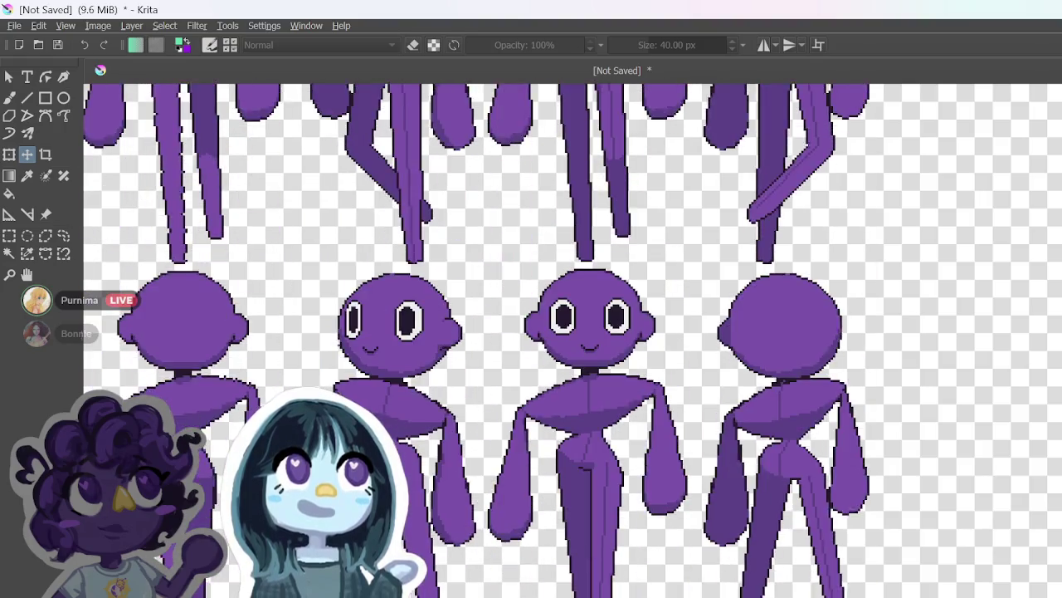
scroll(531, 341, down, 3)
scroll(531, 340, up, 3)
scroll(1057, 514, down, 2)
scroll(1056, 515, up, 3)
scroll(1057, 514, down, 5)
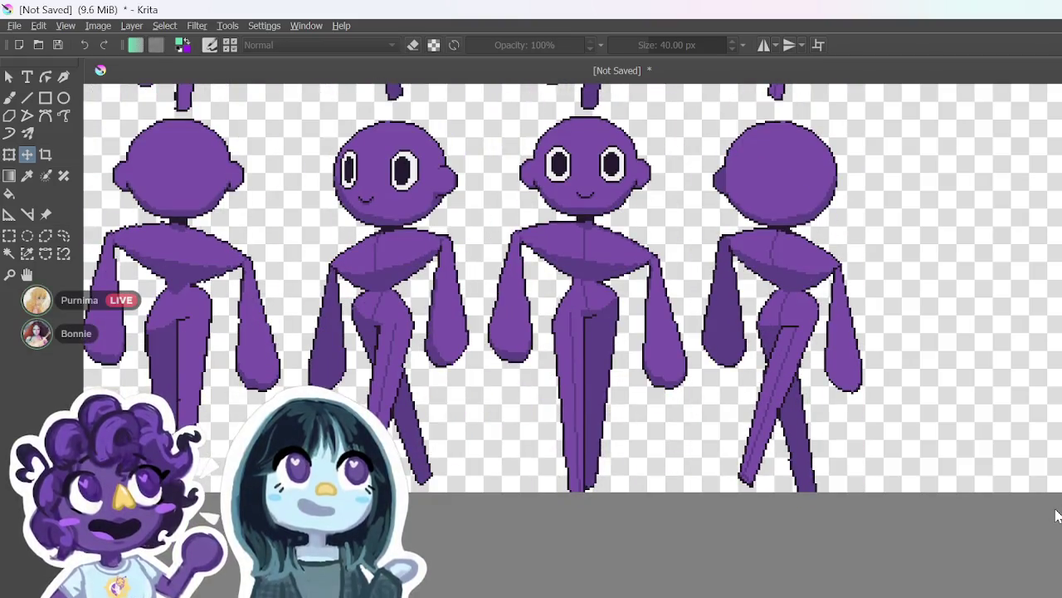
scroll(1057, 498, up, 6)
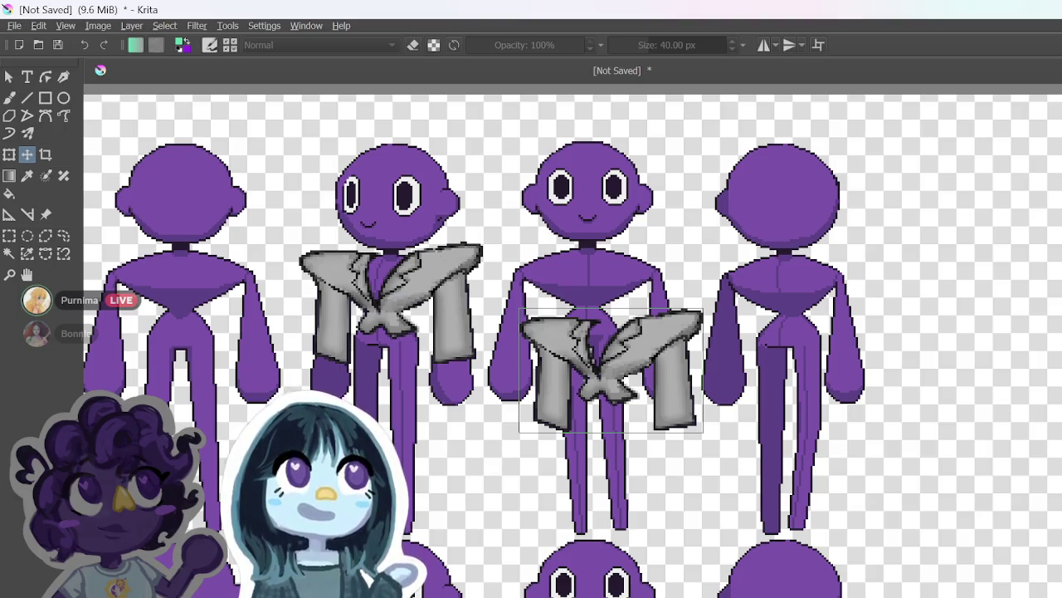
right_click(1015, 435)
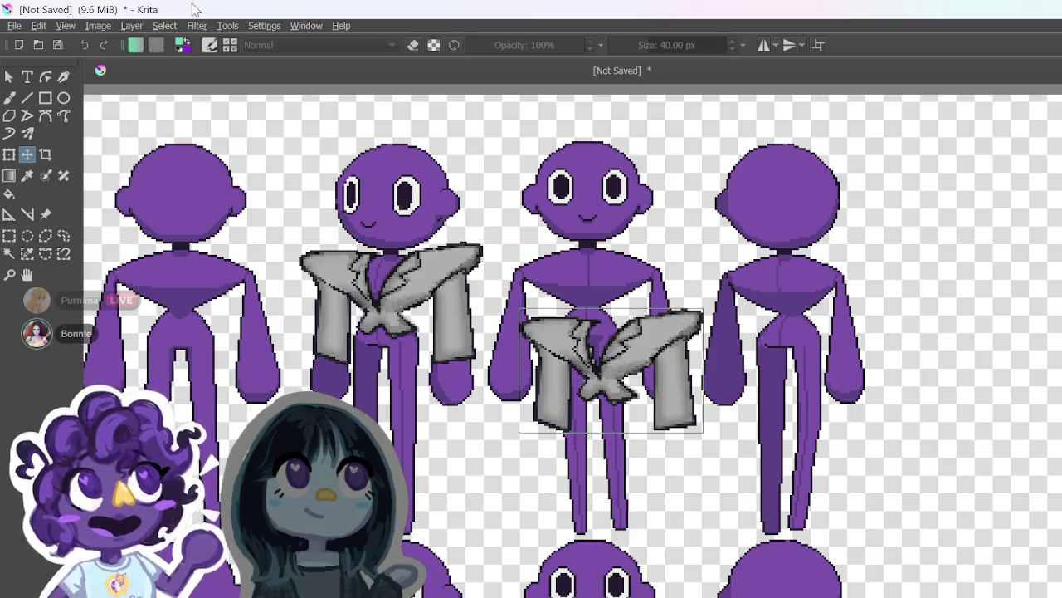
Step: Toggle horizontal mirror painting, then flip the whole image with Image > Mirror Image Horizontally
click(765, 47)
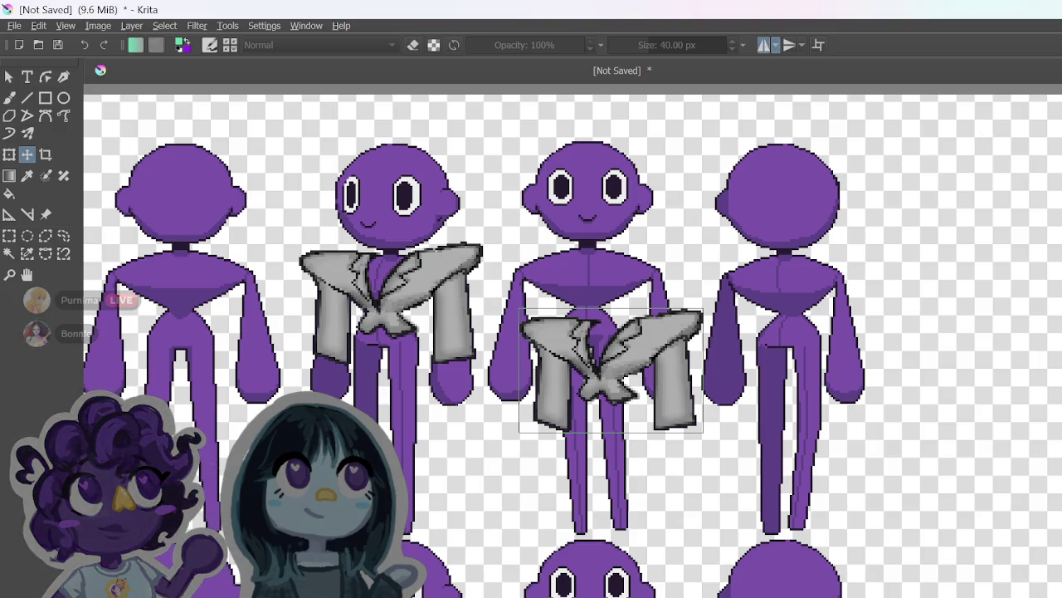
click(776, 46)
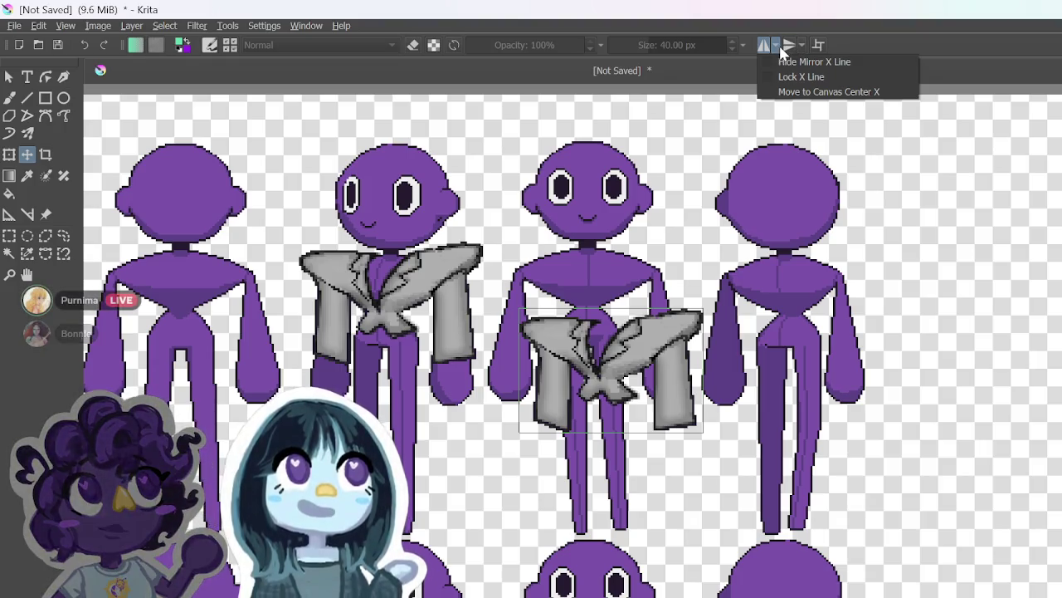
click(773, 47)
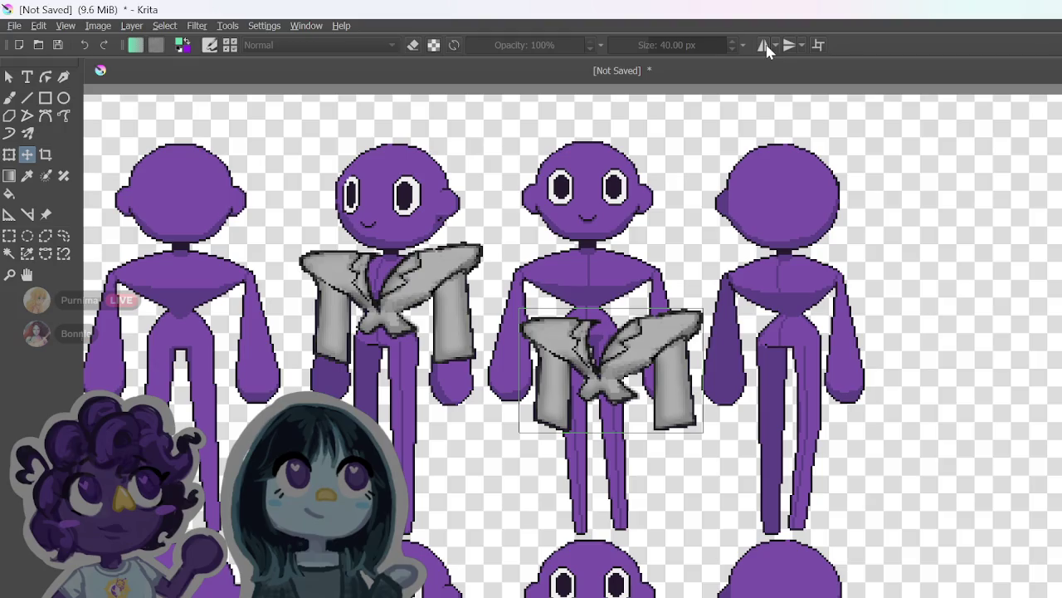
click(95, 26)
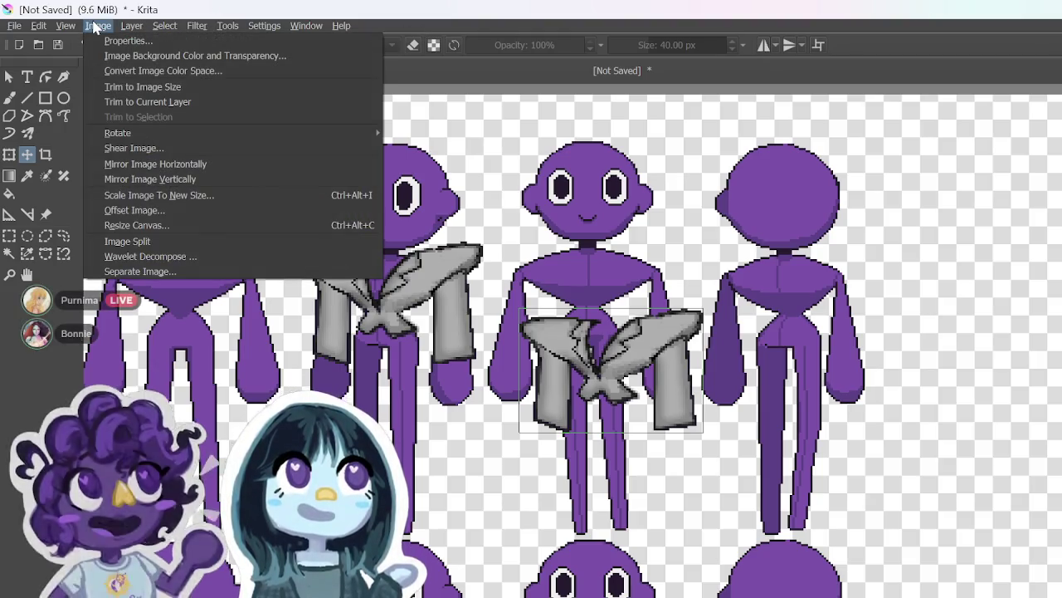
click(197, 164)
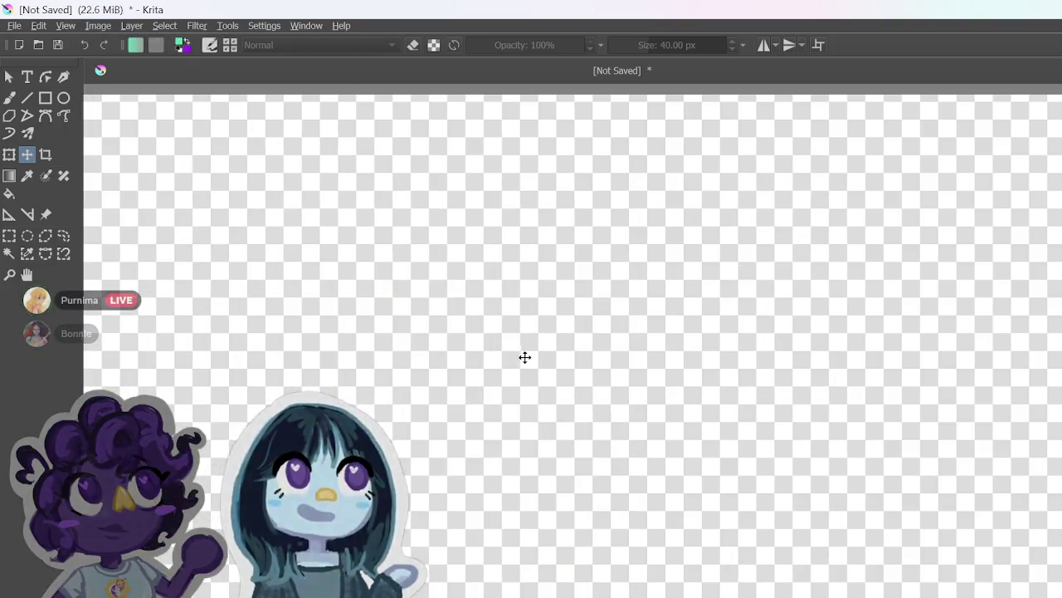
key(minus)
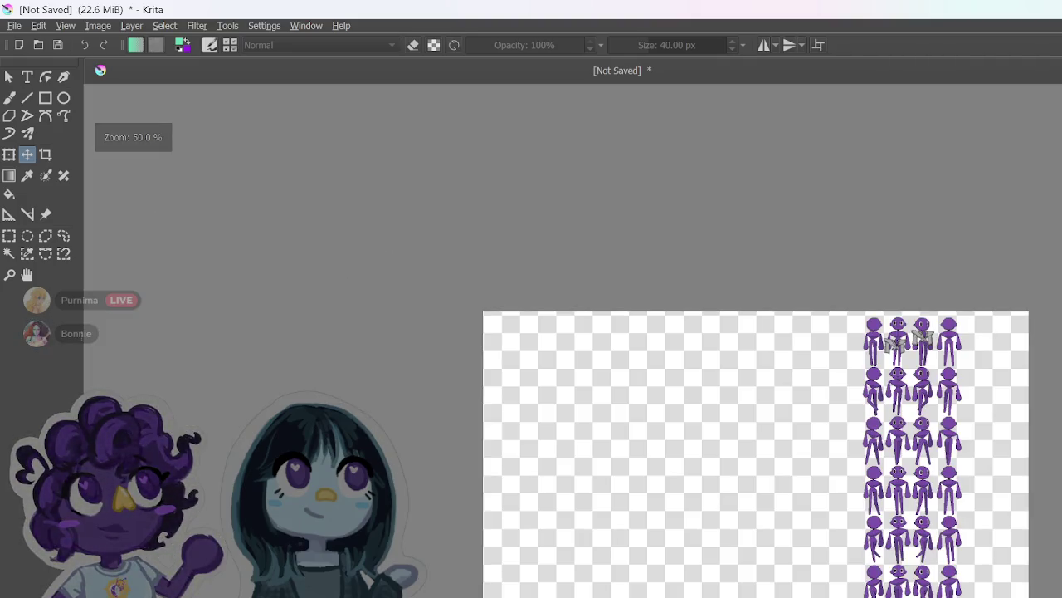
key(ctrl+z)
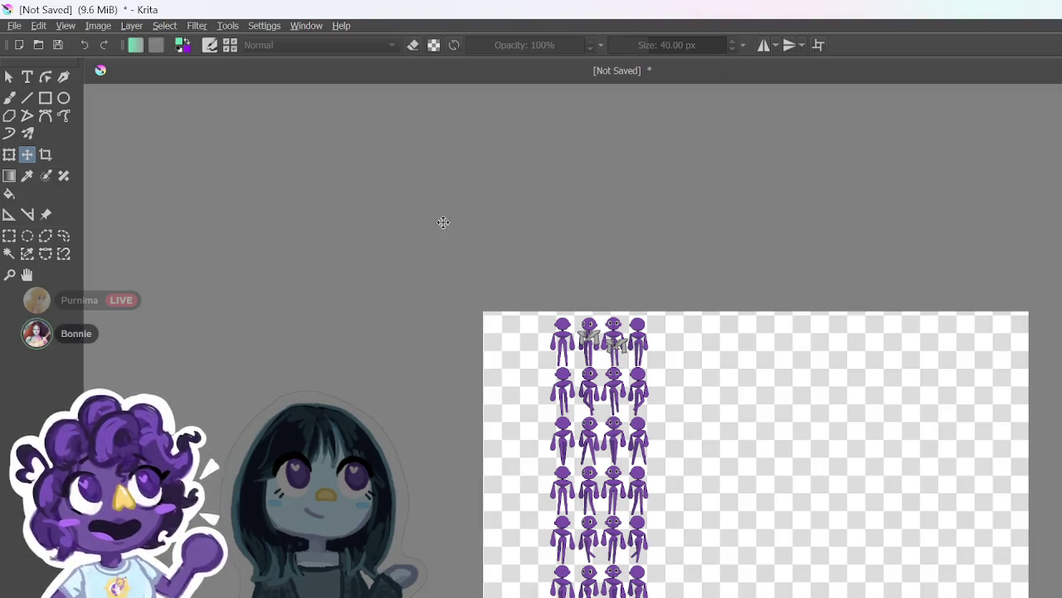
click(97, 27)
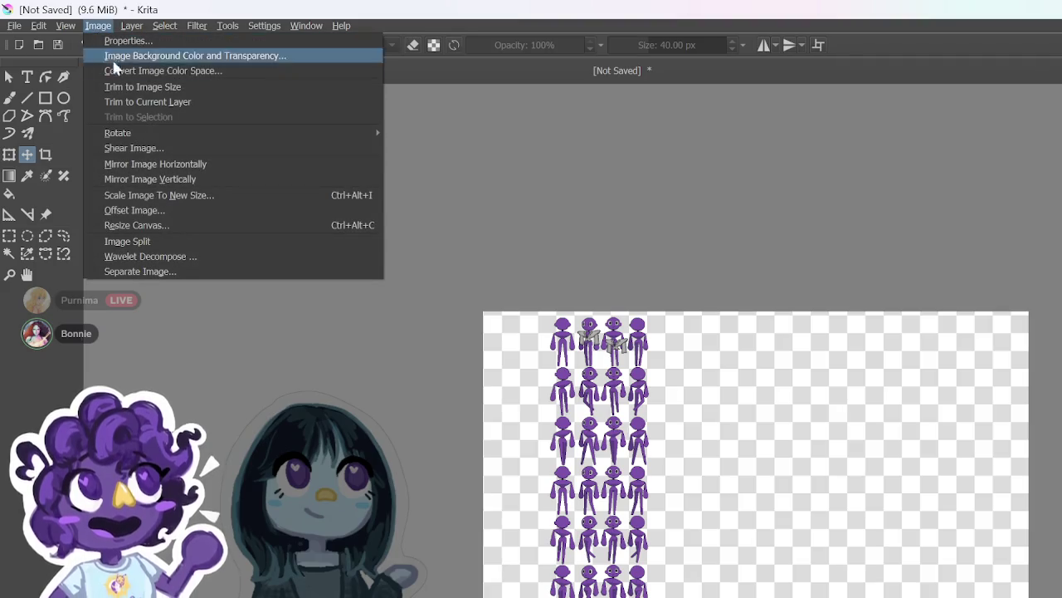
click(171, 165)
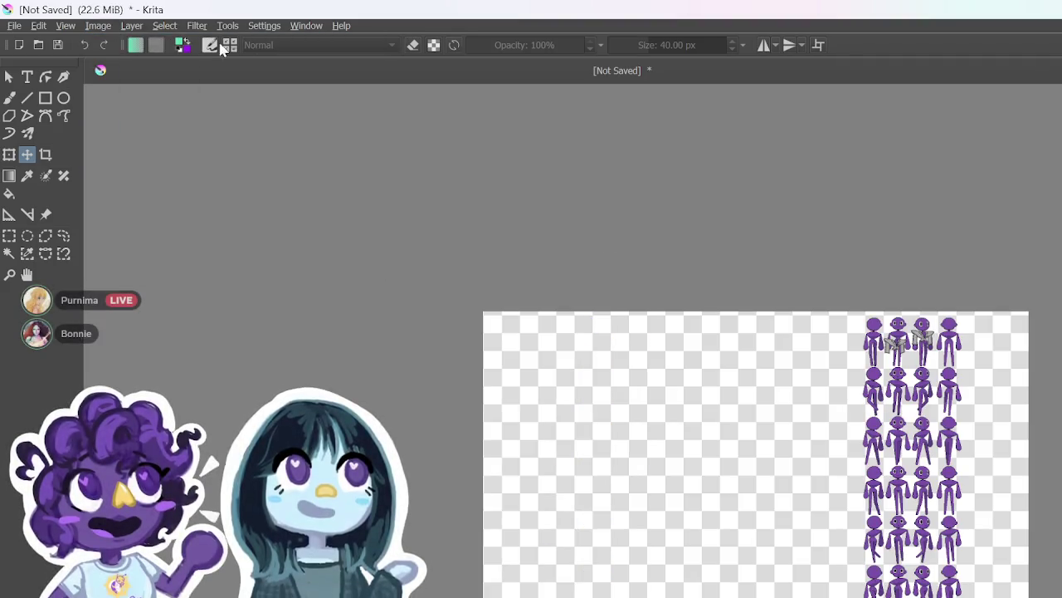
key(ctrl+z)
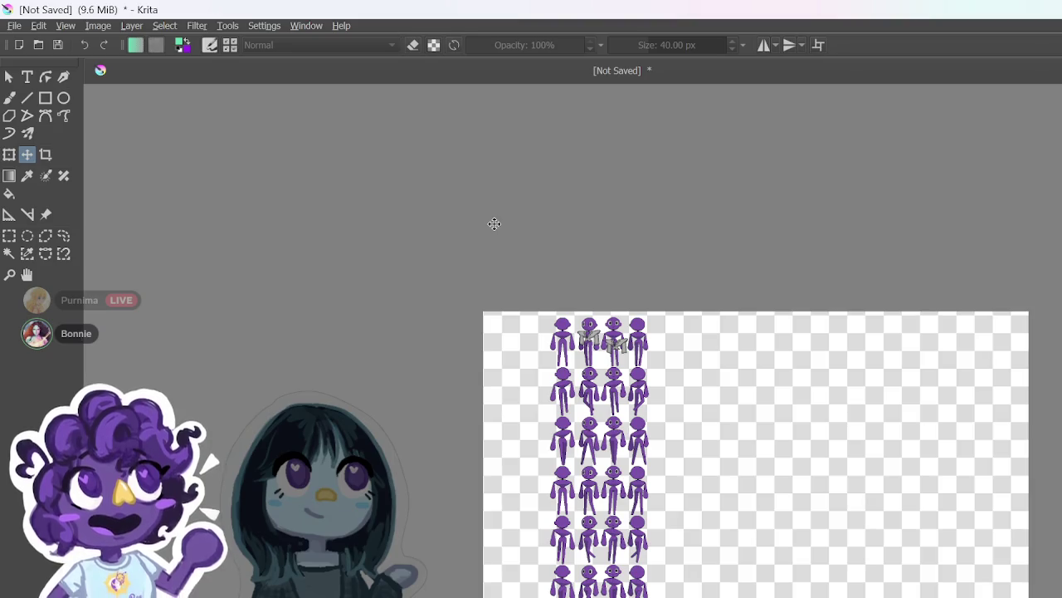
scroll(760, 249, down, 2)
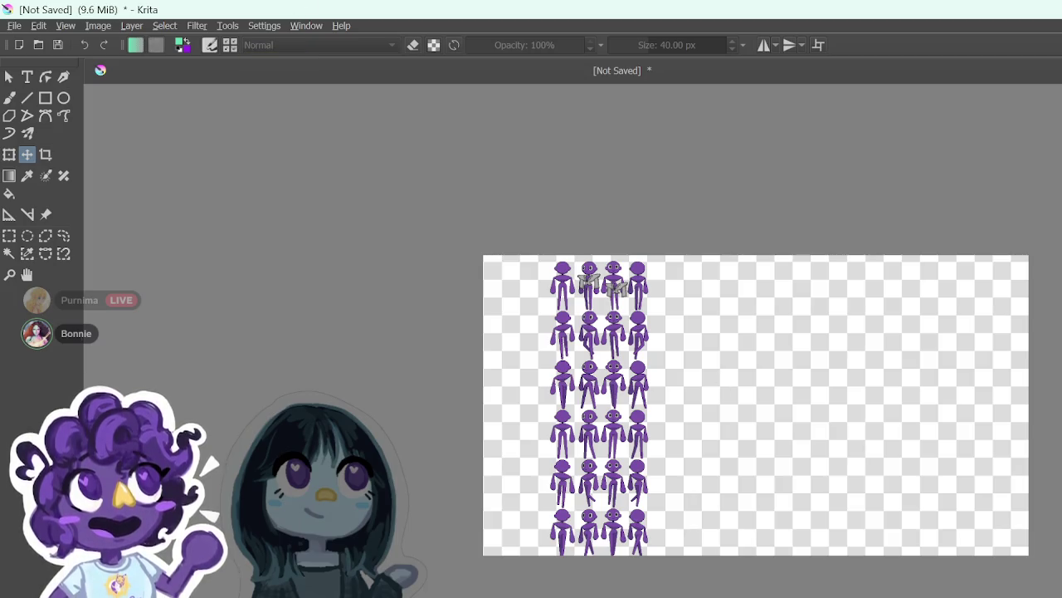
key(1)
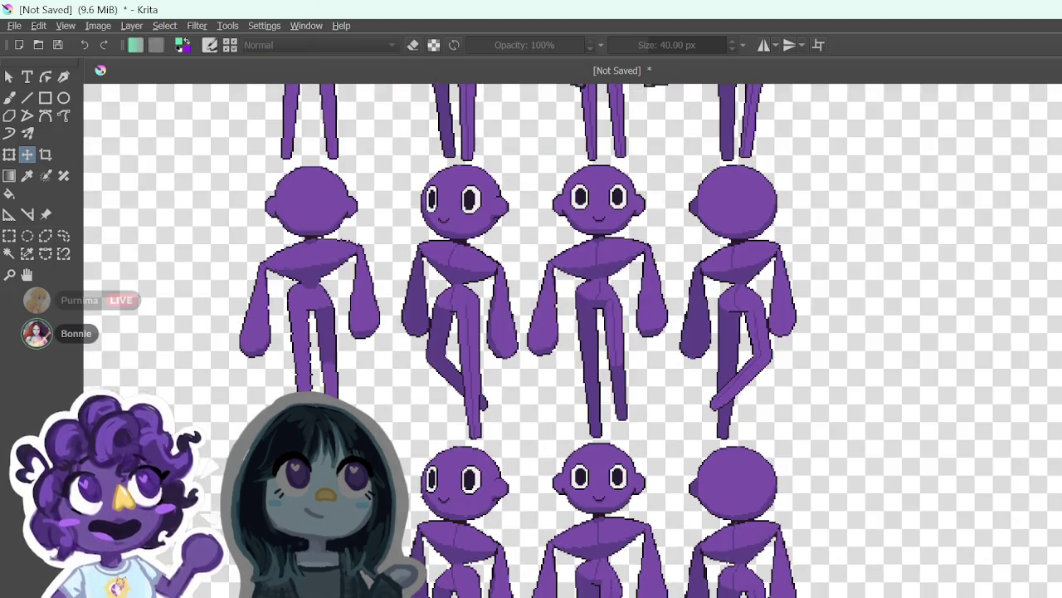
Step: Zoom in and flip the second grey jacket layer with Layer > Transform > Mirror Layer Horizontally
scroll(573, 341, up, 5)
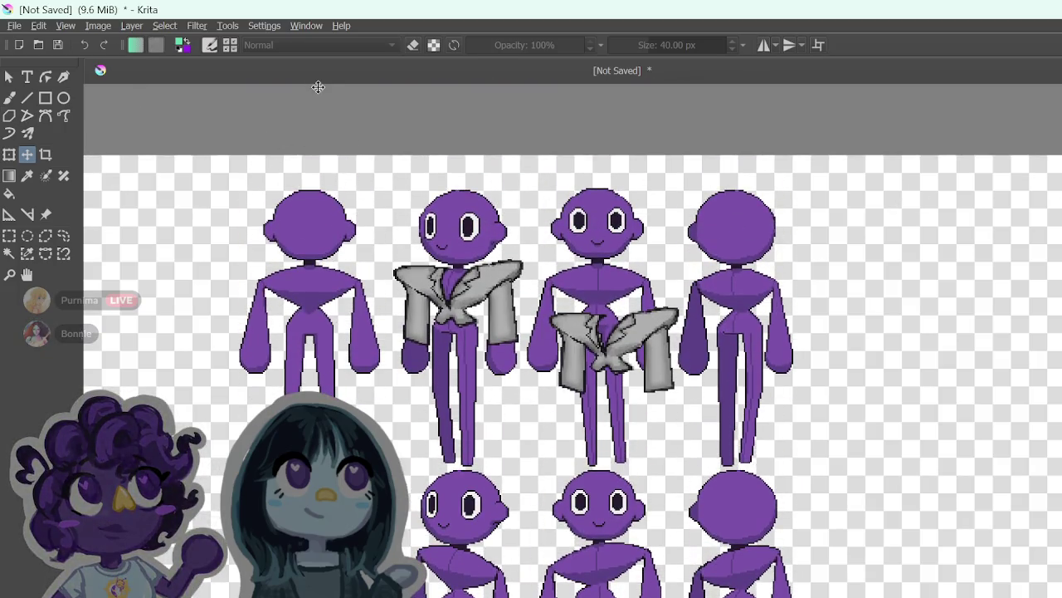
click(100, 27)
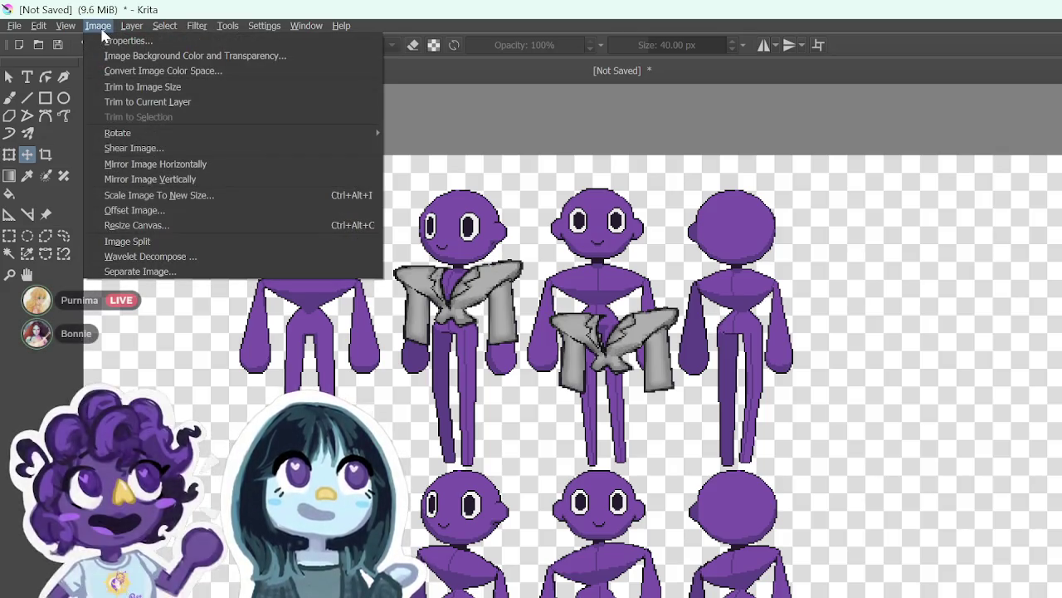
key(Right)
key(Right)
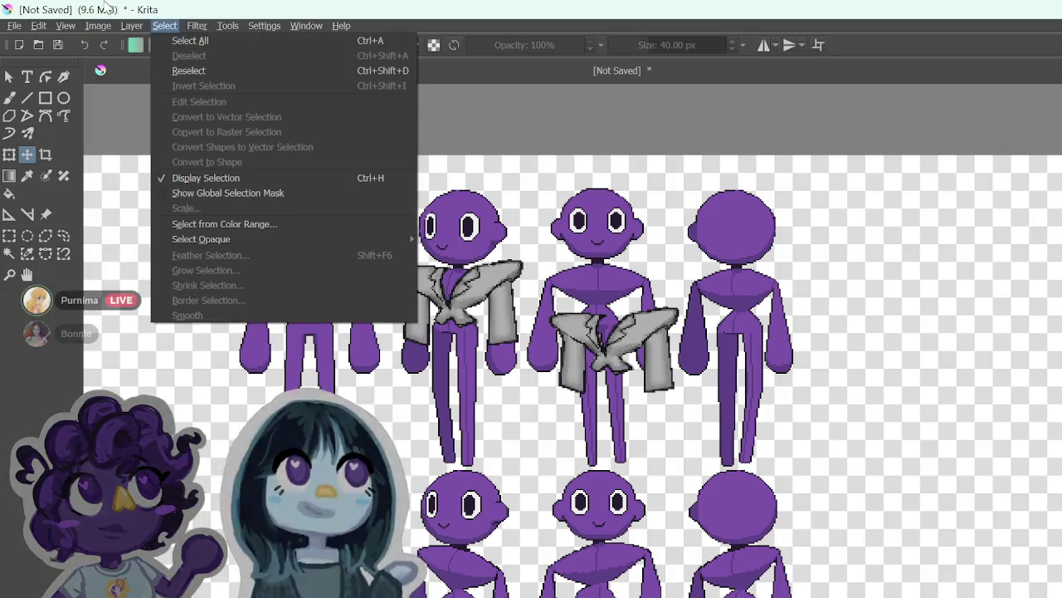
mouse_move(98, 26)
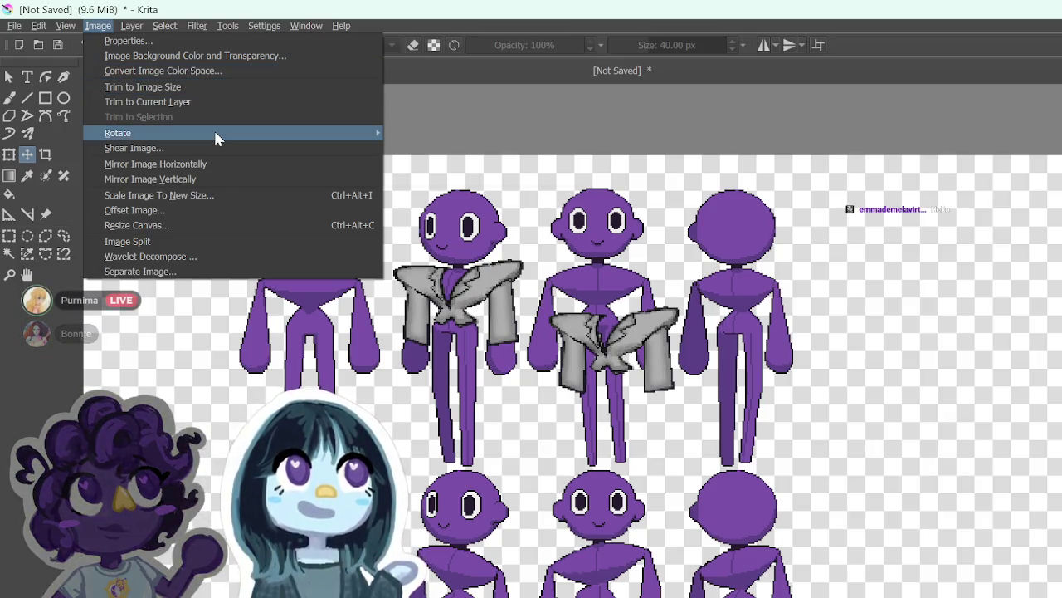
mouse_move(215, 136)
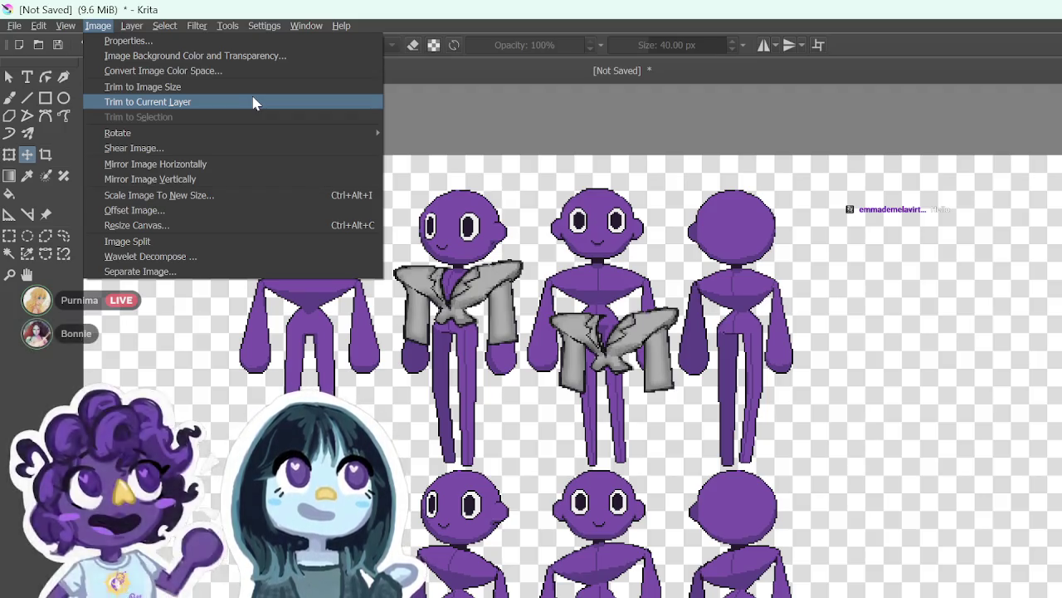
mouse_move(133, 28)
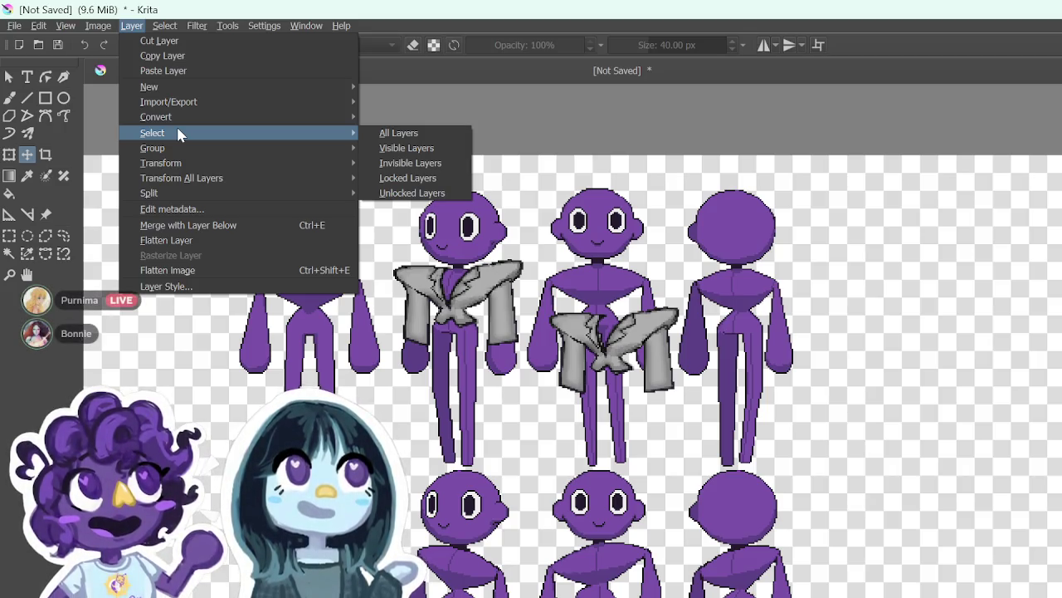
mouse_move(216, 162)
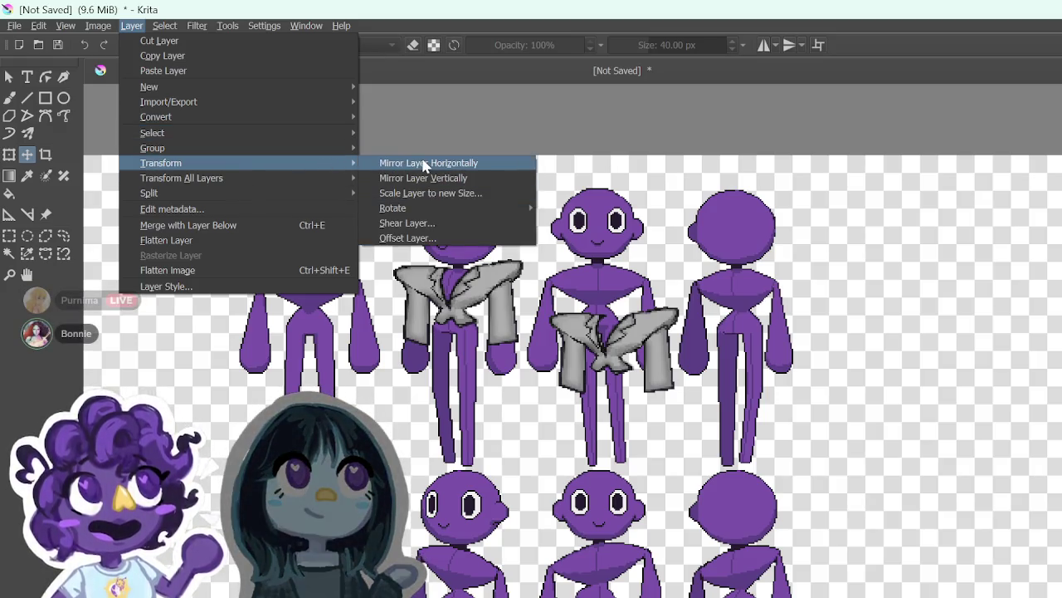
click(424, 163)
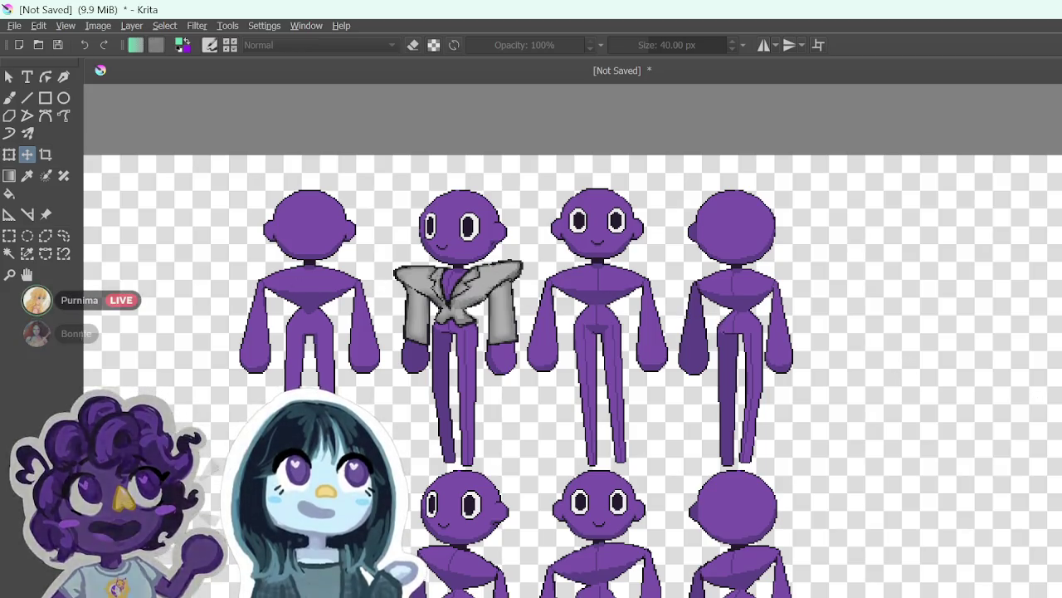
Step: Drag the mirrored jacket onto the fourth, back-facing figure's torso and nudge it slightly lower
scroll(615, 340, down, 2)
mouse_move(1054, 299)
mouse_down()
mouse_move(944, 296)
mouse_move(723, 321)
mouse_move(692, 332)
mouse_move(697, 342)
mouse_up()
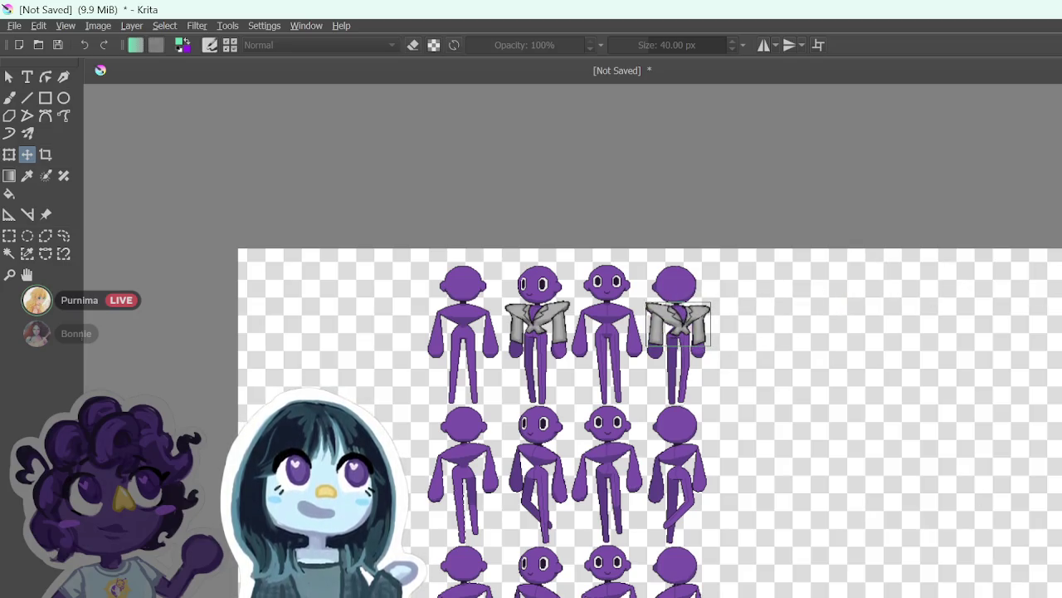
scroll(617, 343, up, 2)
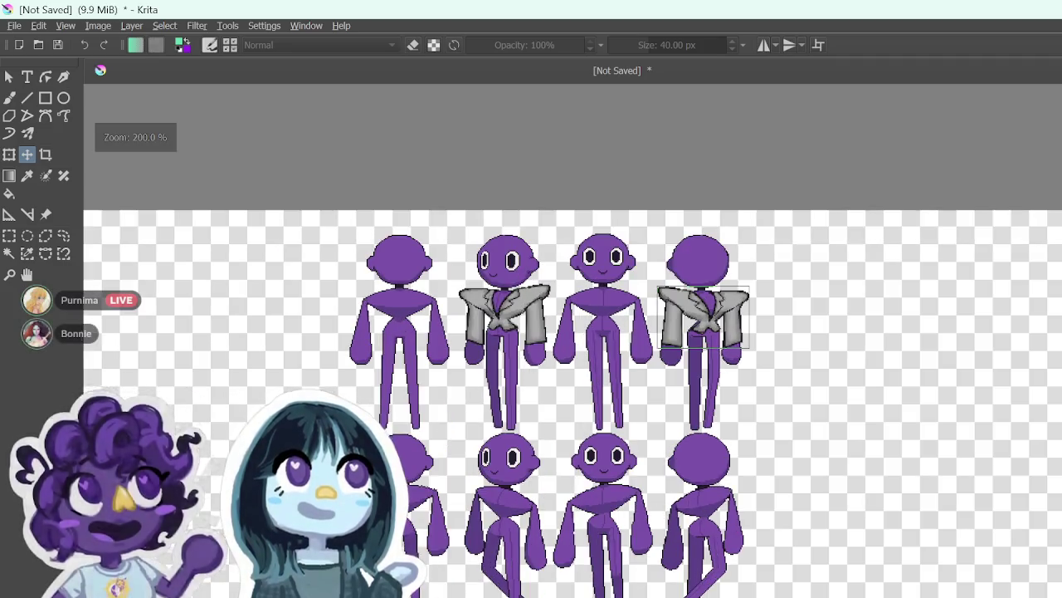
mouse_move(785, 331)
mouse_down()
mouse_move(801, 332)
mouse_move(776, 332)
mouse_up()
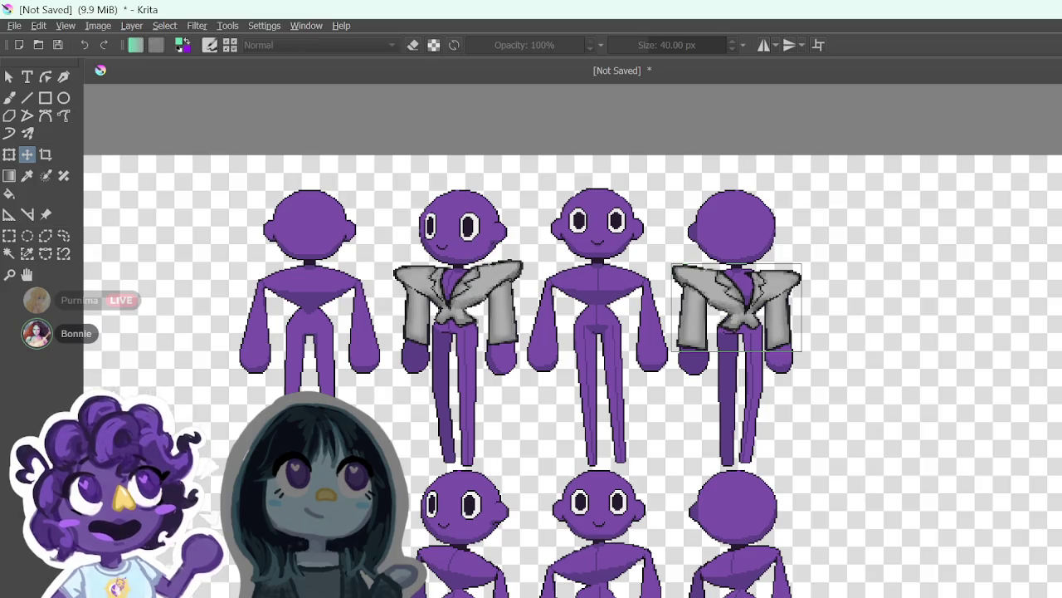
Step: Zoom in and shift the jacket a few pixels up and right on the fourth figure's shoulders
key(plus)
key(plus)
key(minus)
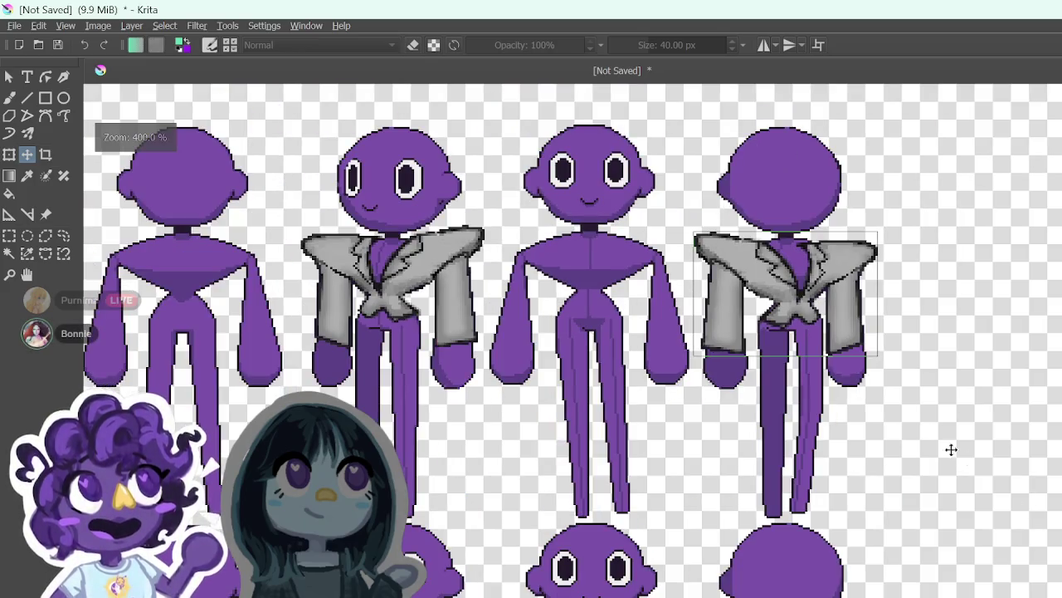
drag(791, 275, 814, 267)
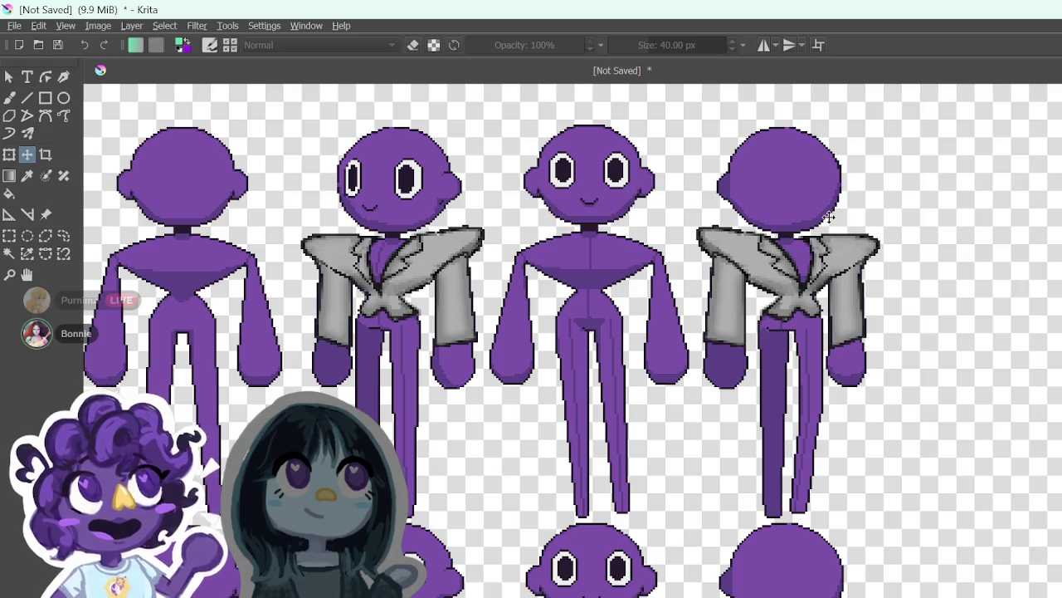
mouse_move(900, 280)
mouse_down()
mouse_move(1061, 284)
mouse_move(1011, 313)
mouse_move(929, 302)
mouse_move(889, 290)
mouse_move(879, 273)
mouse_move(889, 280)
mouse_up()
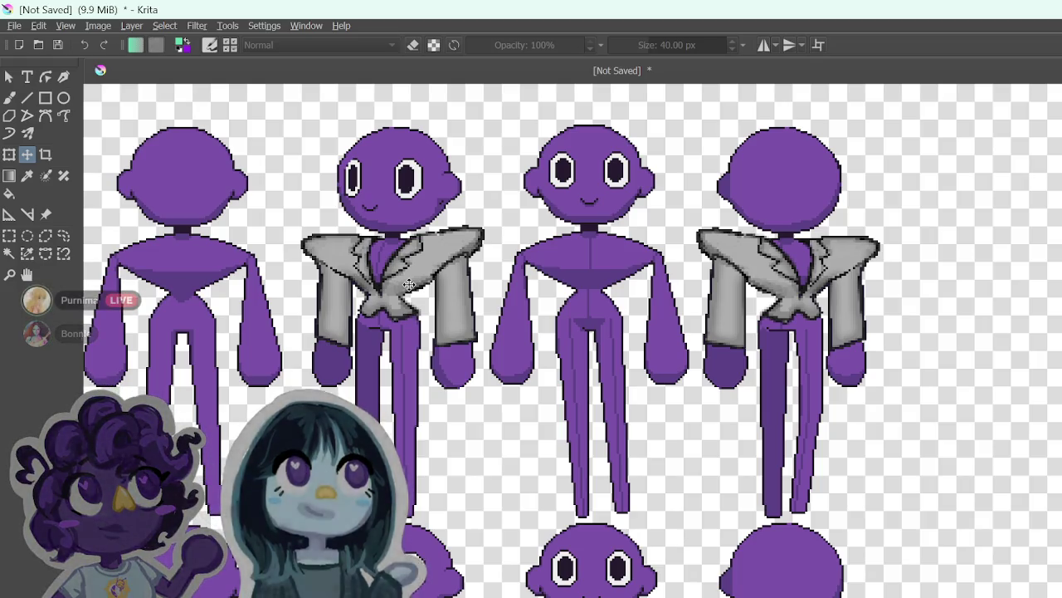
key(alt+Tab)
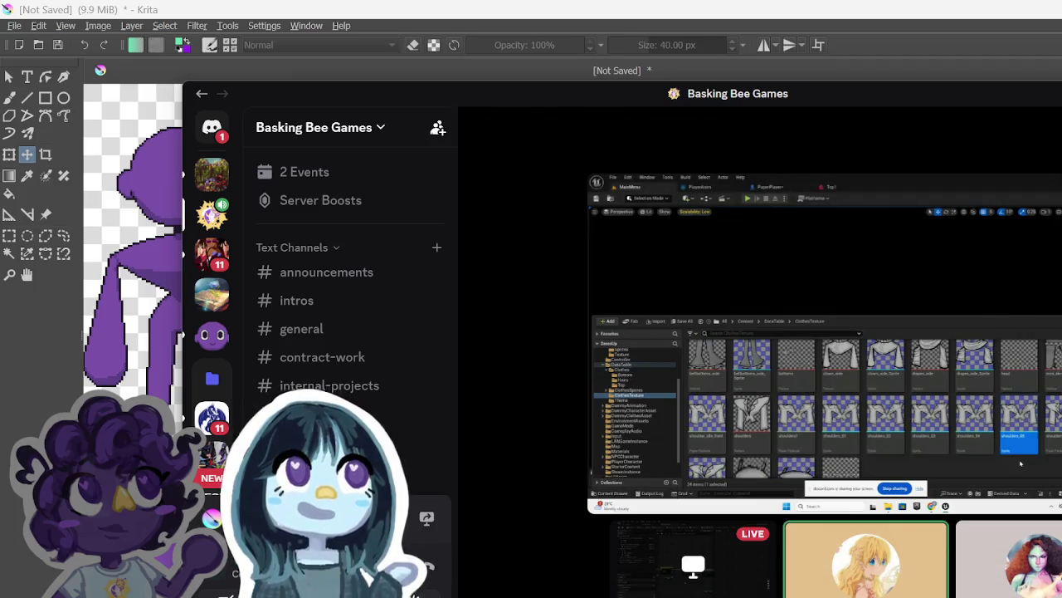
key(alt+Tab)
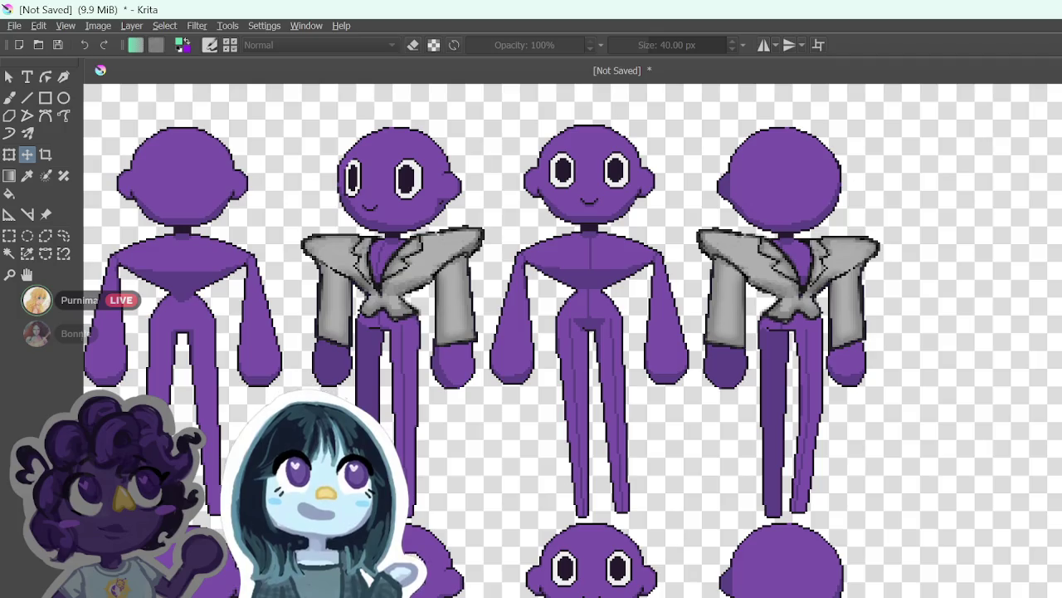
Step: Scroll down the canvas to inspect the second row of bare sprite figures
scroll(531, 340, down, 5)
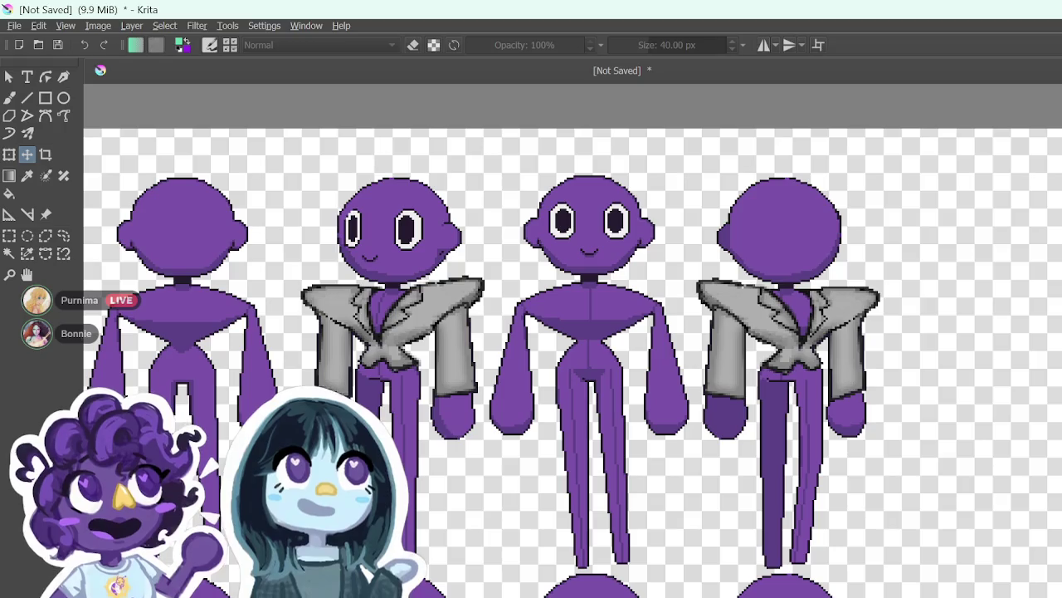
scroll(531, 341, down, 4)
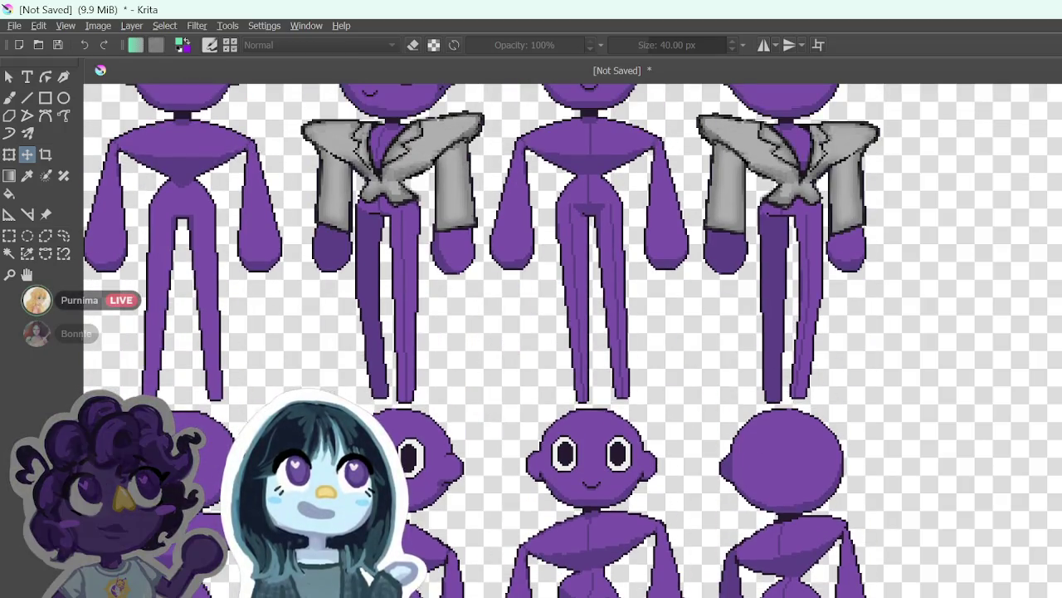
scroll(531, 340, down, 1)
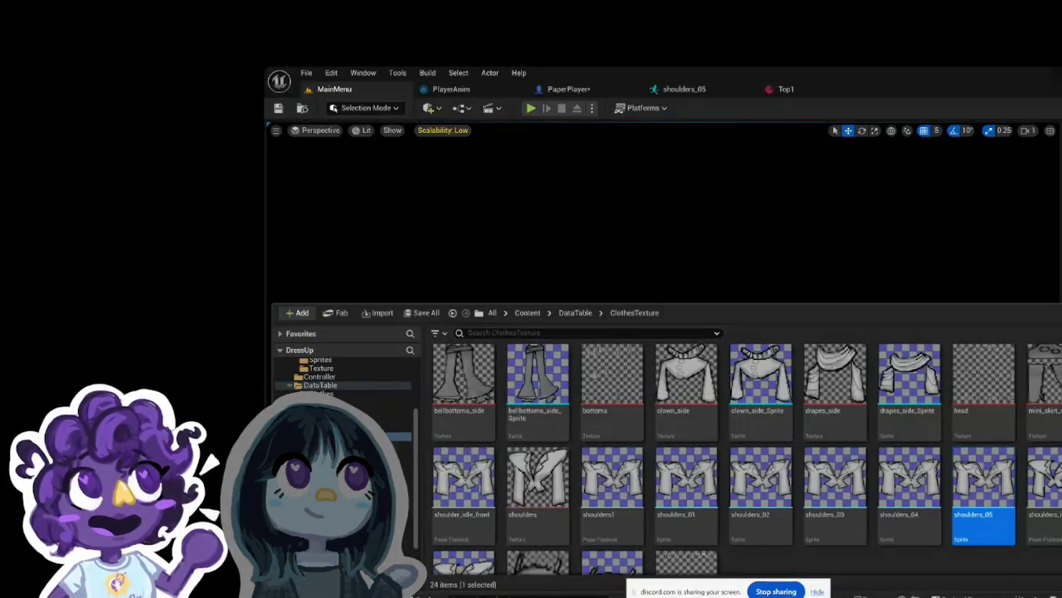
Step: Watch the streamed Unreal content browser open the tops texture, then return to Google Drive's ART folder
click(405, 444)
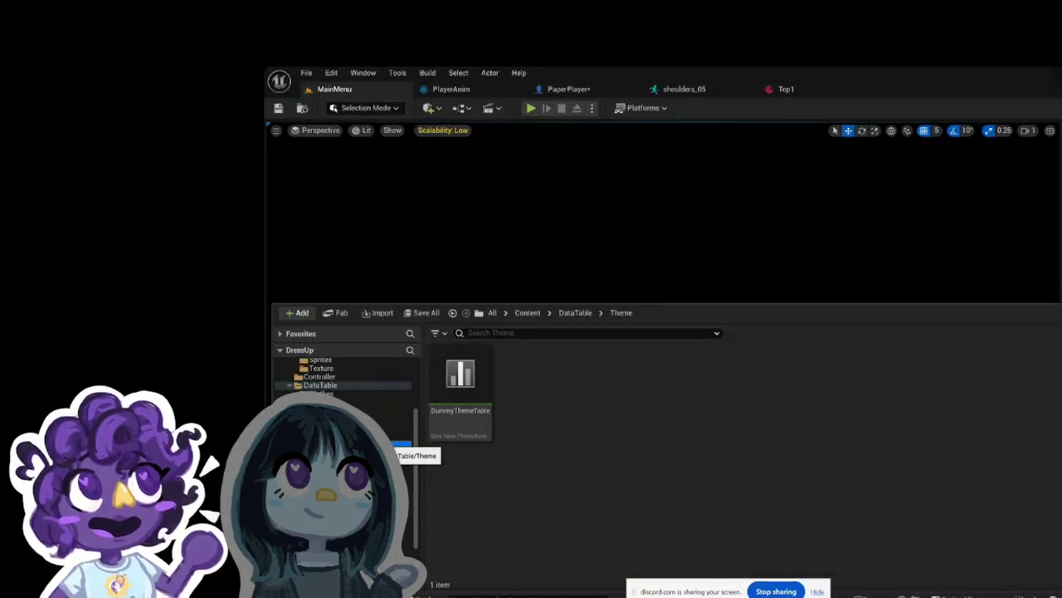
click(398, 437)
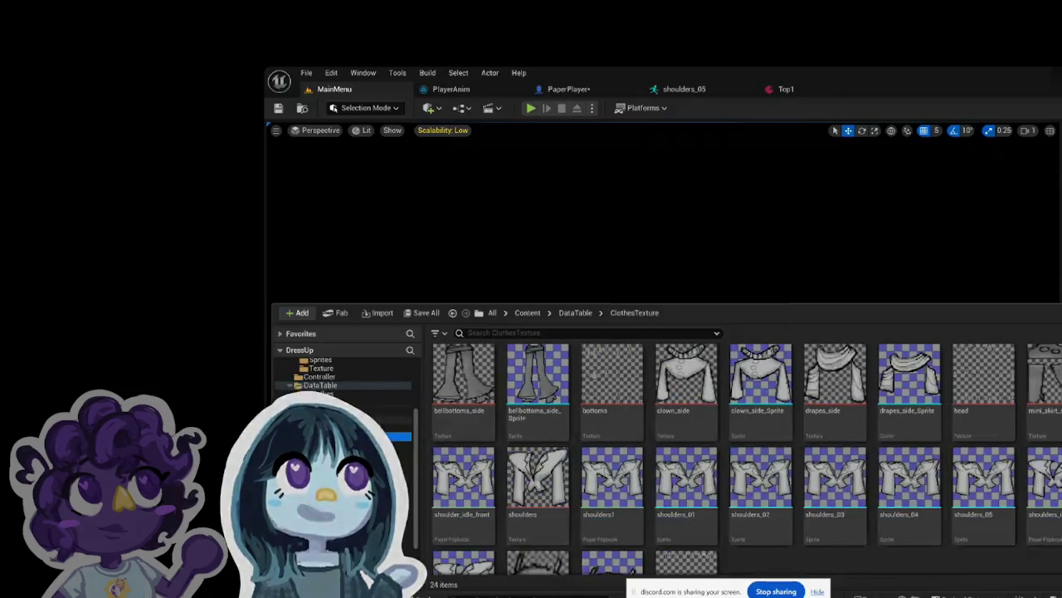
click(383, 419)
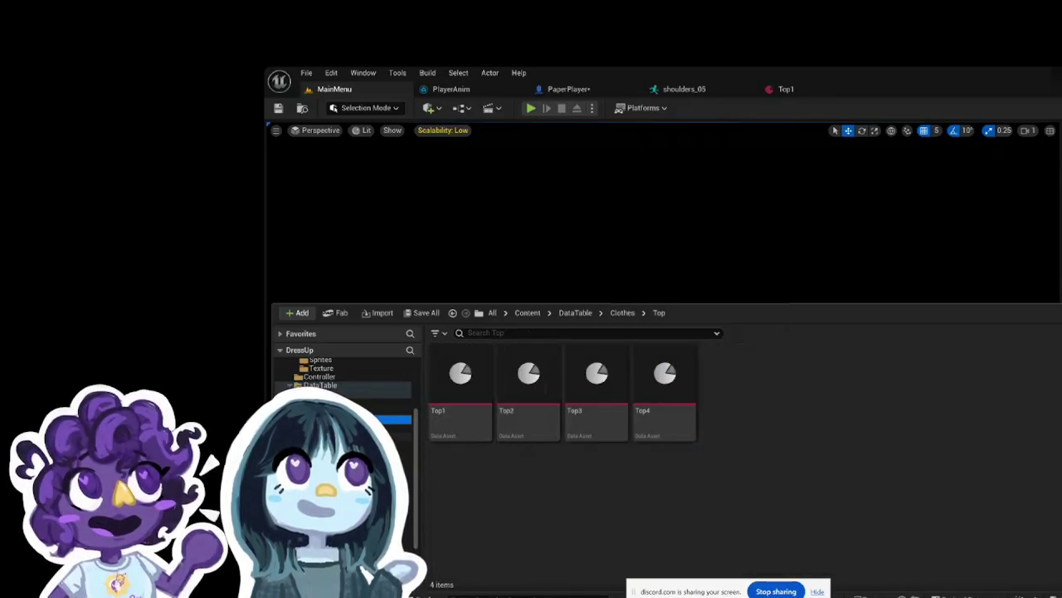
click(390, 436)
scroll(734, 508, down, 2)
double_click(689, 504)
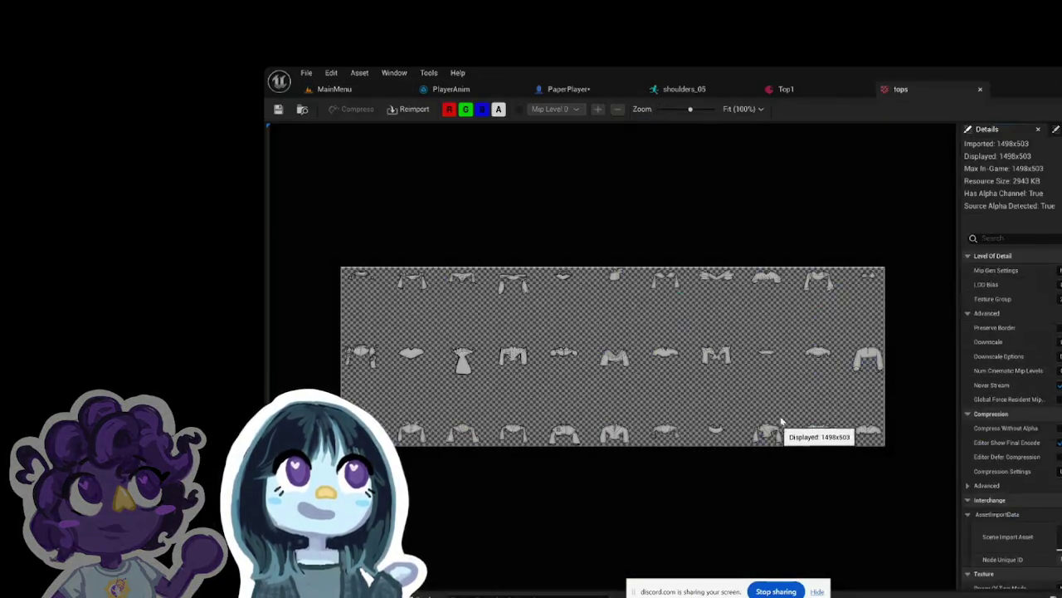
scroll(723, 353, up, 2)
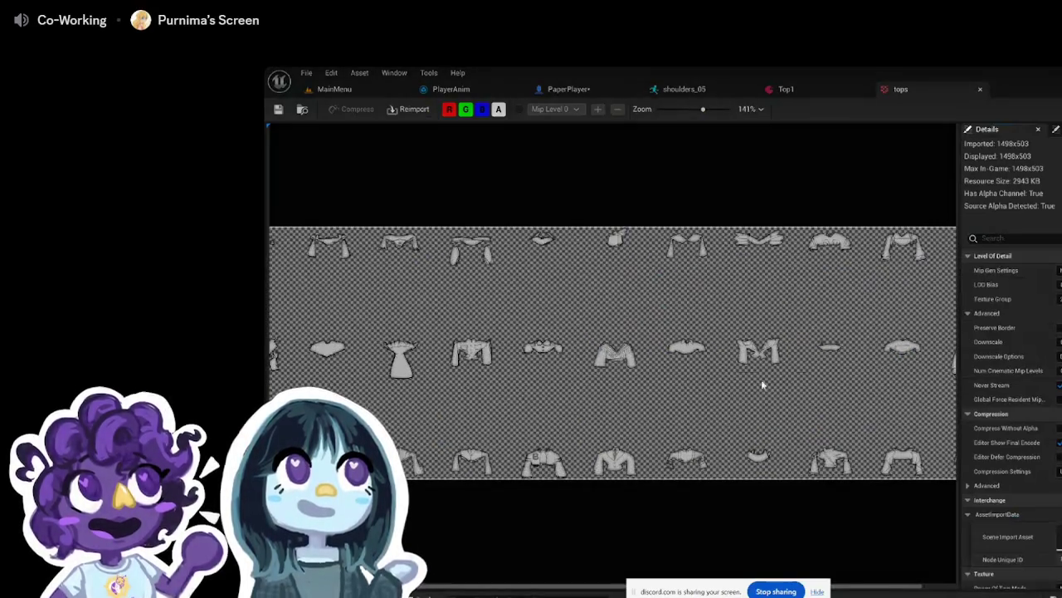
scroll(809, 366, down, 2)
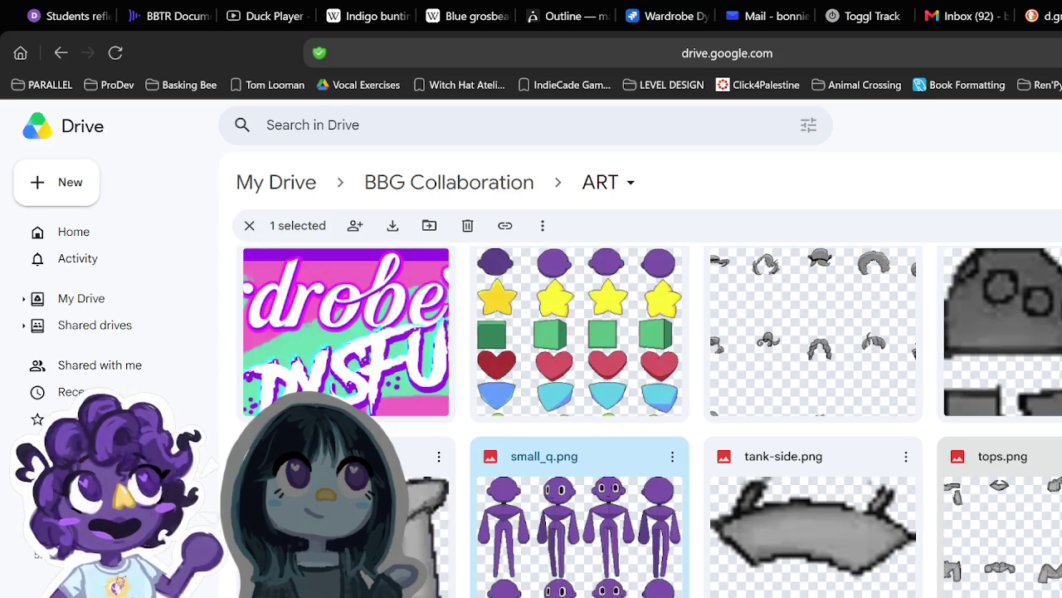
Step: Select tops.png in the Drive ART folder, then switch back to the Krita sprite sheet
scroll(652, 421, up, 4)
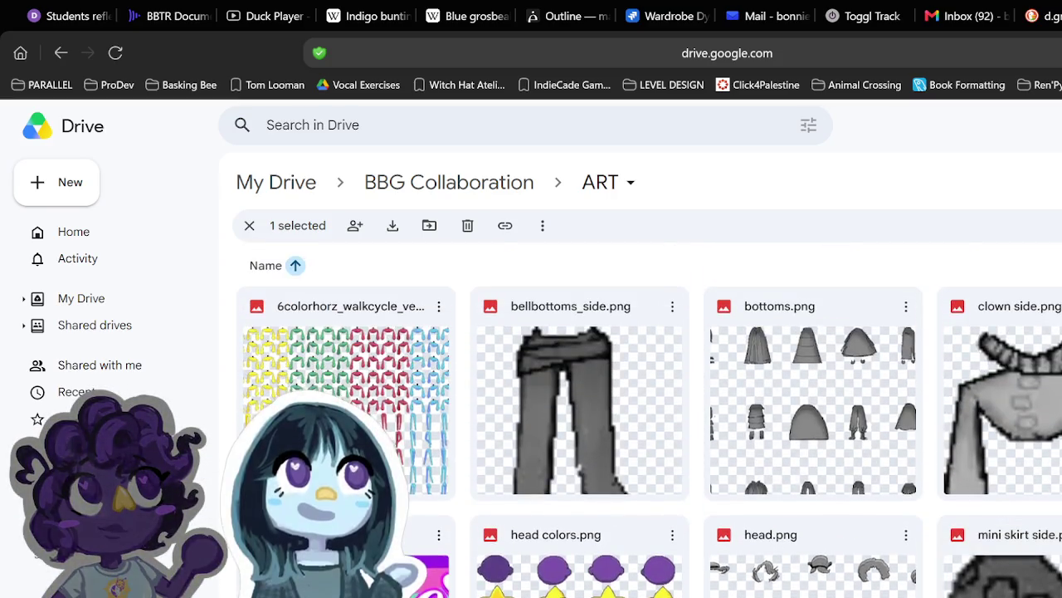
scroll(650, 424, down, 3)
click(1002, 513)
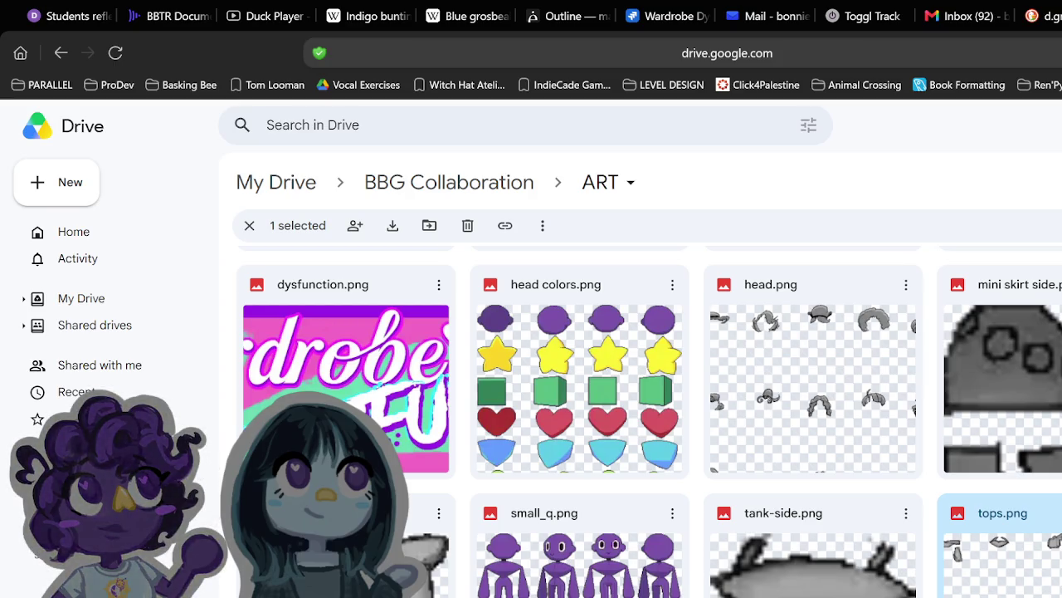
key(alt+Tab)
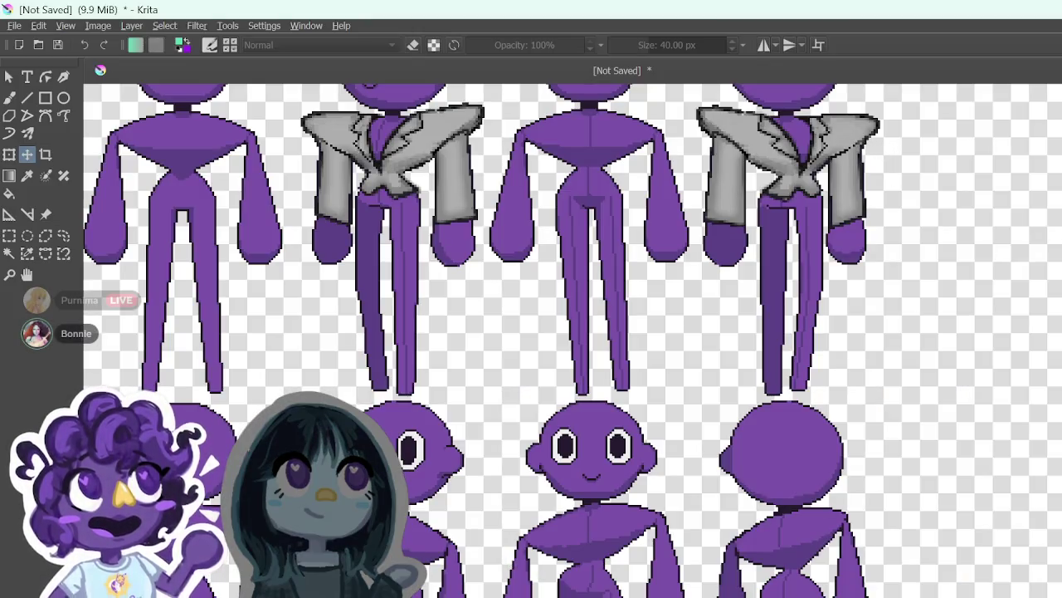
Step: Undo twice to remove the purple bodies and the left jacket, leaving only the right jacket
scroll(572, 340, up, 3)
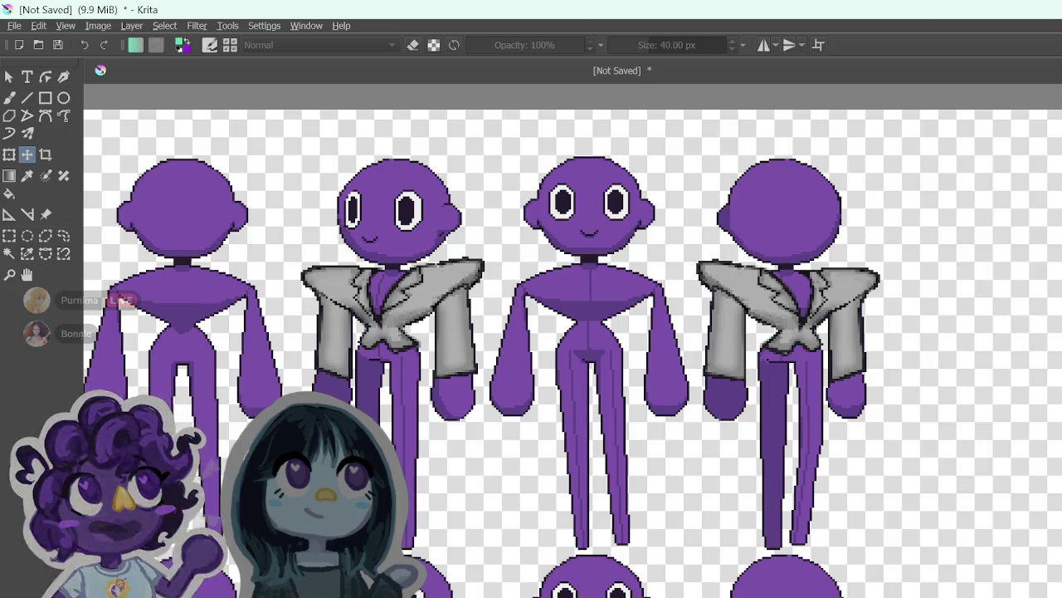
key(ctrl+z)
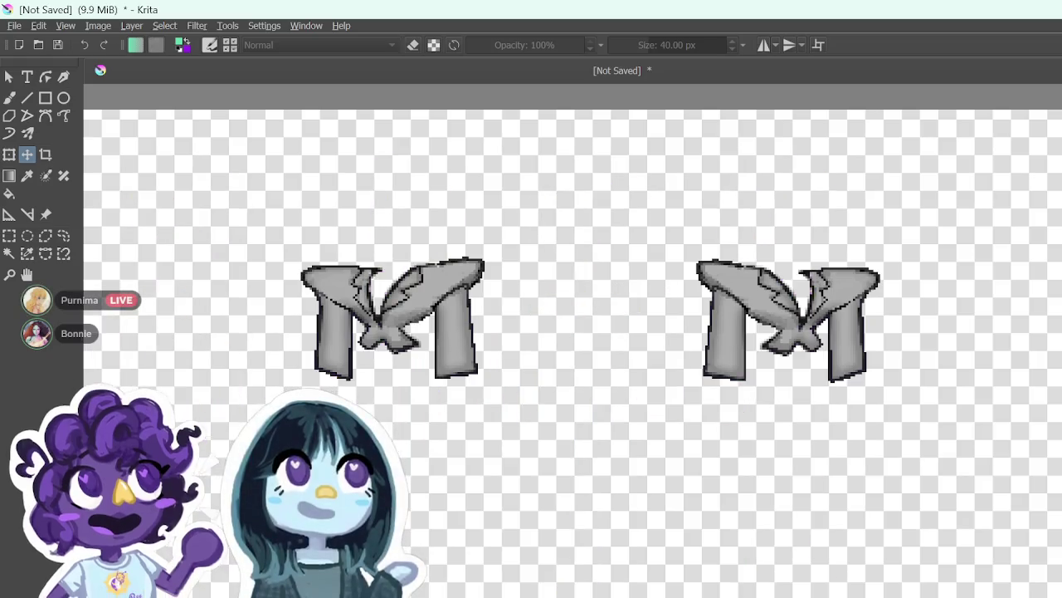
key(ctrl+z)
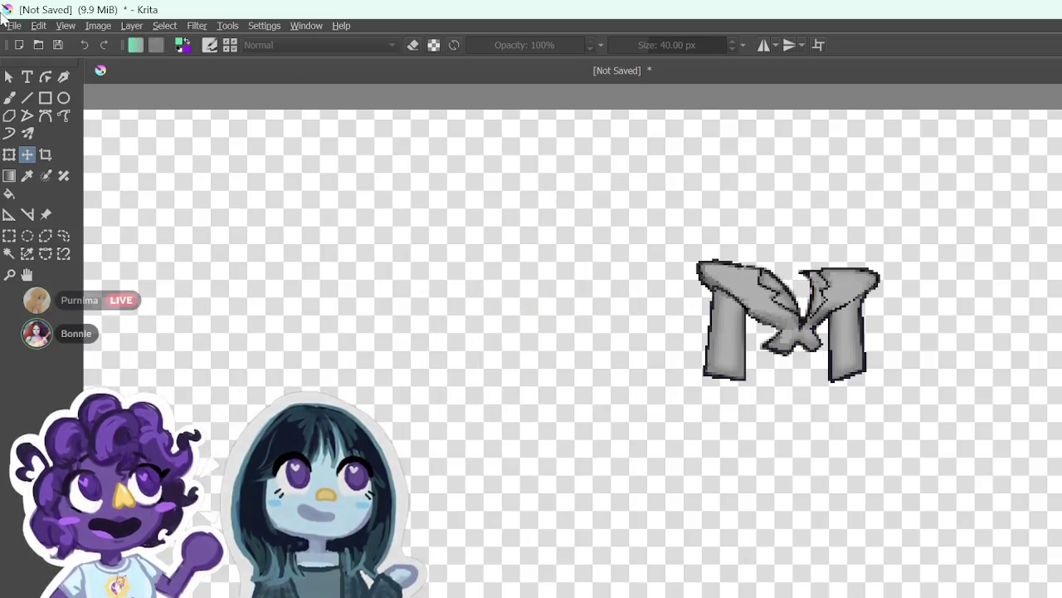
click(14, 25)
Step: Export the lone jacket as PNG 'shouldersRight' into Dress Up Game/UI with default PNG options
click(91, 149)
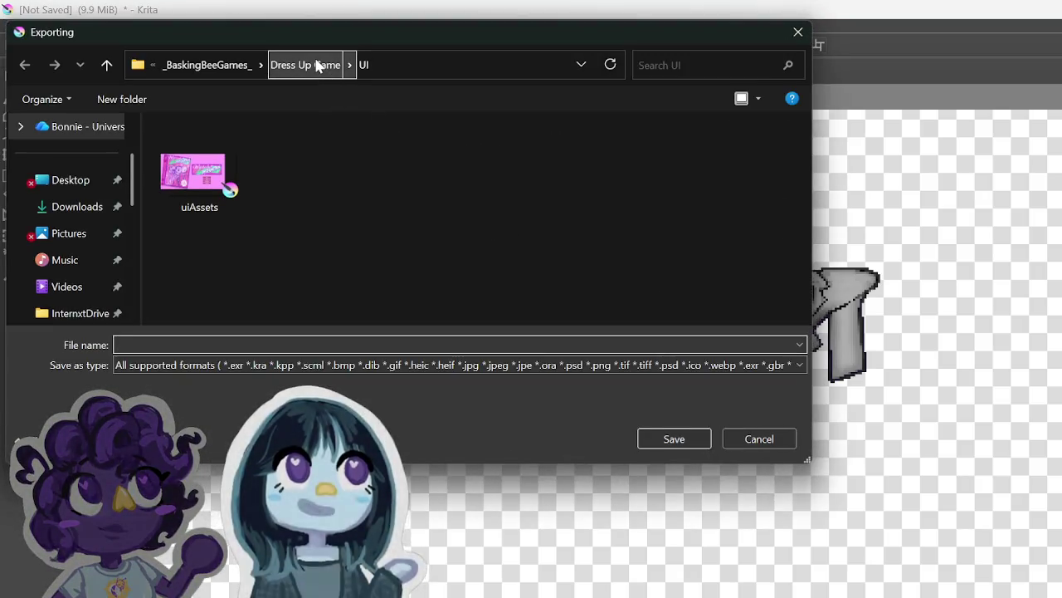
click(301, 366)
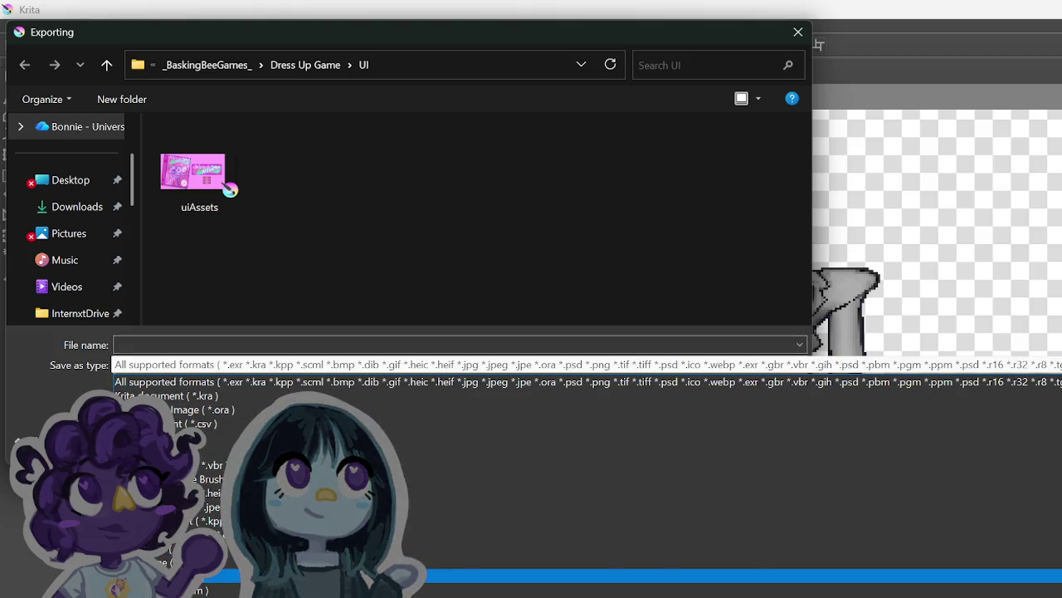
click(240, 573)
text(shouldersRight)
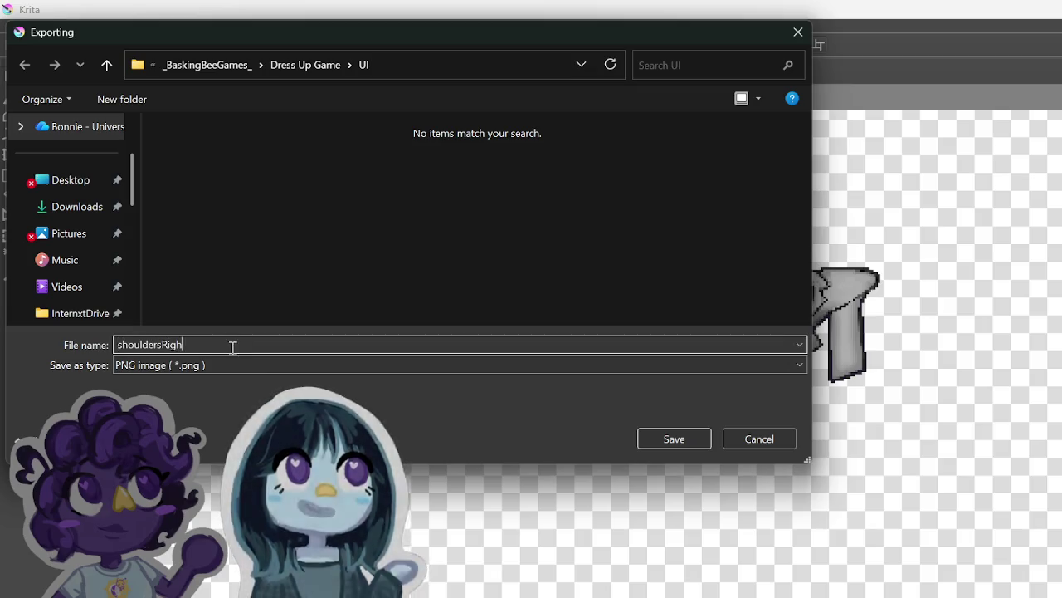
key(Return)
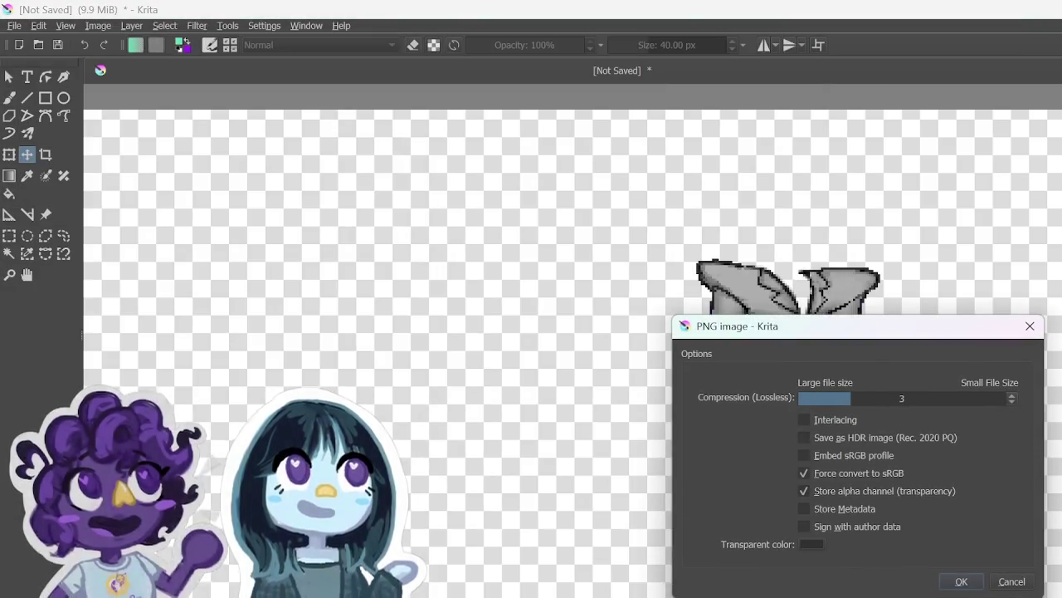
click(958, 581)
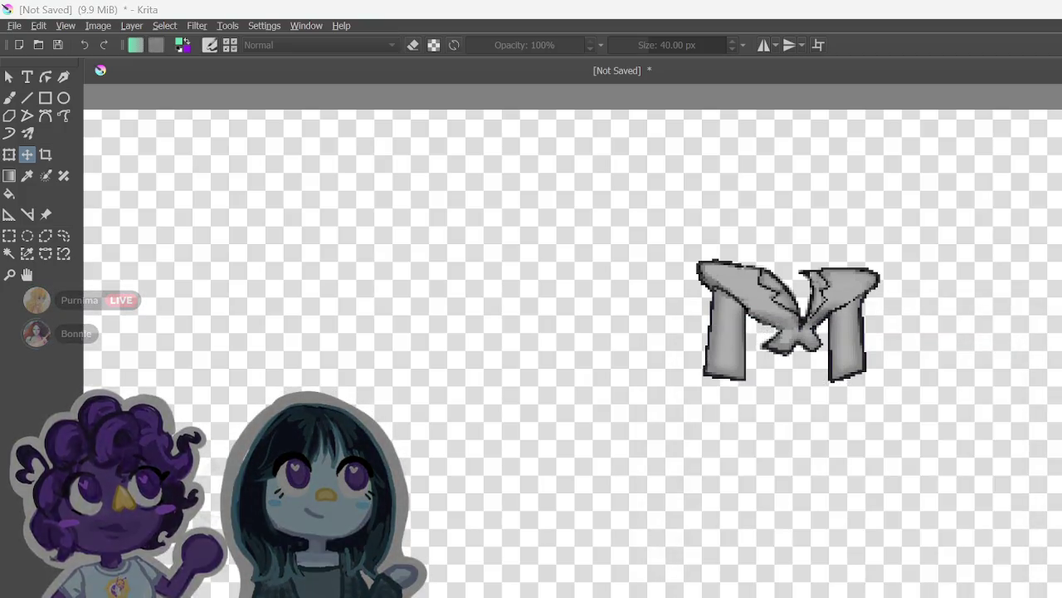
Step: In File Explorer, browse _BaskingBeeGames_ > Dress Up Game > UI and open shouldersRight
key(alt+Tab)
click(984, 129)
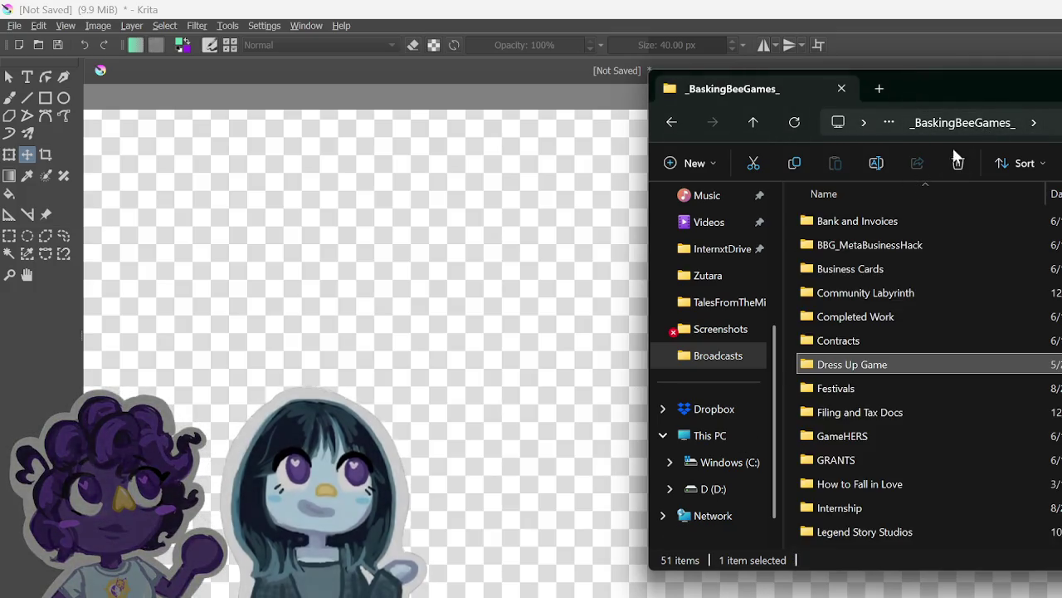
double_click(916, 369)
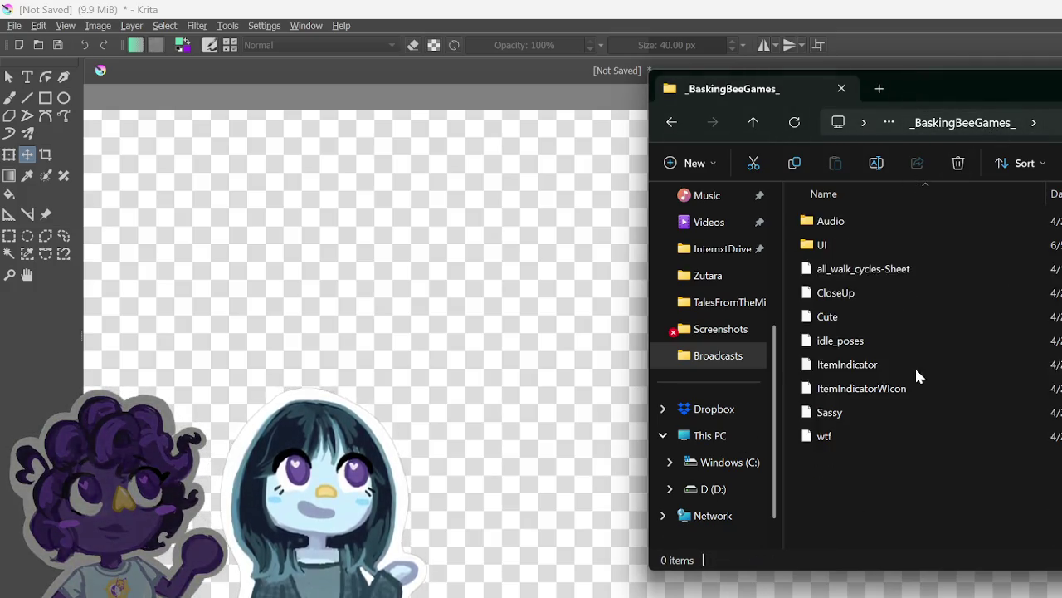
double_click(910, 242)
double_click(813, 218)
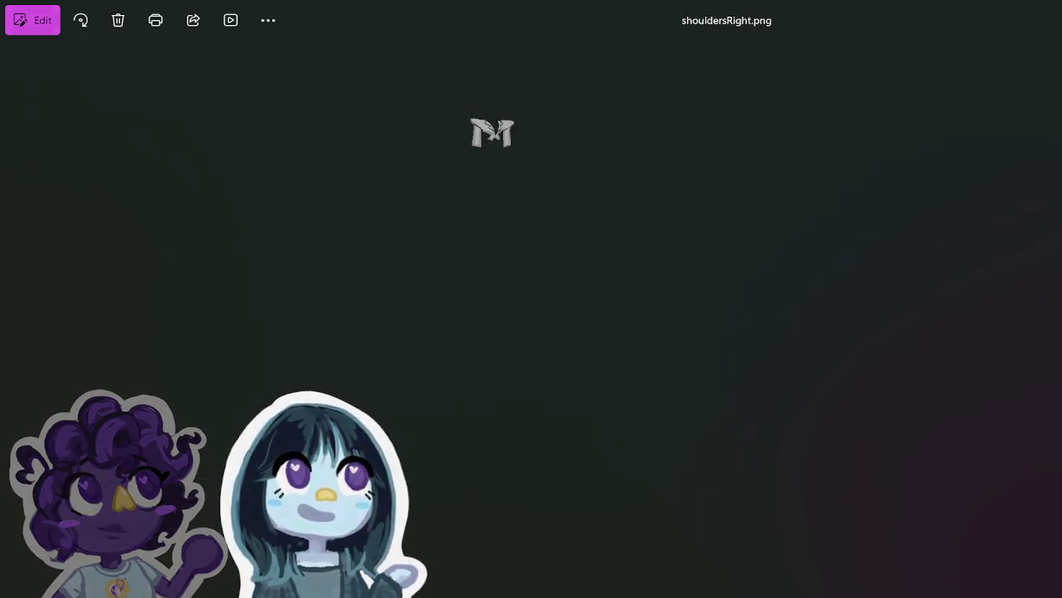
Step: Compare against shoulders.png, then bring back shouldersRight.png and open it in the Photos editor
key(alt+Tab)
double_click(879, 244)
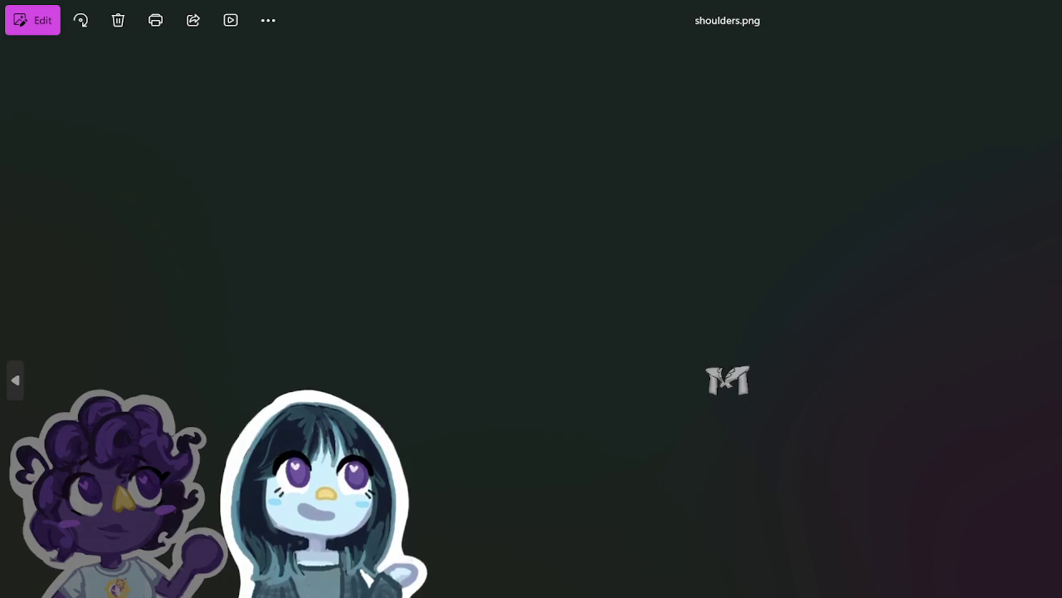
key(Right)
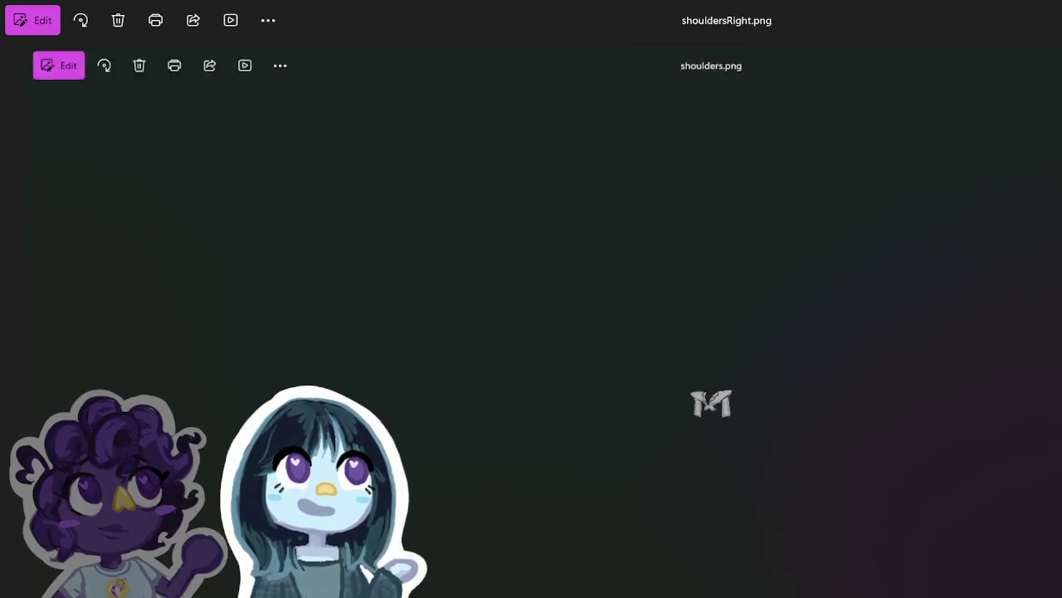
click(597, 209)
click(53, 18)
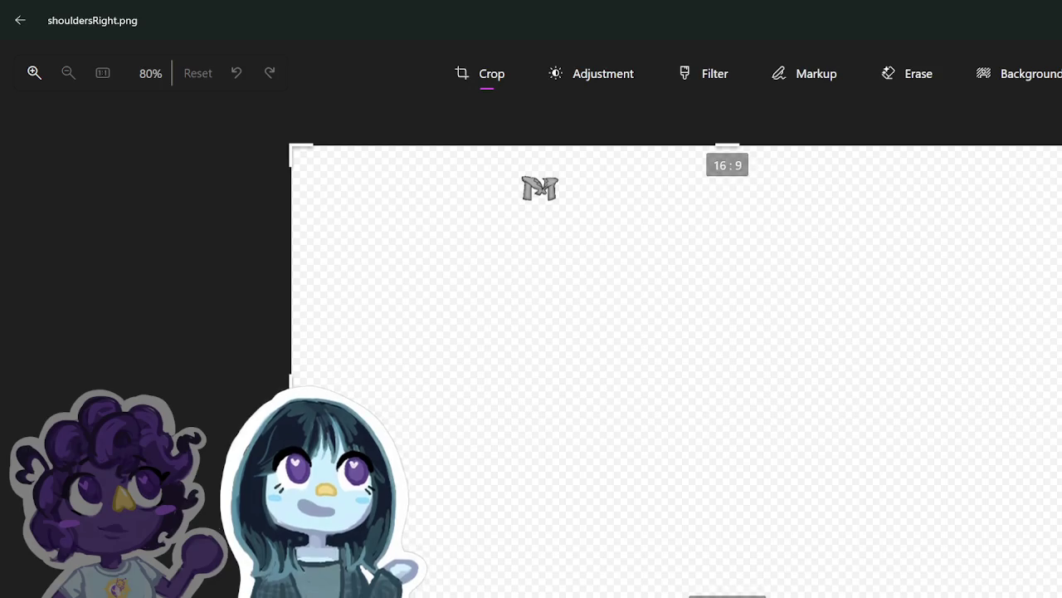
Step: Tighten the crop frame around the grey jacket to about 82 x 63
mouse_move(727, 594)
mouse_down()
mouse_move(793, 402)
mouse_move(664, 268)
mouse_move(574, 218)
mouse_up()
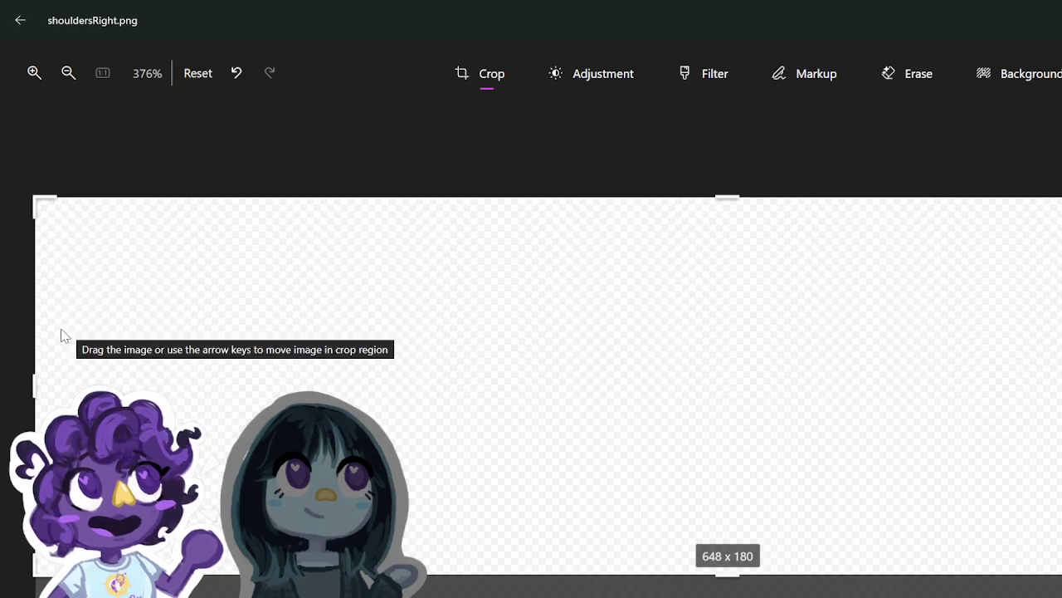
drag(33, 339, 1061, 339)
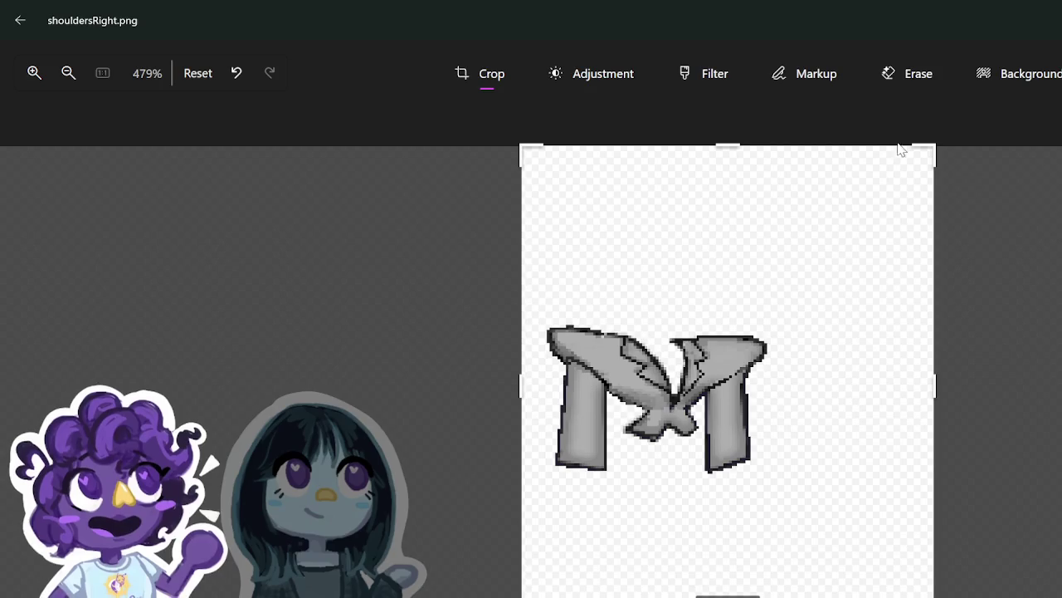
mouse_move(922, 138)
mouse_down()
mouse_move(825, 208)
mouse_move(805, 253)
mouse_move(764, 282)
mouse_move(762, 306)
mouse_up()
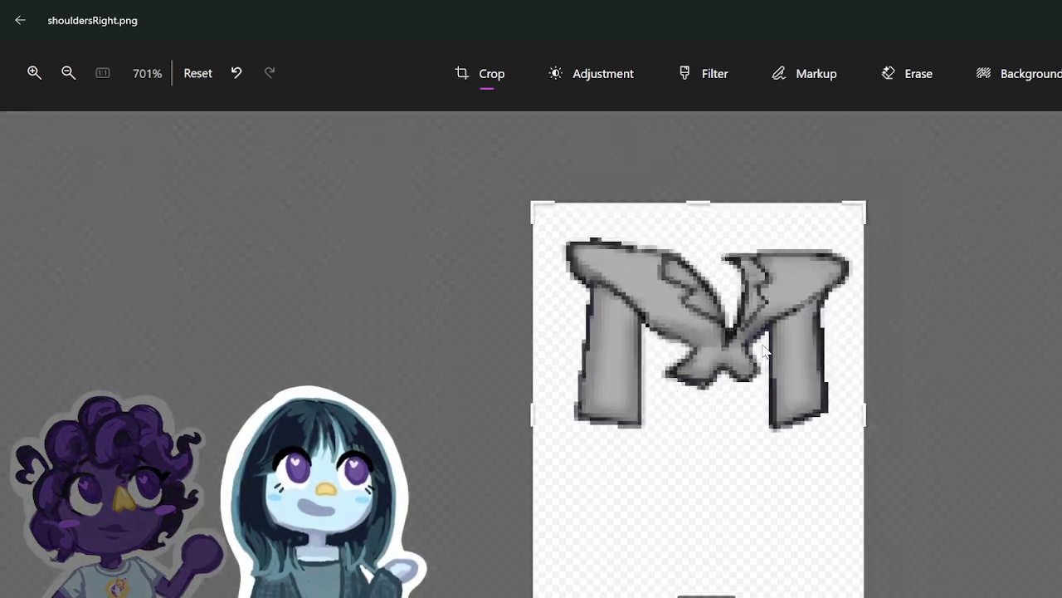
mouse_move(778, 595)
mouse_down()
mouse_move(778, 495)
mouse_move(767, 467)
mouse_up()
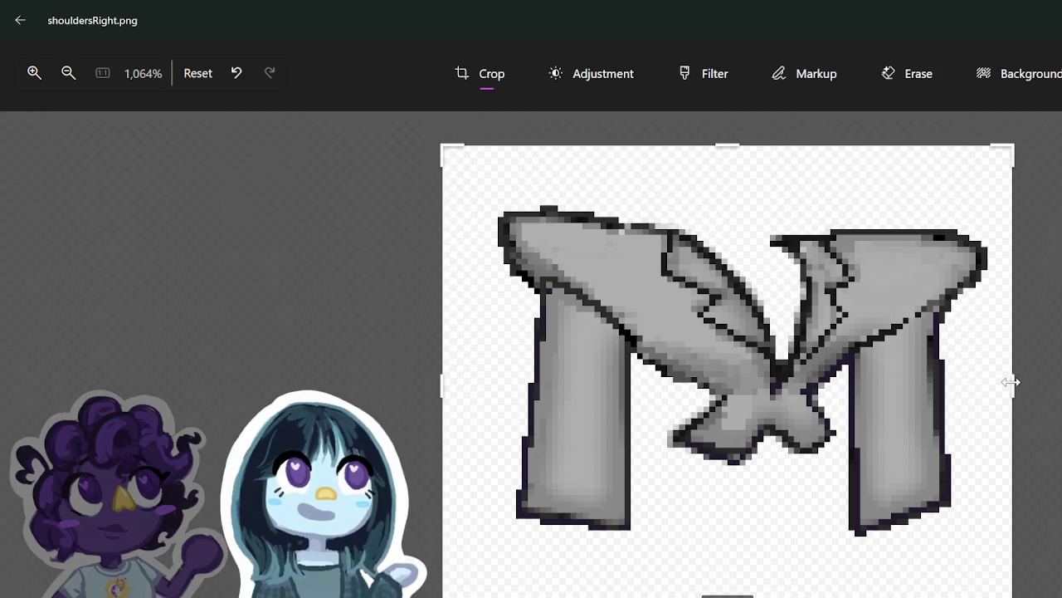
mouse_move(1010, 382)
mouse_down()
mouse_move(967, 384)
mouse_move(932, 403)
mouse_up()
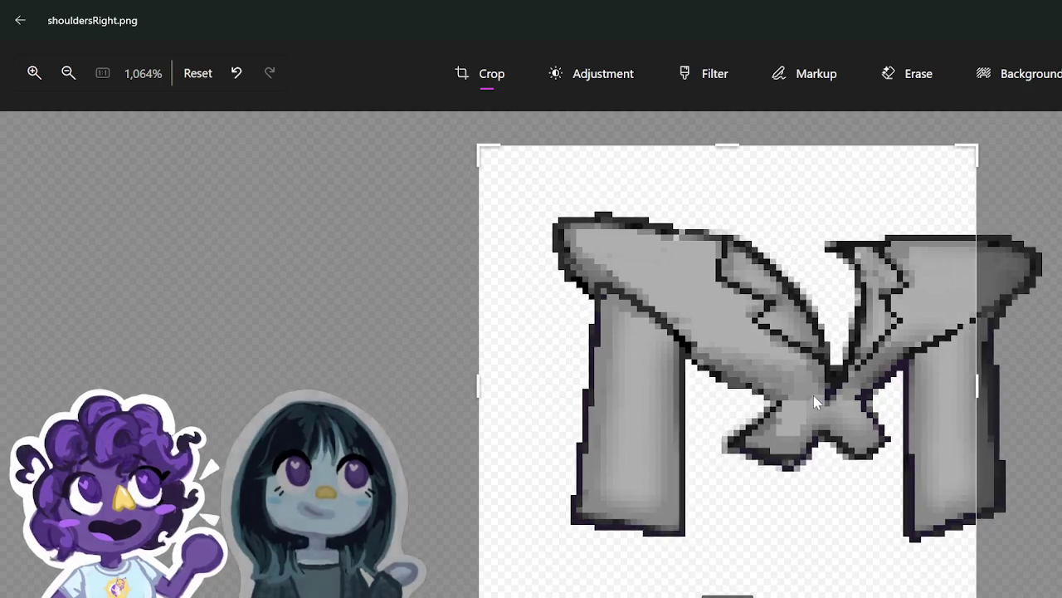
drag(813, 401, 764, 396)
mouse_move(735, 597)
mouse_down()
mouse_move(736, 522)
mouse_move(722, 481)
mouse_up()
scroll(717, 483, up, 3)
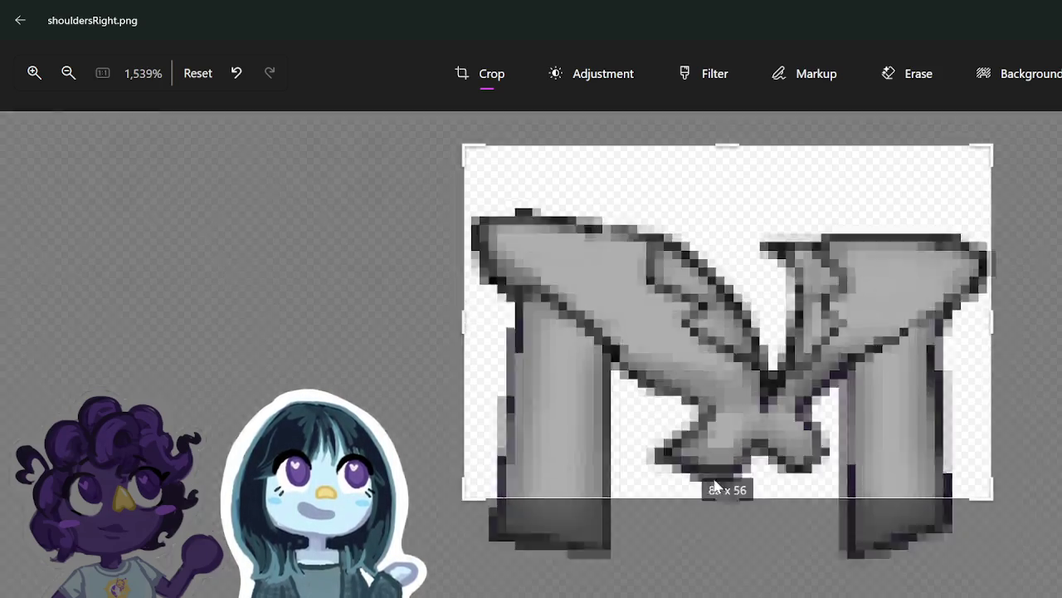
drag(754, 424, 755, 371)
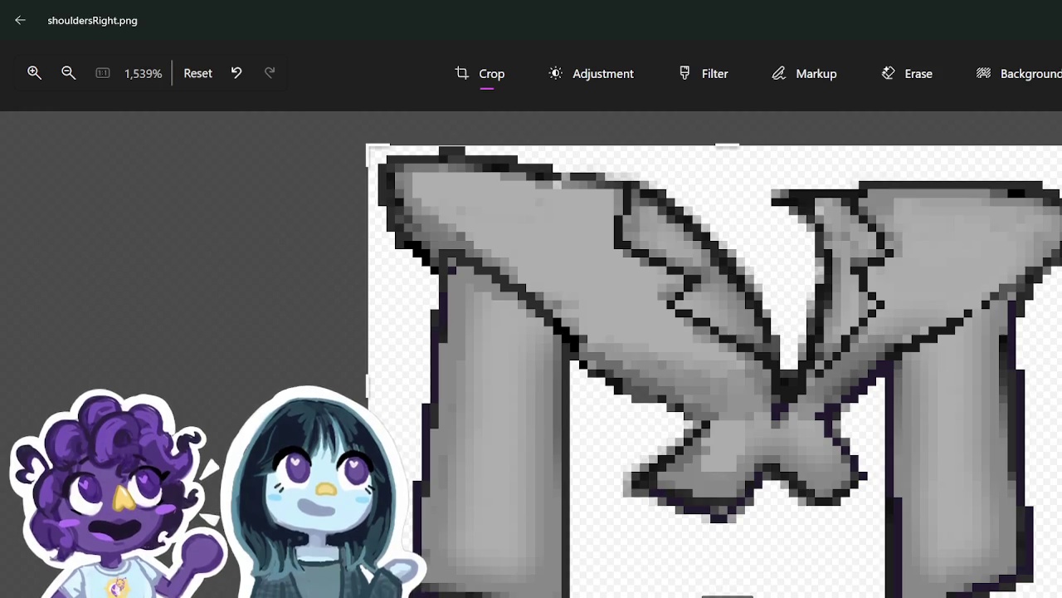
Step: Save the crop, nudge the left edge in slightly, save again and close the viewer
key(Escape)
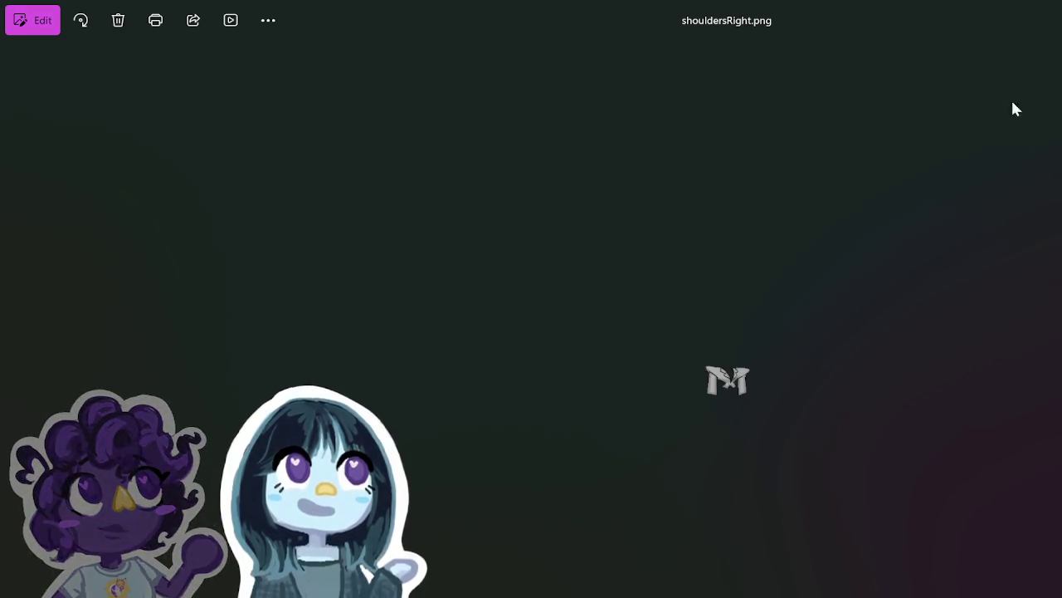
click(50, 21)
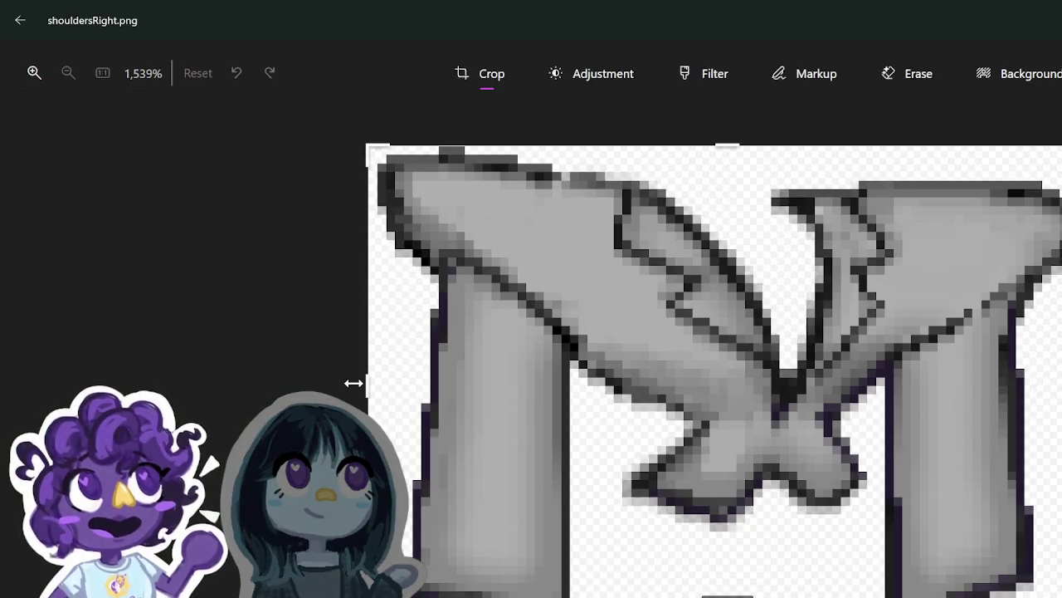
drag(357, 379, 362, 375)
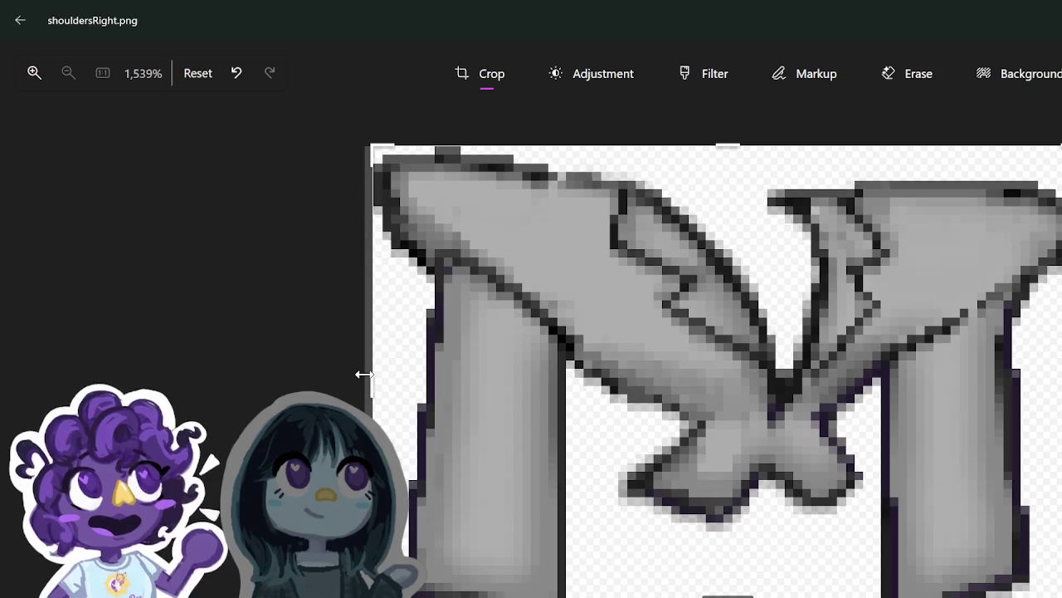
key(Escape)
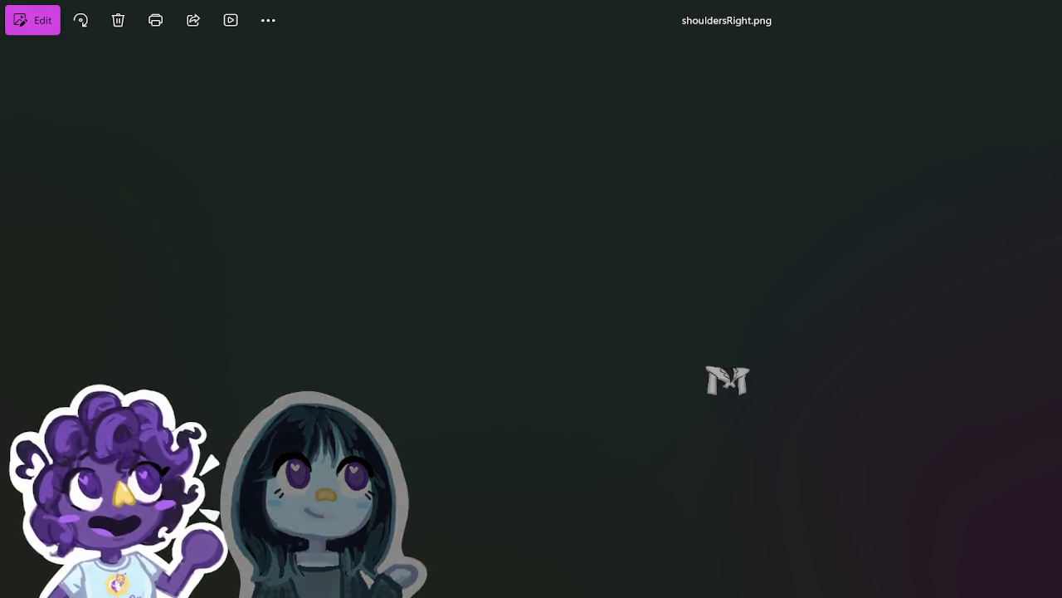
key(alt+F4)
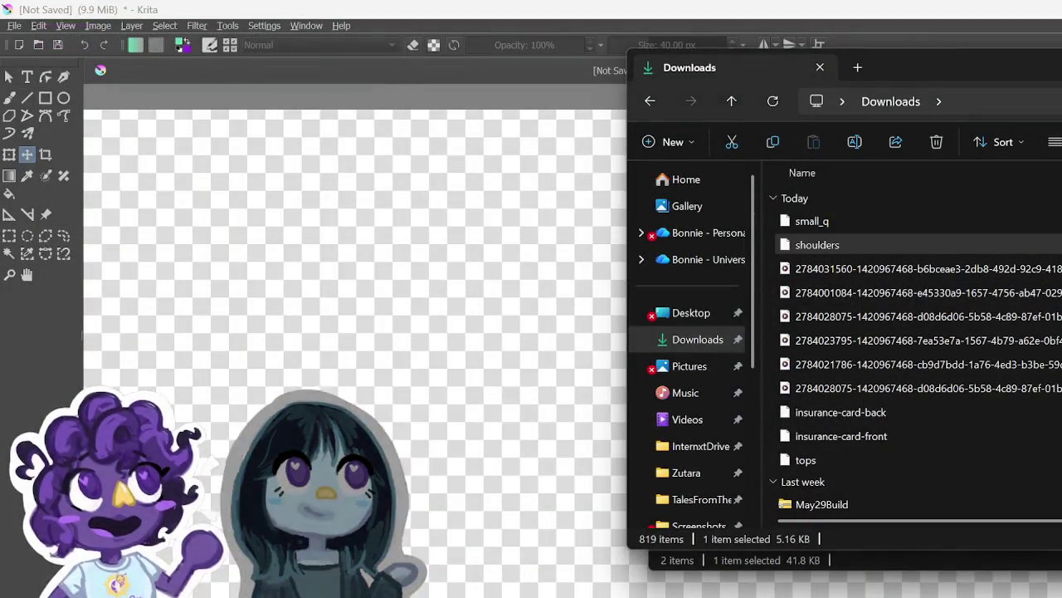
Step: Check the cropped shouldersRight.png and drag it into the Drive ART folder to upload
key(alt+Tab)
key(Escape)
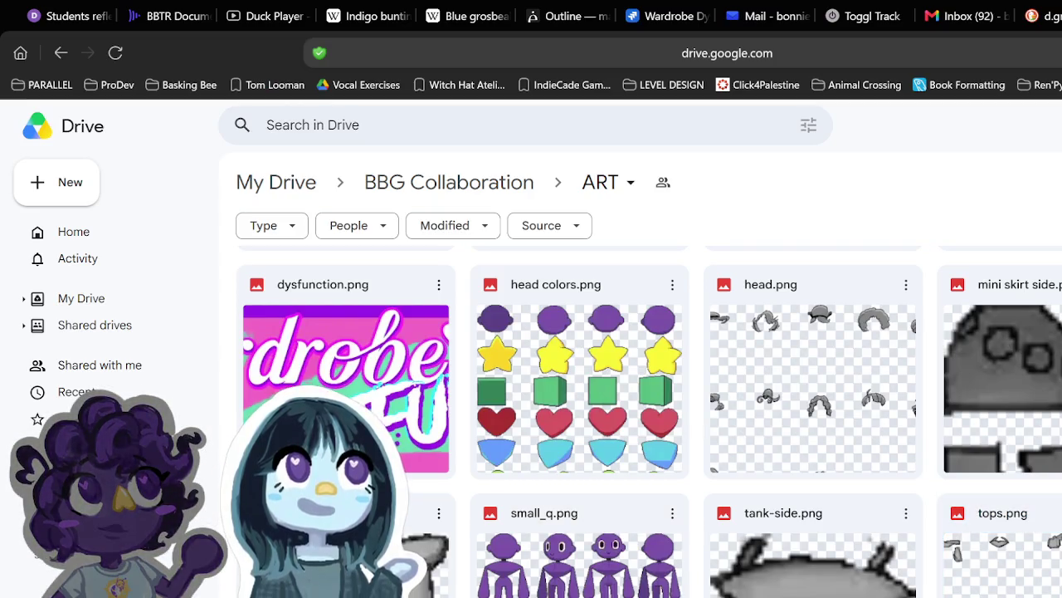
key(alt+Tab)
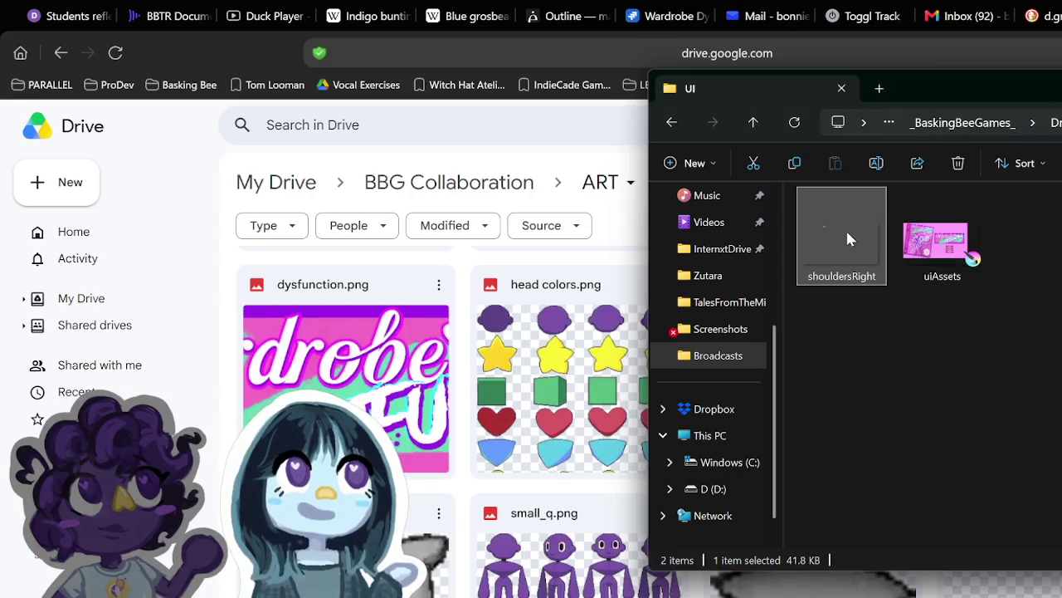
double_click(855, 239)
key(Escape)
mouse_move(841, 236)
mouse_down()
mouse_move(896, 578)
mouse_move(540, 594)
mouse_up()
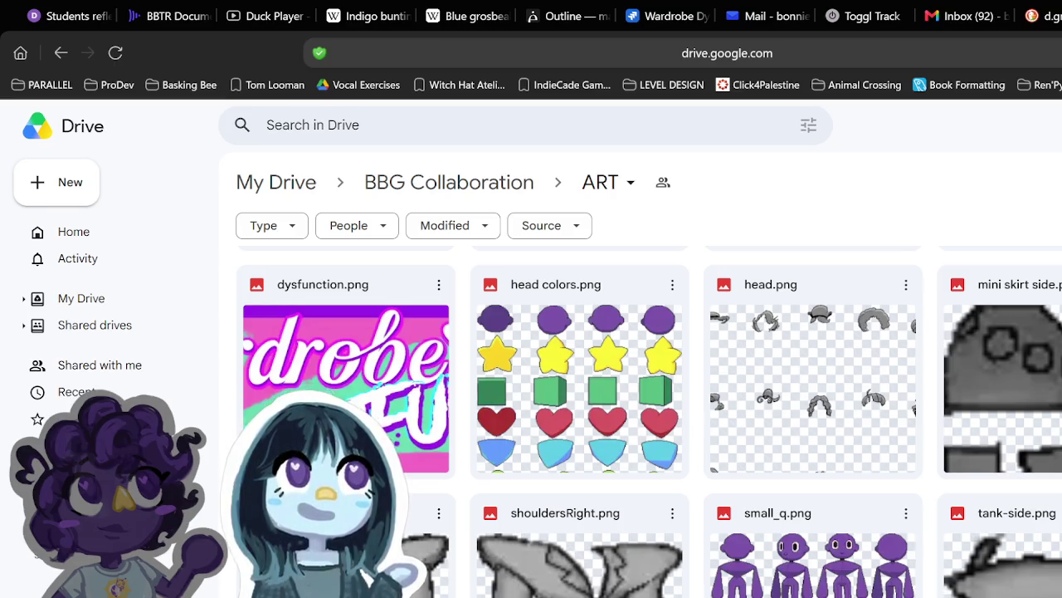
key(alt+Tab)
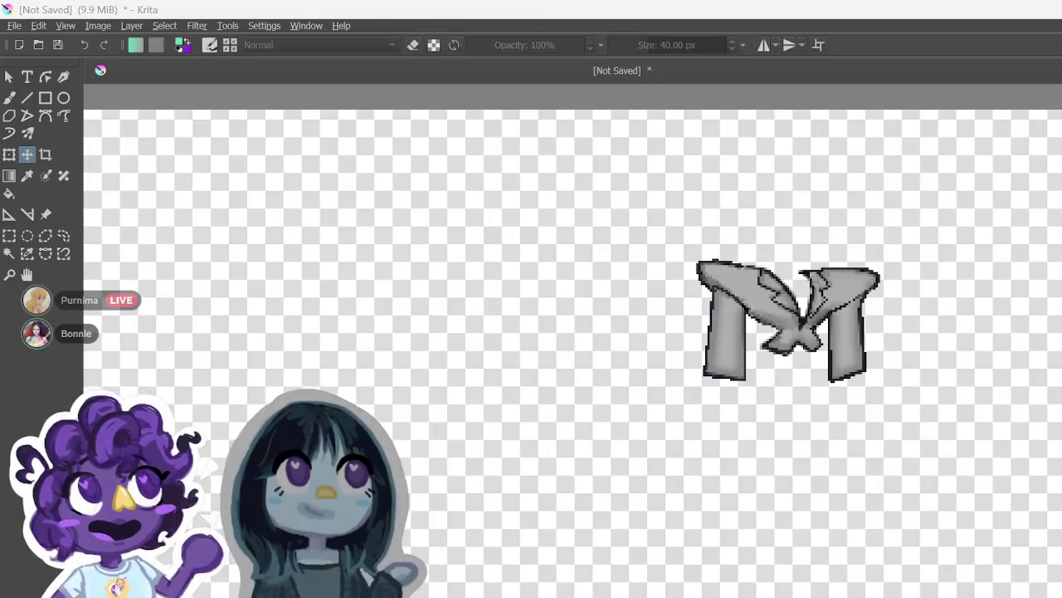
Step: Add the tops image as a layer, undo it, and frame the middle row of sprites
key(alt+Tab)
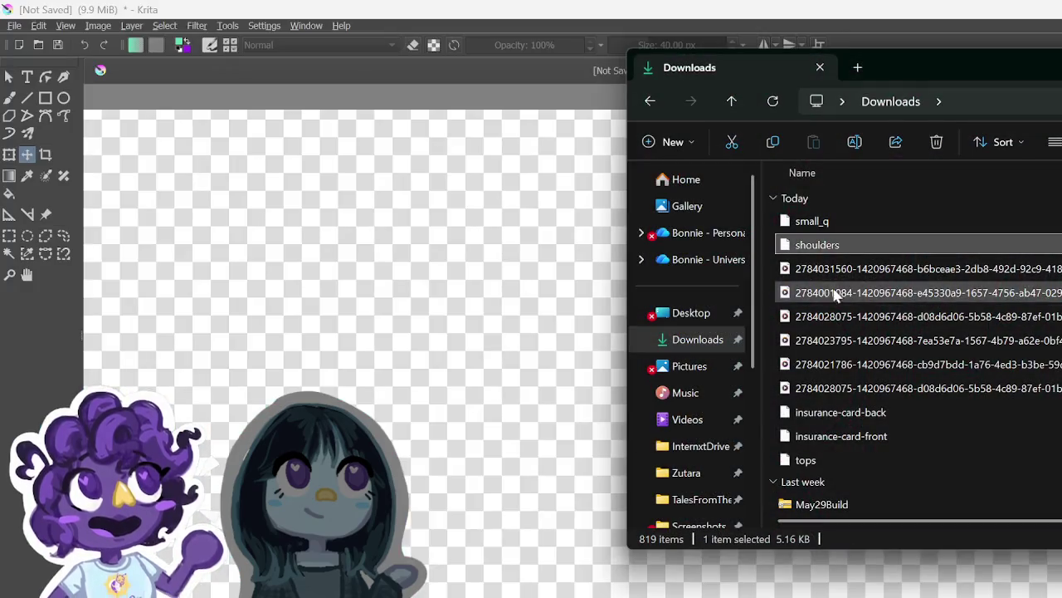
mouse_move(886, 459)
mouse_down()
mouse_move(830, 460)
mouse_move(456, 368)
mouse_up()
click(540, 371)
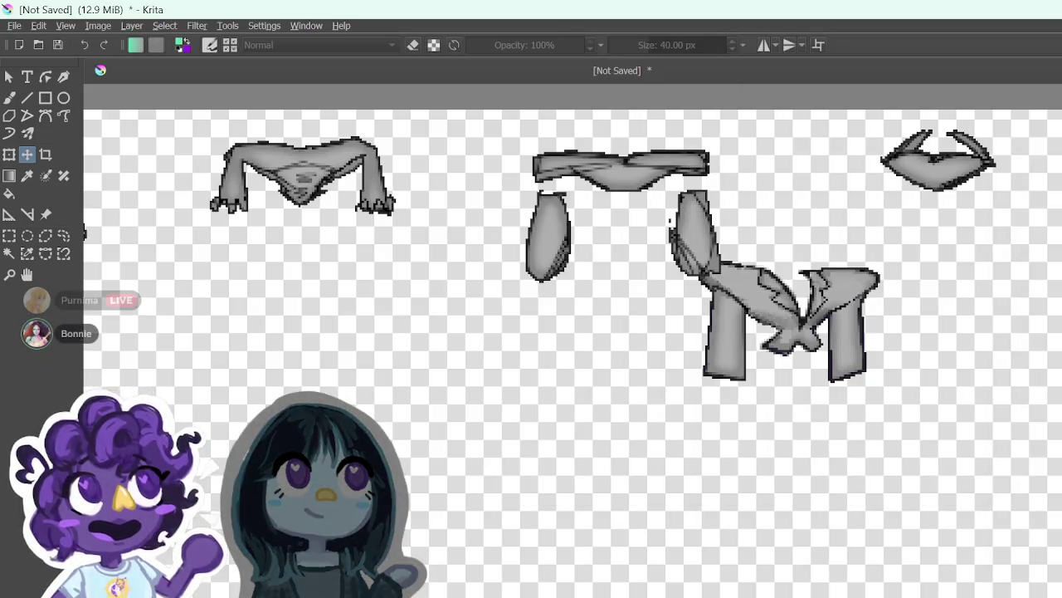
key(ctrl+z)
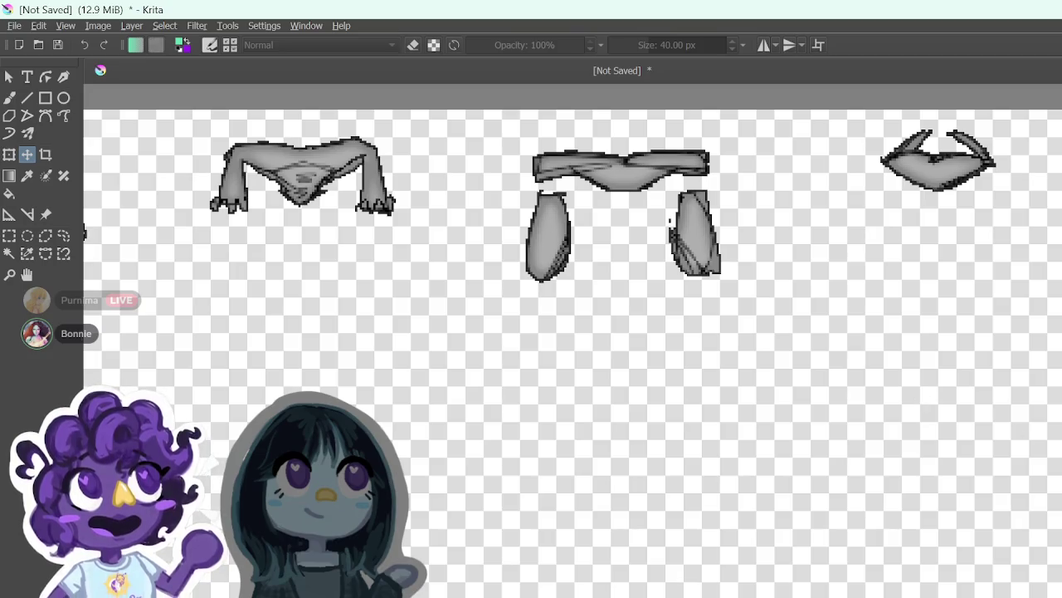
key(minus)
key(minus)
key(minus)
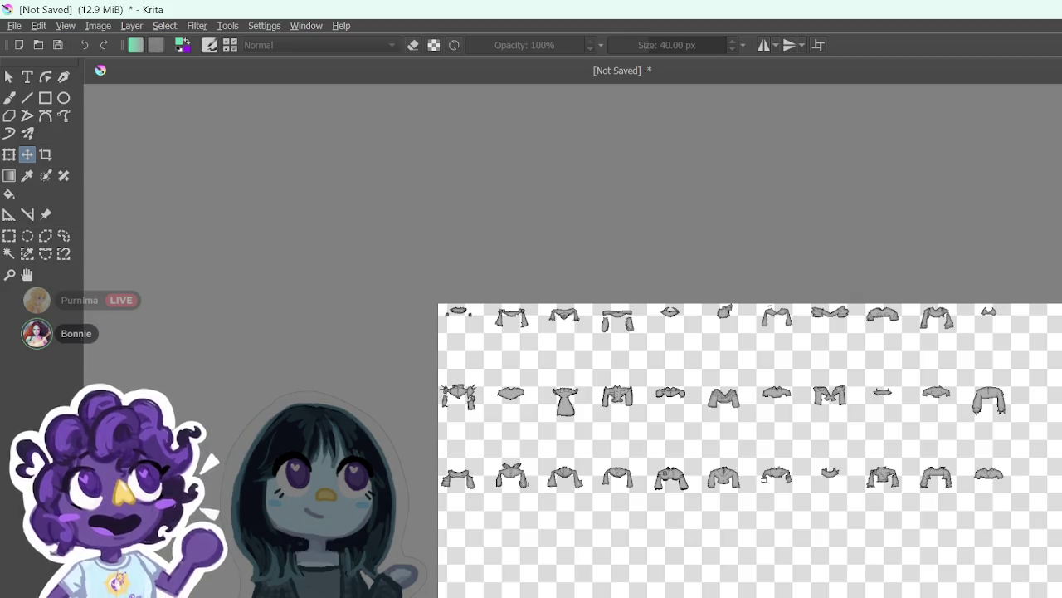
scroll(749, 448, down, 3)
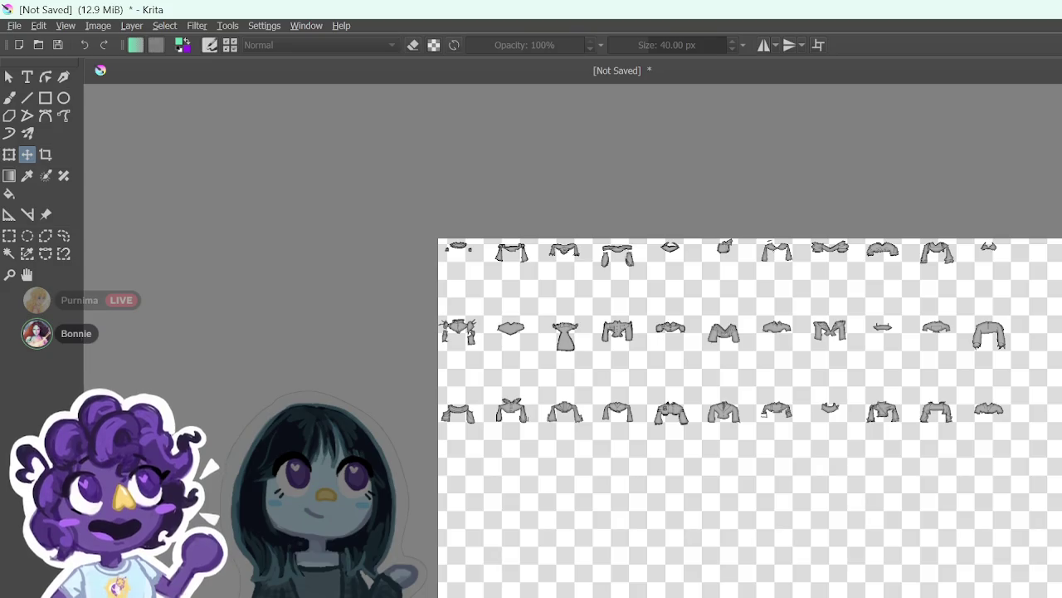
key(1)
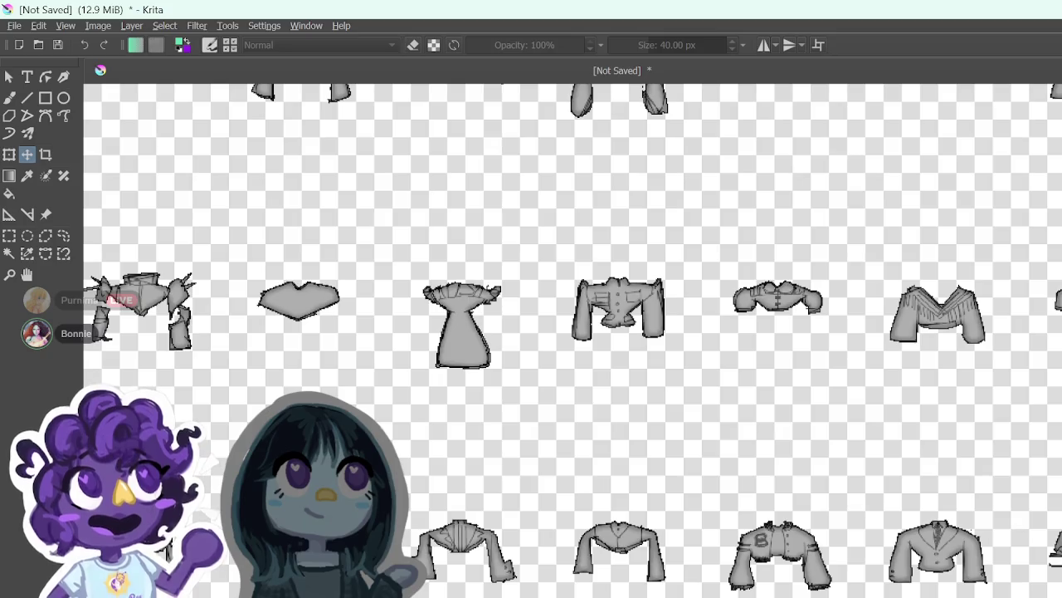
scroll(712, 581, right, 10)
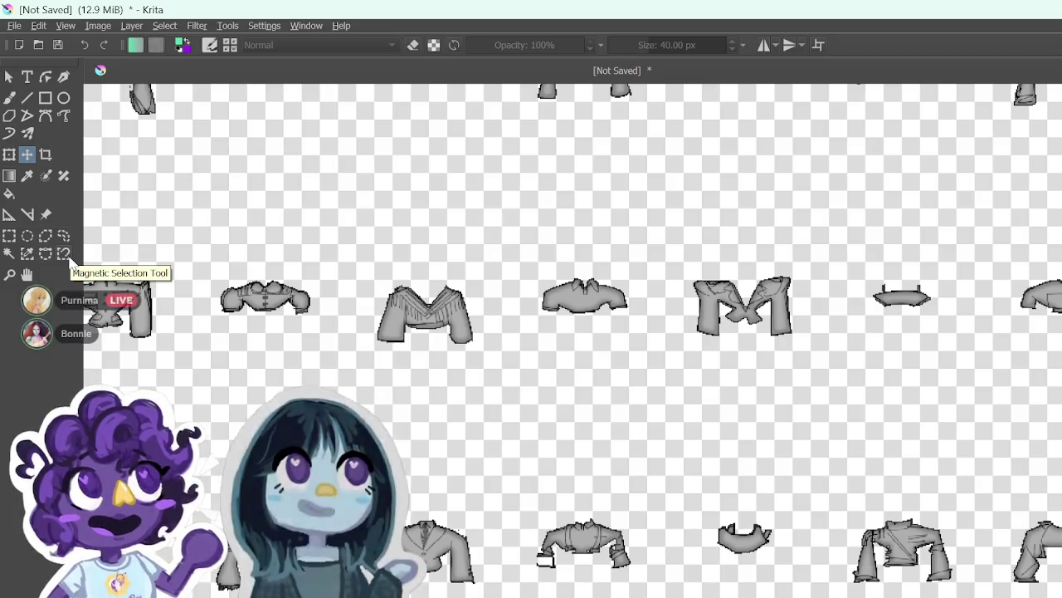
Step: Crop the canvas to a rectangle around the M-shaped jacket sprite and zoom in on it
click(45, 154)
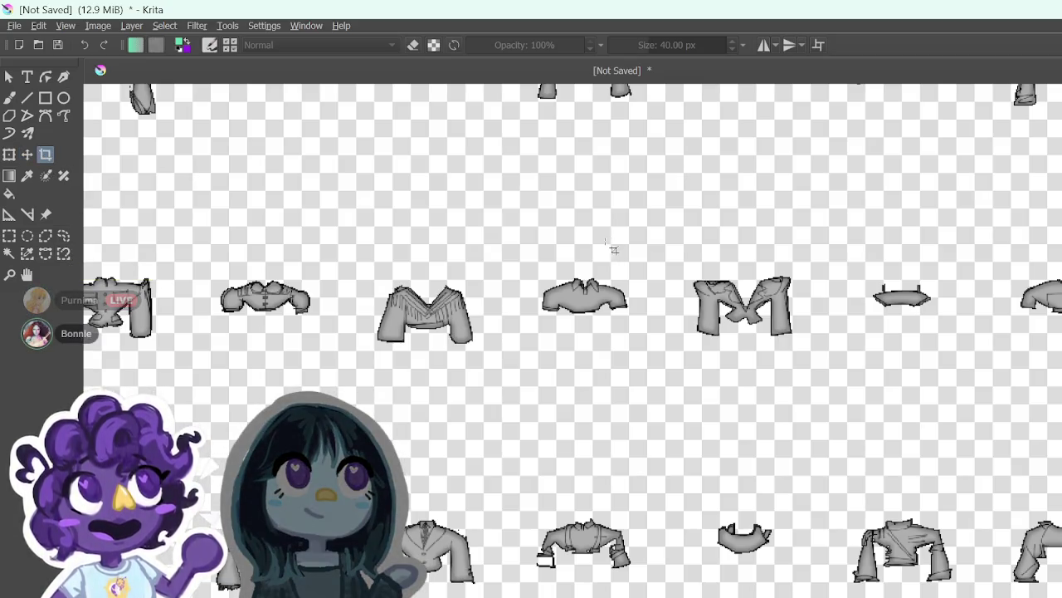
mouse_move(681, 261)
mouse_down()
mouse_move(712, 294)
mouse_move(801, 347)
mouse_up()
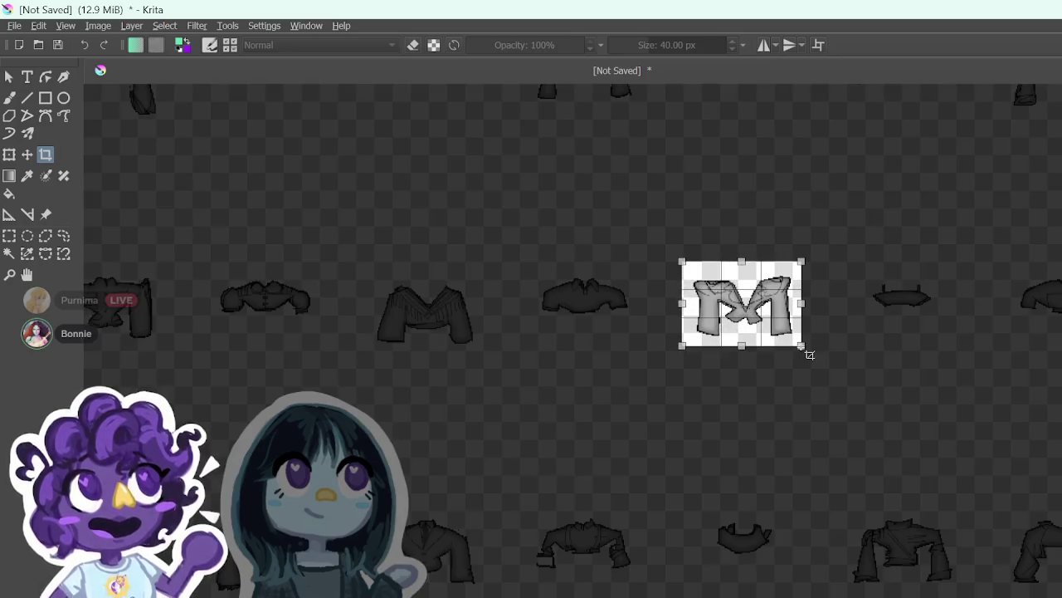
key(Return)
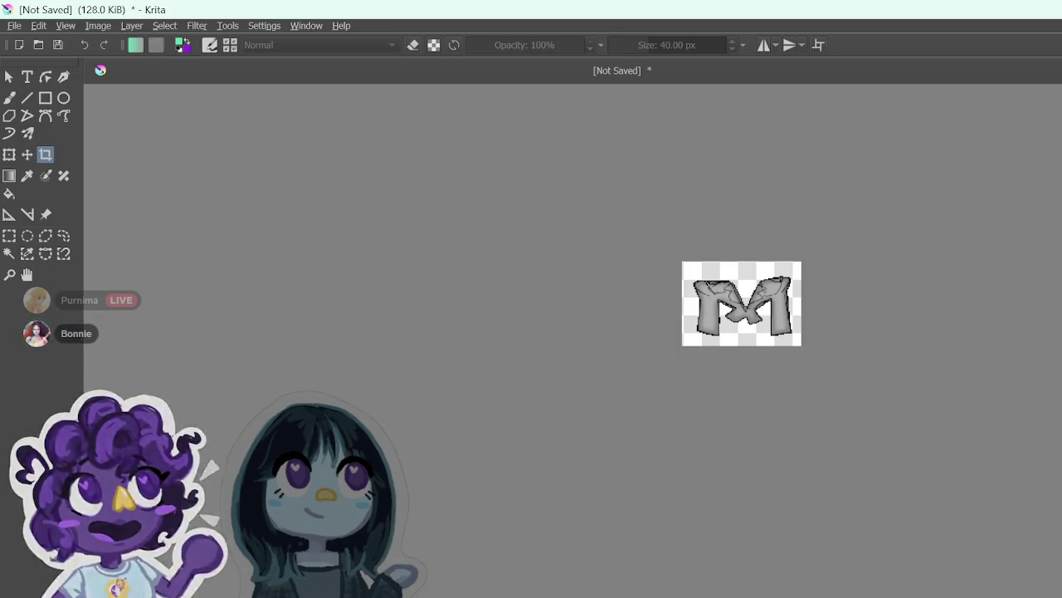
key(plus)
key(plus)
key(plus)
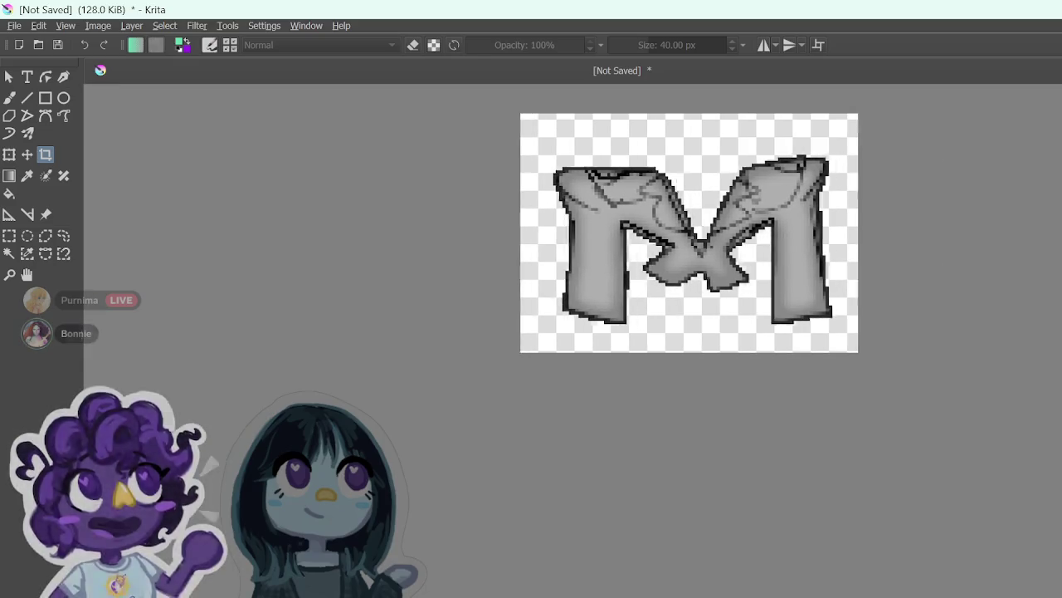
scroll(681, 260, up, 2)
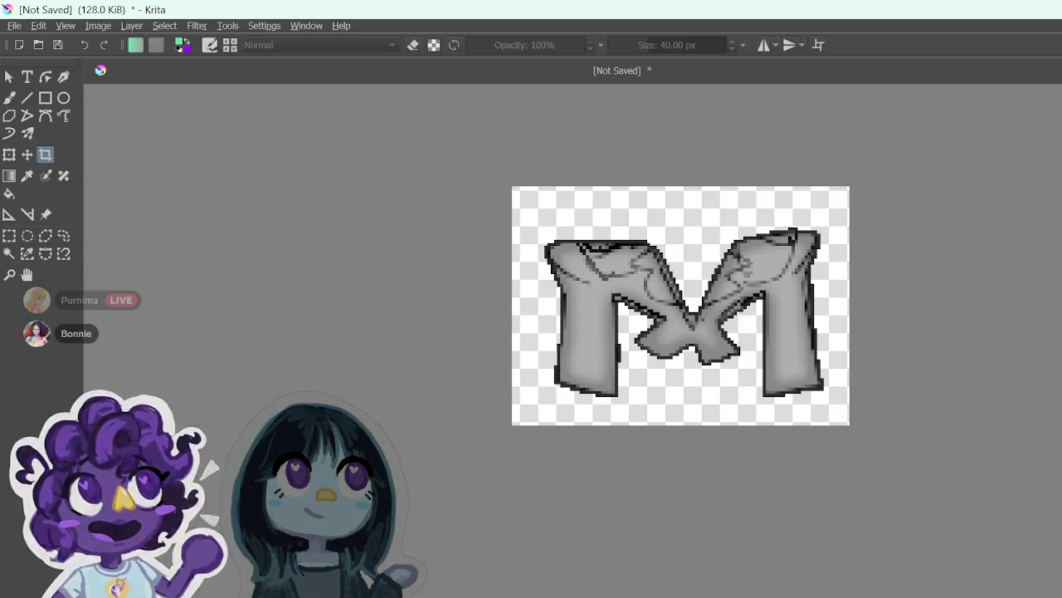
scroll(976, 280, up, 1)
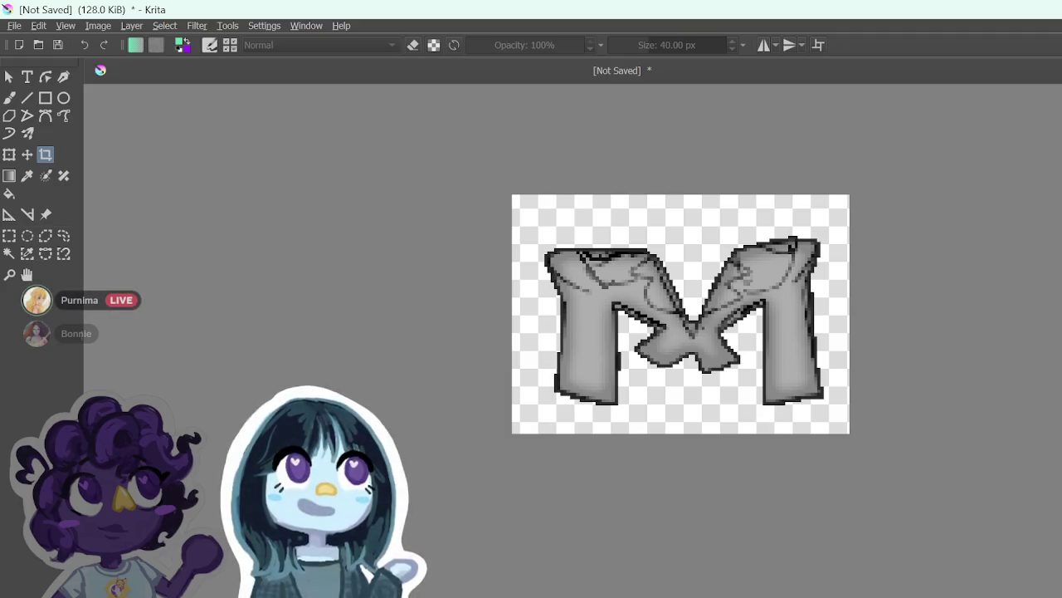
scroll(618, 336, up, 3)
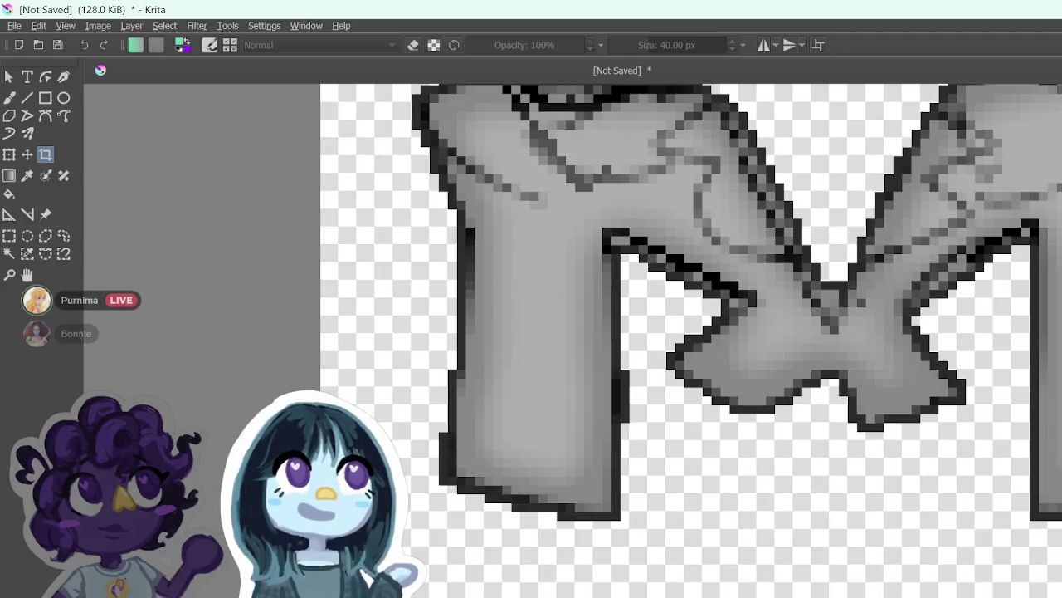
scroll(737, 340, up, 3)
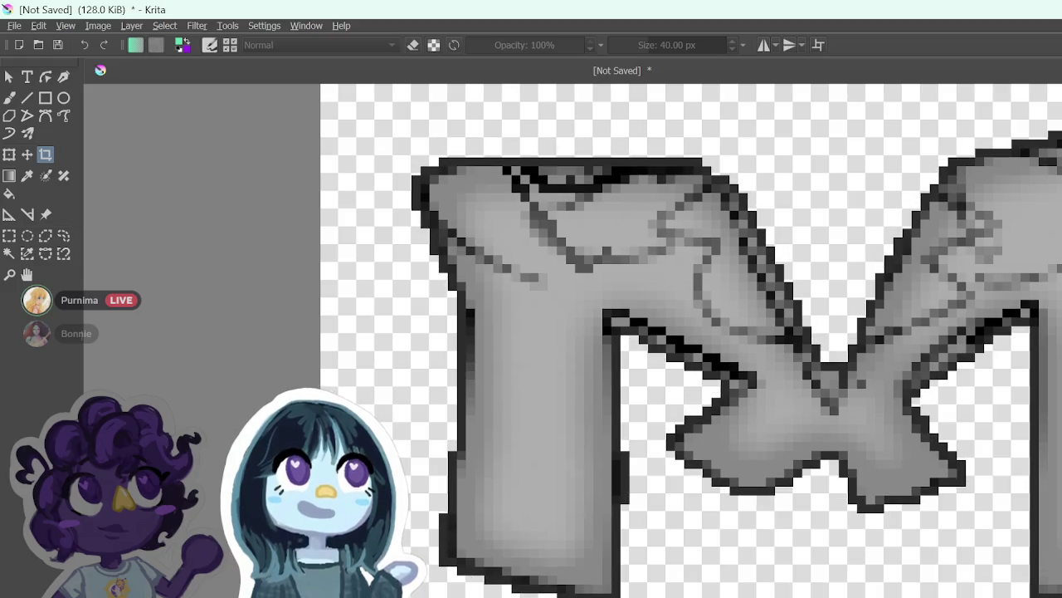
scroll(741, 591, right, 3)
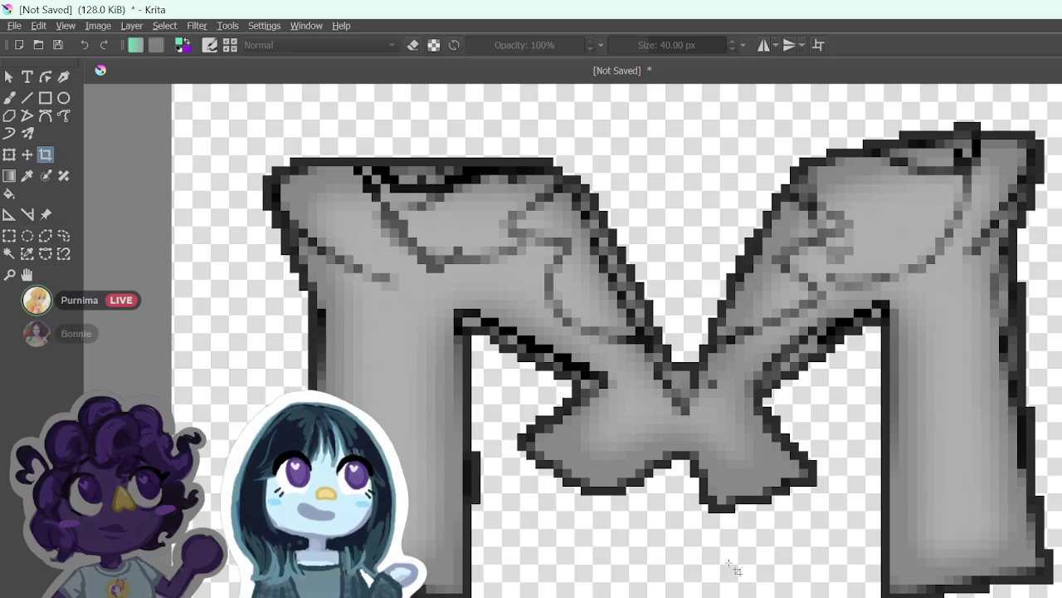
Step: Sample the sprite's light grey and set up a small freehand brush
click(27, 176)
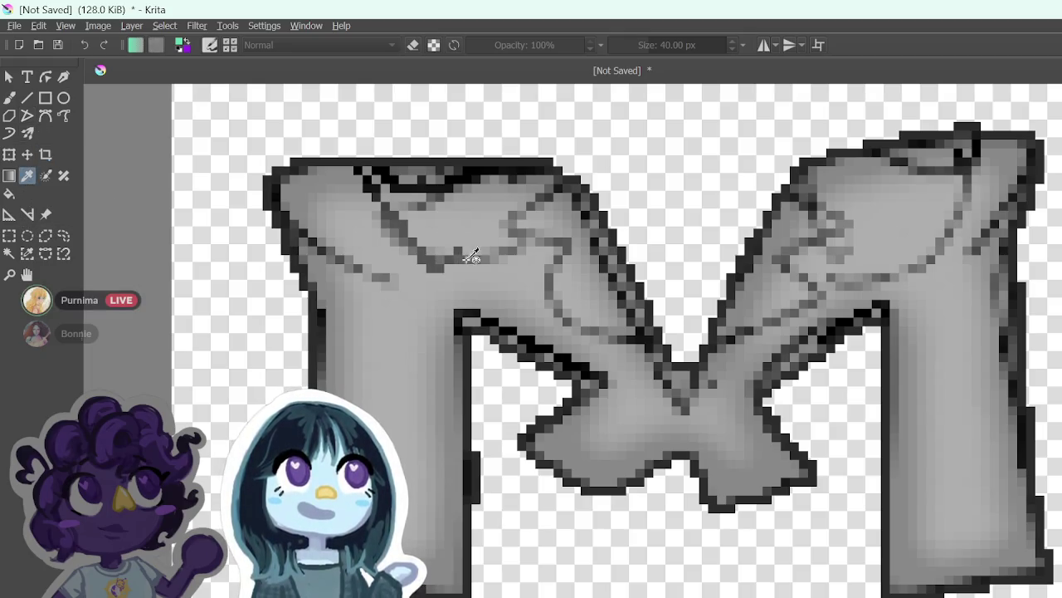
click(513, 264)
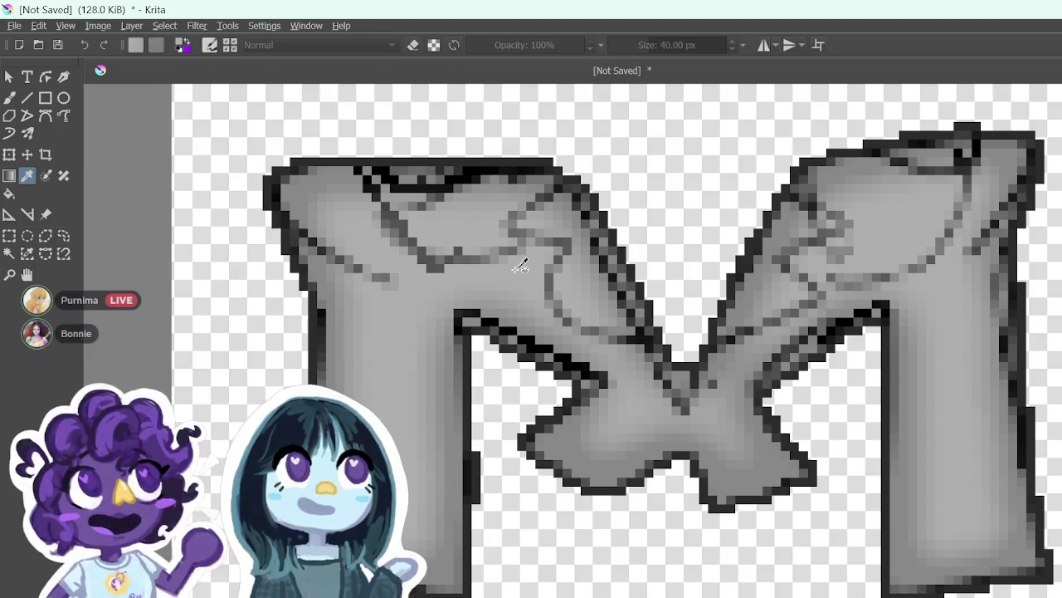
click(9, 100)
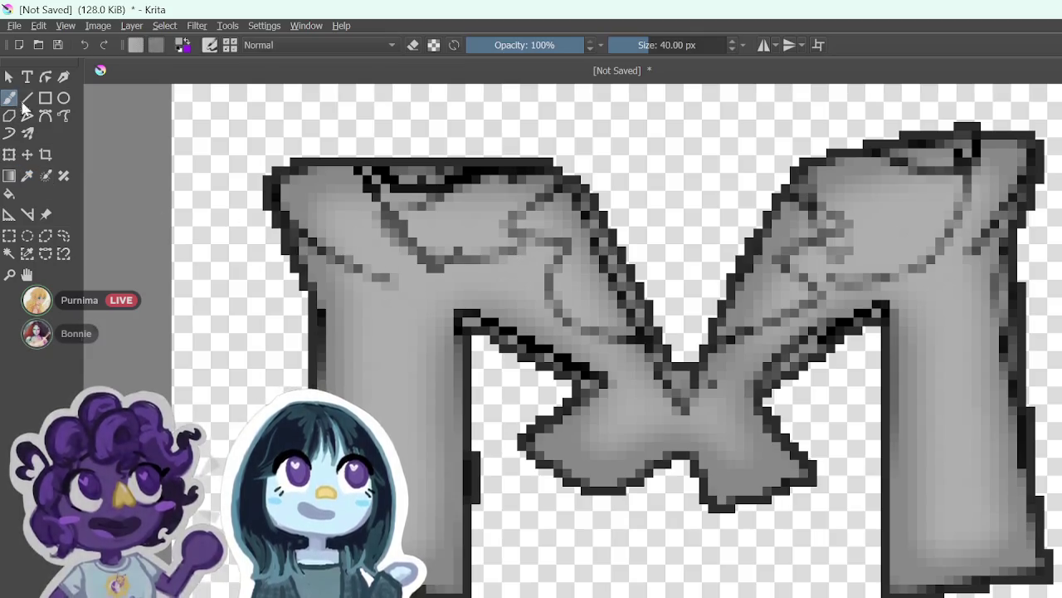
mouse_move(641, 50)
mouse_down()
mouse_move(610, 45)
mouse_move(671, 38)
mouse_up()
click(628, 45)
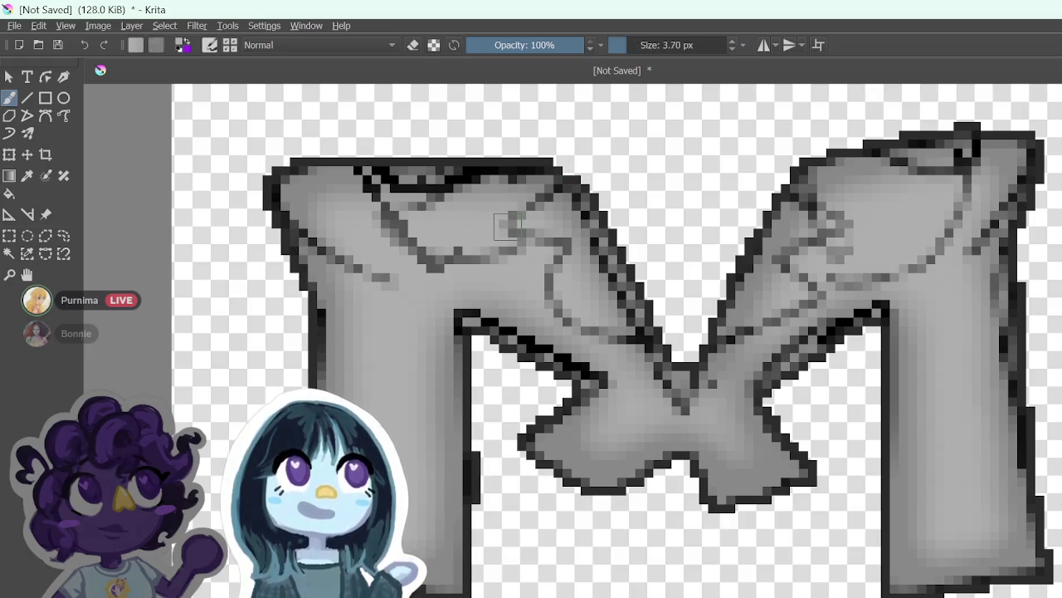
Step: Paint the grey over the dark crease lines on the upper-left, upper-right and middle strokes
mouse_move(451, 254)
mouse_down()
mouse_move(439, 268)
mouse_move(415, 239)
mouse_move(387, 231)
mouse_move(407, 234)
mouse_up()
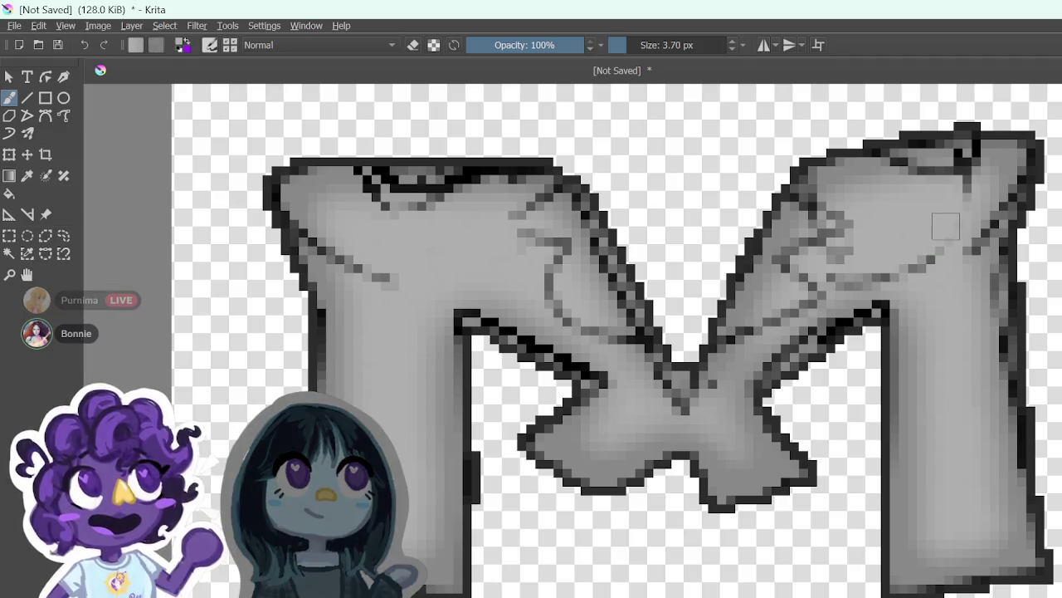
drag(936, 251, 862, 278)
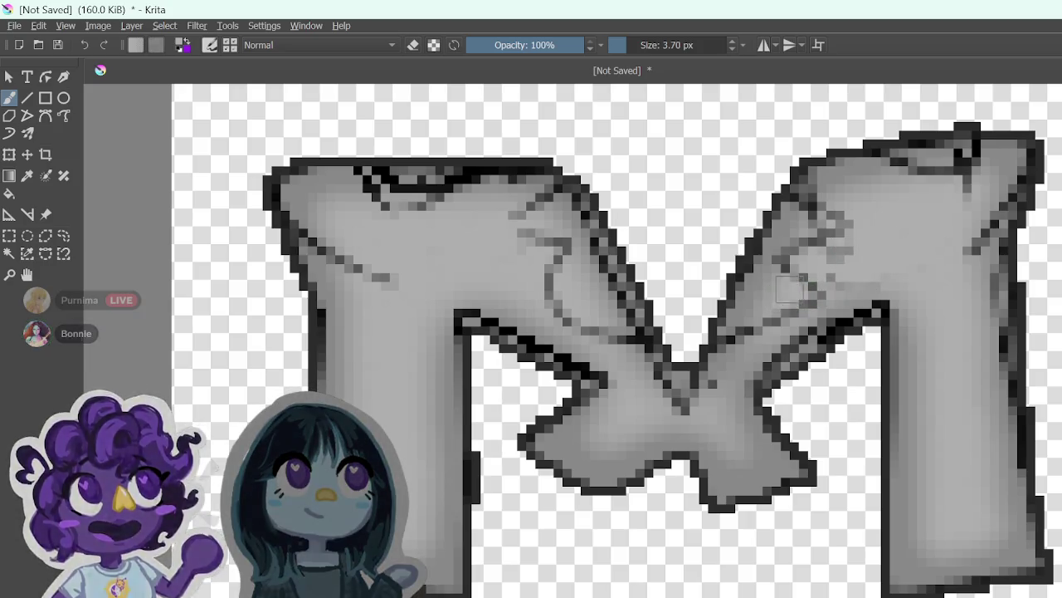
drag(841, 254, 844, 220)
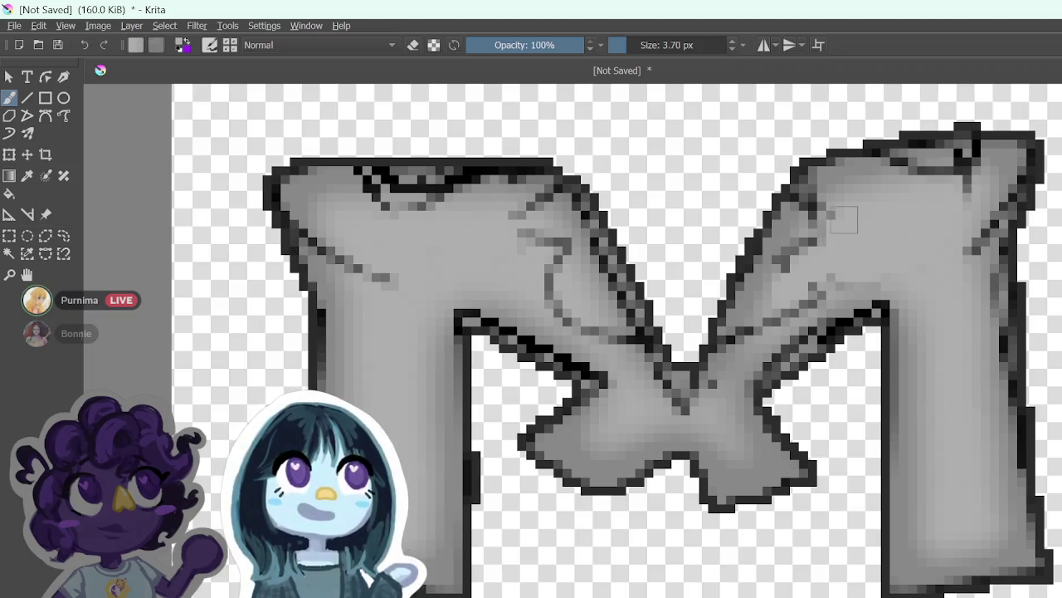
drag(823, 276, 791, 303)
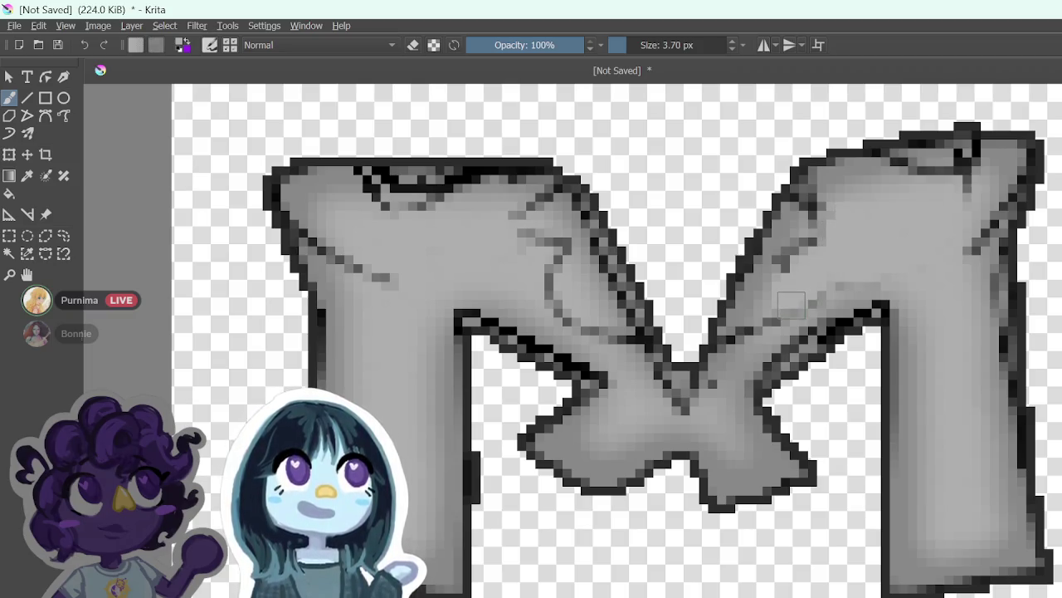
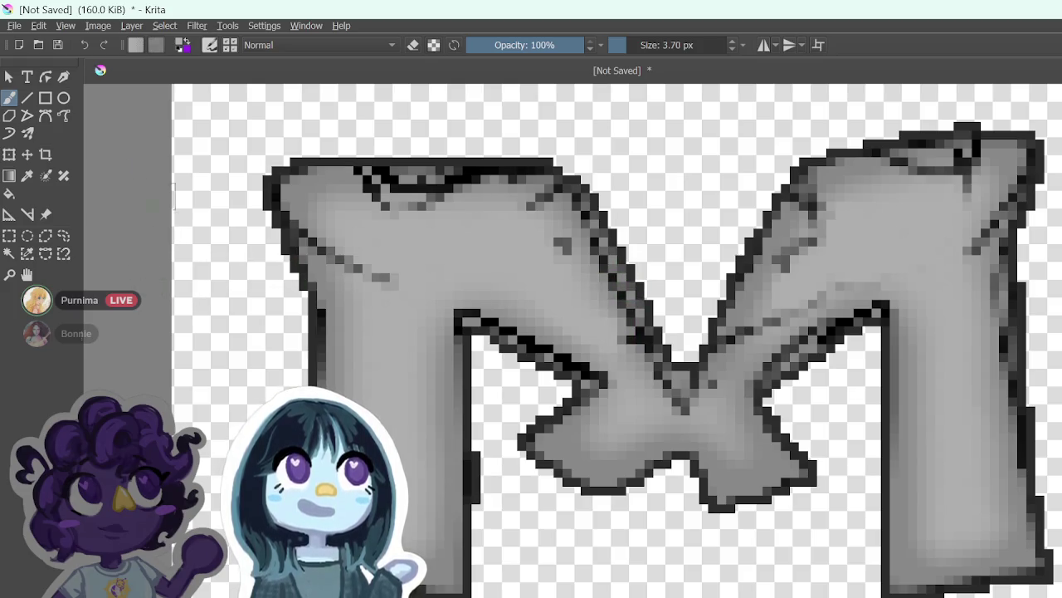
Step: Sample the grey and shrink the stroke to about 1 px; a trial line across the top is undone
click(27, 175)
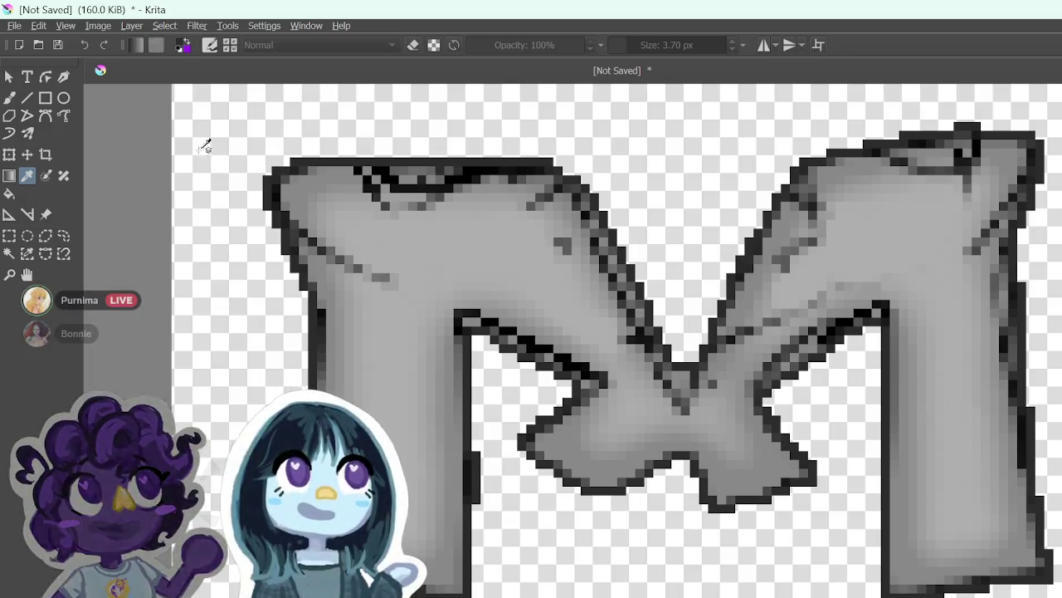
click(28, 98)
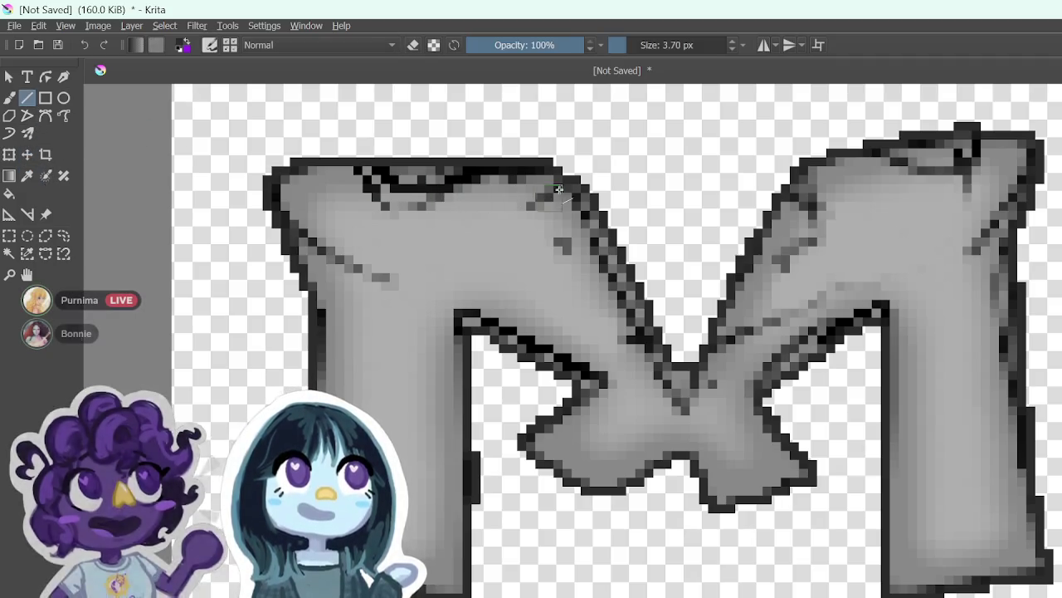
click(624, 44)
drag(624, 45, 620, 45)
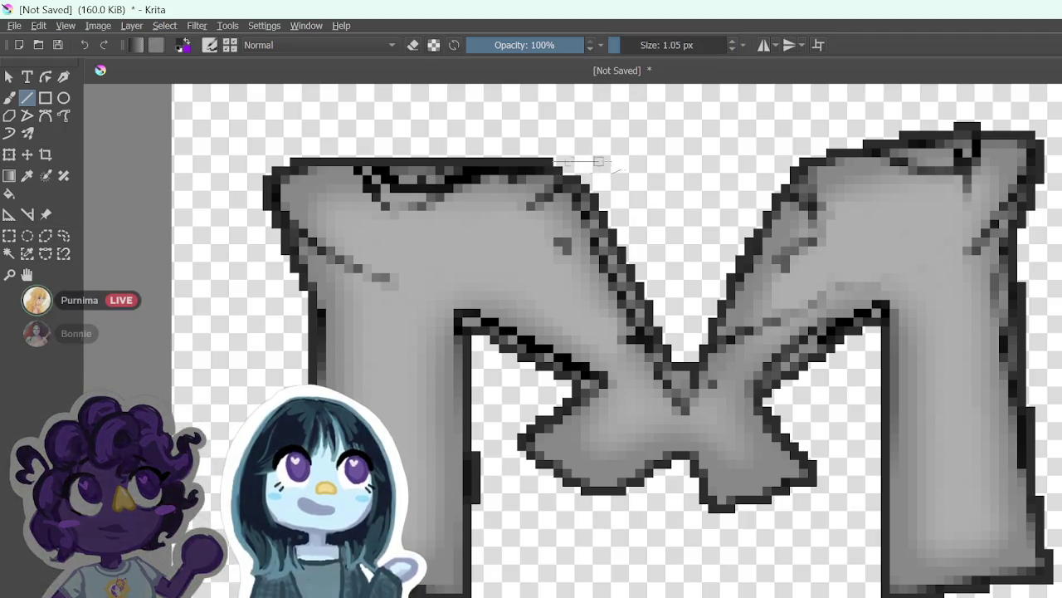
drag(732, 167, 807, 162)
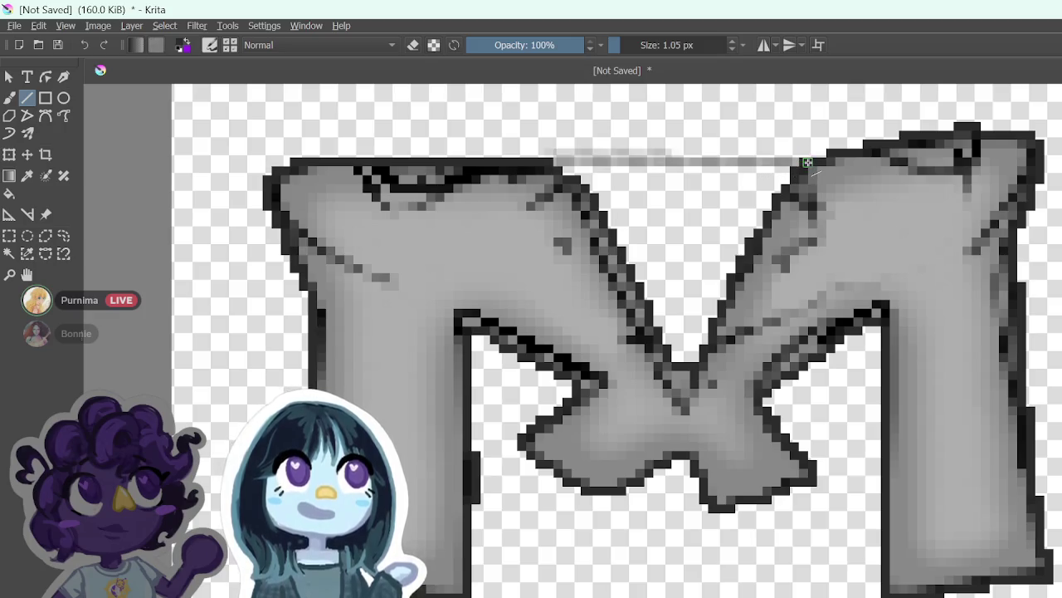
key(ctrl+z)
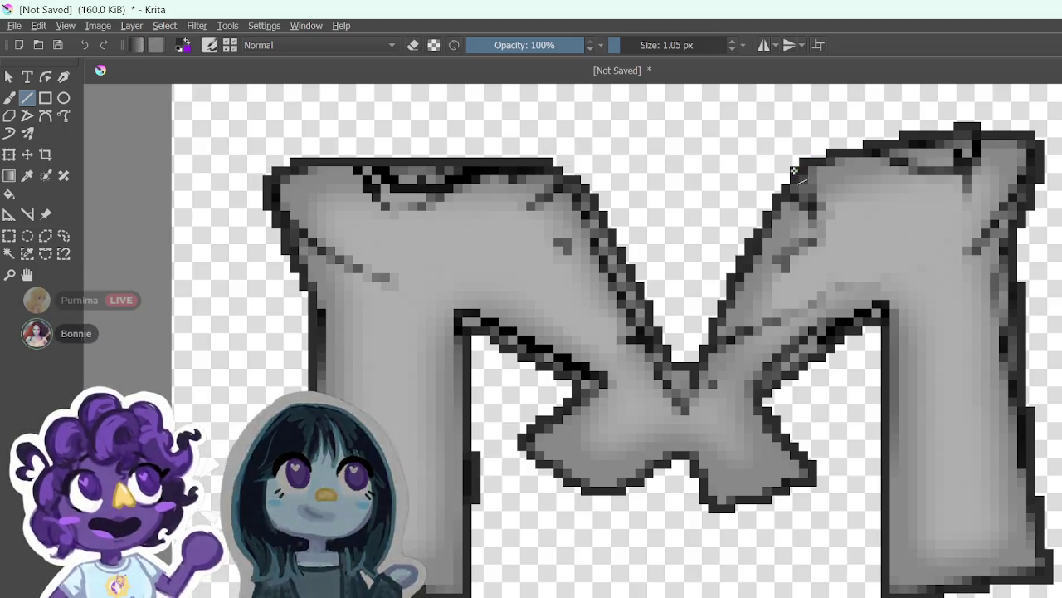
Step: Outline a thin 1.05 px rectangle across the M's top gap, then bring up the _BaskingBeeGames_ folder
click(211, 46)
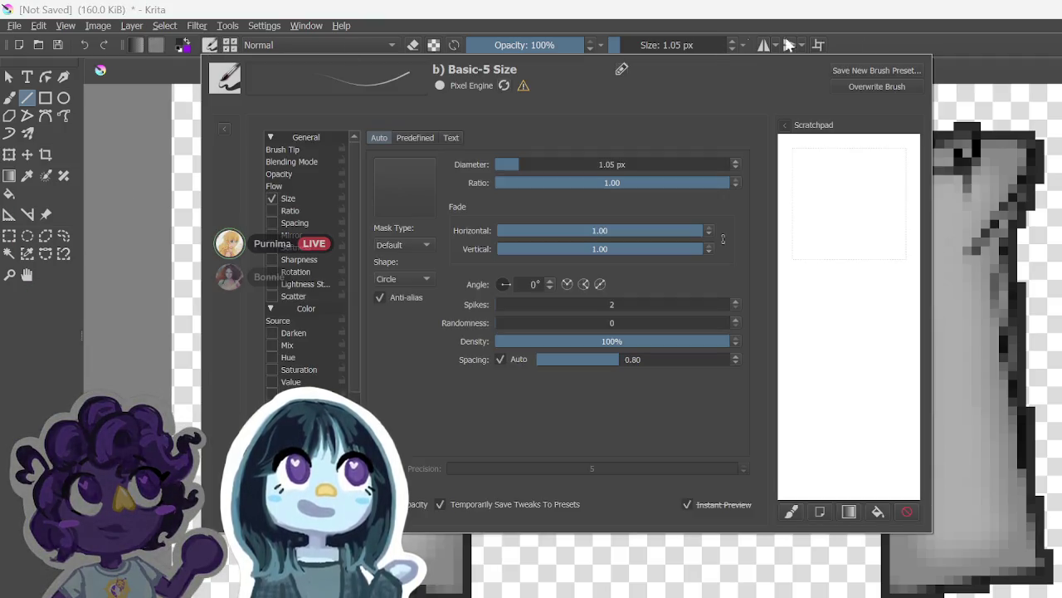
click(942, 307)
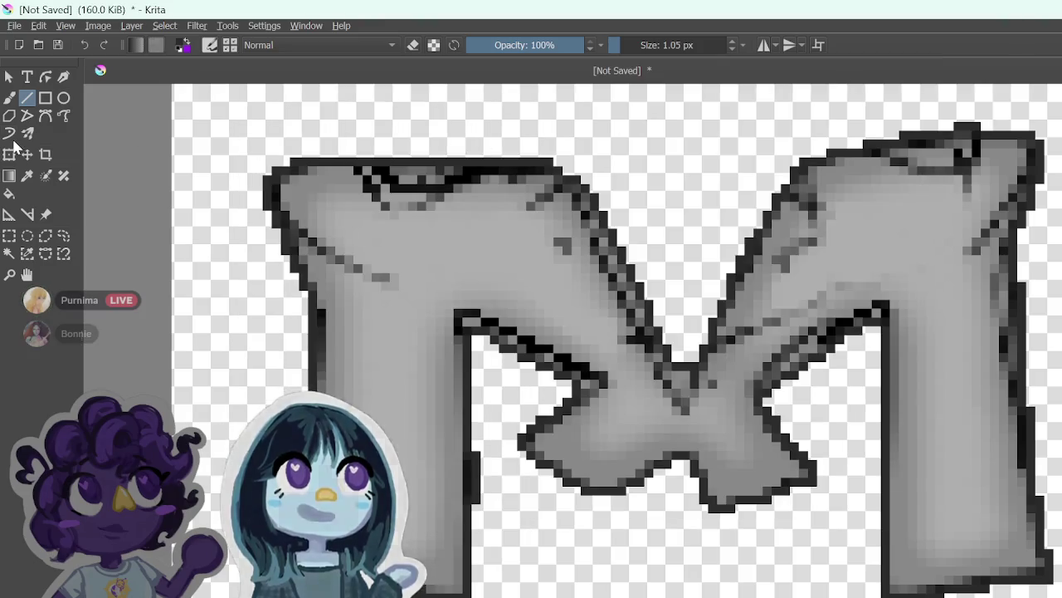
click(45, 98)
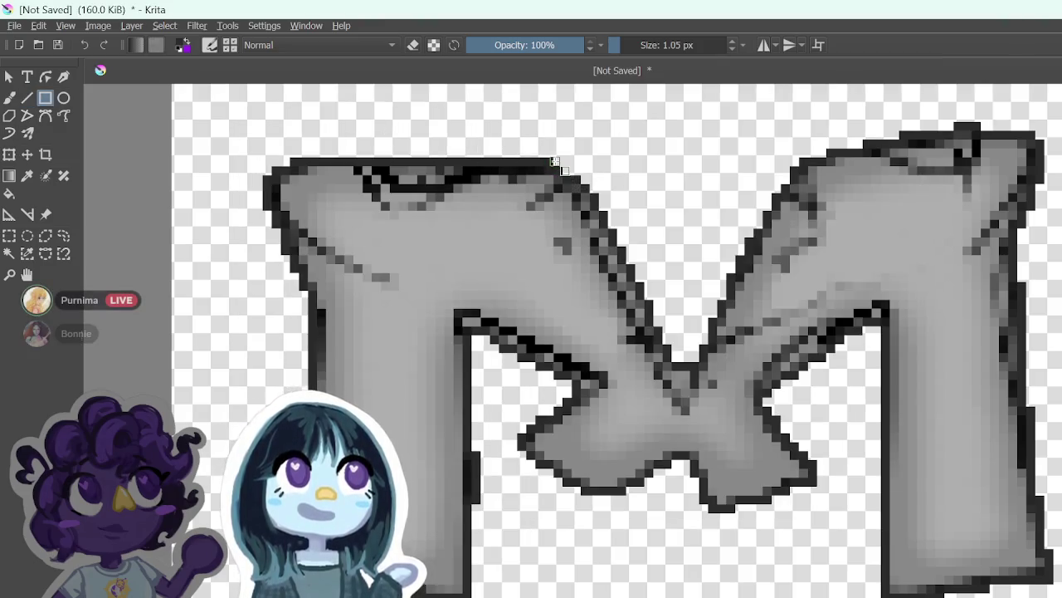
drag(555, 160, 804, 168)
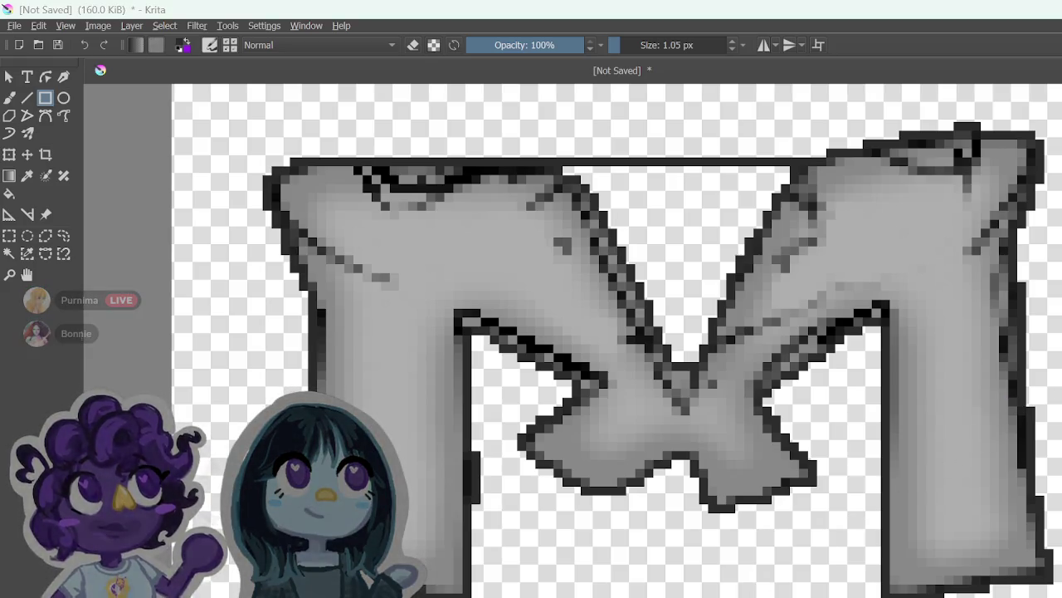
key(alt+Tab)
click(998, 123)
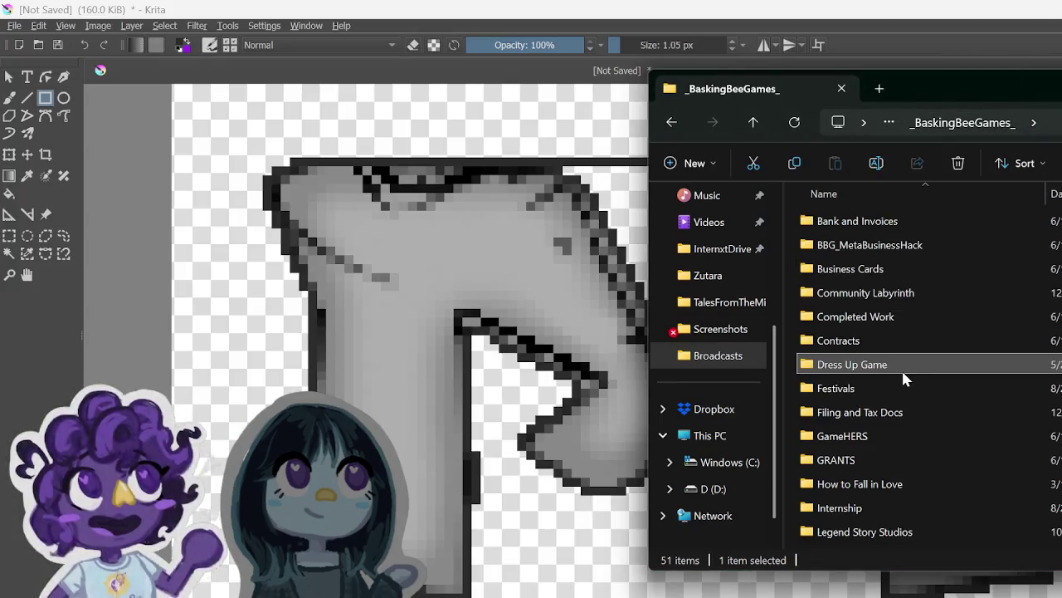
Step: Open the Dress Up Game folder and preview idle_poses.png in Photos
double_click(906, 364)
double_click(901, 342)
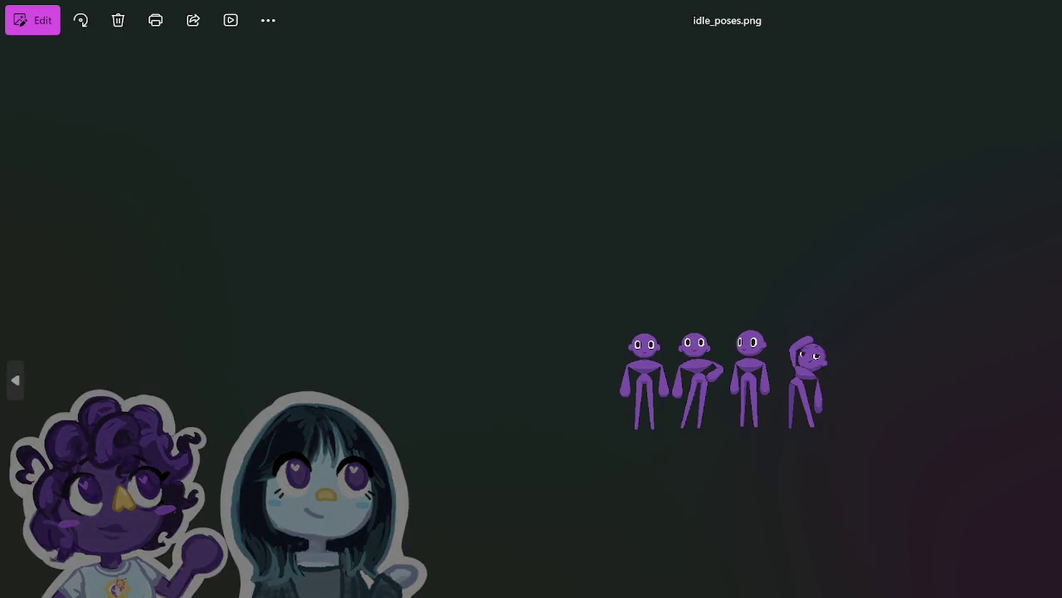
key(alt+F4)
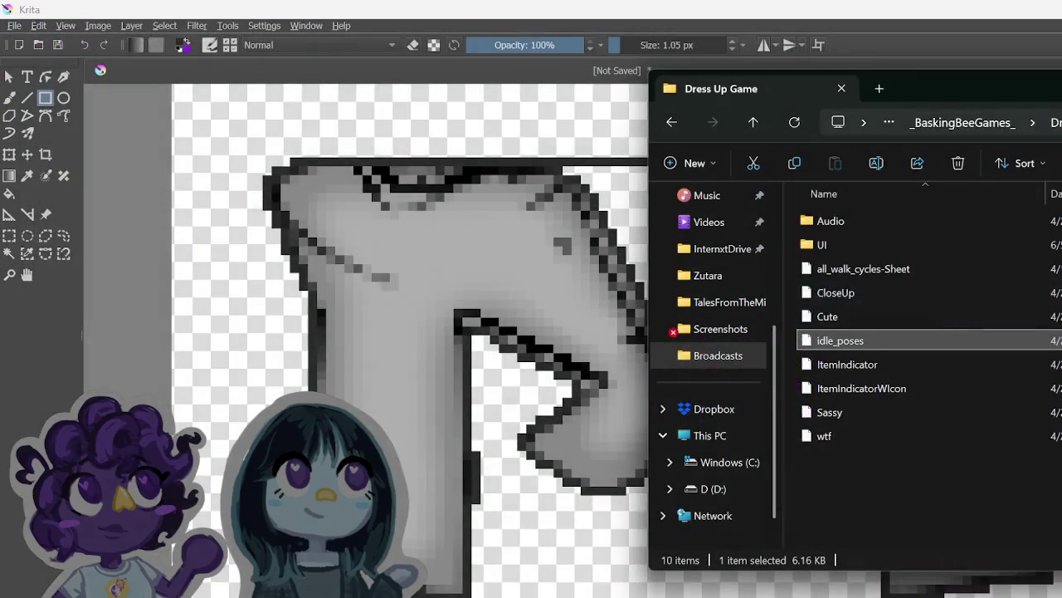
Step: Preview small_q.png from the Downloads window, then return to the Krita canvas
key(alt+Tab)
double_click(860, 217)
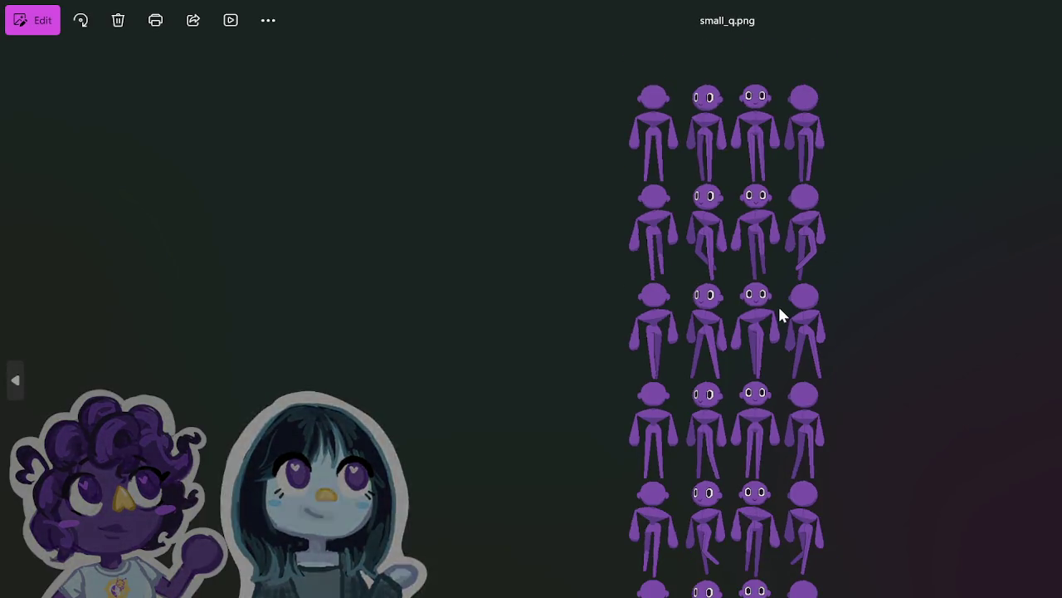
key(alt+F4)
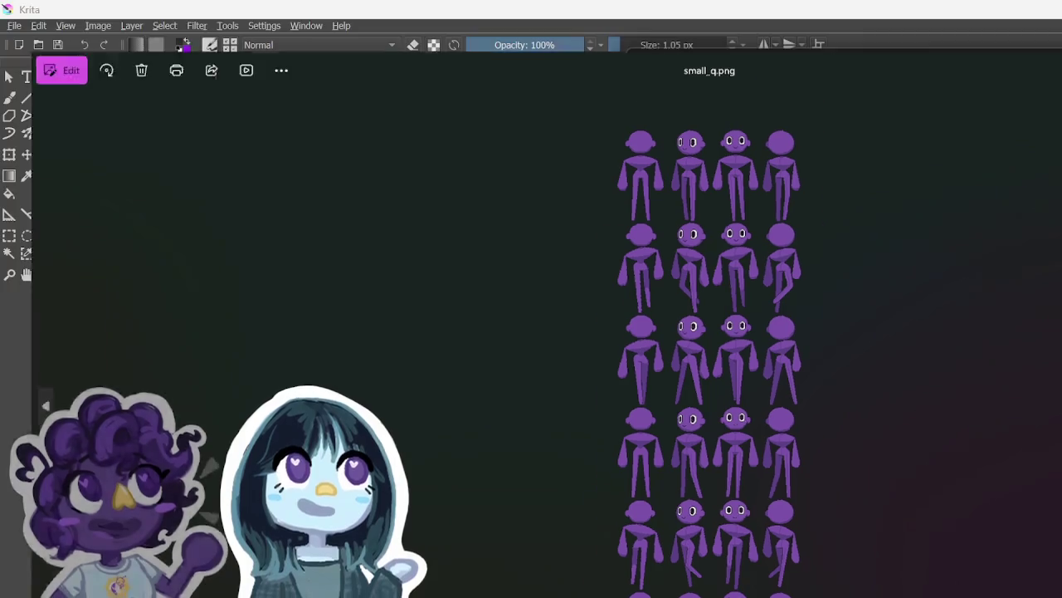
key(alt+Tab)
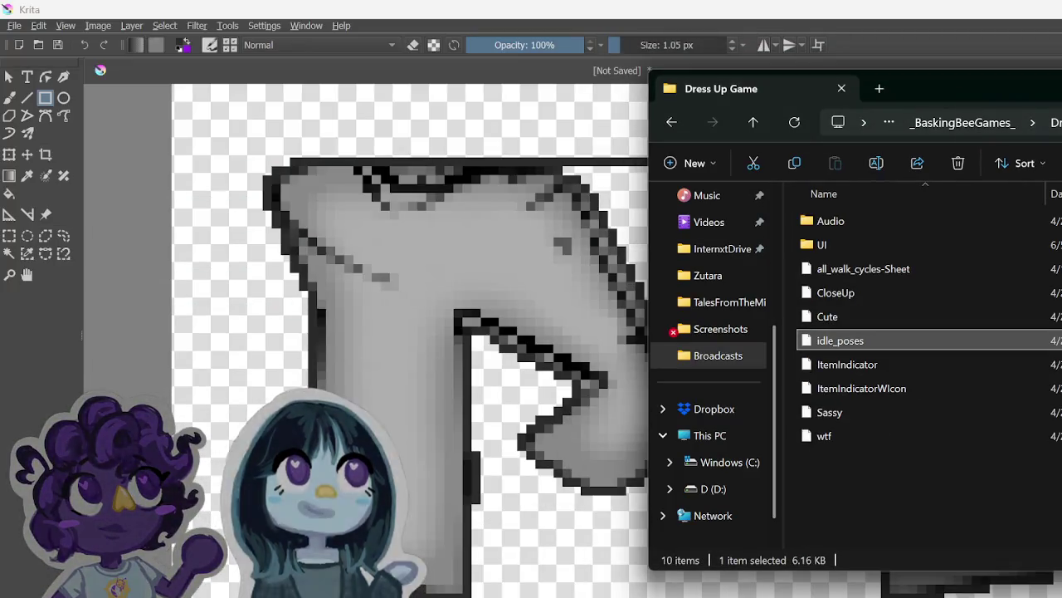
key(alt+Tab)
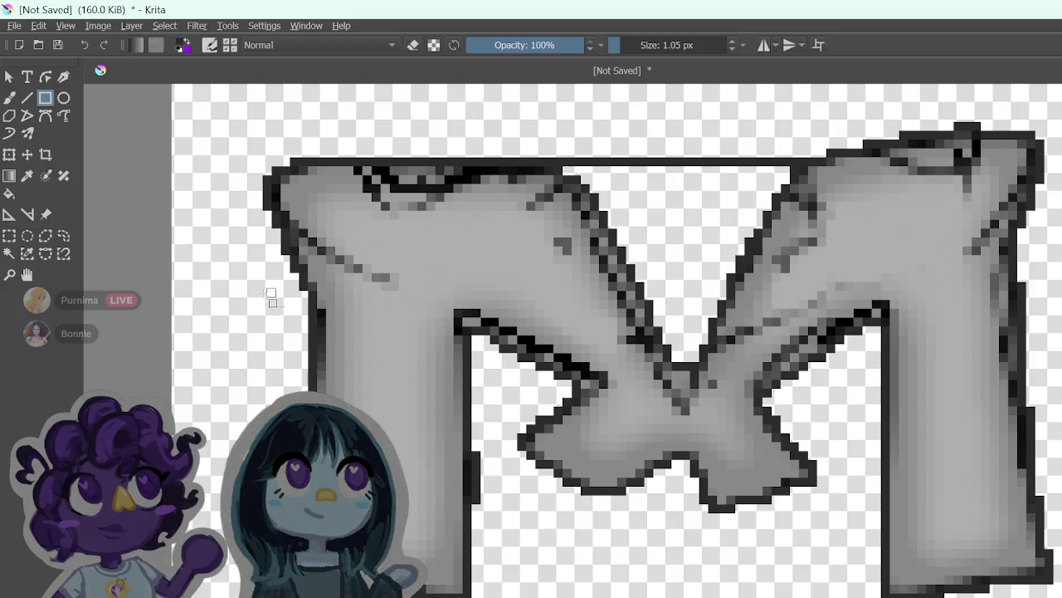
Step: Sample the grey and enlarge the freehand brush; a trial stroke over the top-middle is undone
click(10, 99)
click(26, 175)
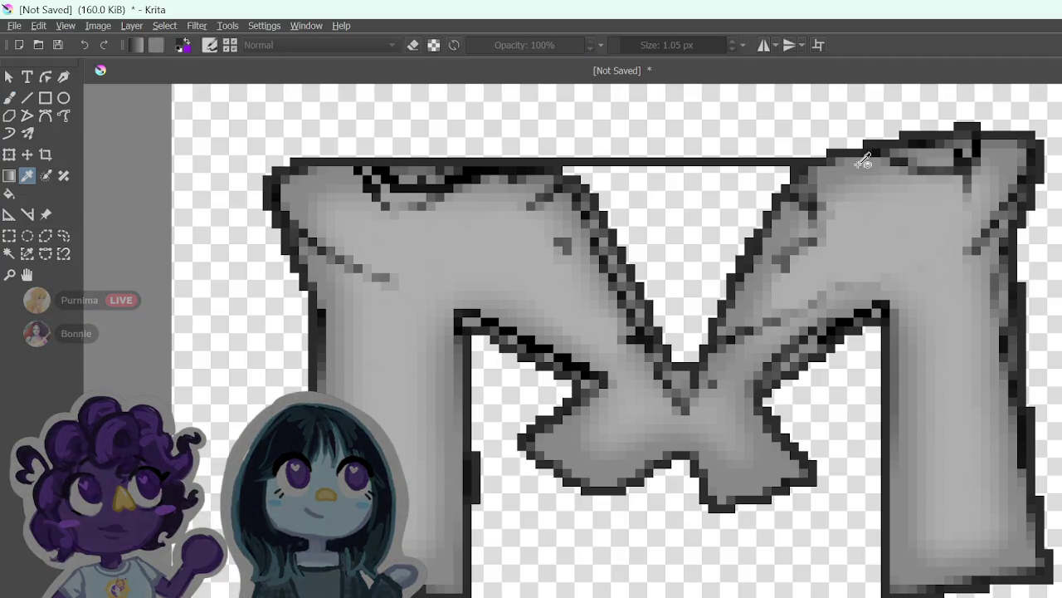
click(10, 98)
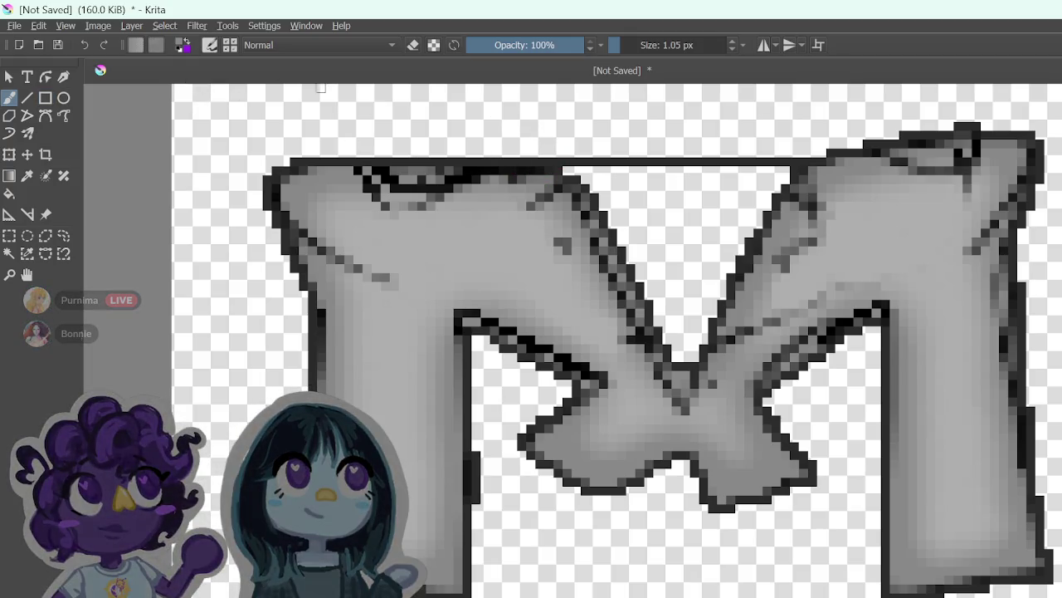
mouse_move(612, 45)
mouse_down()
mouse_move(649, 45)
mouse_move(623, 45)
mouse_up()
mouse_move(604, 192)
mouse_down()
mouse_move(599, 199)
mouse_move(636, 193)
mouse_move(665, 208)
mouse_up()
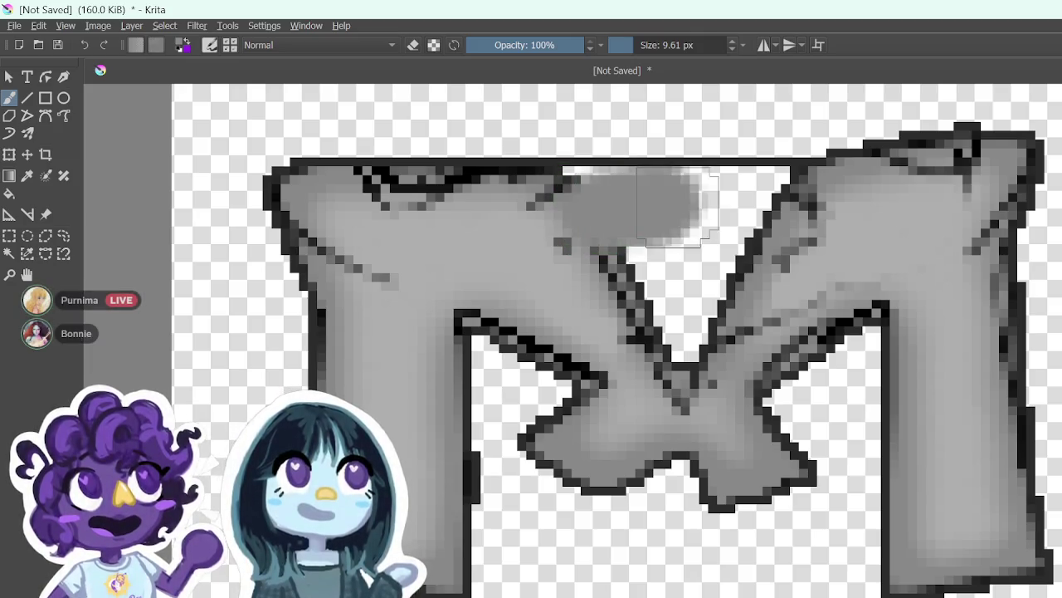
key(ctrl+z)
Step: Try light-grey strokes along the M's top edge and right diagonal, undoing the misses
drag(629, 44, 625, 45)
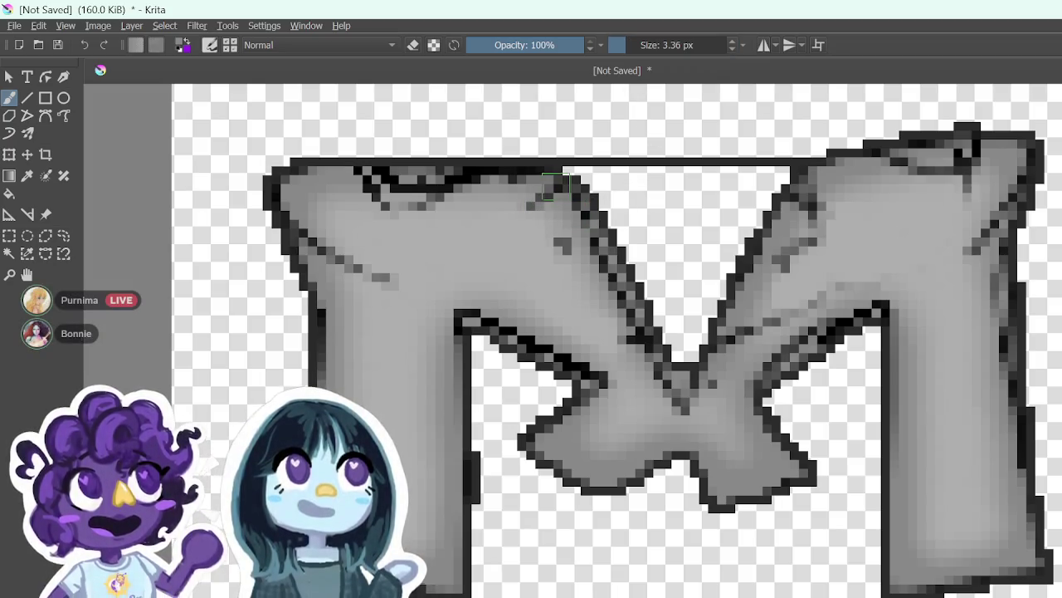
mouse_move(564, 180)
mouse_down()
mouse_move(714, 189)
mouse_move(788, 177)
mouse_move(671, 176)
mouse_up()
key(ctrl+z)
key(ctrl+z)
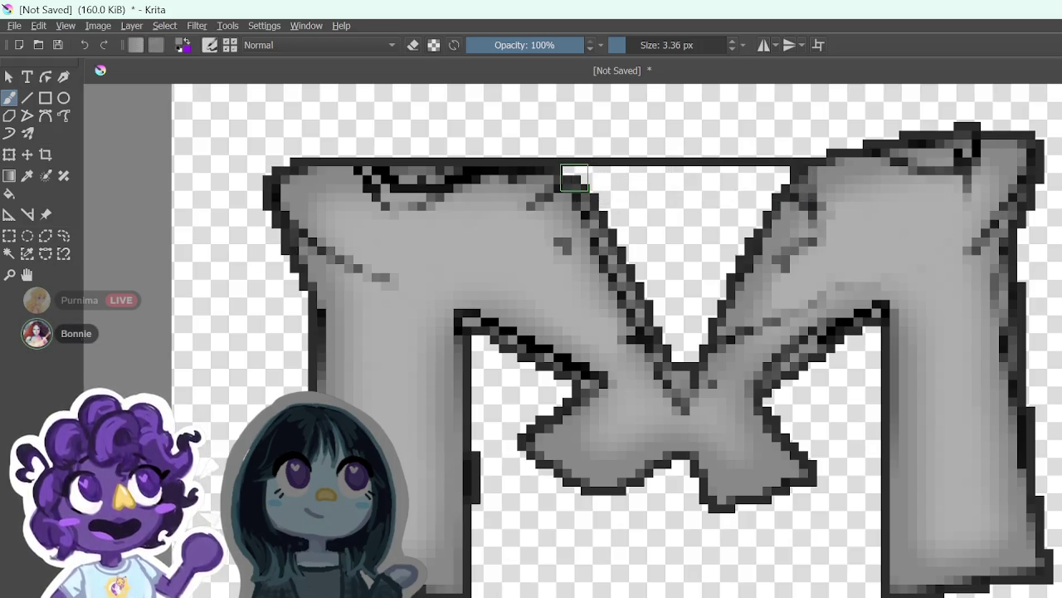
mouse_move(564, 178)
mouse_down()
mouse_move(662, 184)
mouse_move(581, 179)
mouse_up()
key(ctrl+z)
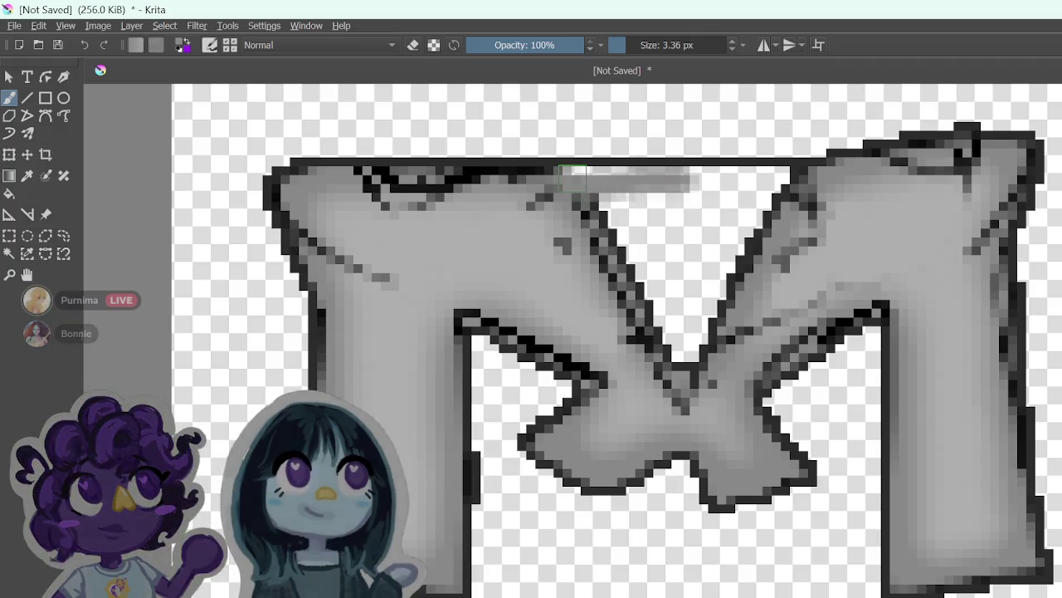
mouse_move(705, 178)
mouse_down()
mouse_move(788, 183)
mouse_move(662, 197)
mouse_move(767, 184)
mouse_move(751, 249)
mouse_move(776, 274)
mouse_up()
key(ctrl+z)
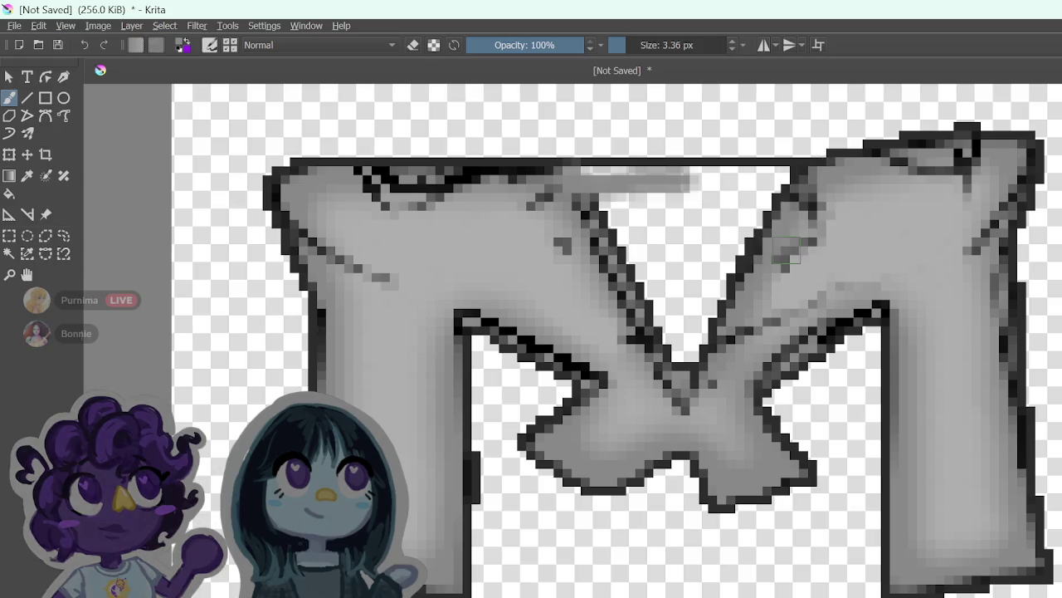
mouse_move(799, 201)
mouse_down()
mouse_move(714, 309)
mouse_move(676, 298)
mouse_move(648, 265)
mouse_move(656, 303)
mouse_up()
key(ctrl+z)
key(ctrl+z)
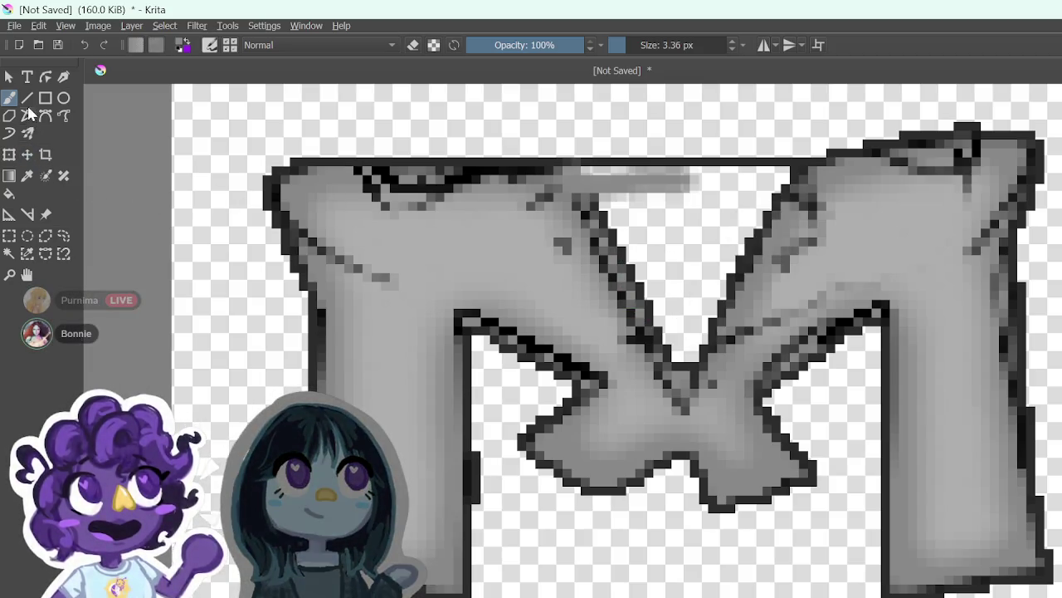
click(9, 194)
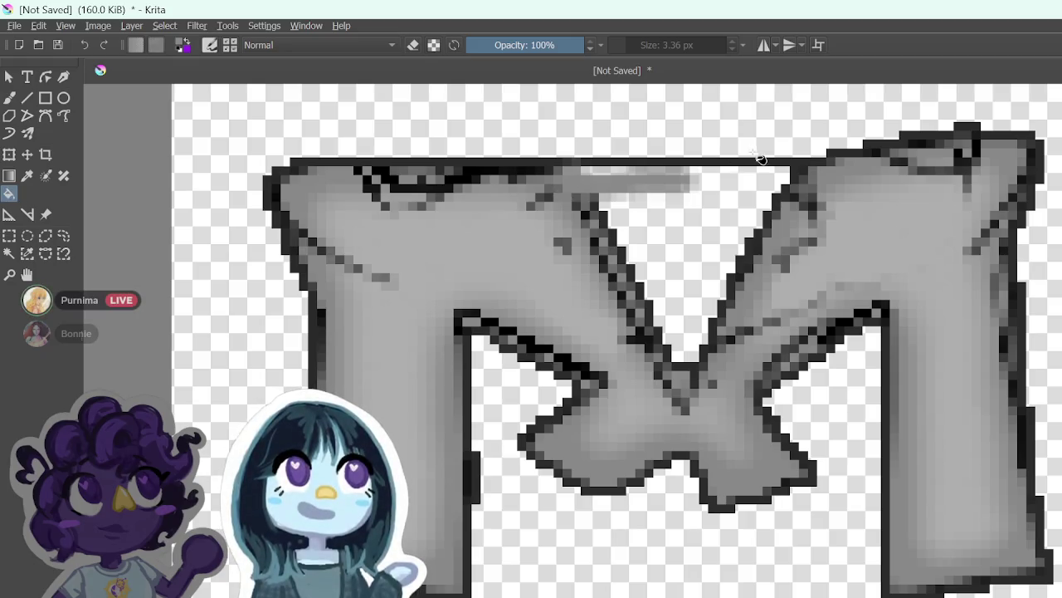
Step: Fill the gap between the M's diagonals with medium grey and cover the first dark diagonal
click(680, 232)
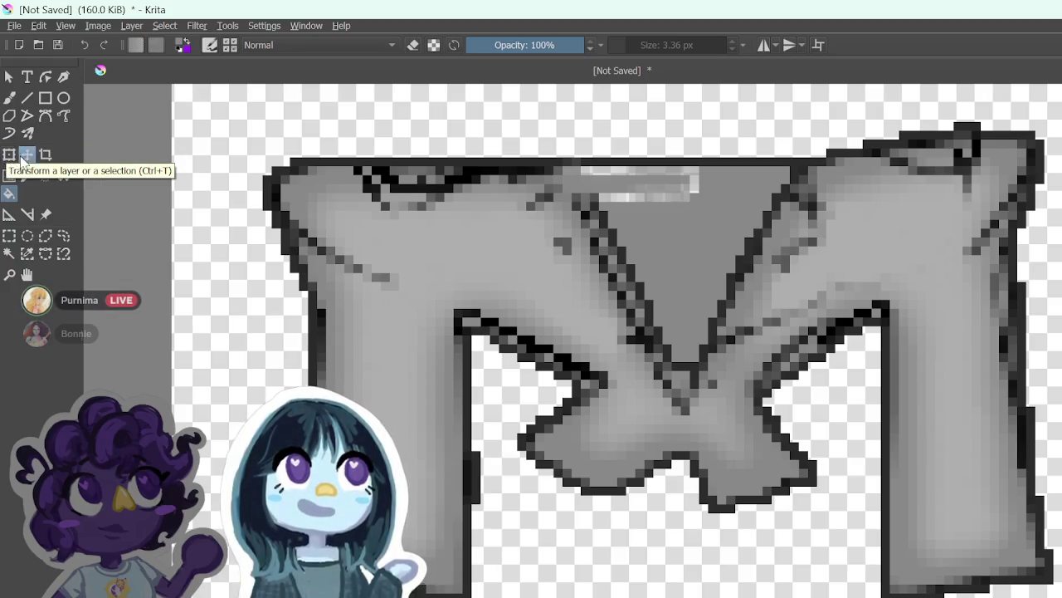
click(9, 98)
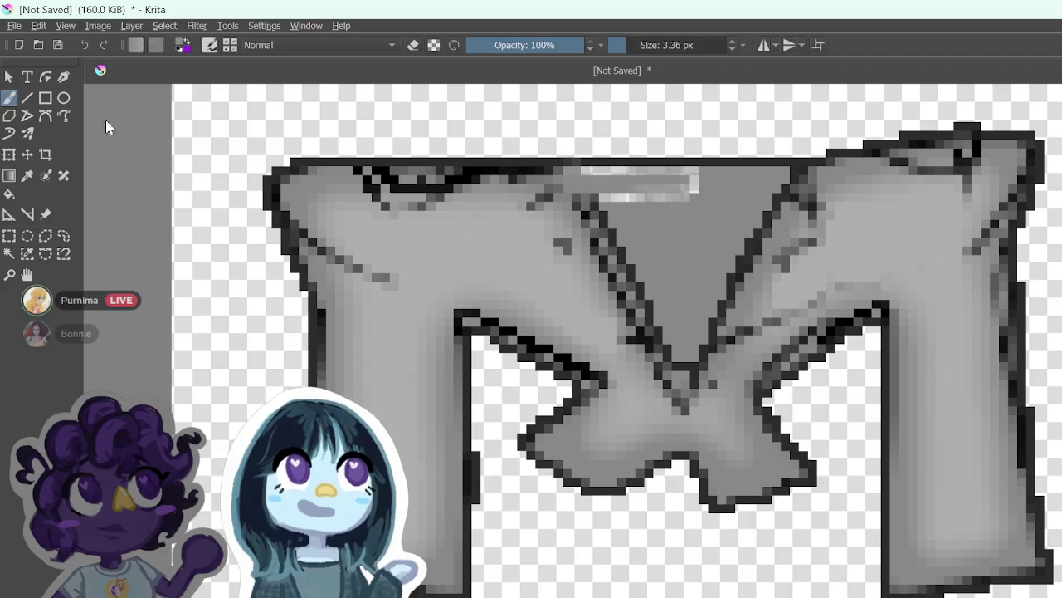
drag(755, 241, 715, 314)
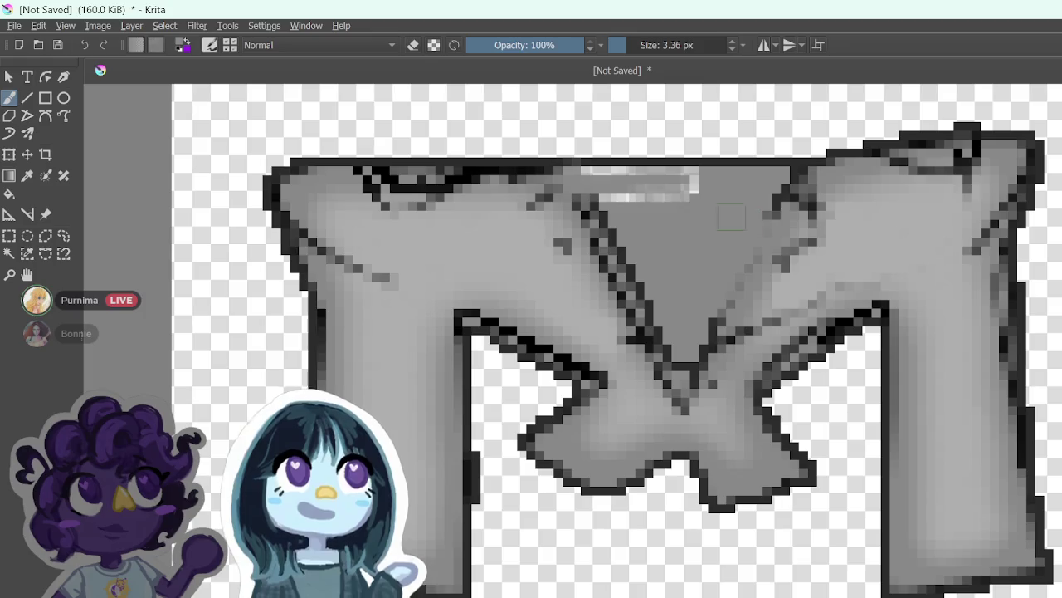
drag(676, 197, 630, 199)
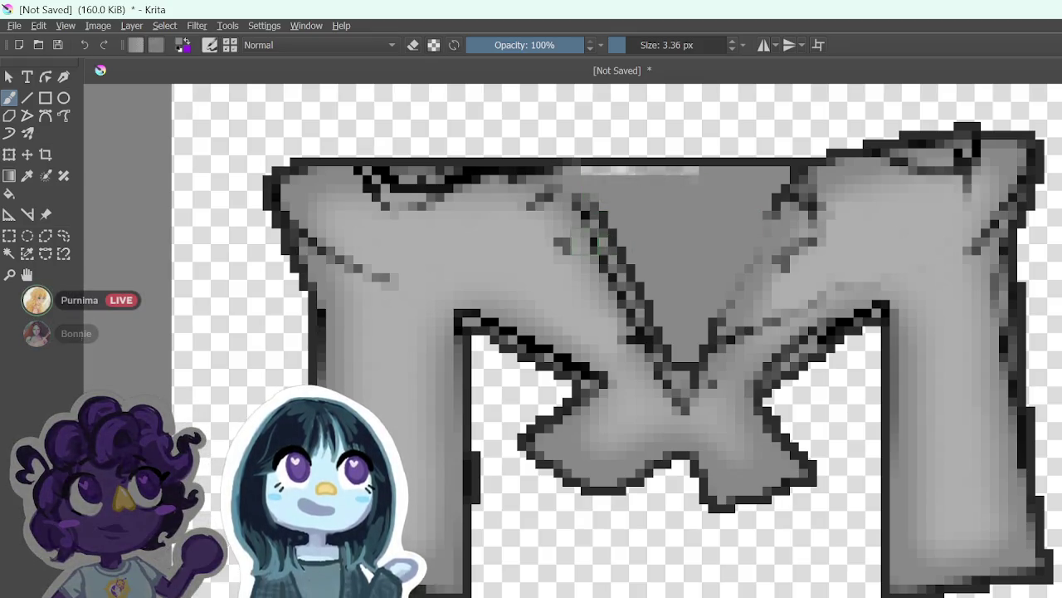
Step: Paint light grey over the remaining dark diagonal pixels at the lower middle and right shoulder
mouse_move(591, 214)
mouse_down()
mouse_move(646, 301)
mouse_move(587, 222)
mouse_up()
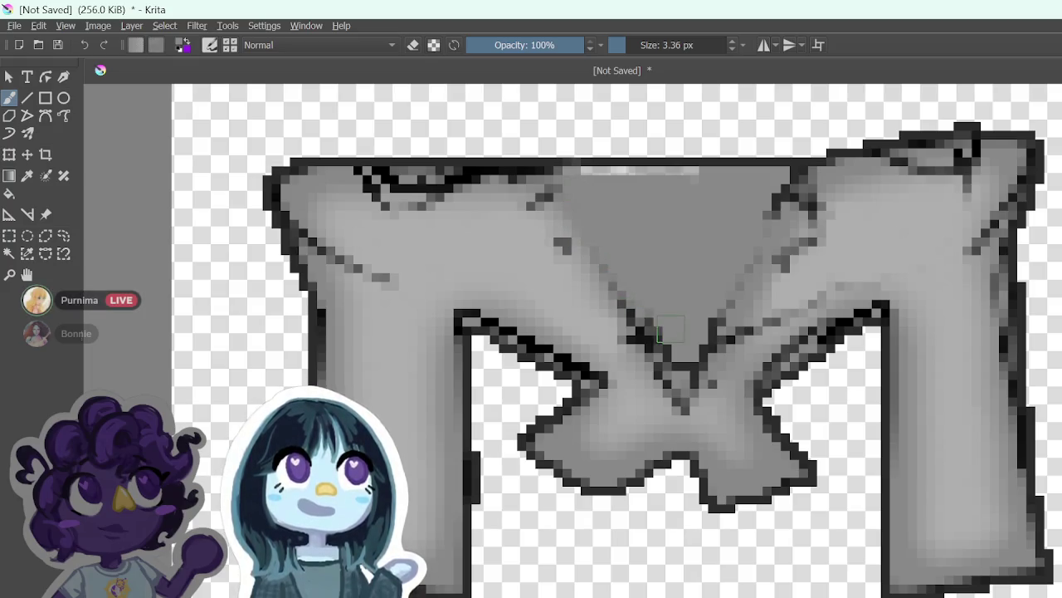
mouse_move(644, 342)
mouse_down()
mouse_move(631, 317)
mouse_move(658, 345)
mouse_up()
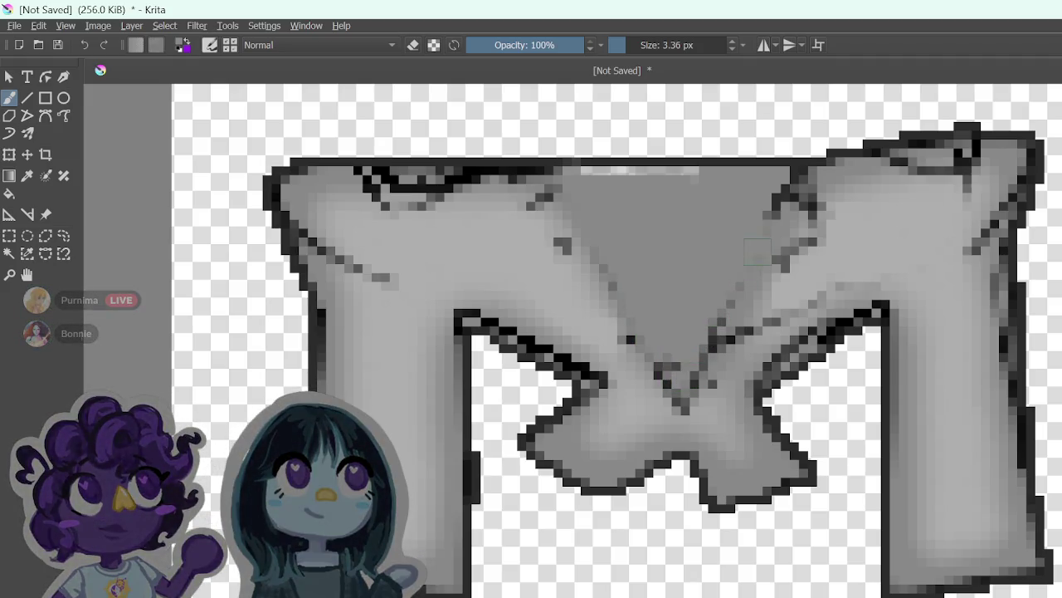
drag(722, 324, 710, 345)
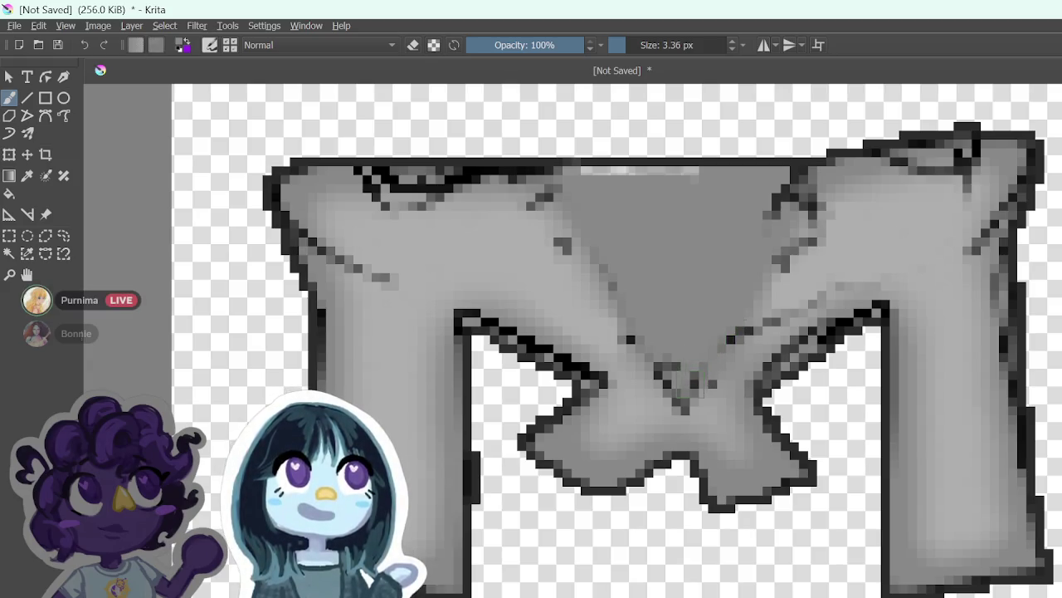
mouse_move(685, 405)
mouse_down()
mouse_move(673, 381)
mouse_move(688, 363)
mouse_up()
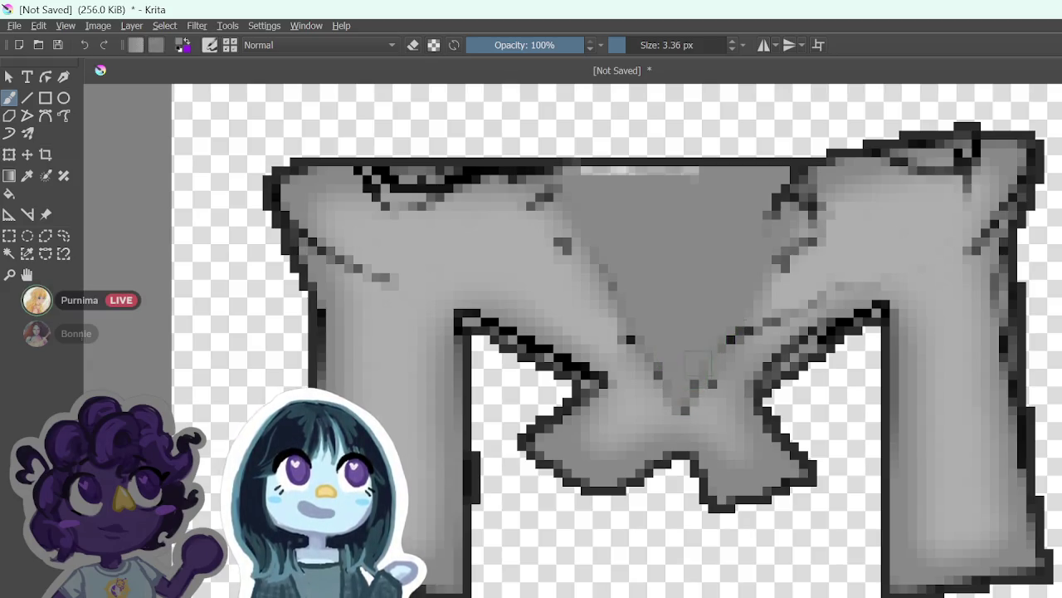
mouse_move(780, 197)
mouse_down()
mouse_move(778, 220)
mouse_move(798, 204)
mouse_move(809, 218)
mouse_up()
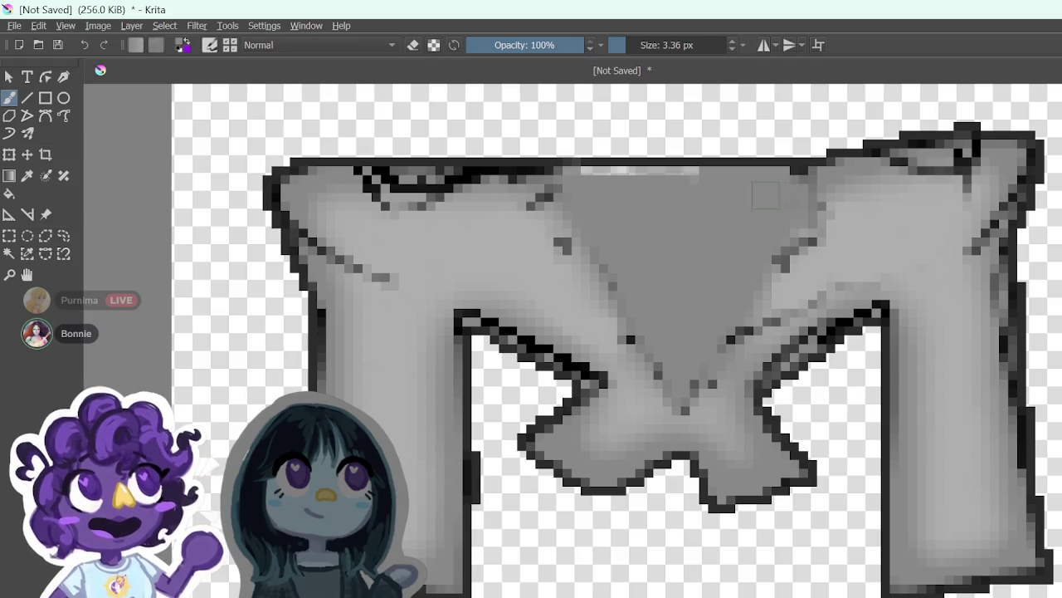
click(46, 104)
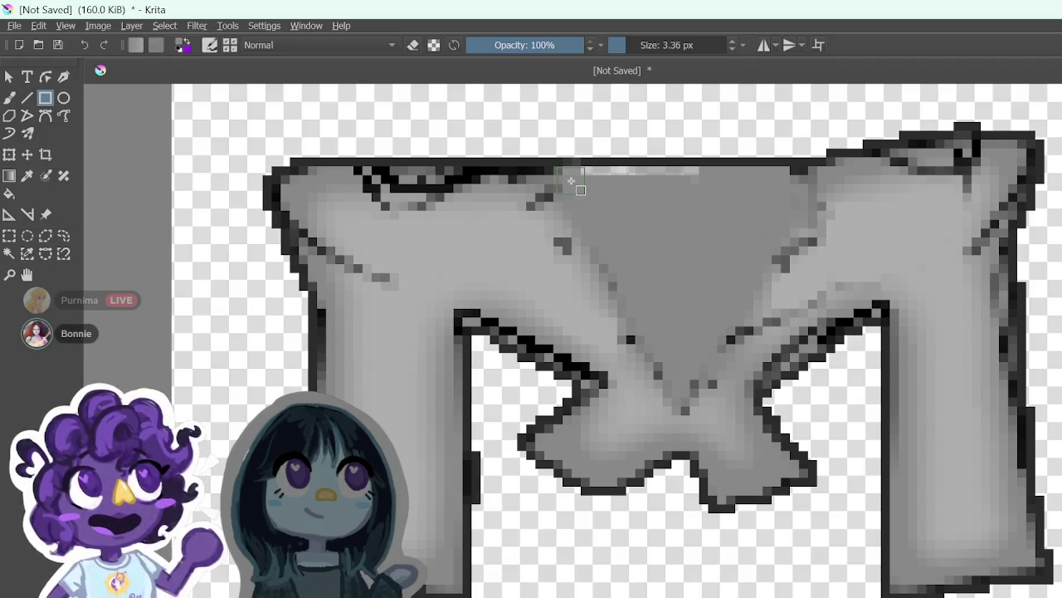
Step: Draw a rectangle along the triangle's top and lighten its inner diagonal edge; an oversized stroke is undone
drag(575, 181, 778, 181)
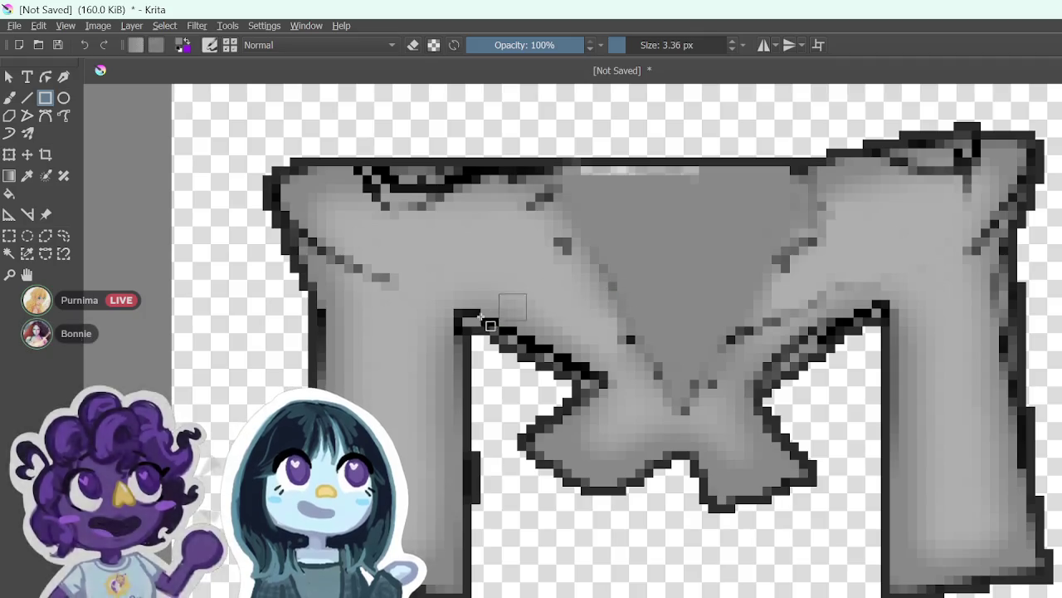
click(26, 175)
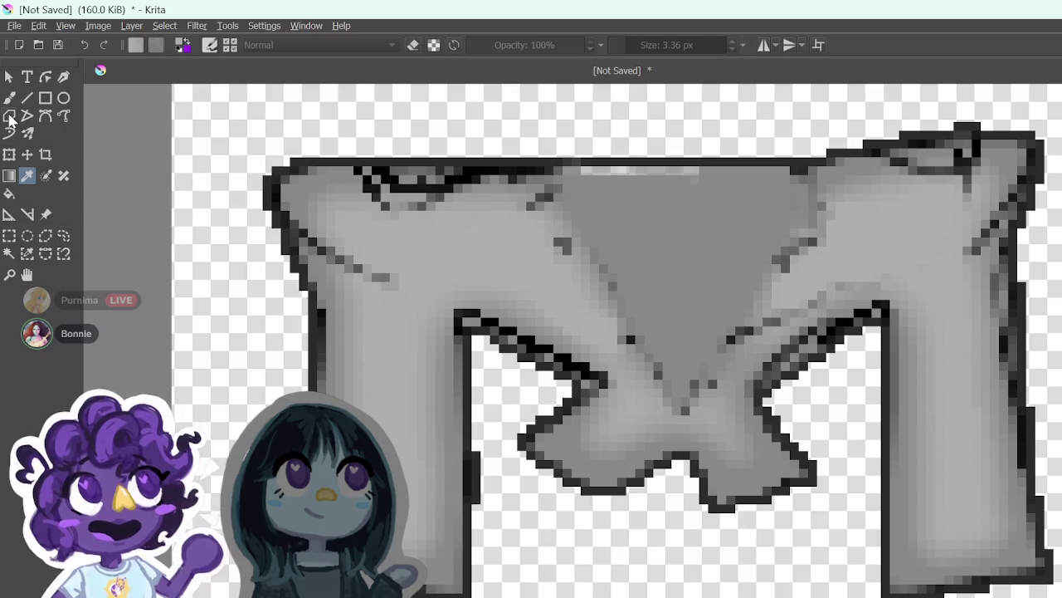
click(9, 98)
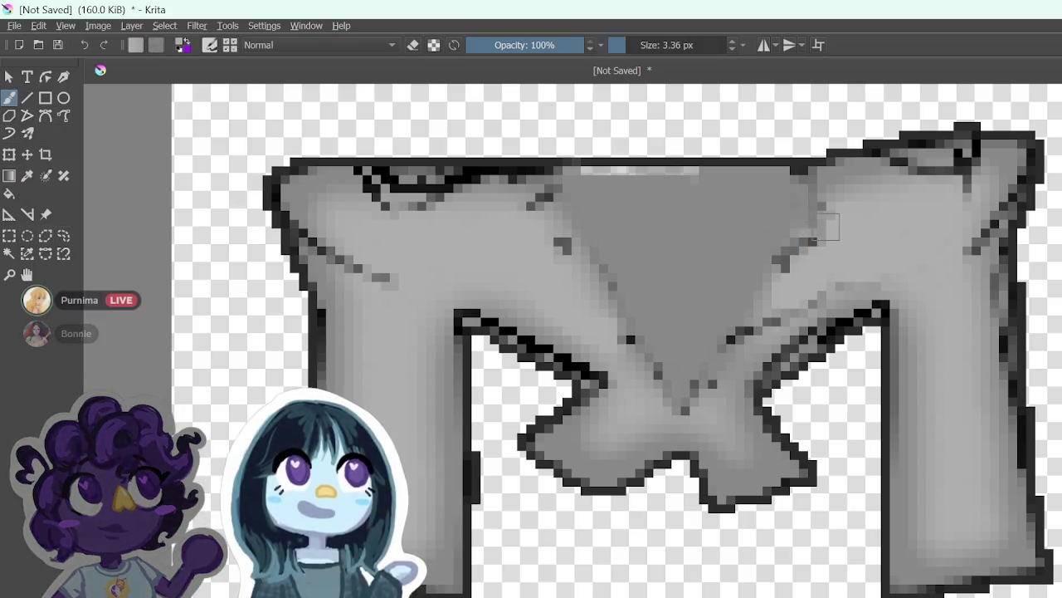
mouse_move(794, 268)
mouse_down()
mouse_move(692, 399)
mouse_move(753, 331)
mouse_up()
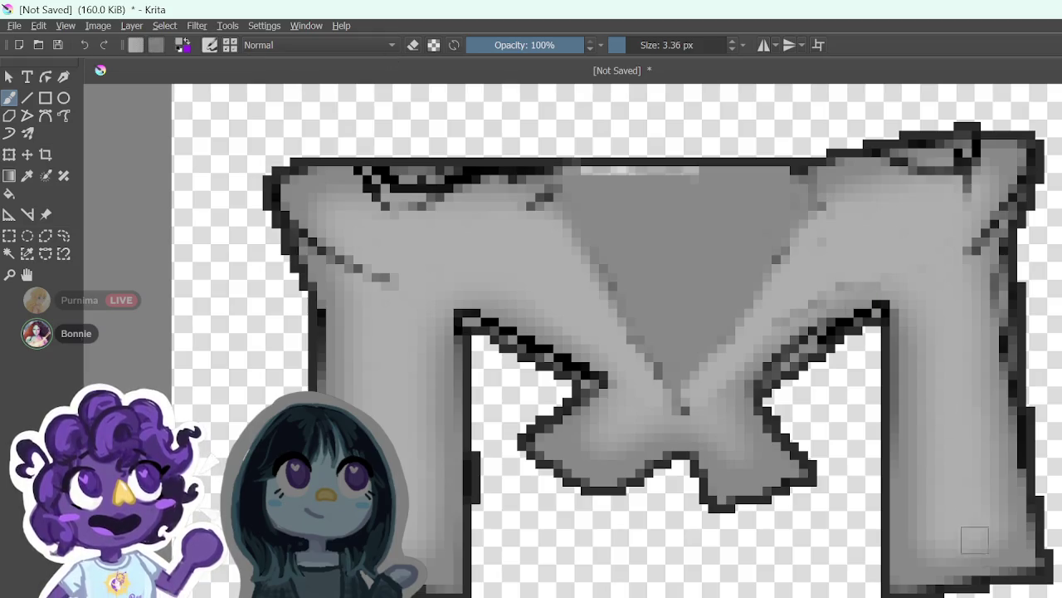
mouse_move(611, 49)
mouse_down()
mouse_move(656, 43)
mouse_move(625, 65)
mouse_move(636, 41)
mouse_move(644, 51)
mouse_move(625, 43)
mouse_up()
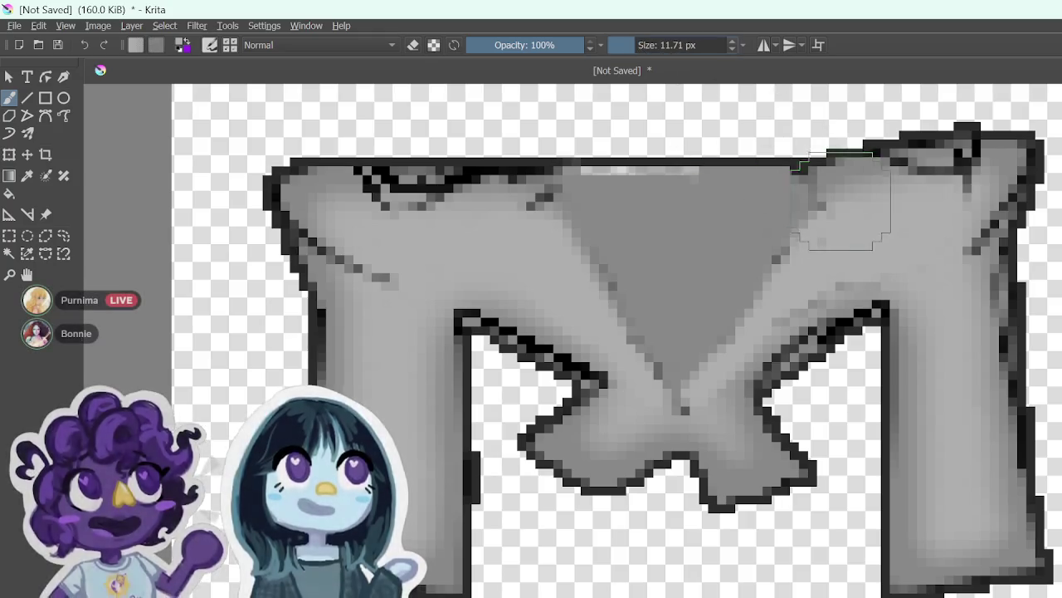
mouse_move(844, 230)
mouse_down()
mouse_move(697, 384)
mouse_move(618, 310)
mouse_up()
key(ctrl+z)
key(bracketleft)
key(bracketleft)
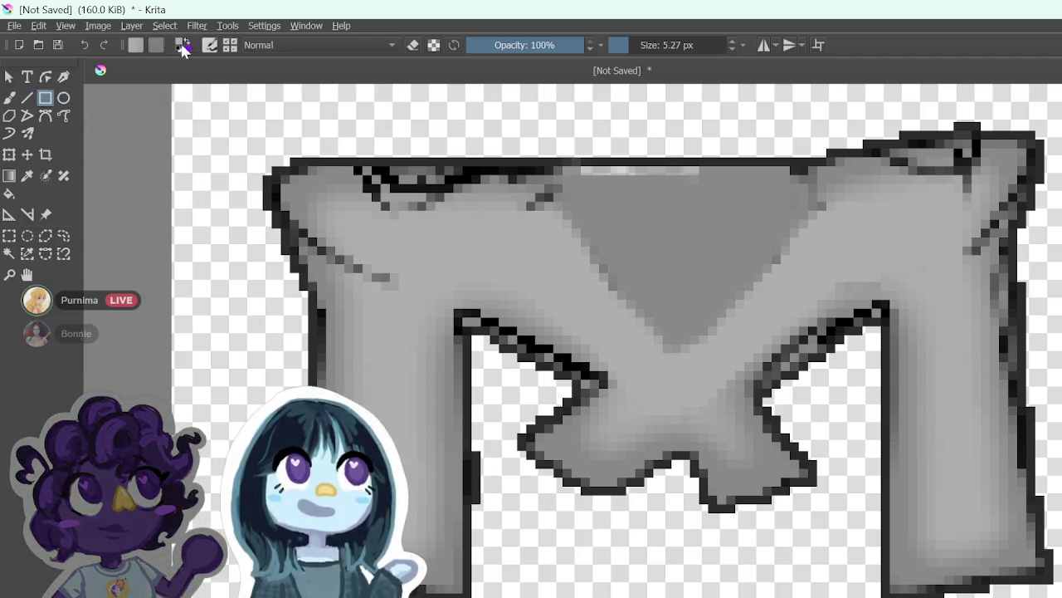
Step: Sample the grey and cover the pale top strip with a filled rectangle
click(27, 177)
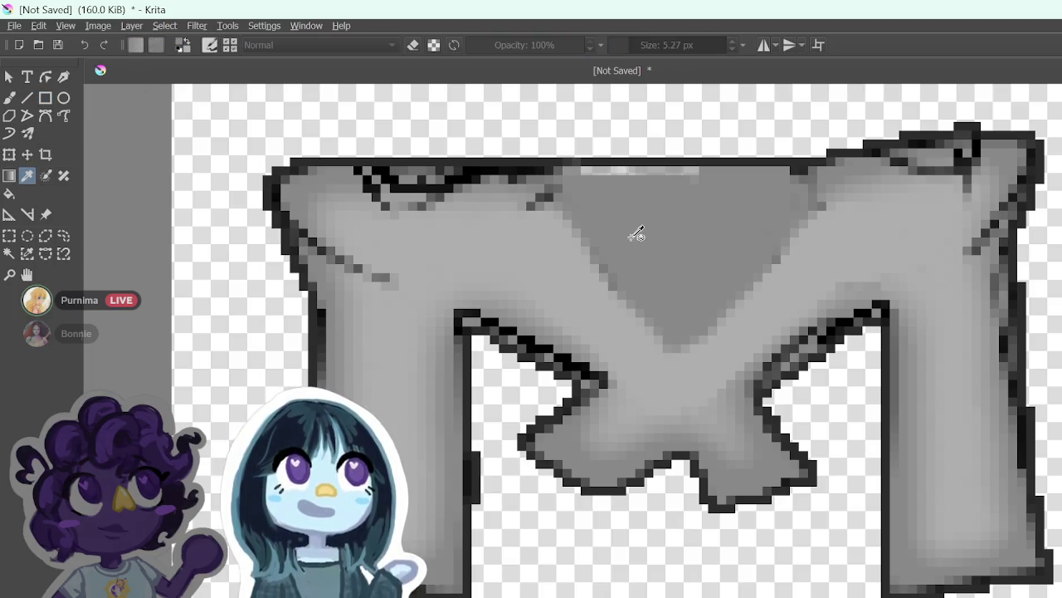
click(45, 97)
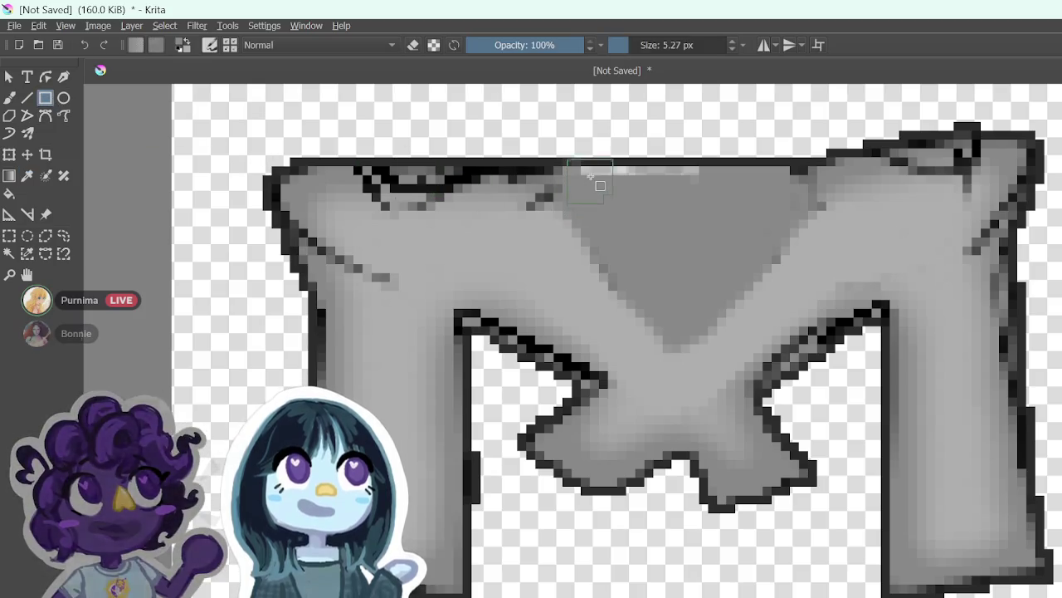
mouse_move(695, 200)
mouse_down()
mouse_move(763, 156)
mouse_move(785, 158)
mouse_move(785, 167)
mouse_up()
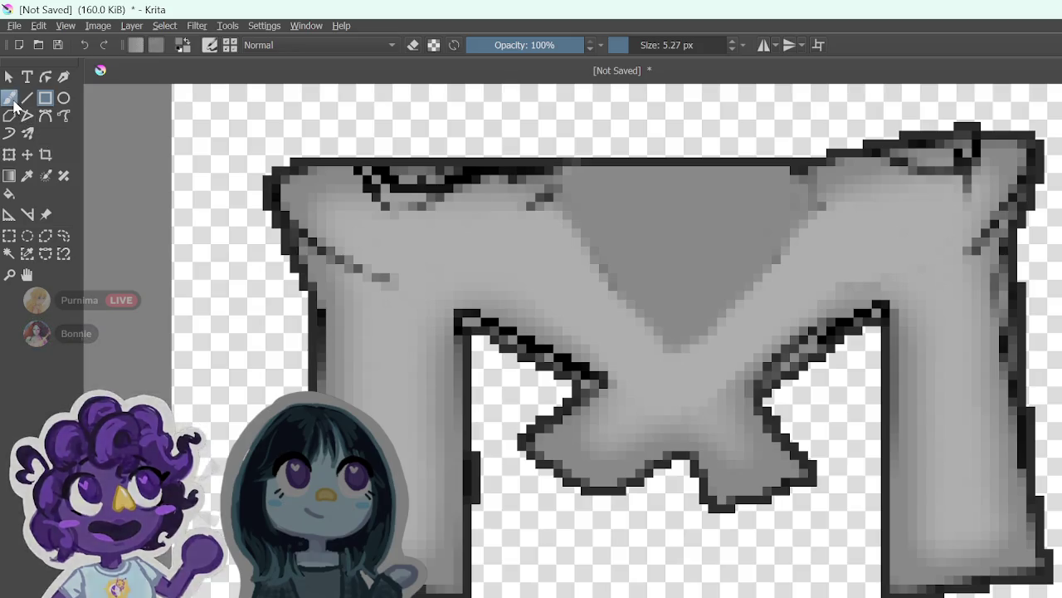
Step: Switch to the b) Basic-3 Flow preset at about 1 px, with a broad test stroke undone
click(210, 45)
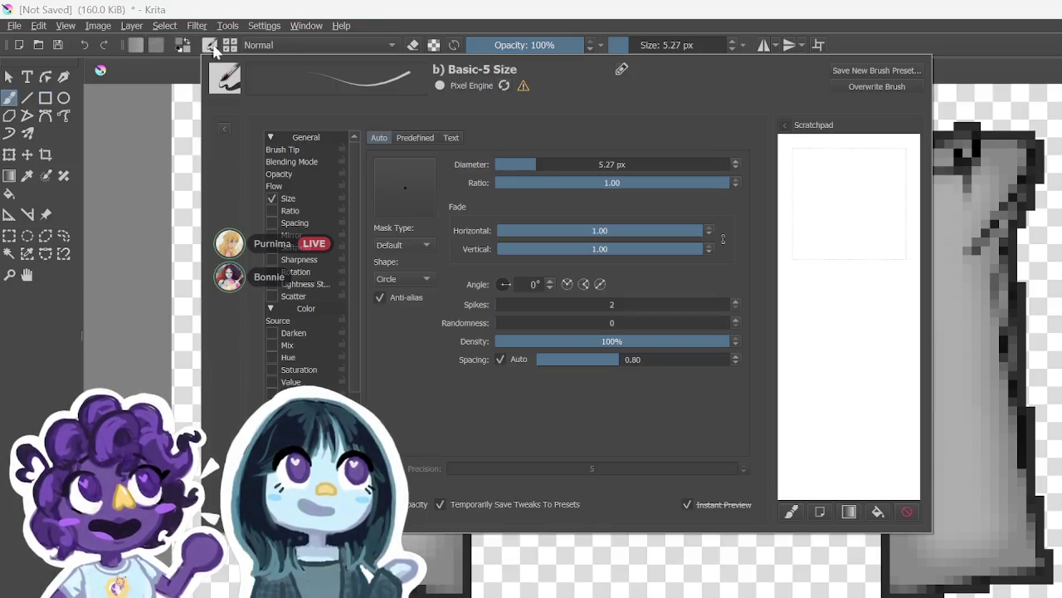
click(230, 44)
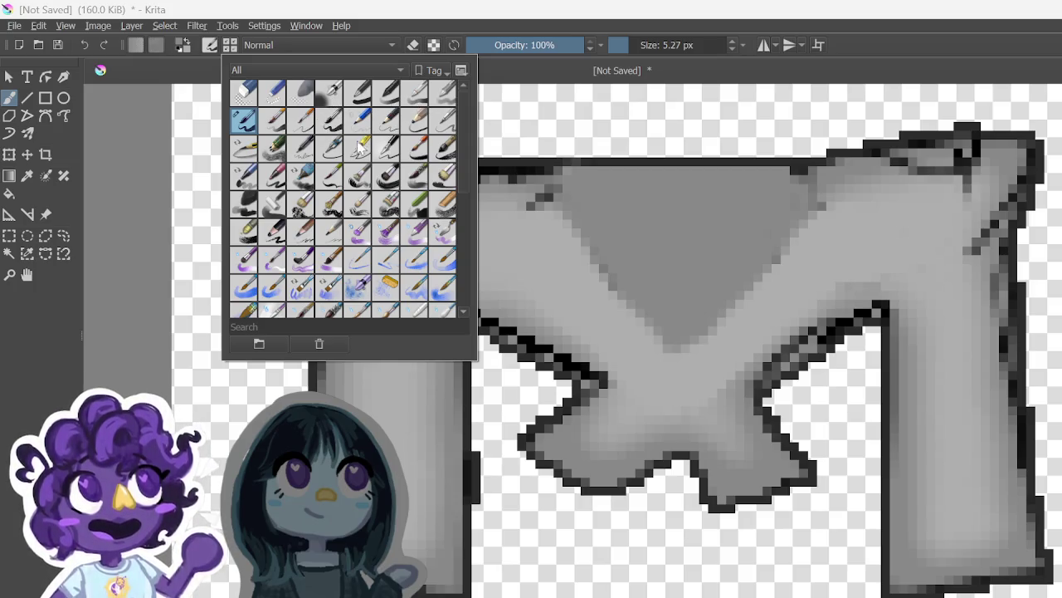
scroll(402, 233, down, 10)
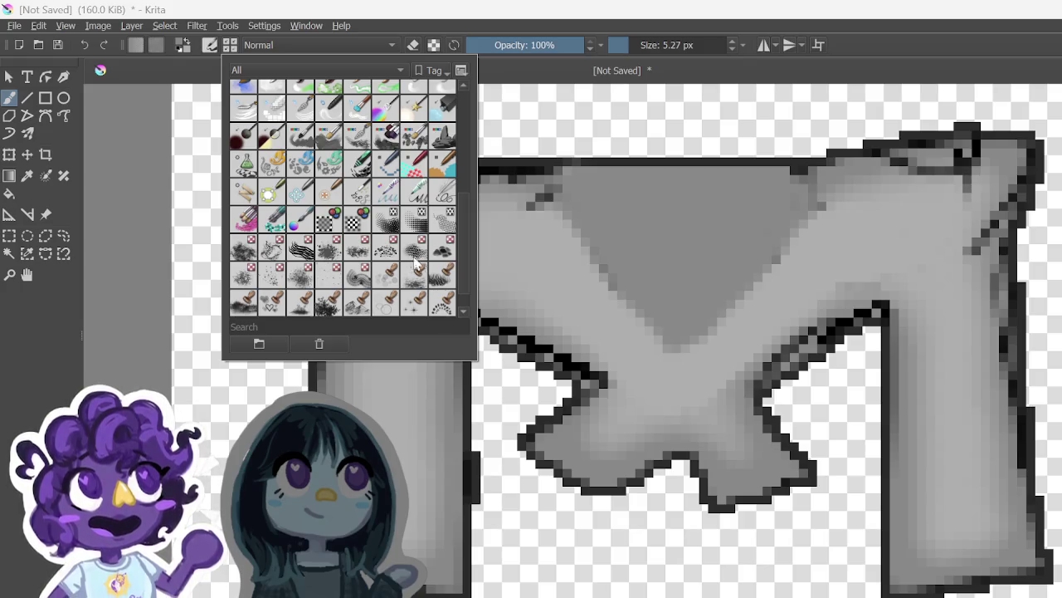
scroll(419, 264, up, 10)
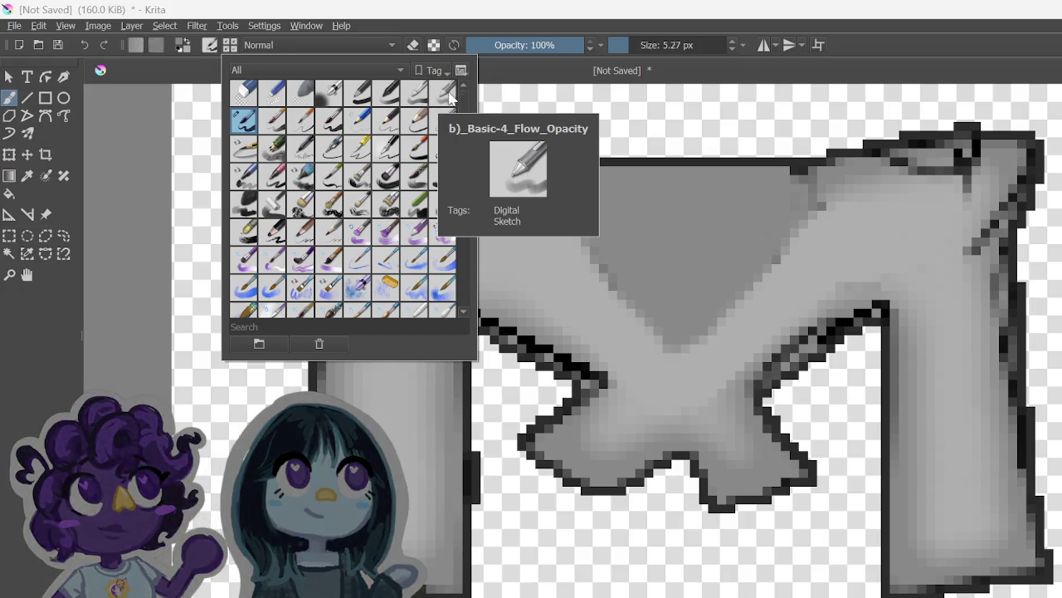
click(417, 94)
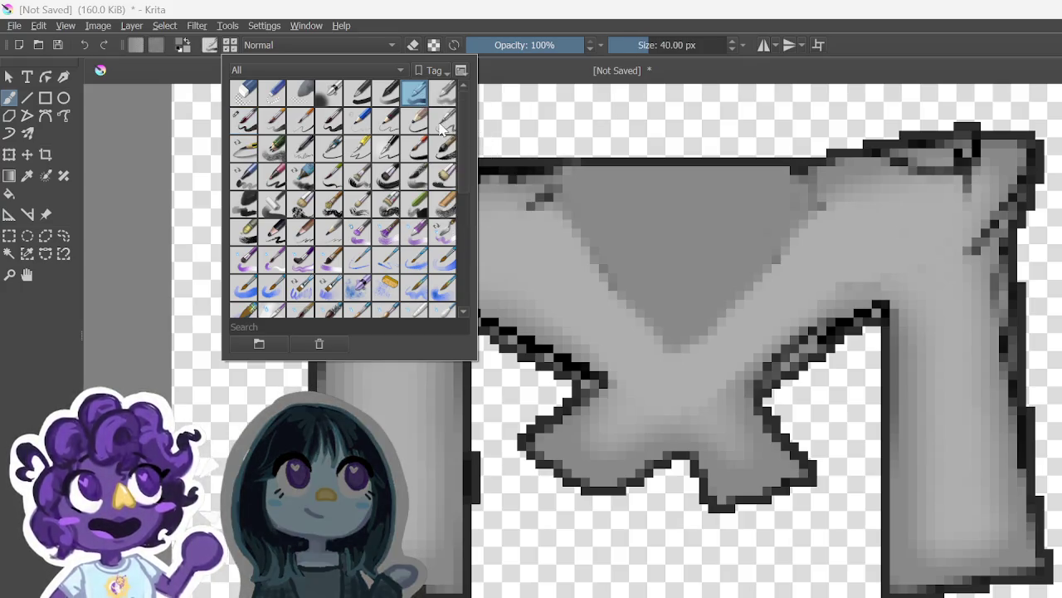
click(209, 46)
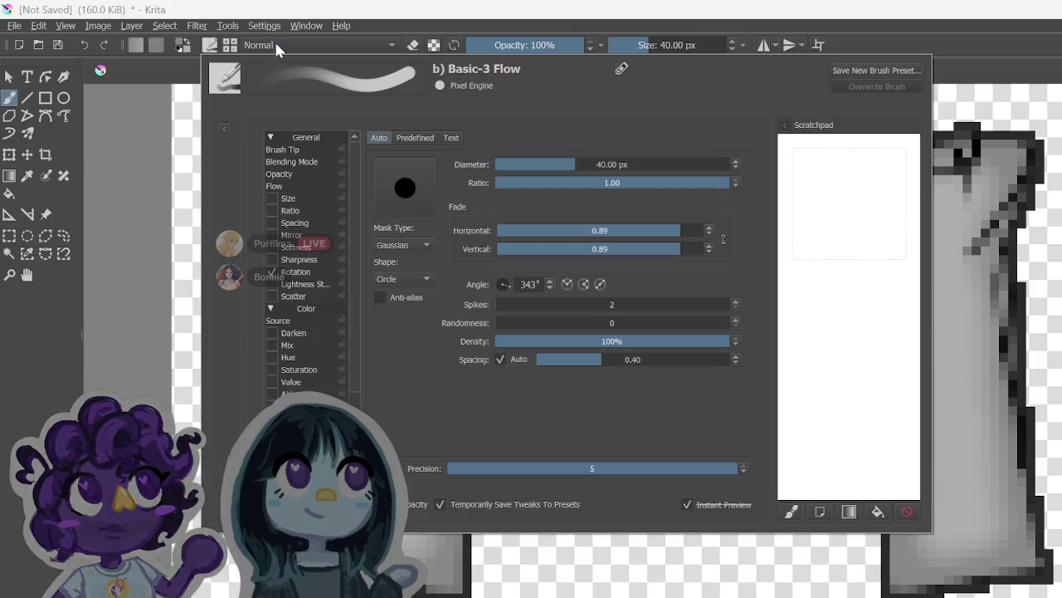
click(1007, 39)
drag(711, 282, 398, 261)
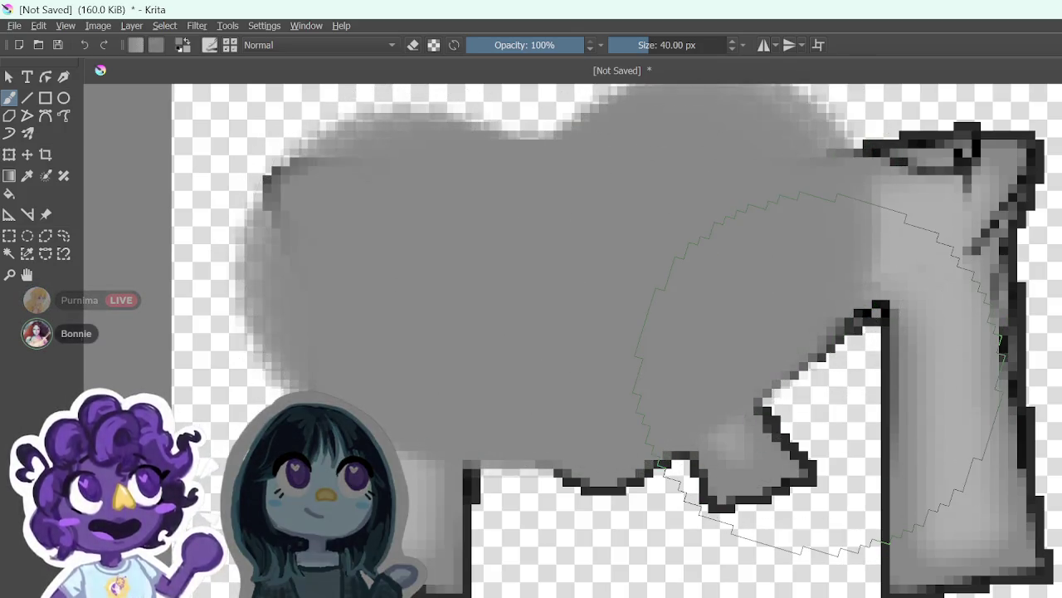
key(ctrl+z)
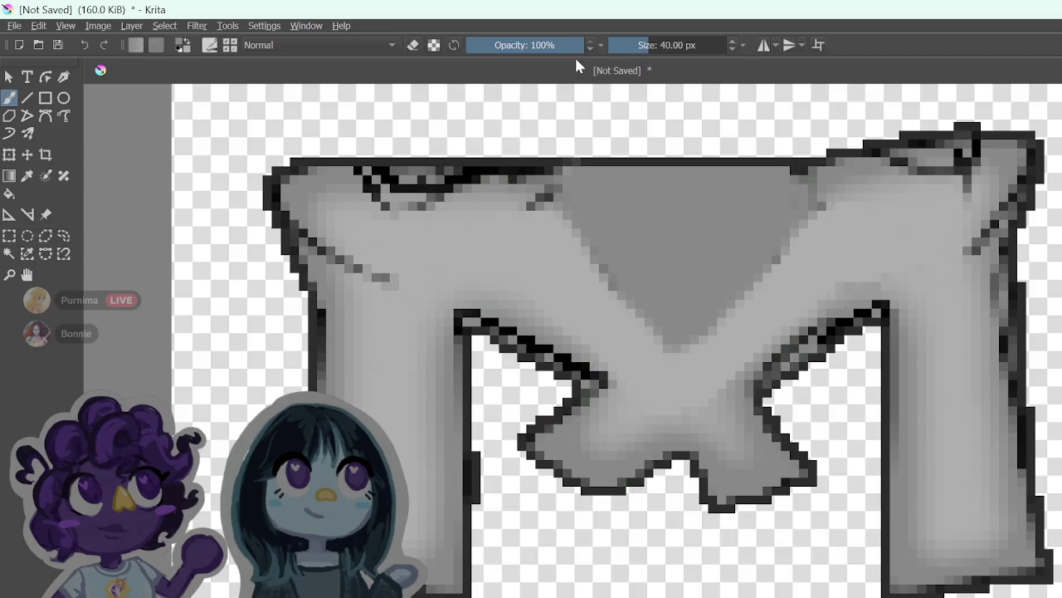
click(612, 44)
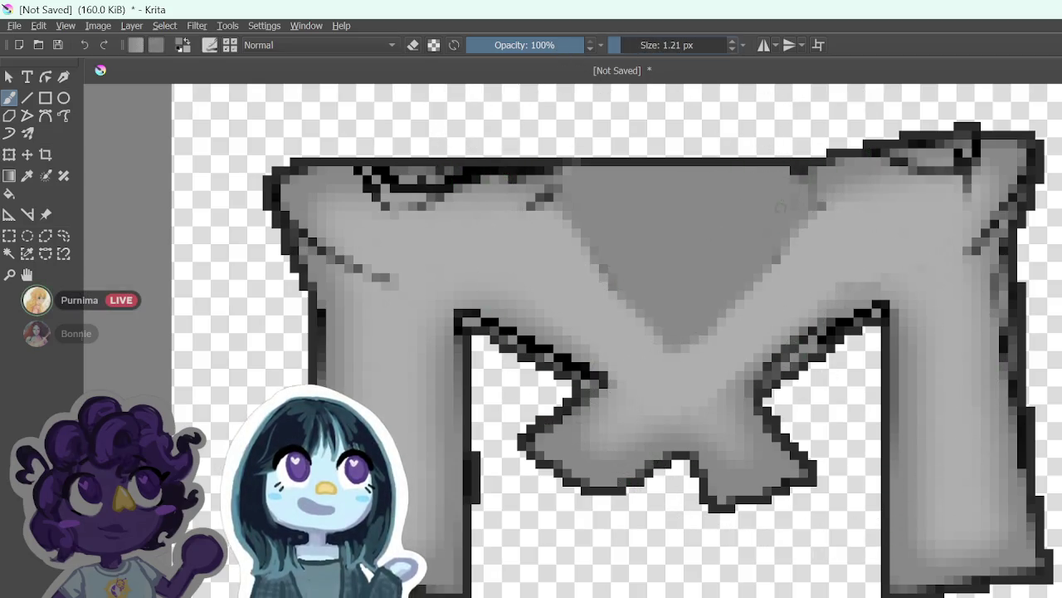
Step: Test light hatching and line strokes inside the dark triangle, then remove them all
mouse_move(697, 344)
mouse_down()
mouse_move(764, 282)
mouse_move(872, 236)
mouse_move(787, 277)
mouse_up()
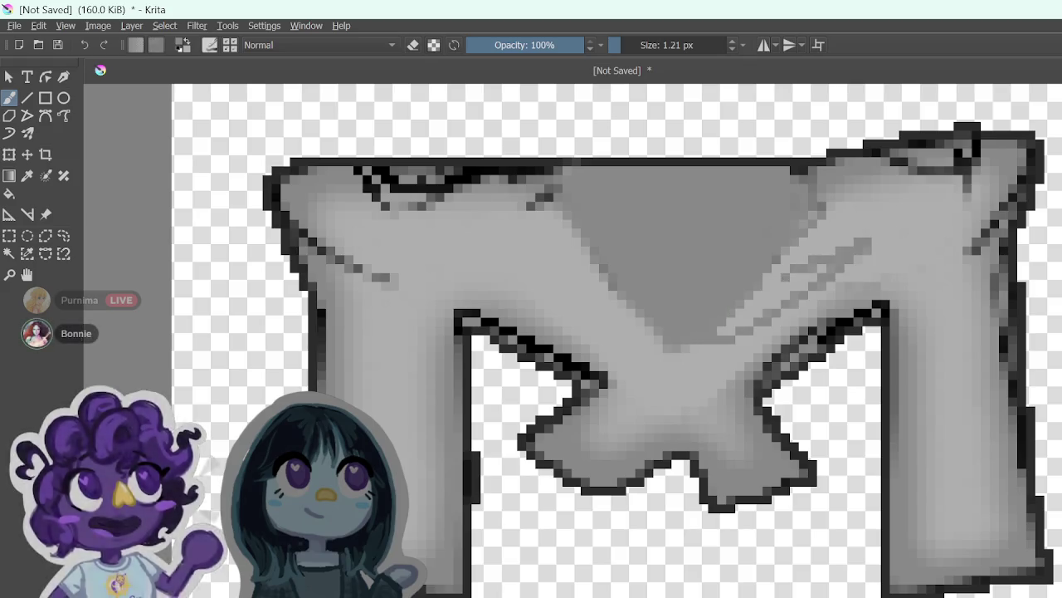
key(ctrl+z)
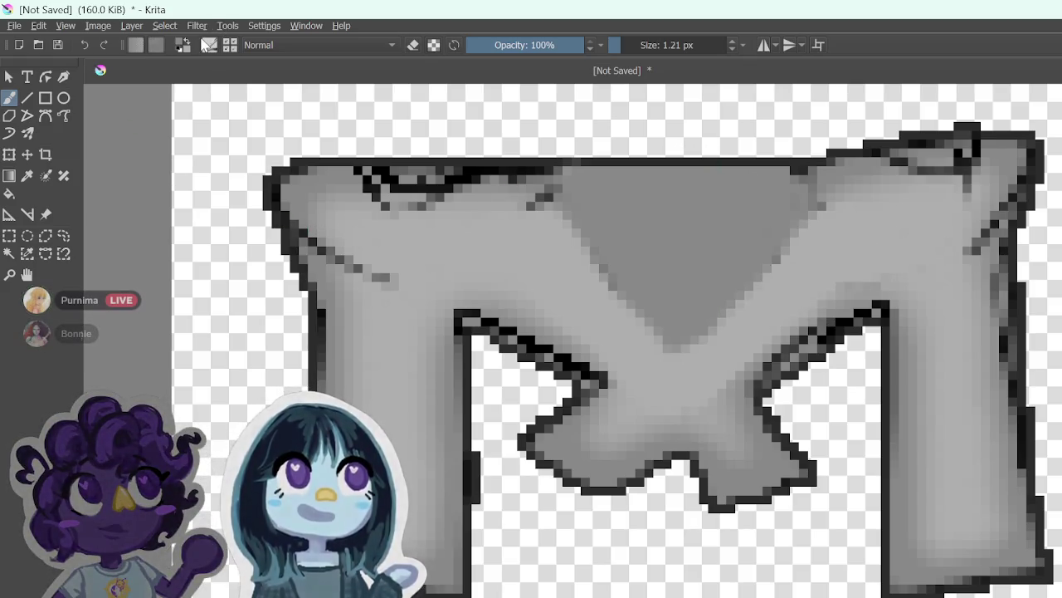
drag(801, 213, 700, 292)
key(ctrl+z)
mouse_move(735, 208)
mouse_down()
mouse_move(697, 270)
mouse_move(751, 220)
mouse_up()
drag(631, 207, 614, 253)
drag(706, 224, 697, 286)
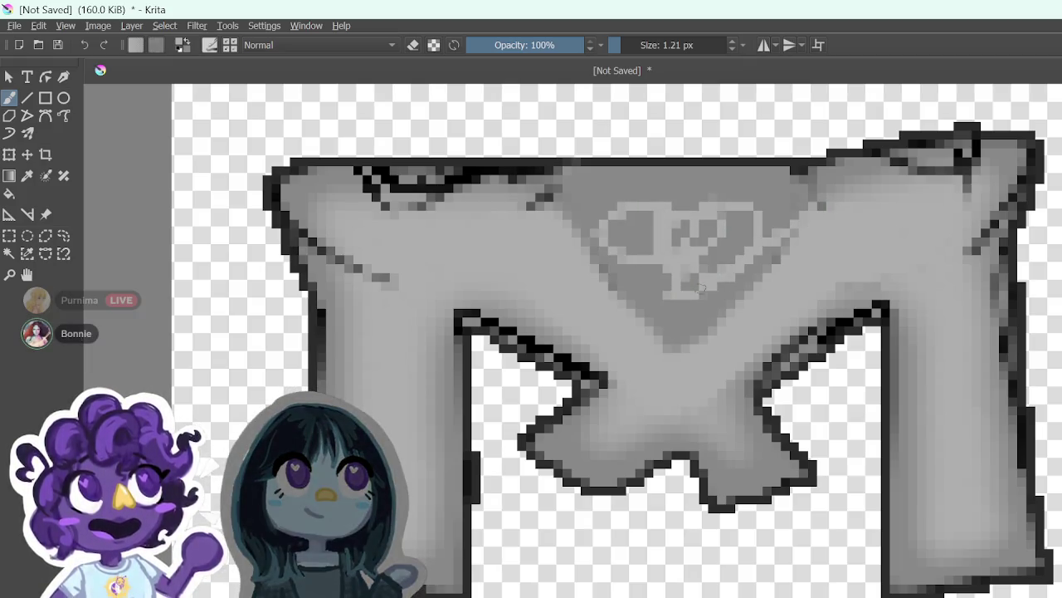
key(Delete)
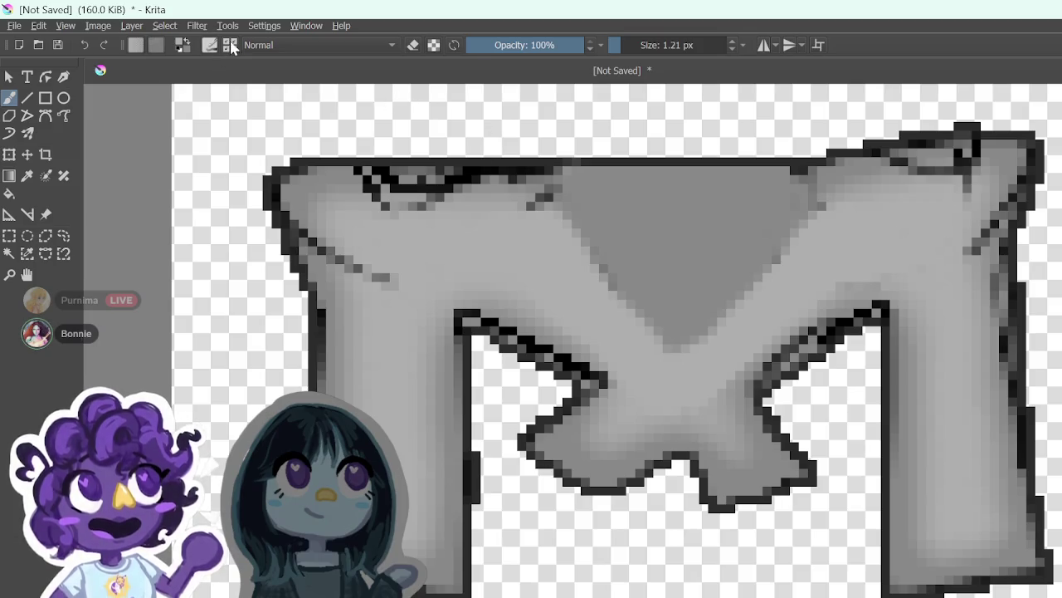
Step: Set the brush to 5.72 px and 73% opacity, undoing the trial lightening strokes
click(231, 47)
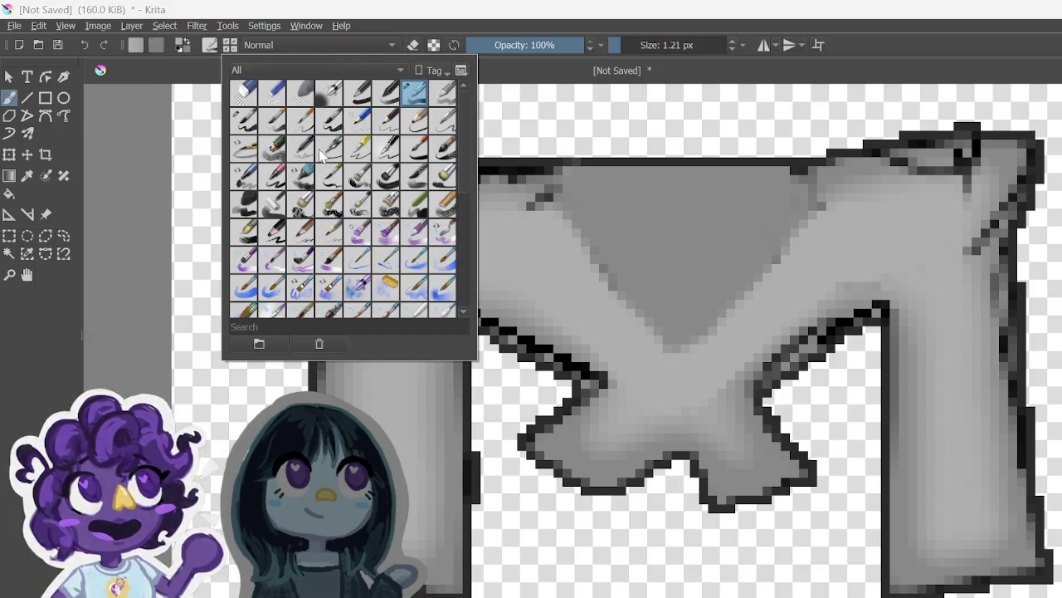
click(623, 45)
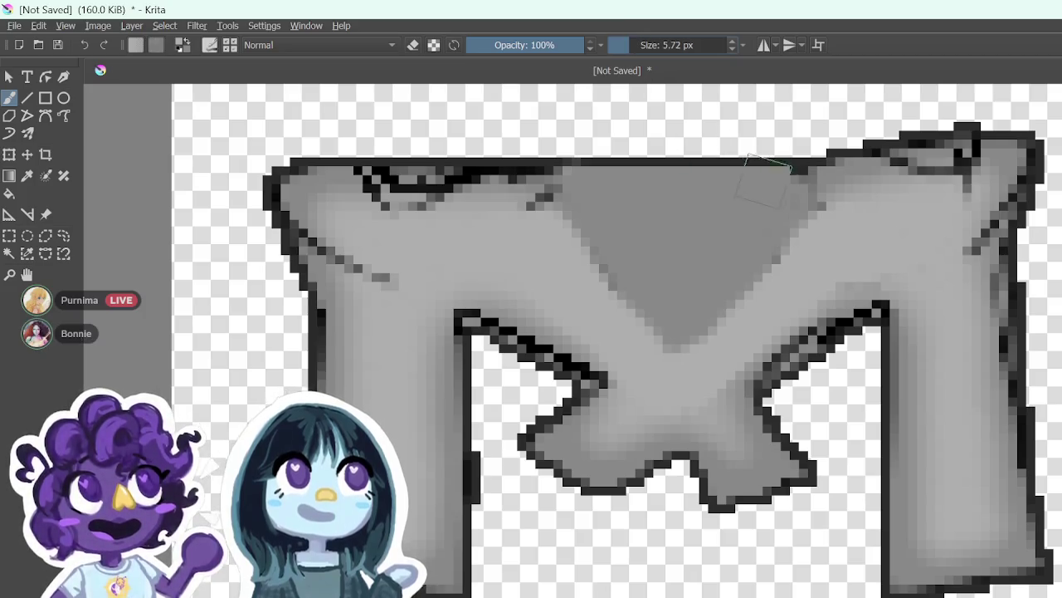
mouse_move(829, 218)
mouse_down()
mouse_move(759, 296)
mouse_move(630, 307)
mouse_move(550, 193)
mouse_up()
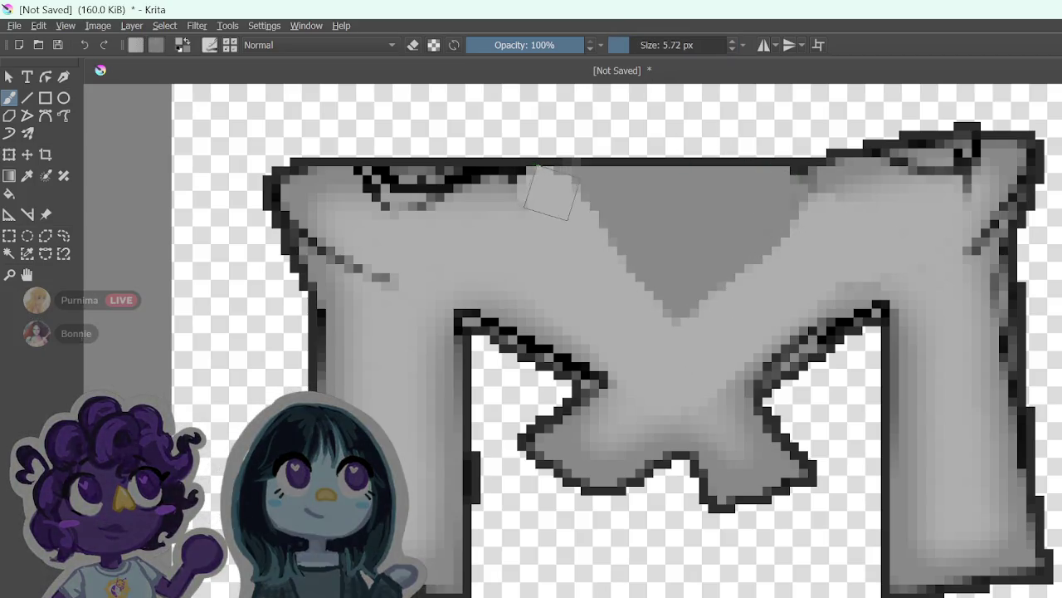
key(ctrl+z)
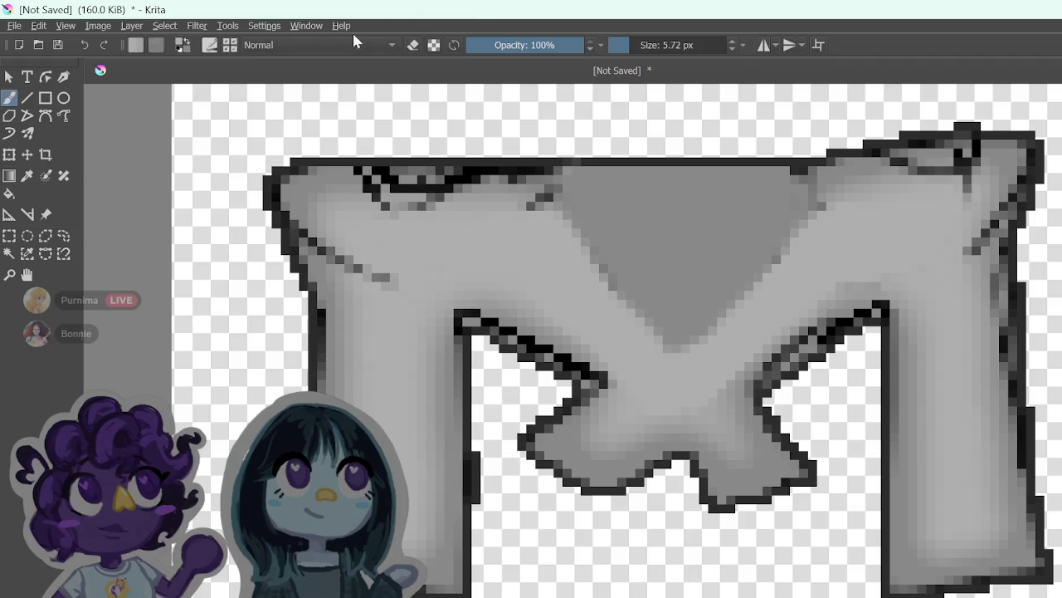
click(552, 45)
mouse_move(834, 228)
mouse_down()
mouse_move(771, 296)
mouse_move(671, 351)
mouse_move(553, 242)
mouse_move(628, 287)
mouse_move(722, 299)
mouse_move(789, 241)
mouse_up()
key(ctrl+z)
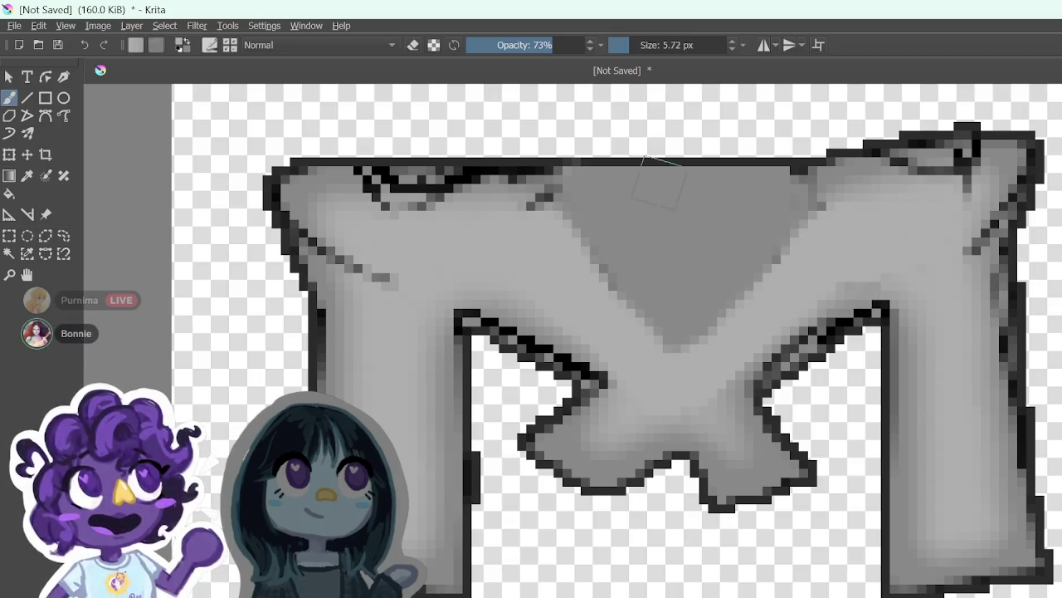
click(235, 47)
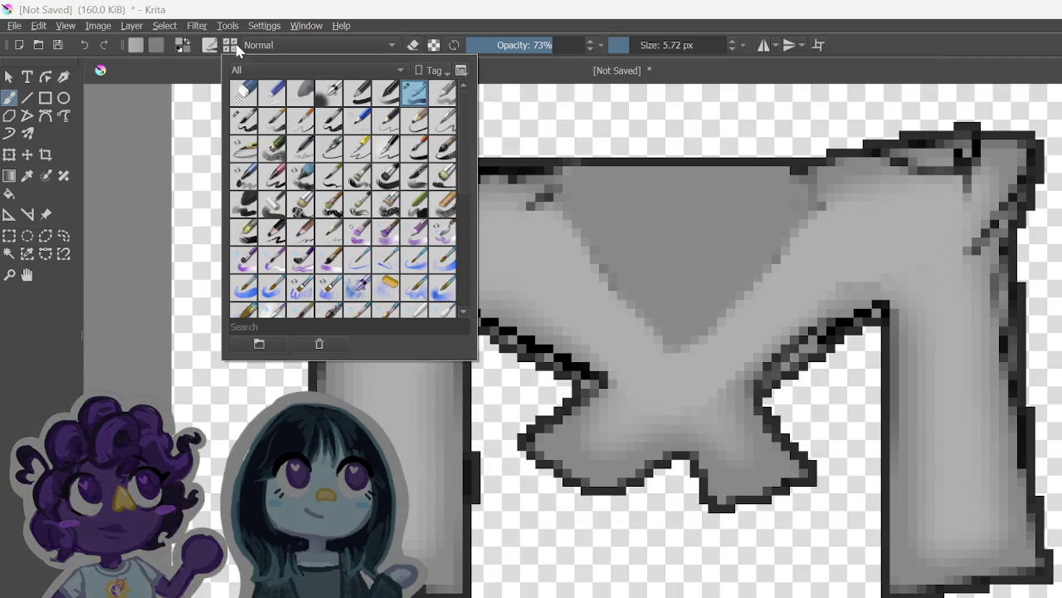
Step: Choose a different brush preset at 74% opacity and 7.78 px size
click(259, 131)
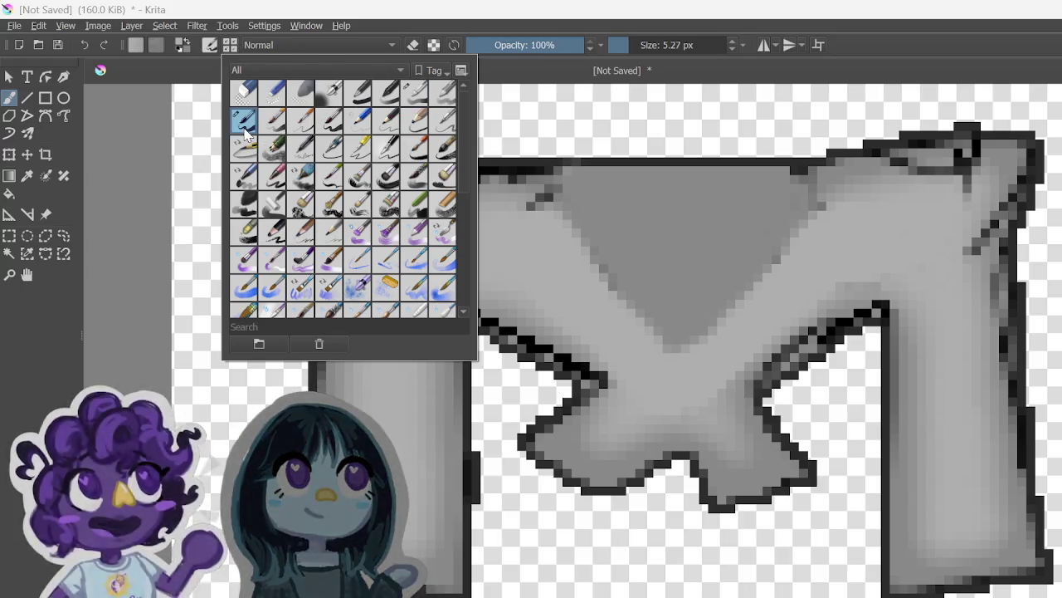
click(477, 15)
click(552, 45)
click(631, 45)
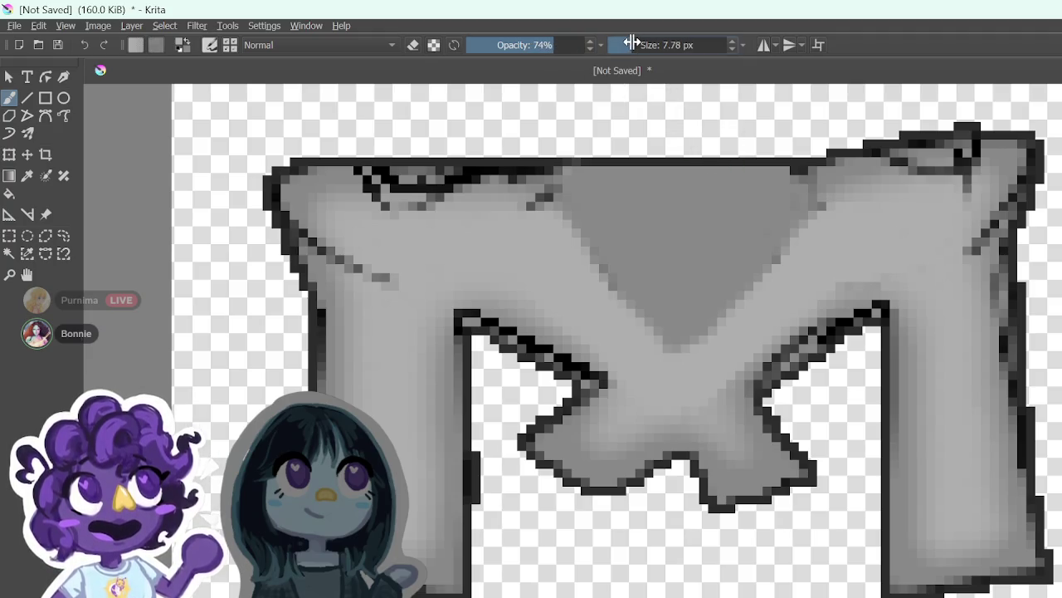
Step: Paint soft lighter-grey strokes over the dark V at the top centre, shrinking it
mouse_move(773, 311)
mouse_down()
mouse_move(705, 351)
mouse_move(614, 300)
mouse_up()
mouse_move(541, 239)
mouse_down()
mouse_move(598, 254)
mouse_move(673, 342)
mouse_up()
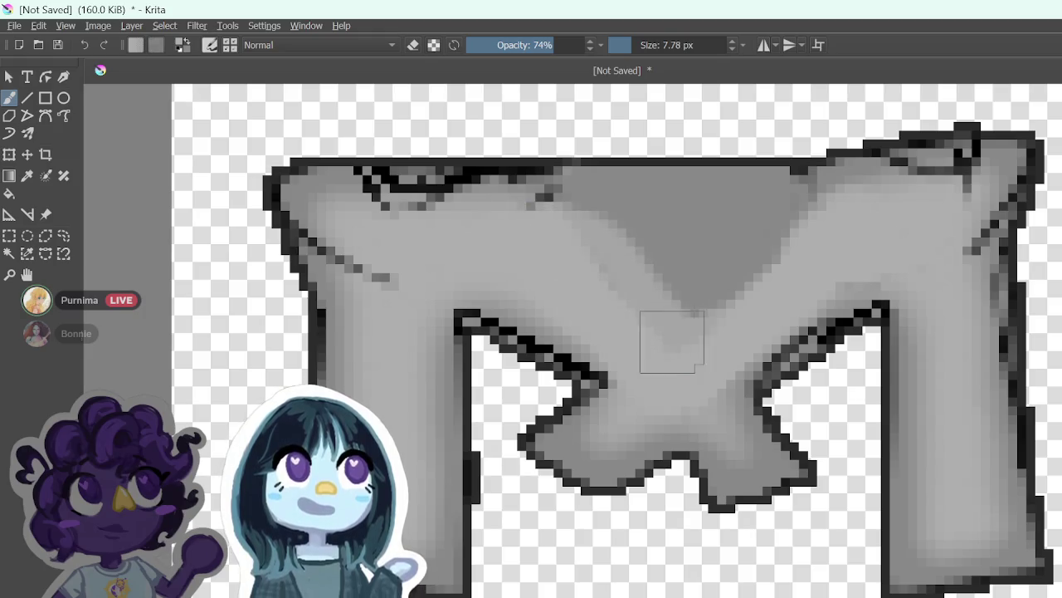
mouse_move(807, 281)
mouse_down()
mouse_move(839, 237)
mouse_move(717, 327)
mouse_move(664, 344)
mouse_up()
mouse_move(764, 280)
mouse_down()
mouse_move(688, 324)
mouse_move(633, 318)
mouse_up()
mouse_move(570, 241)
mouse_down()
mouse_move(581, 225)
mouse_move(669, 285)
mouse_move(741, 276)
mouse_up()
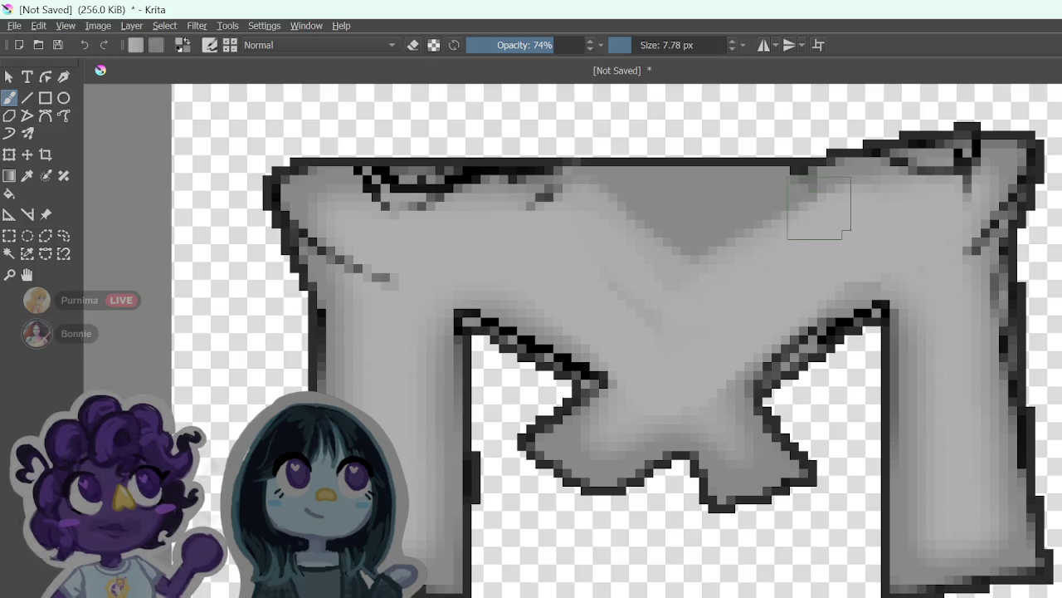
key(ctrl+z)
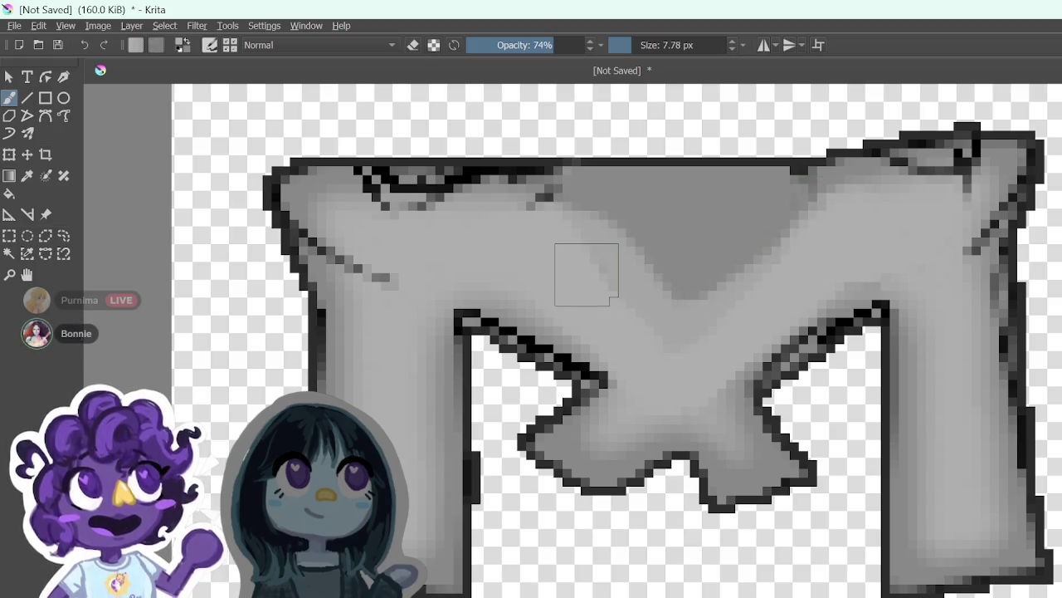
key(ctrl+z)
mouse_move(580, 246)
mouse_down()
mouse_move(636, 344)
mouse_move(731, 345)
mouse_up()
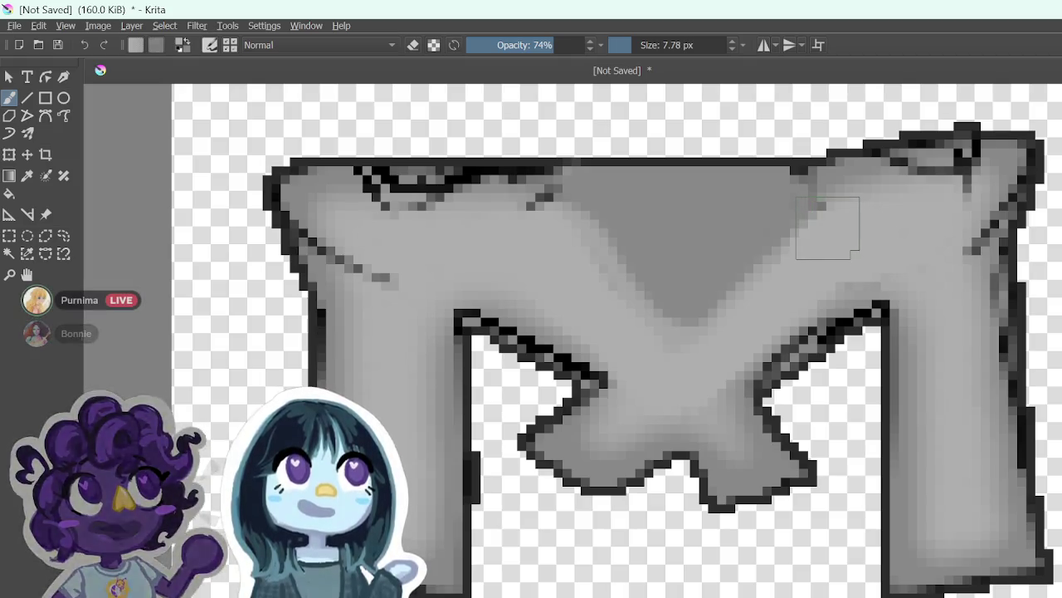
mouse_move(822, 234)
mouse_down()
mouse_move(686, 320)
mouse_move(602, 273)
mouse_move(559, 230)
mouse_up()
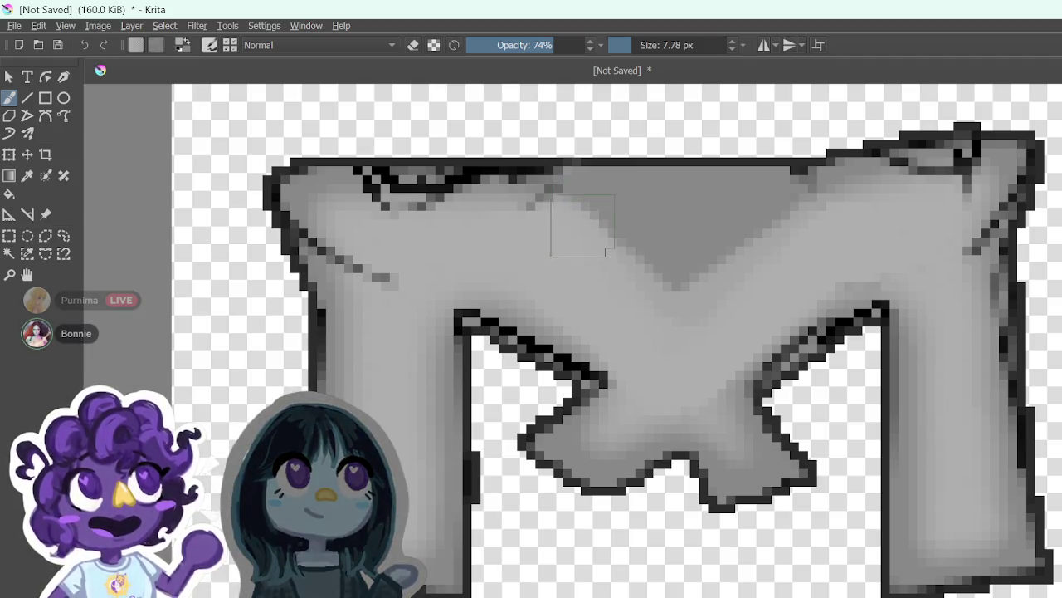
drag(573, 211, 595, 230)
mouse_move(641, 268)
mouse_down()
mouse_move(707, 268)
mouse_move(770, 223)
mouse_up()
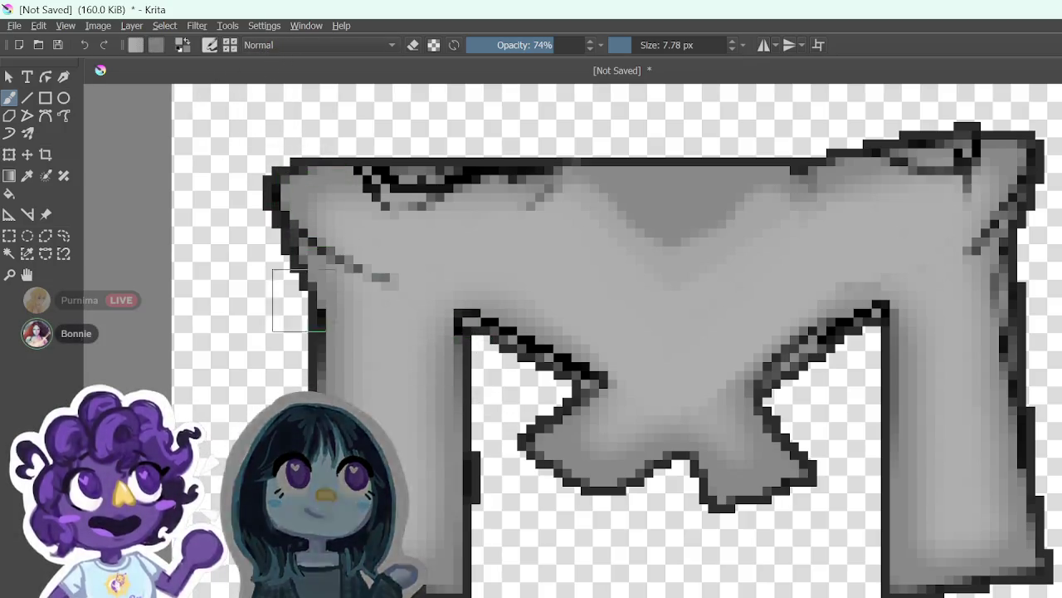
click(15, 25)
Step: Export the sprite as shouldersRight.png into the Dress Up Game UI folder with default PNG options
click(14, 25)
click(38, 26)
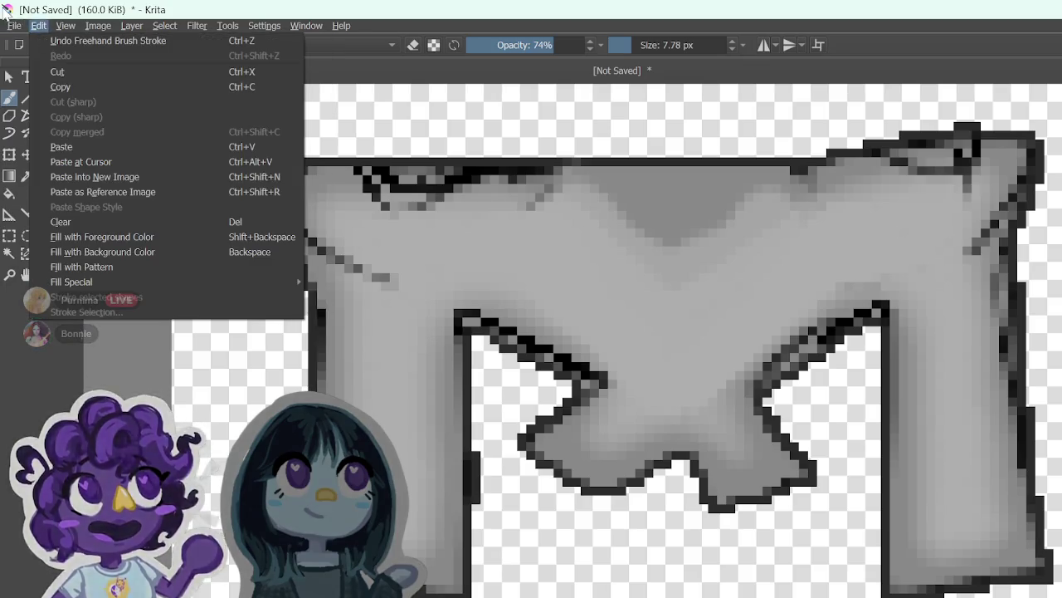
click(42, 26)
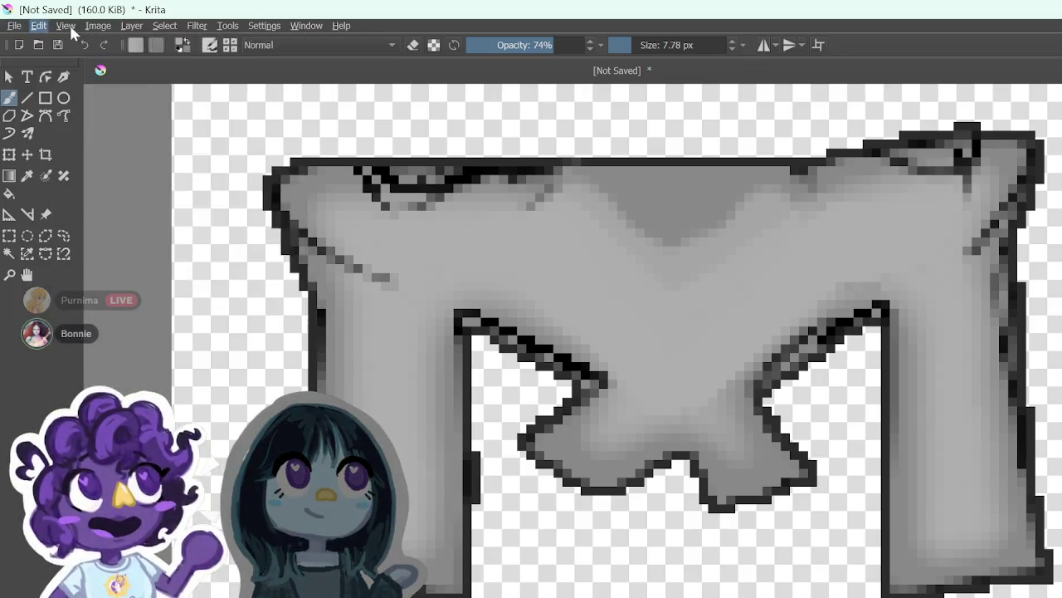
click(97, 28)
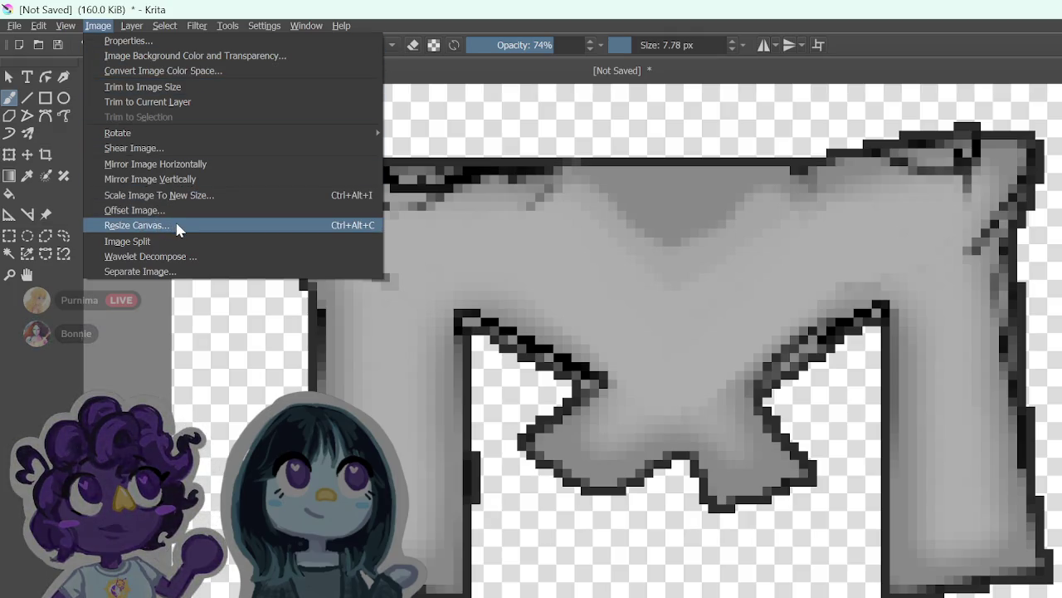
key(Escape)
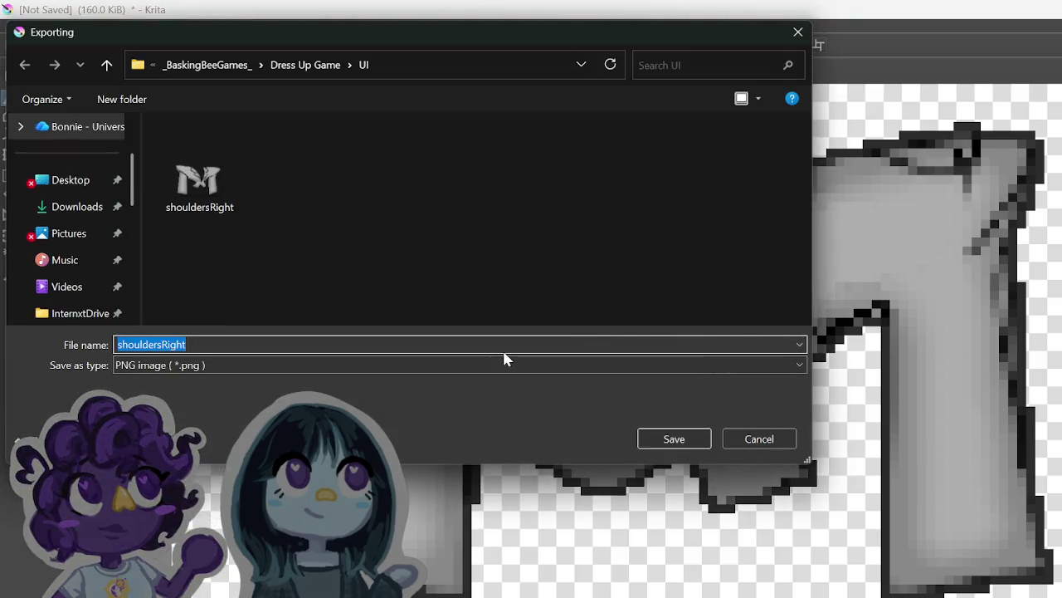
key(BackSpace)
key(BackSpace)
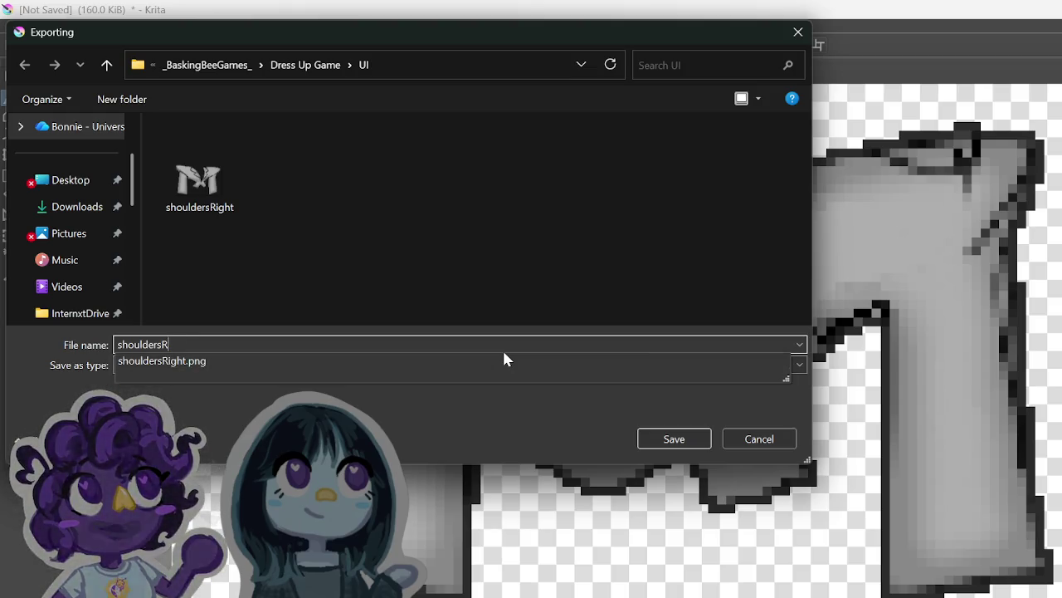
key(BackSpace)
text(Left)
key(Return)
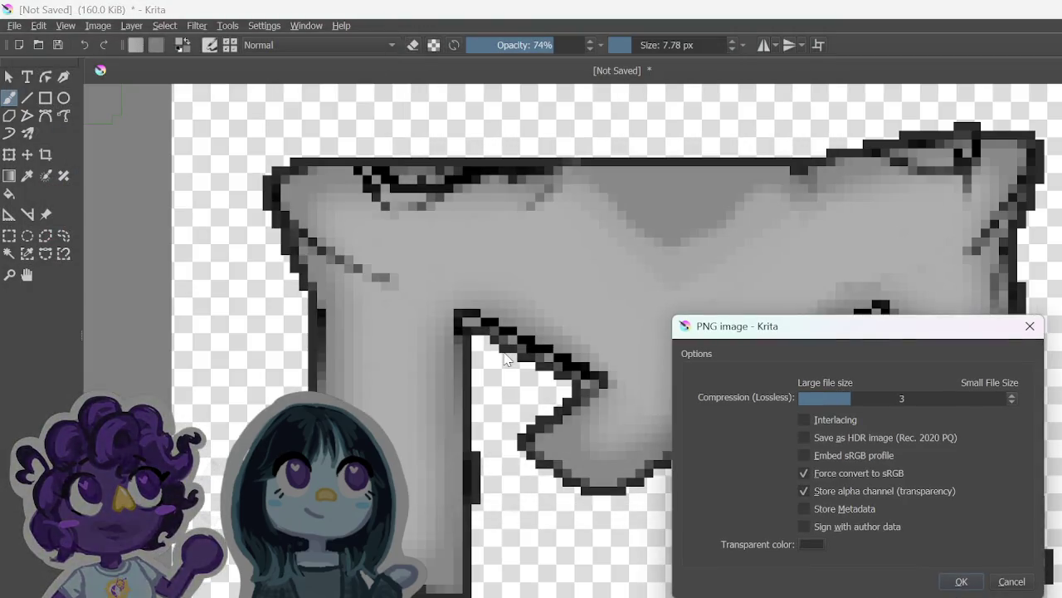
key(Return)
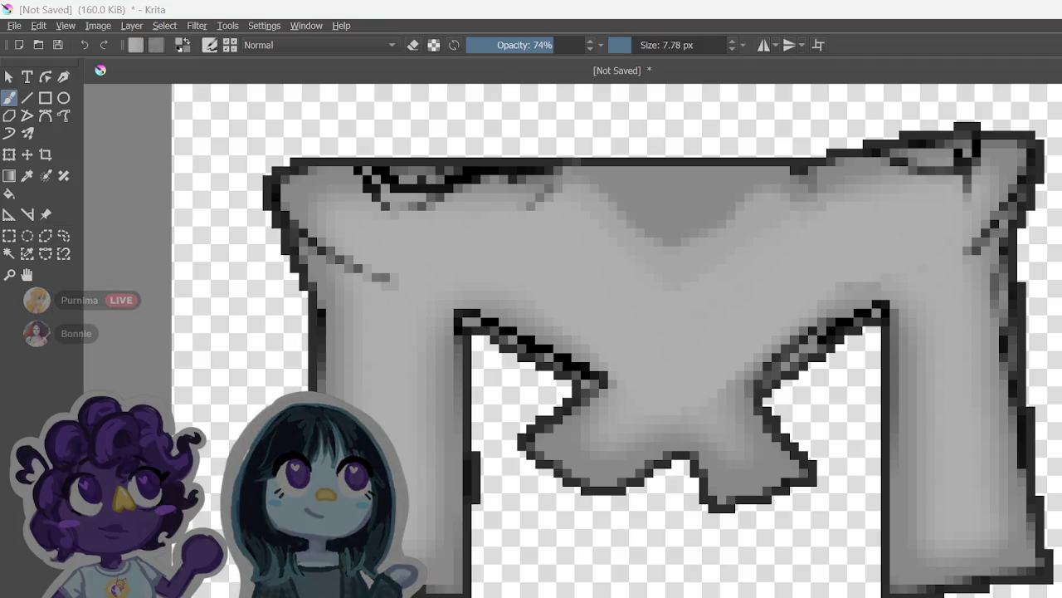
key(alt+Tab)
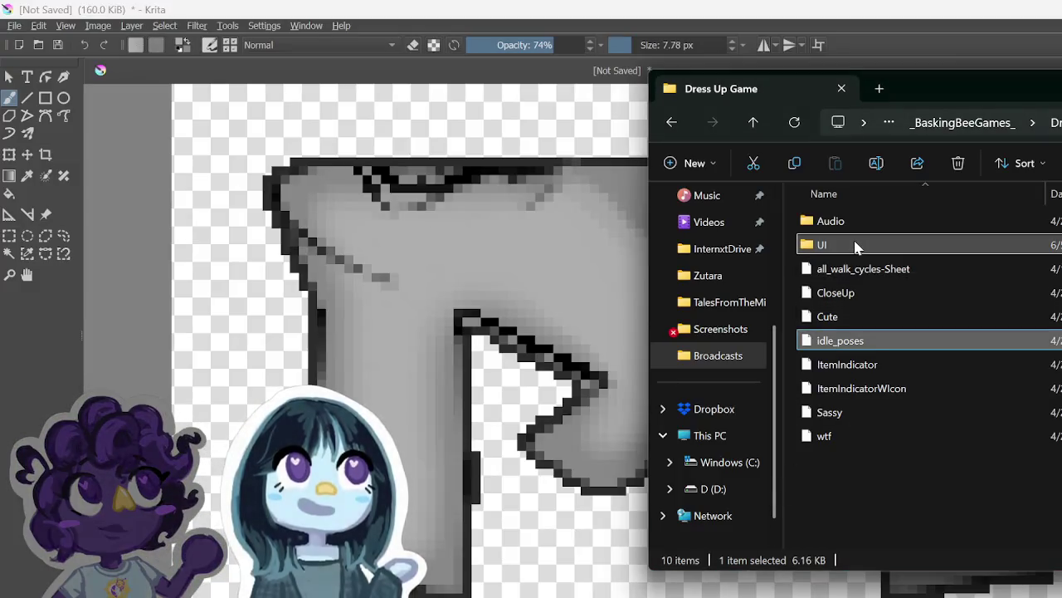
Step: Crop shouldersBack.png from the UI folder tighter on its top-left and right, save, and close Photos
double_click(856, 247)
double_click(842, 241)
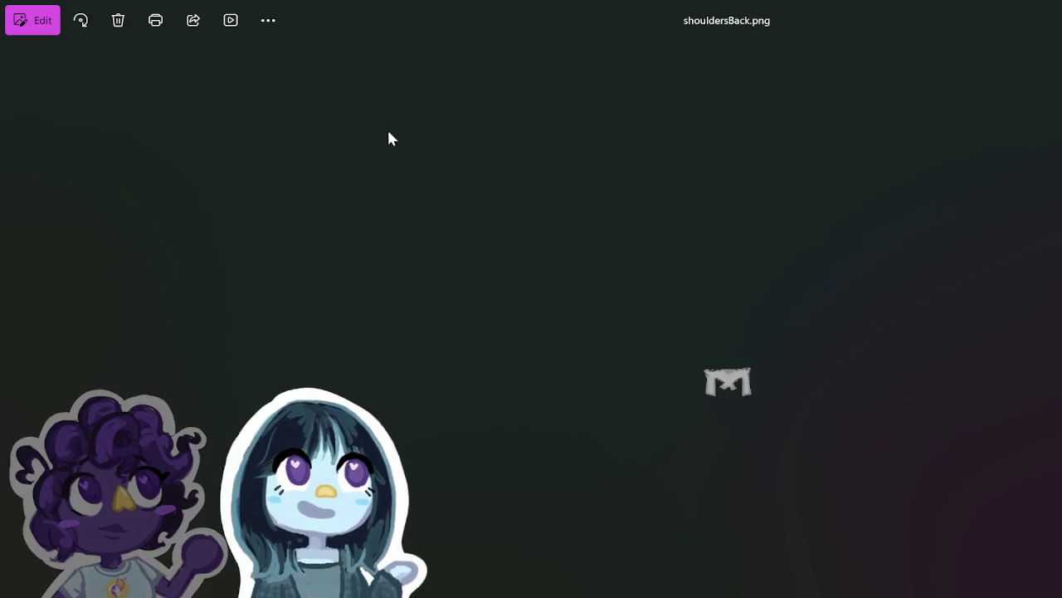
click(36, 30)
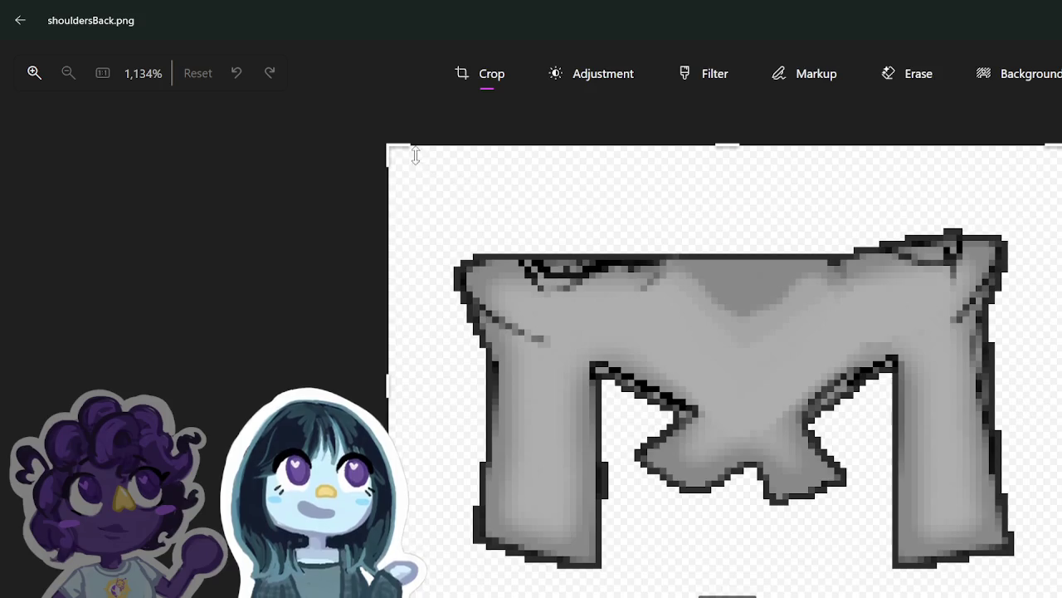
mouse_move(415, 156)
mouse_down()
mouse_move(460, 241)
mouse_move(462, 230)
mouse_up()
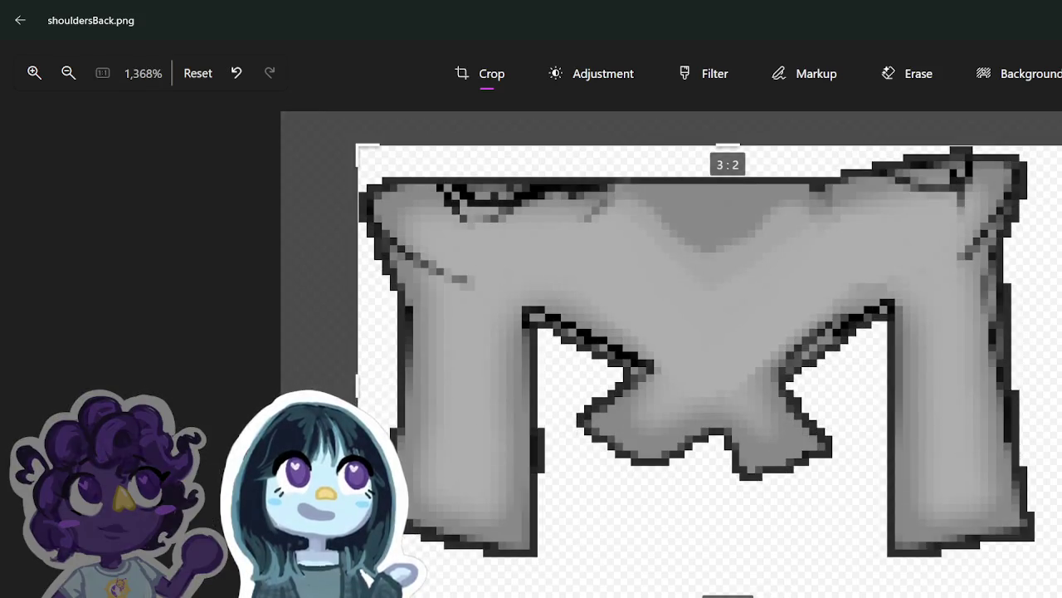
drag(1056, 558, 1044, 564)
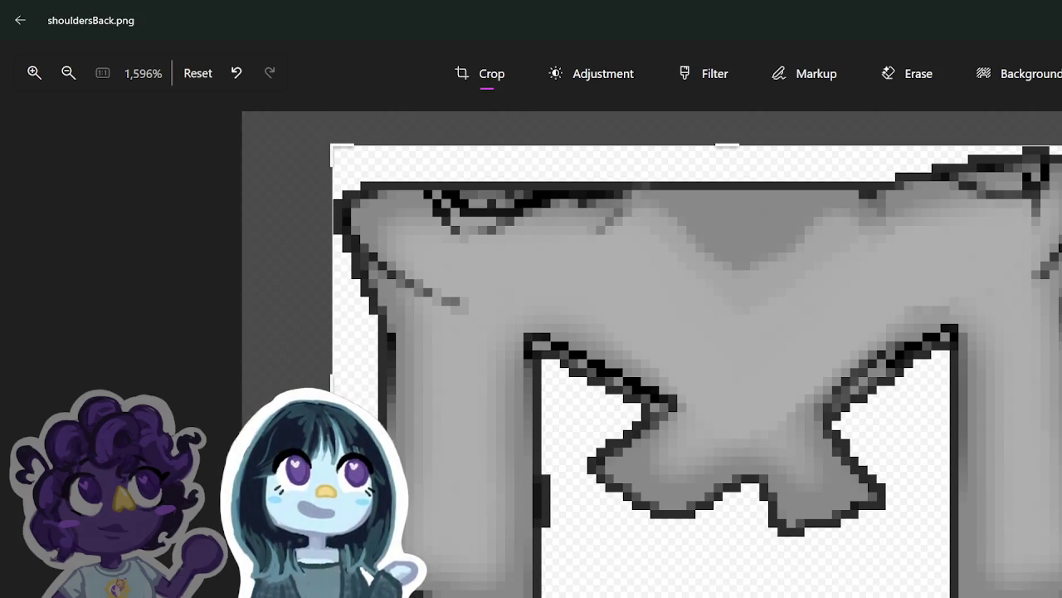
key(ctrl+s)
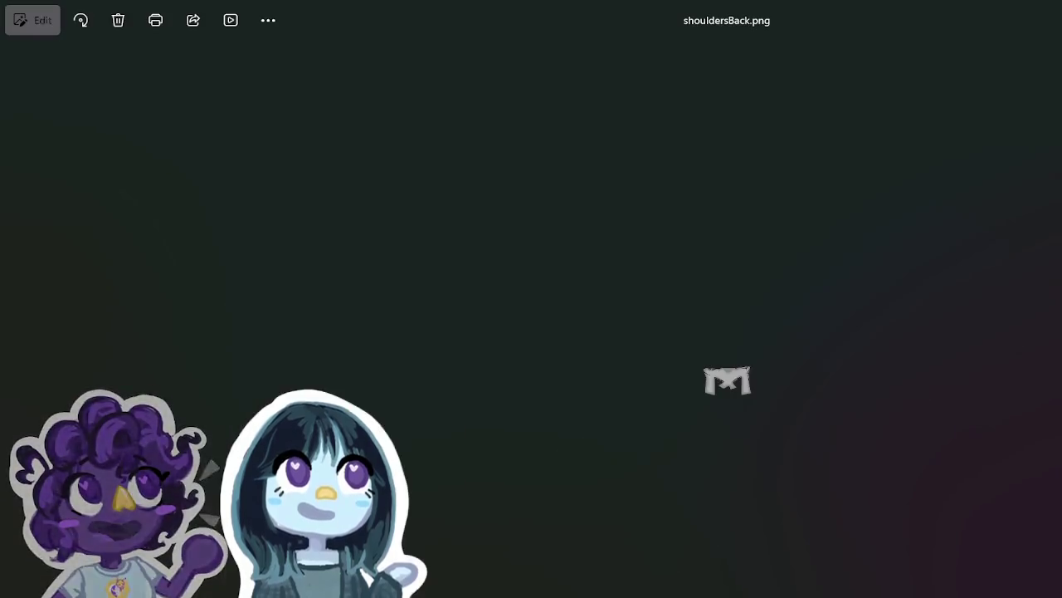
key(alt+F4)
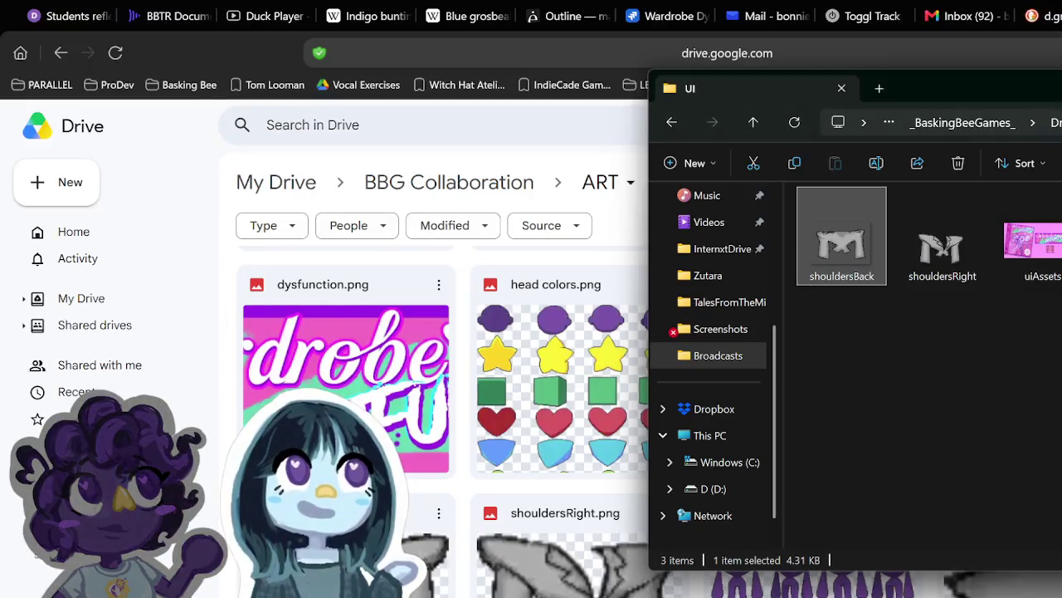
Step: Upload shouldersBack.png into the Drive ART folder and look over the shoulders sprites there
mouse_move(826, 241)
mouse_down()
mouse_move(834, 245)
mouse_move(581, 374)
mouse_up()
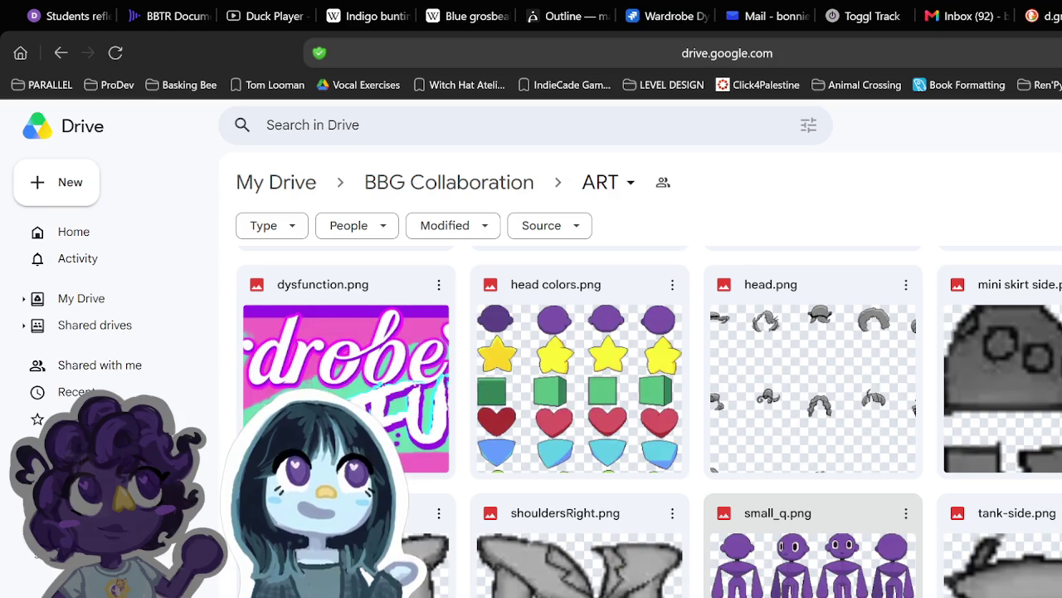
scroll(648, 415, down, 3)
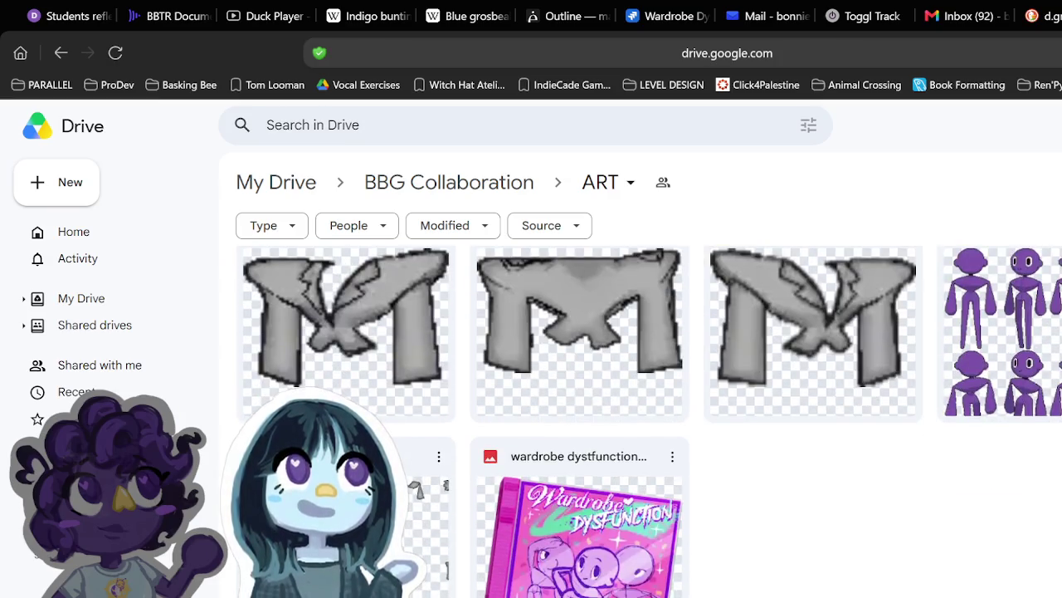
scroll(647, 415, up, 1)
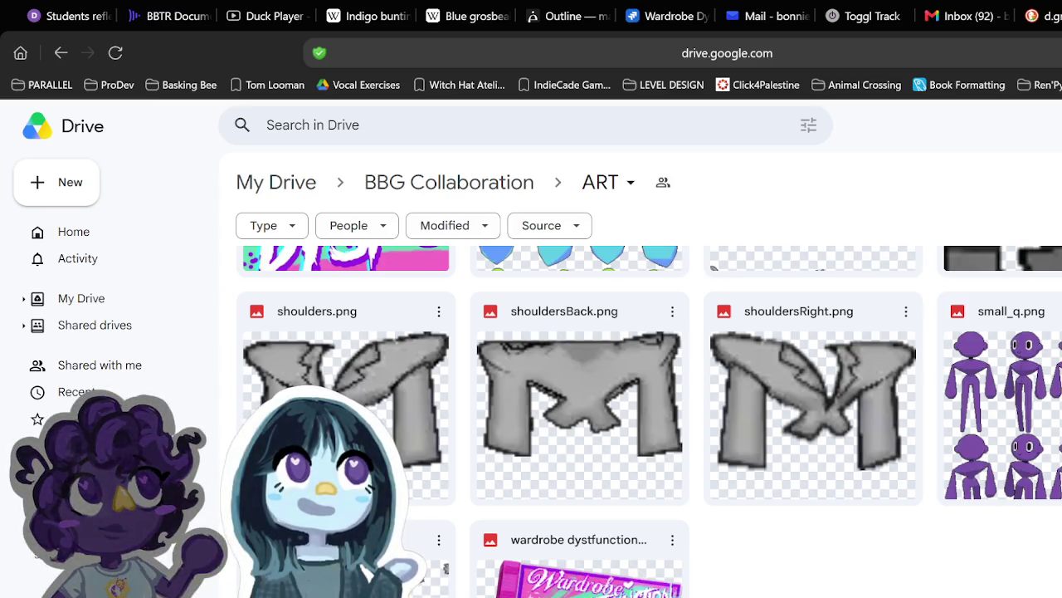
scroll(647, 415, up, 5)
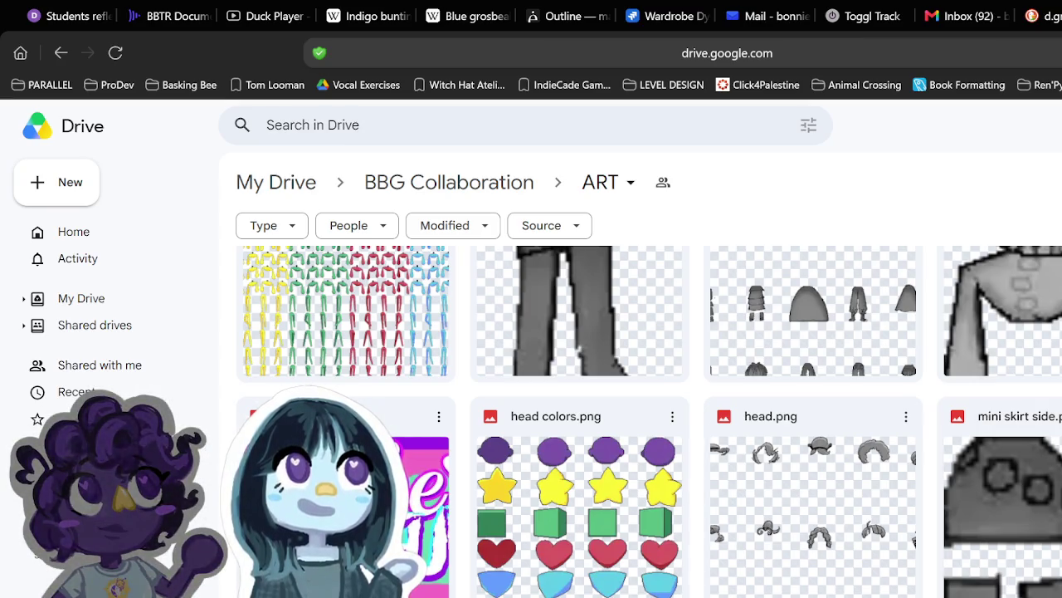
scroll(610, 552, down, 2)
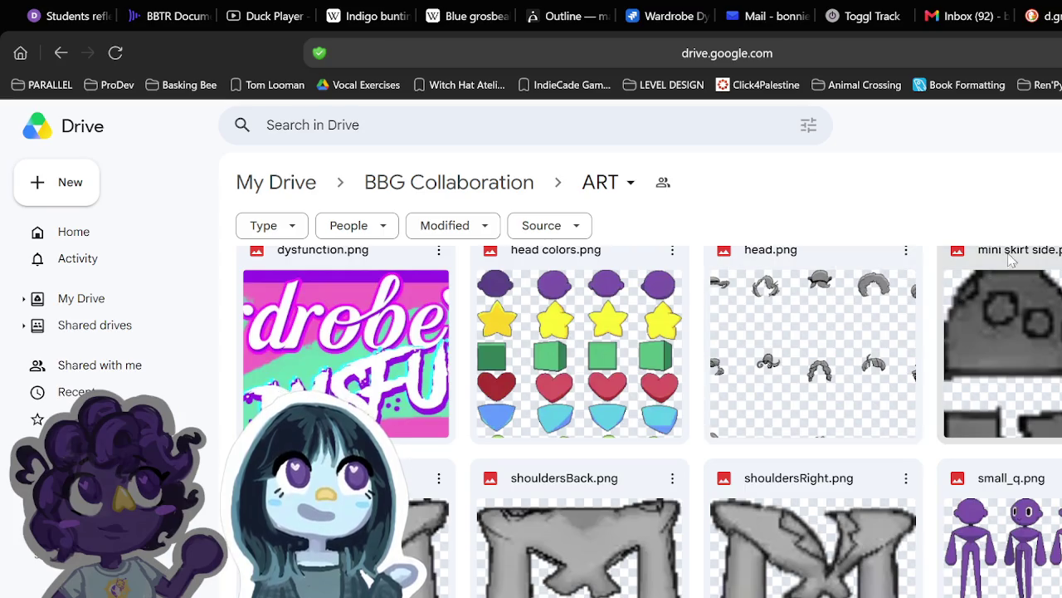
Step: Close the unsaved Krita document without saving, leaving the Wardrobe Dysfunction brainstorming page in view
click(674, 17)
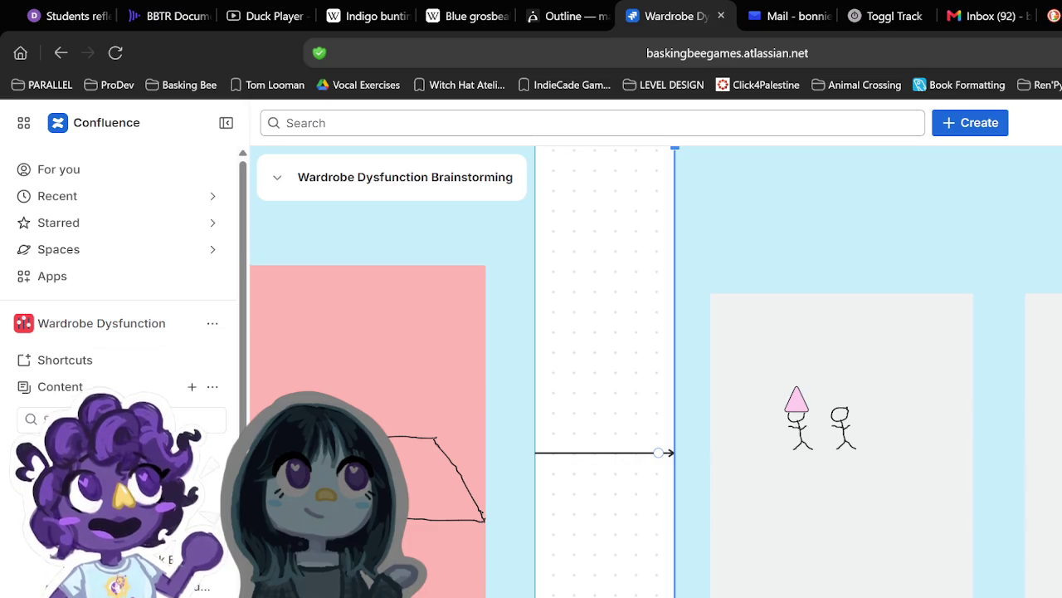
key(alt+Tab)
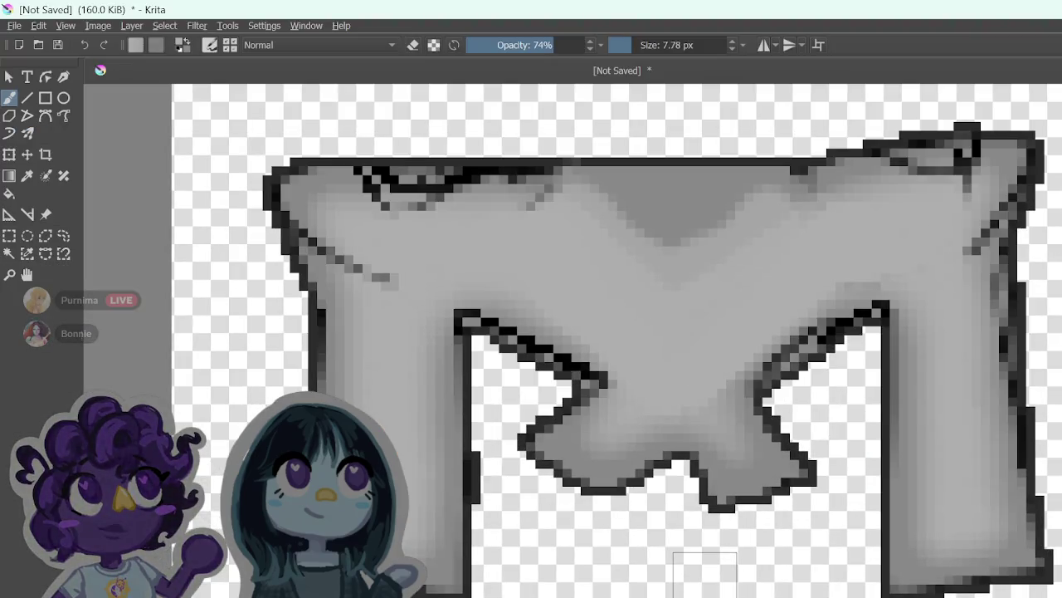
key(ctrl+w)
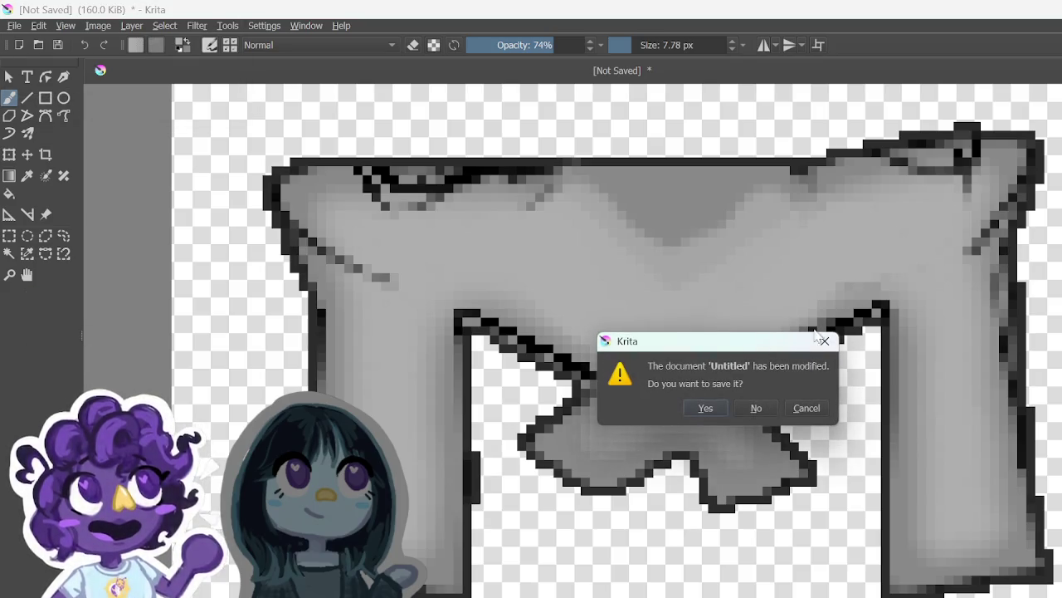
click(760, 407)
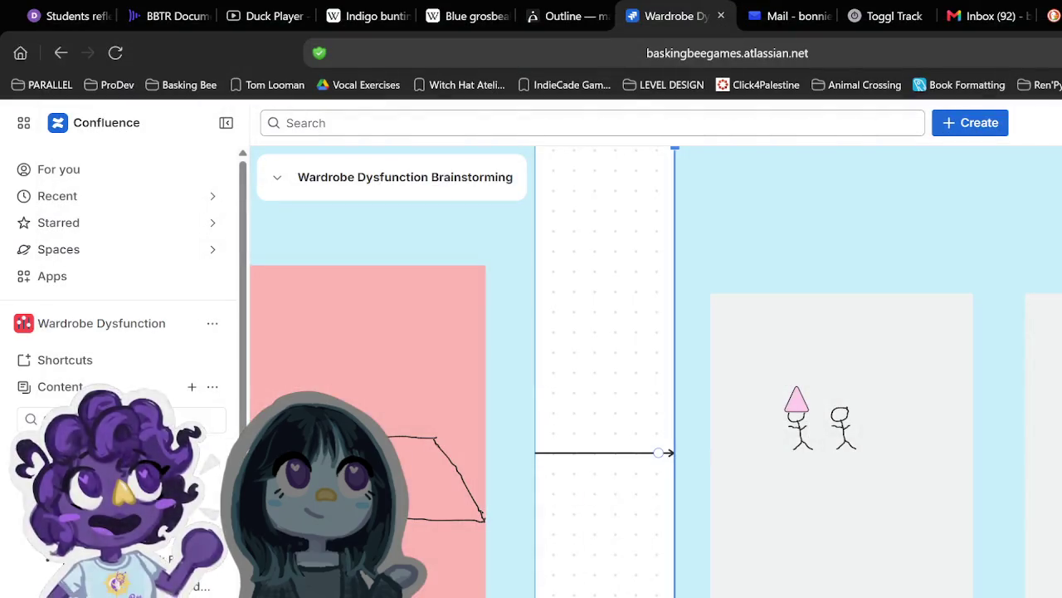
Step: Create a new folder named 'Clothes' inside the Dress Up Game folder
key(alt+Tab)
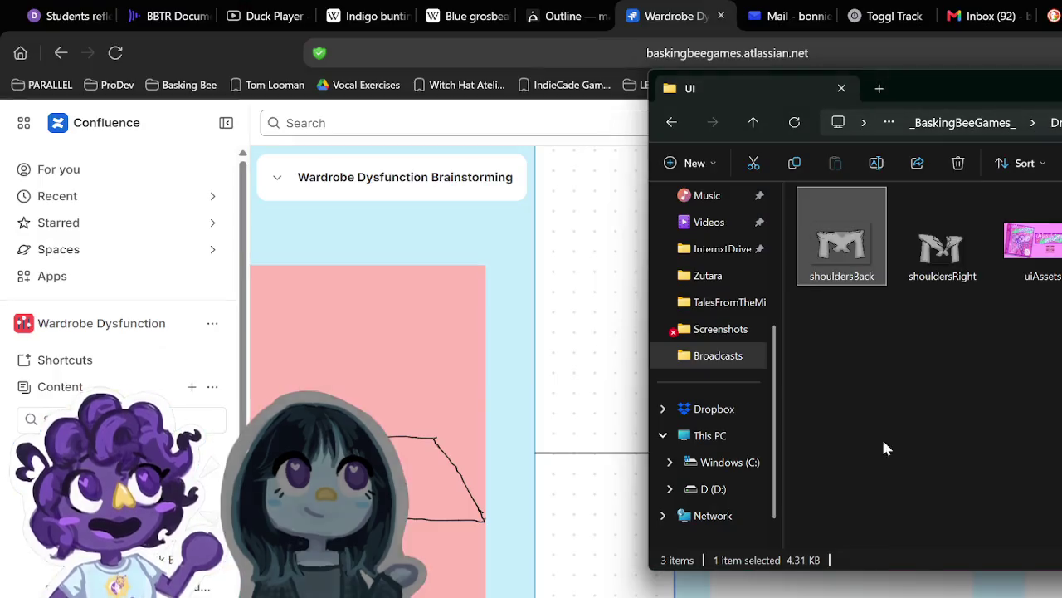
click(962, 123)
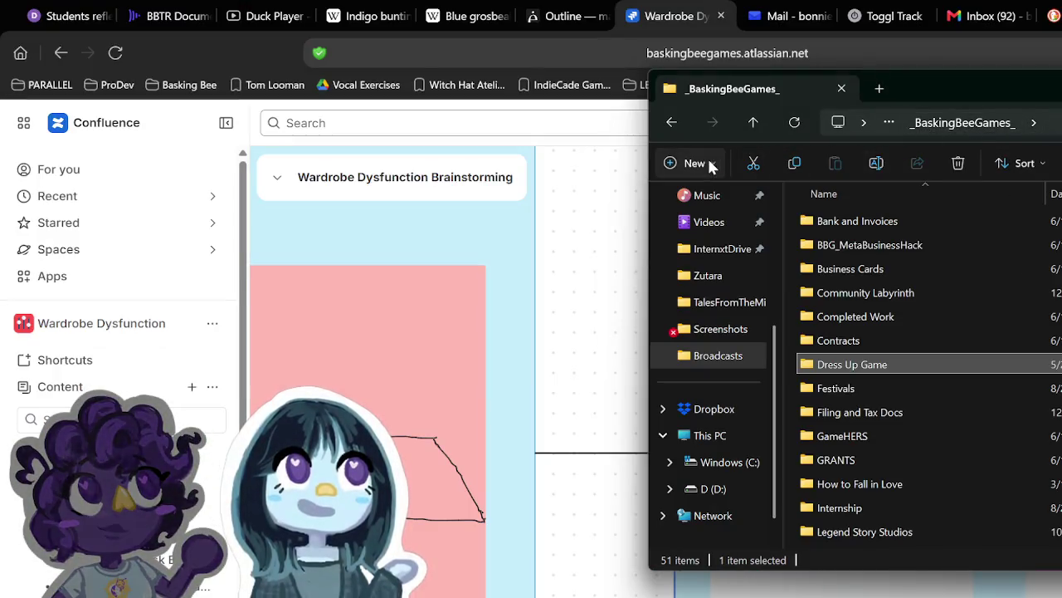
click(702, 164)
click(701, 164)
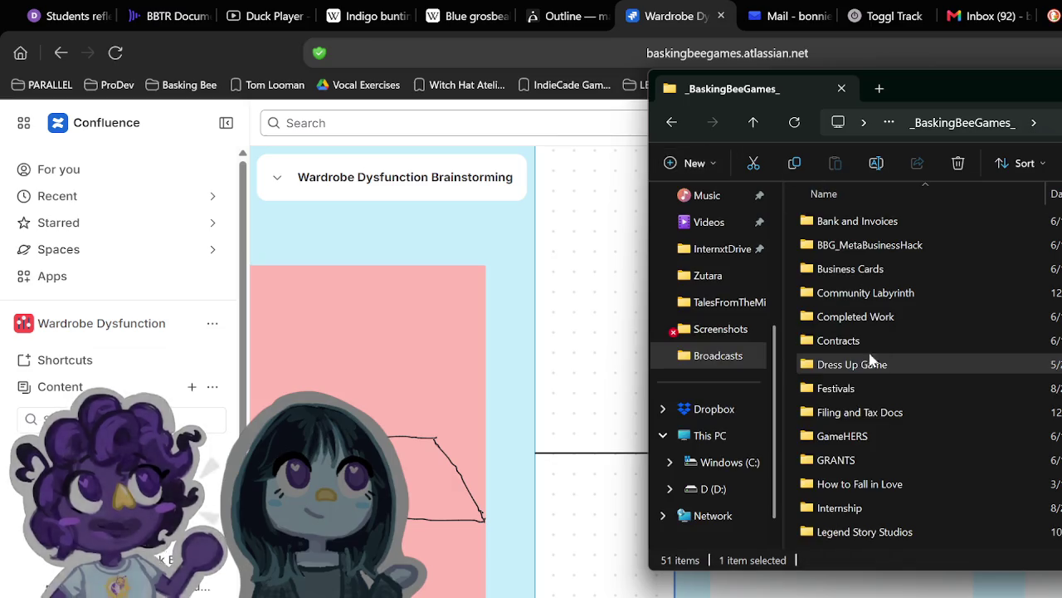
double_click(845, 362)
click(716, 163)
click(747, 199)
text(Clothes)
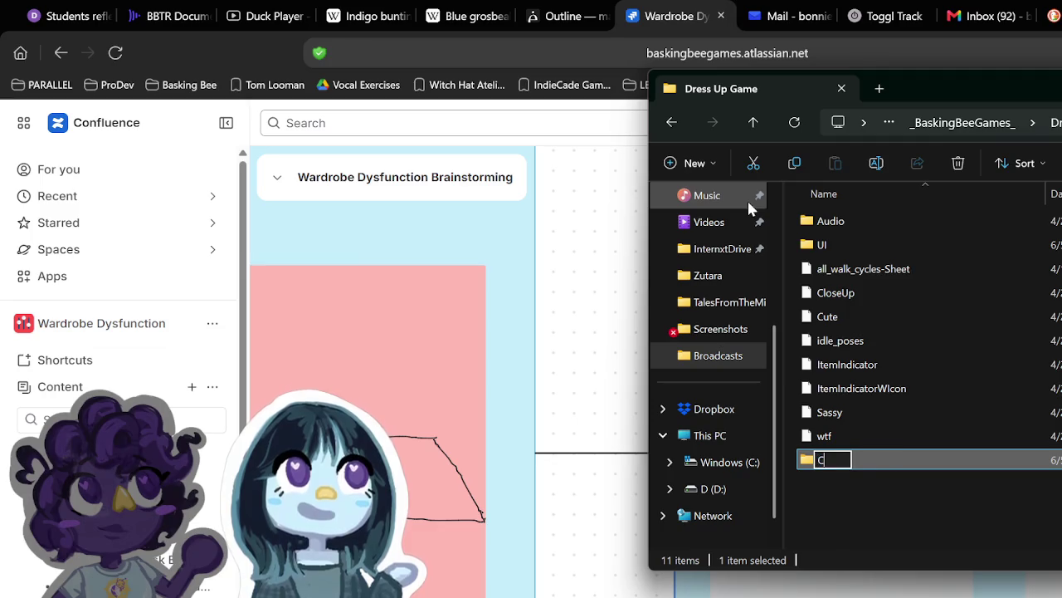
key(Return)
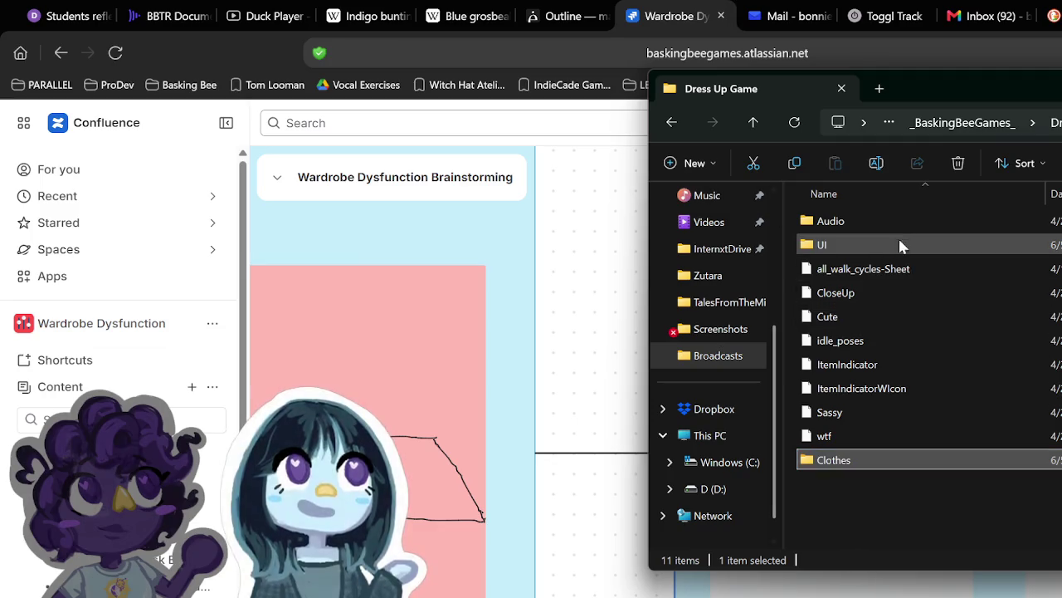
Step: Move shouldersBack and shouldersRight out of the UI folder into Clothes
double_click(834, 242)
ctrl+click(875, 261)
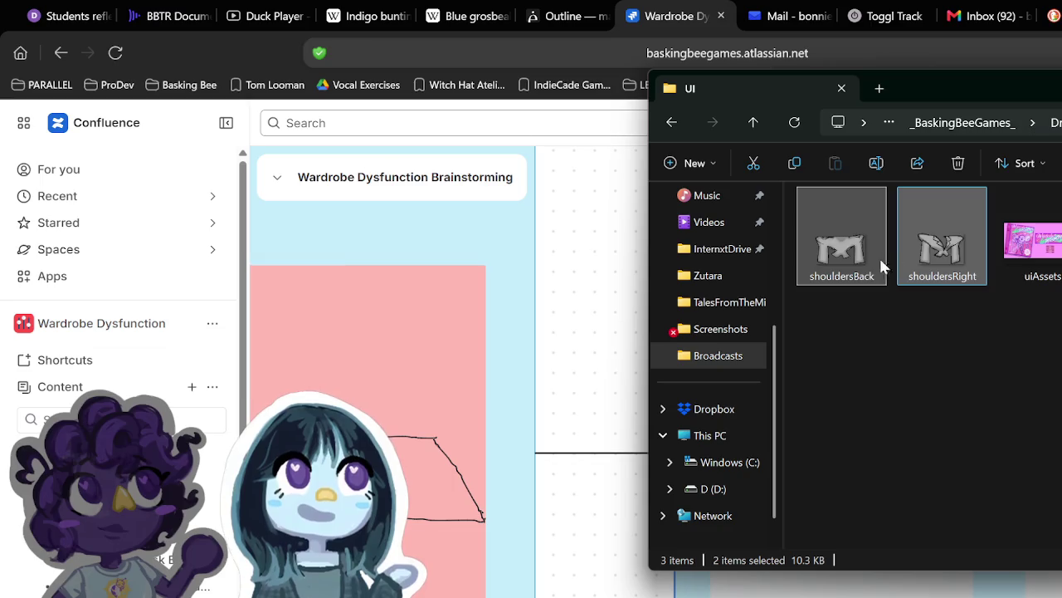
drag(1050, 125, 1054, 122)
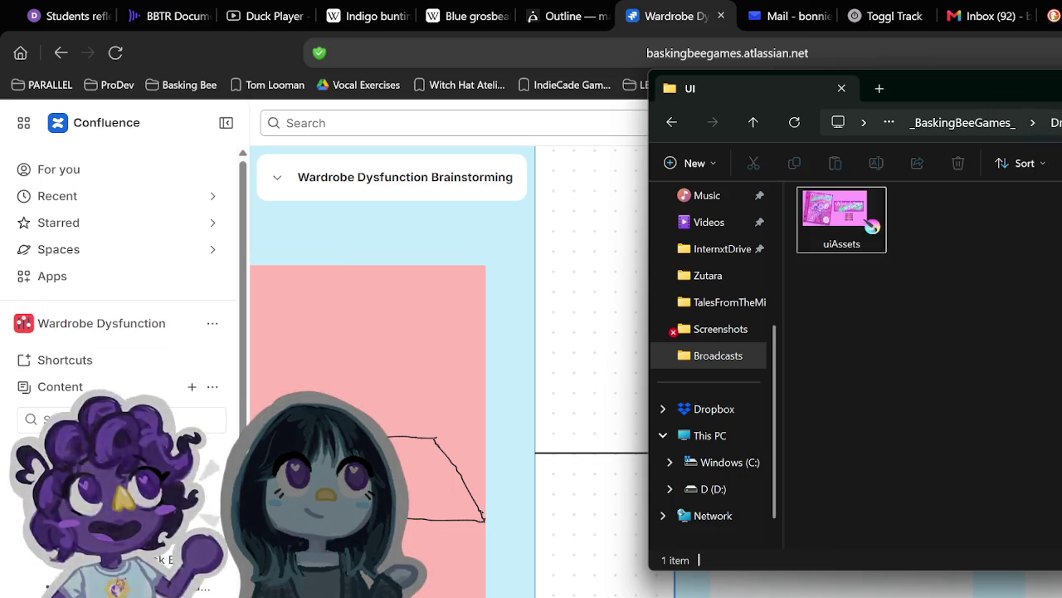
click(1054, 122)
click(894, 462)
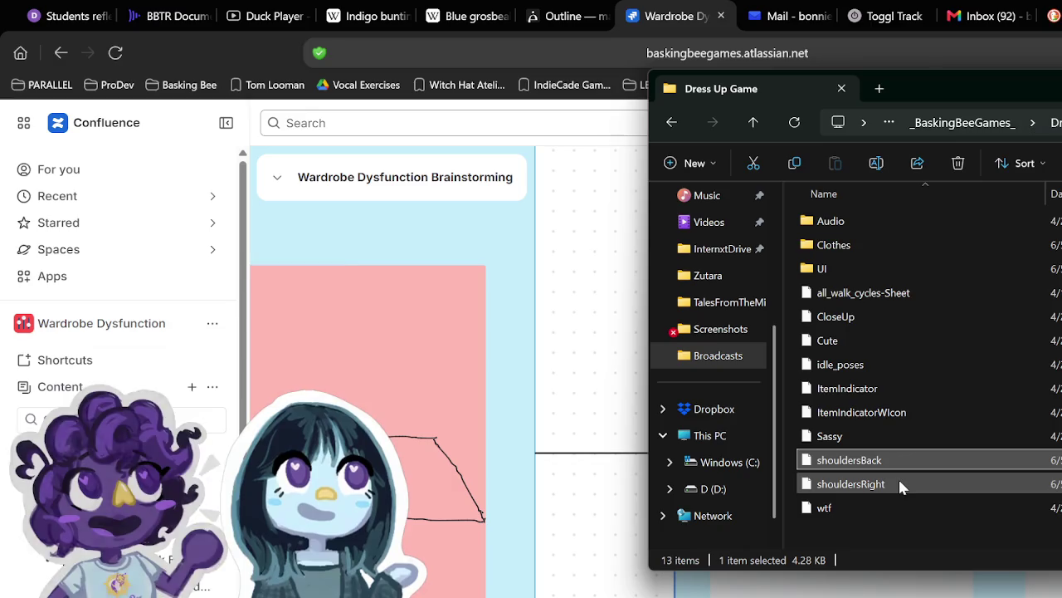
ctrl+click(896, 483)
mouse_move(897, 483)
mouse_down()
mouse_move(882, 349)
mouse_move(892, 248)
mouse_up()
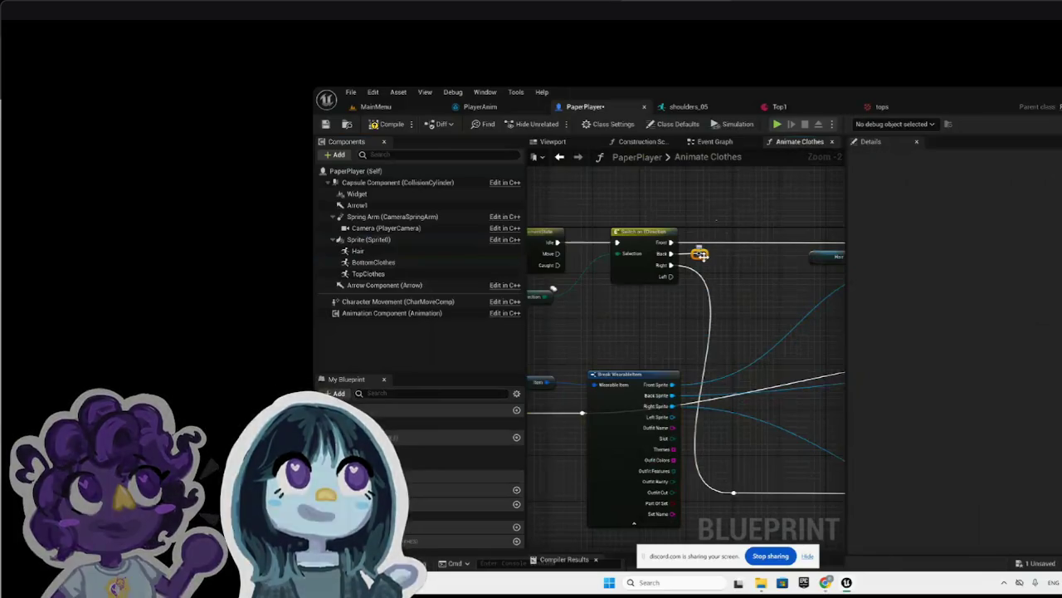
Step: Delete the reroute nodes on the Back and exec wires in the Animate Clothes graph
right_click(704, 259)
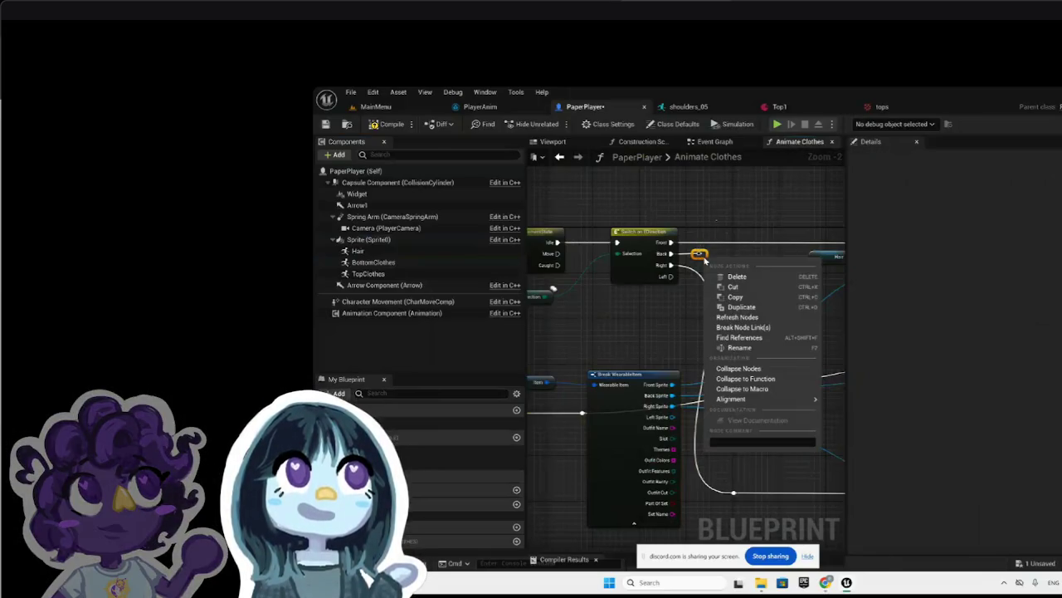
click(735, 279)
right_click(581, 413)
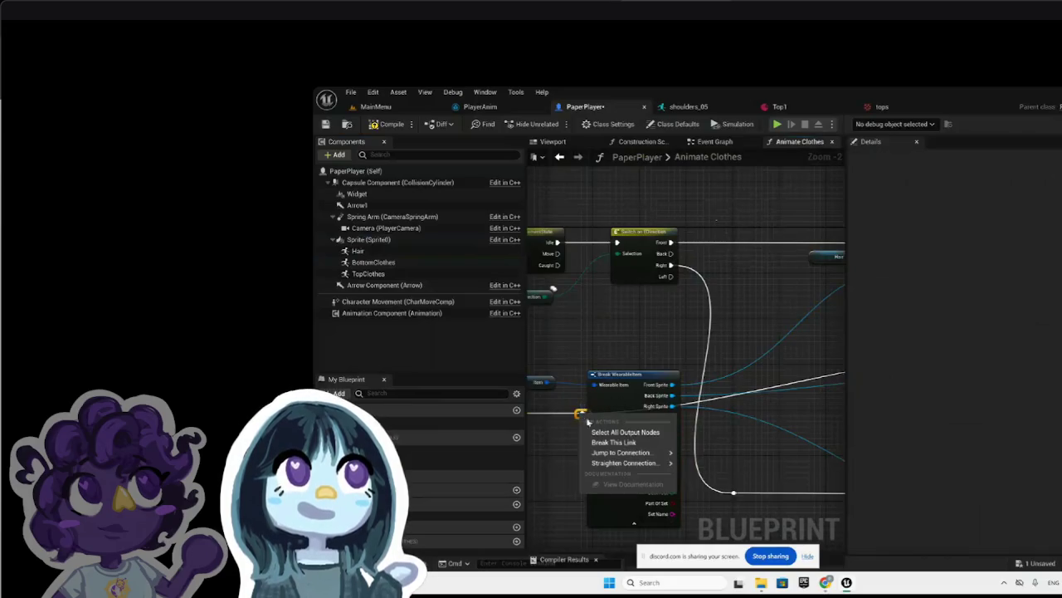
click(619, 438)
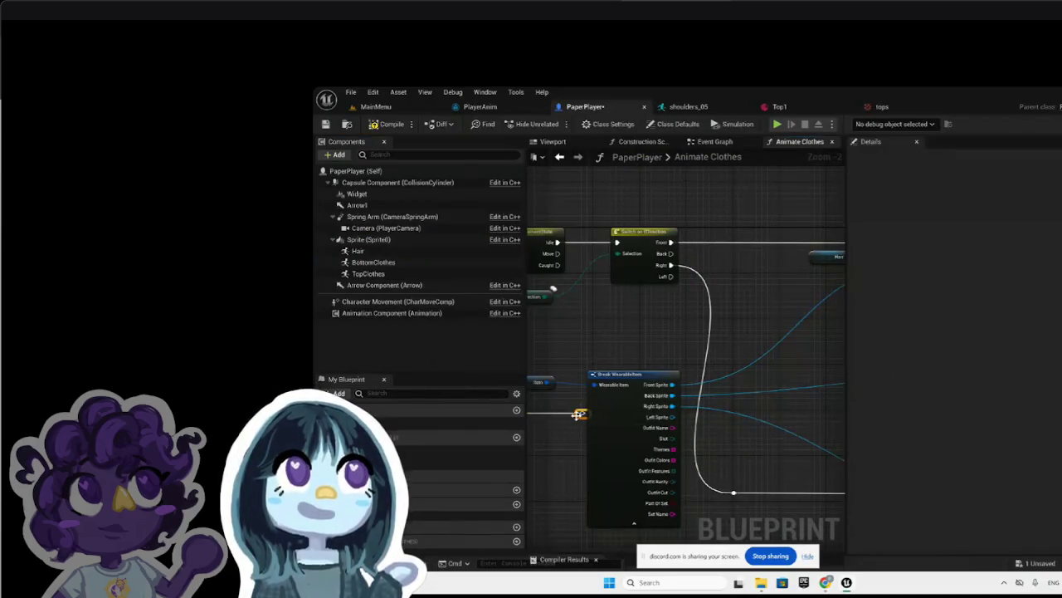
right_click(579, 413)
click(614, 240)
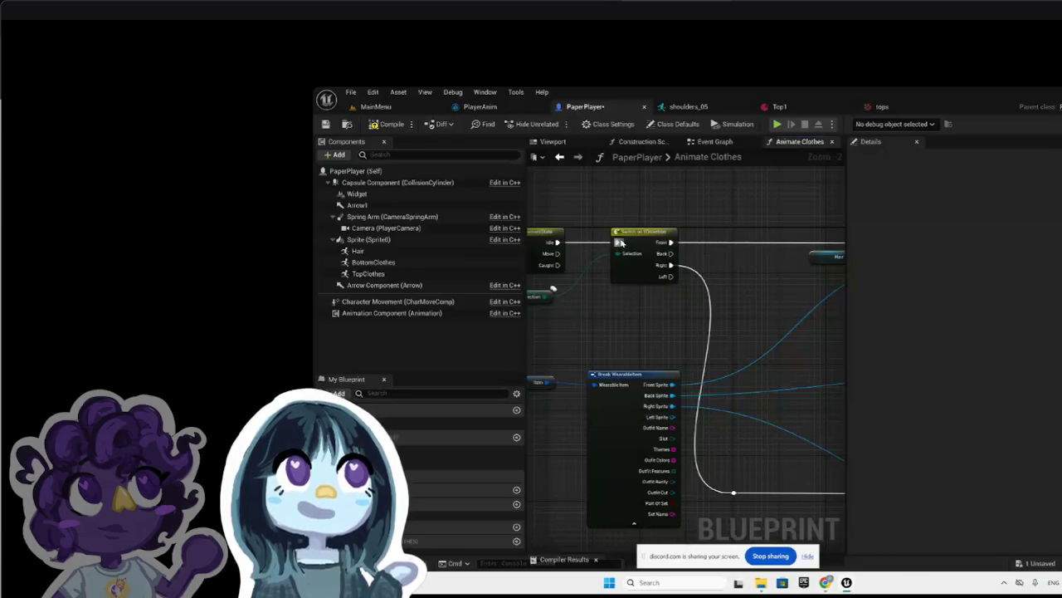
scroll(736, 313, down, 4)
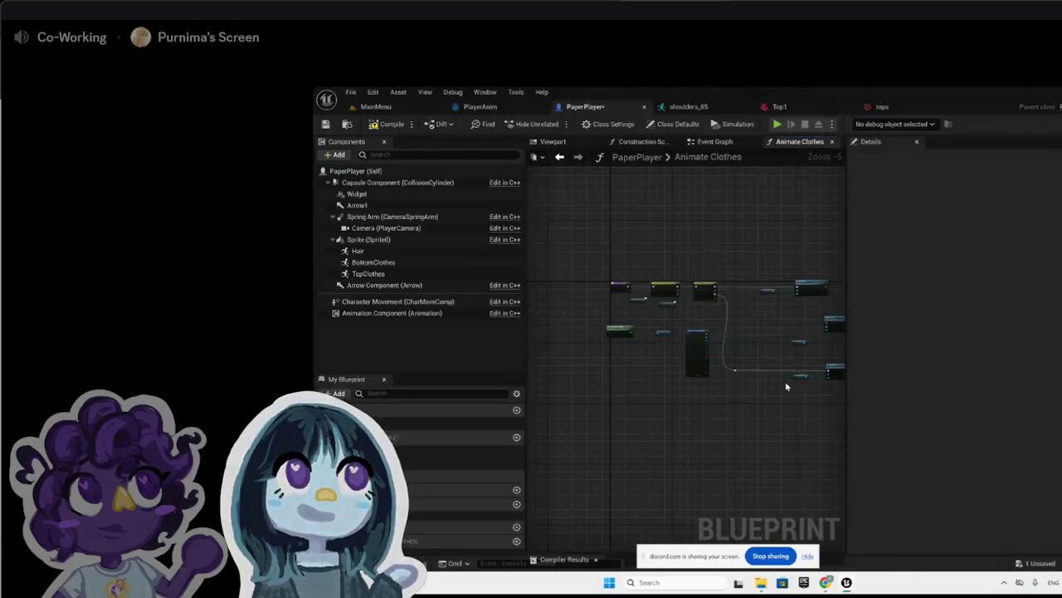
scroll(785, 381, up, 3)
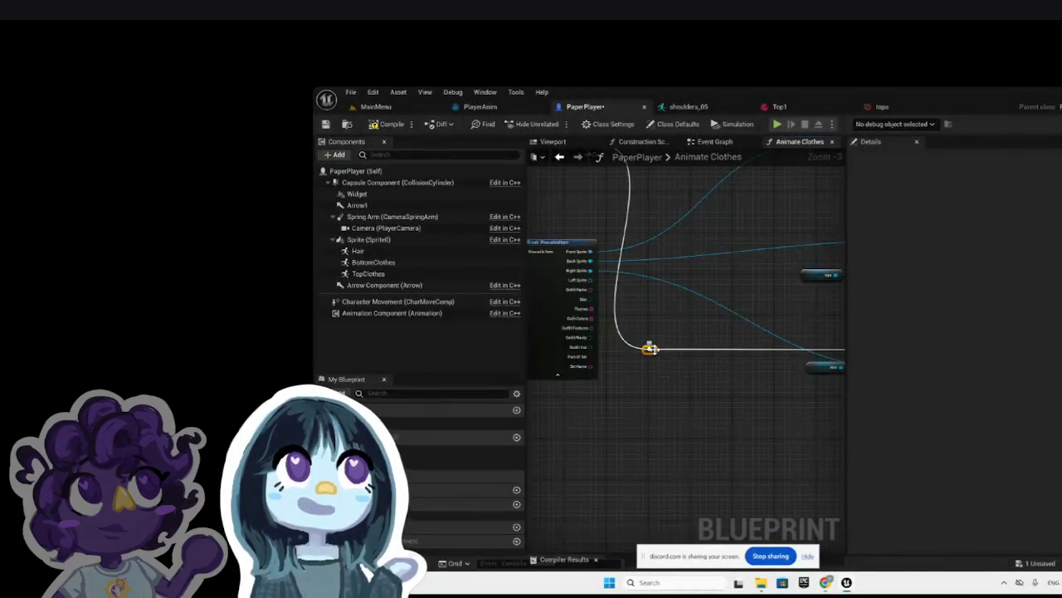
right_click(651, 348)
click(677, 368)
scroll(677, 368, down, 4)
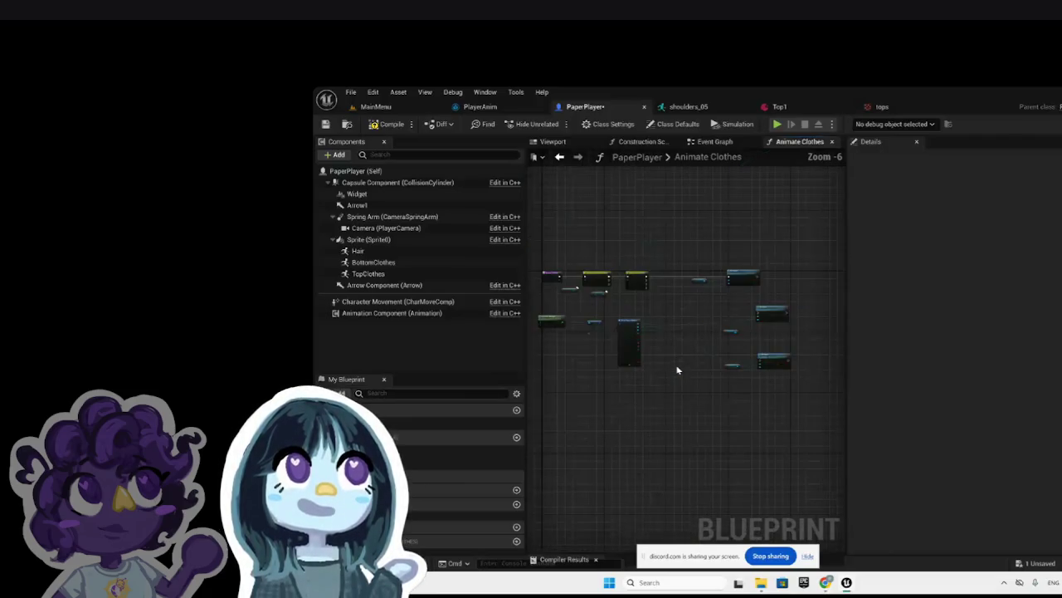
scroll(730, 307, up, 4)
scroll(731, 311, down, 1)
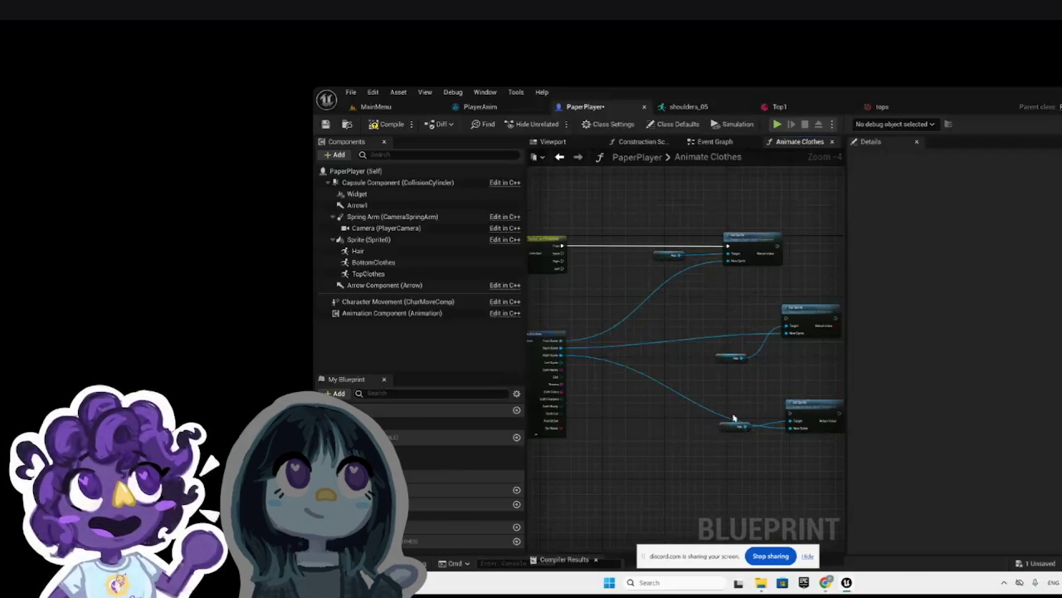
Step: Move the Hair getter up and wire the pins directly into the Set Sprite nodes
drag(729, 423, 738, 402)
mouse_move(561, 249)
mouse_down()
mouse_move(818, 358)
mouse_move(728, 323)
mouse_up()
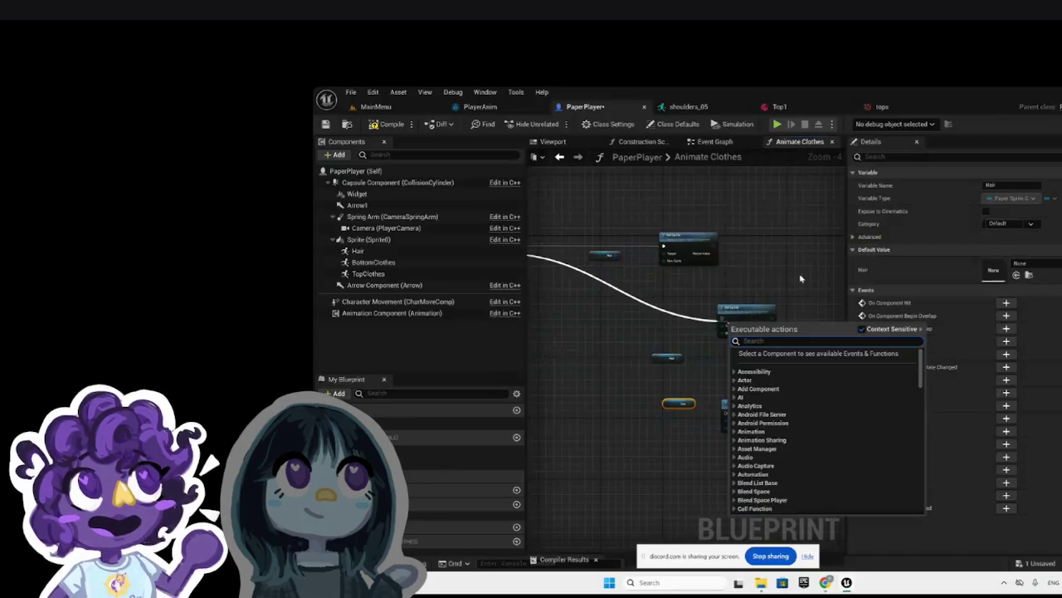
click(791, 270)
scroll(791, 270, down, 2)
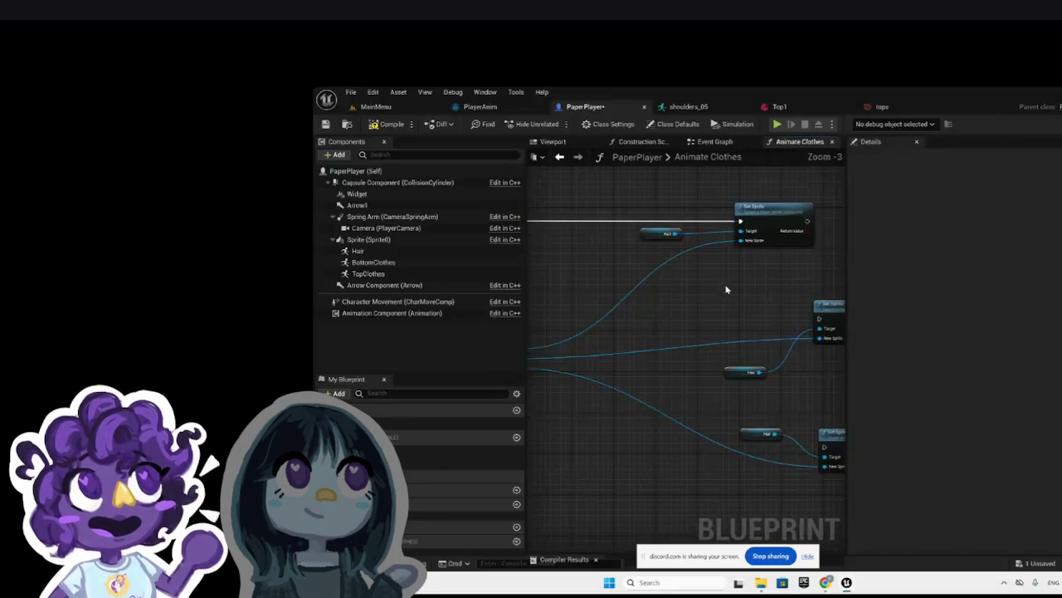
scroll(725, 289, down, 2)
drag(612, 257, 778, 305)
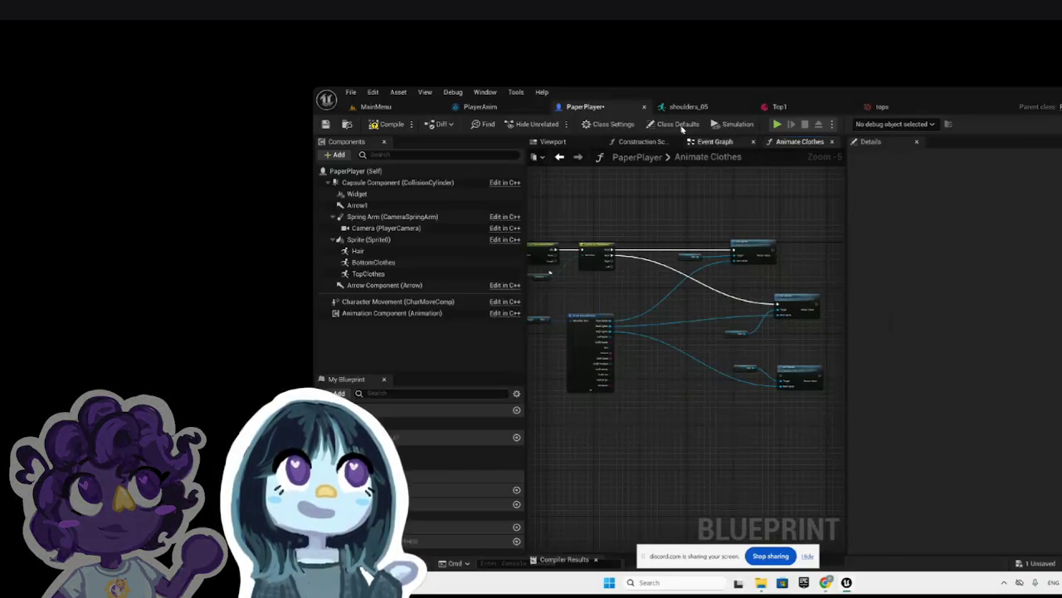
click(730, 144)
Step: Back in Animate Clothes, connect a direction output to the lower Set Sprite node
scroll(662, 320, down, 6)
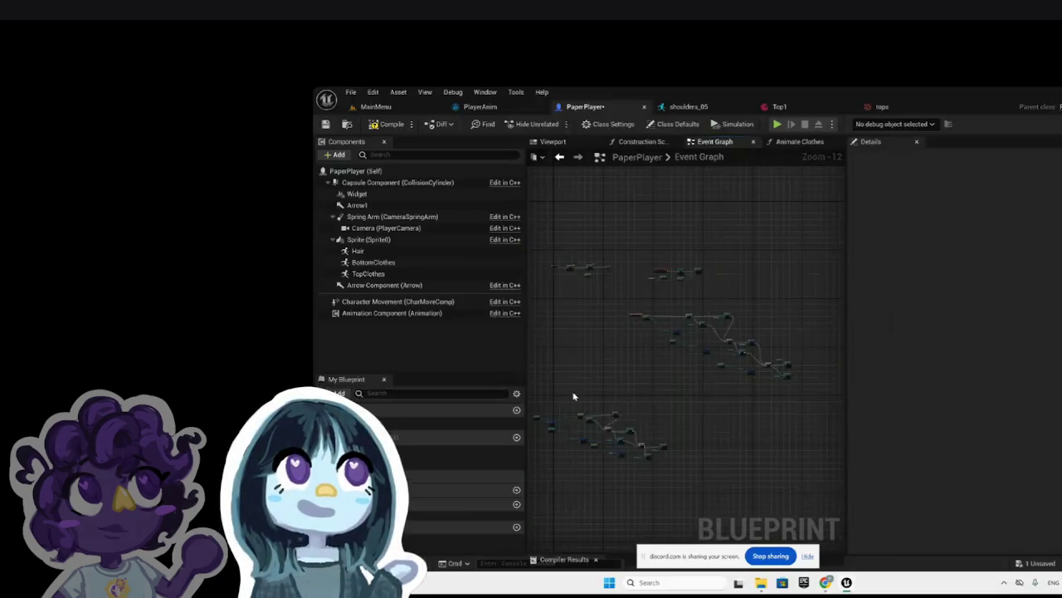
click(799, 142)
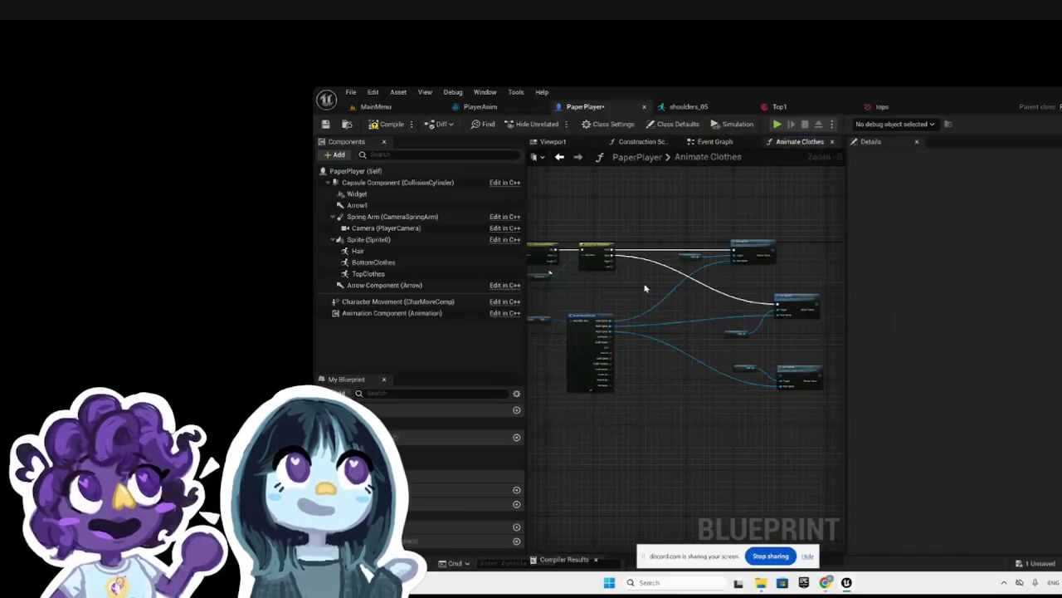
scroll(645, 288, up, 2)
mouse_move(600, 248)
mouse_down()
mouse_move(592, 256)
mouse_move(819, 422)
mouse_move(806, 408)
mouse_move(740, 414)
mouse_up()
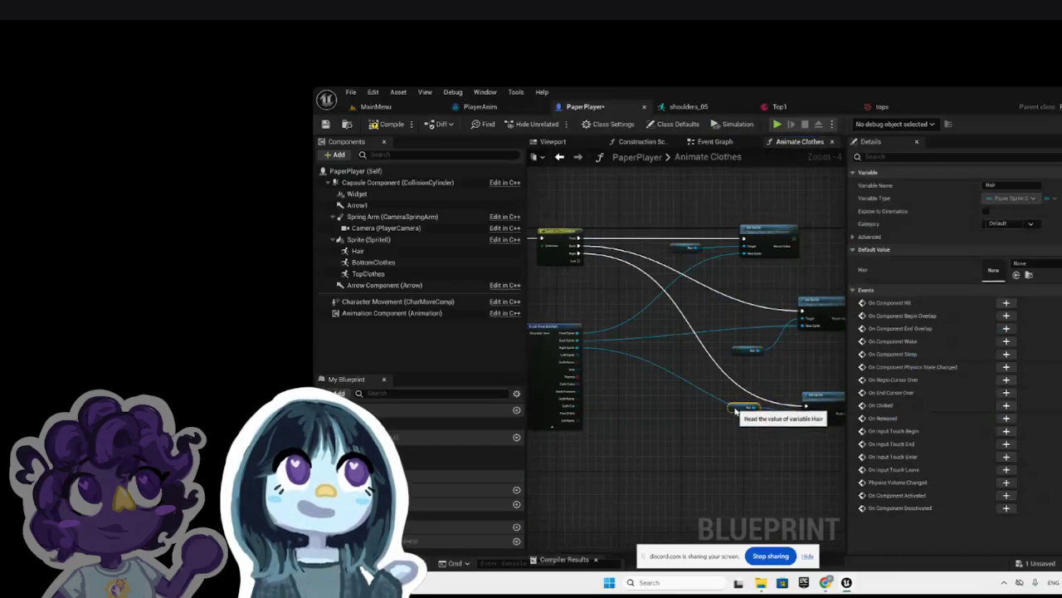
Step: Paste a copy of the Hair getter and Set Sprite pair and wire the last direction output to it
click(712, 432)
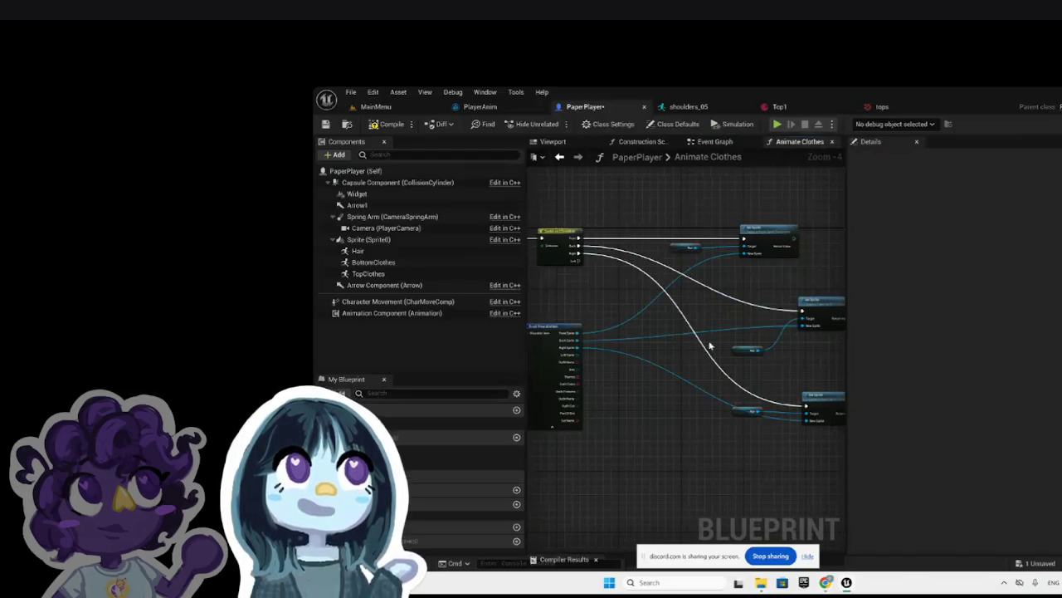
drag(736, 376, 822, 449)
key(ctrl+v)
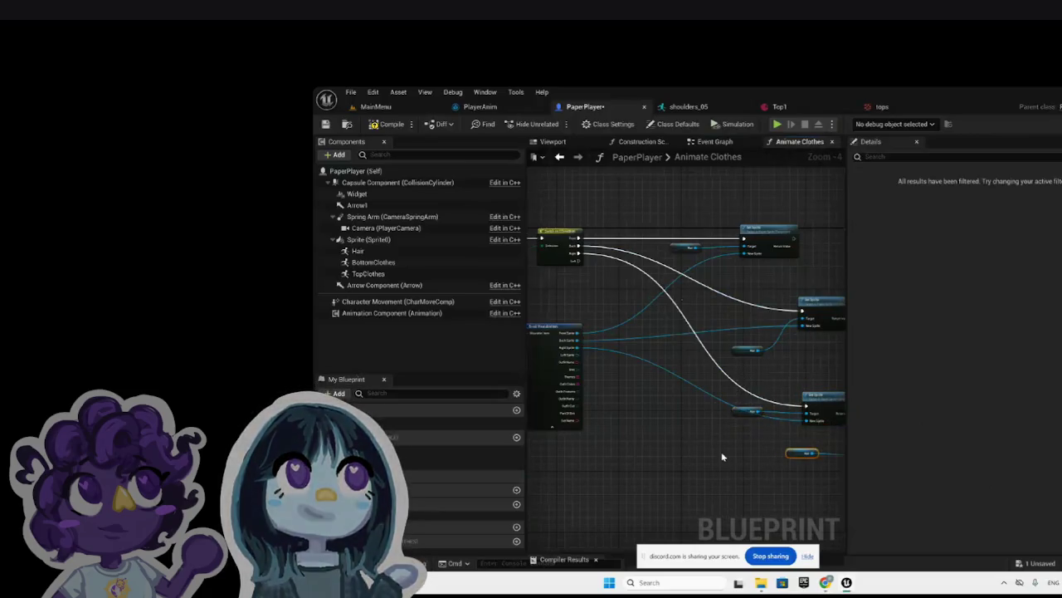
scroll(722, 456, down, 3)
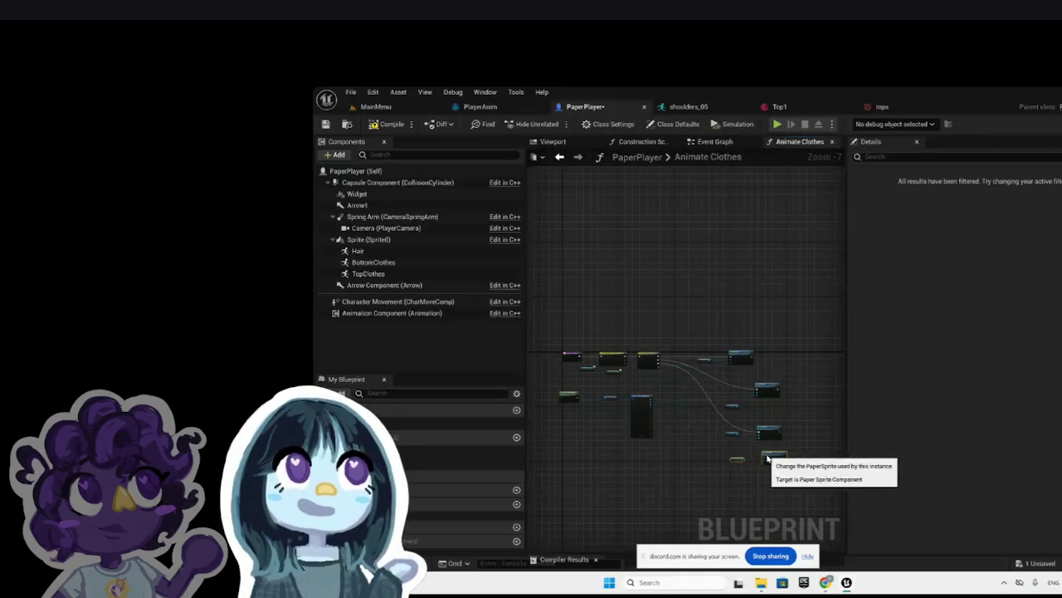
scroll(754, 477, up, 4)
scroll(753, 477, down, 2)
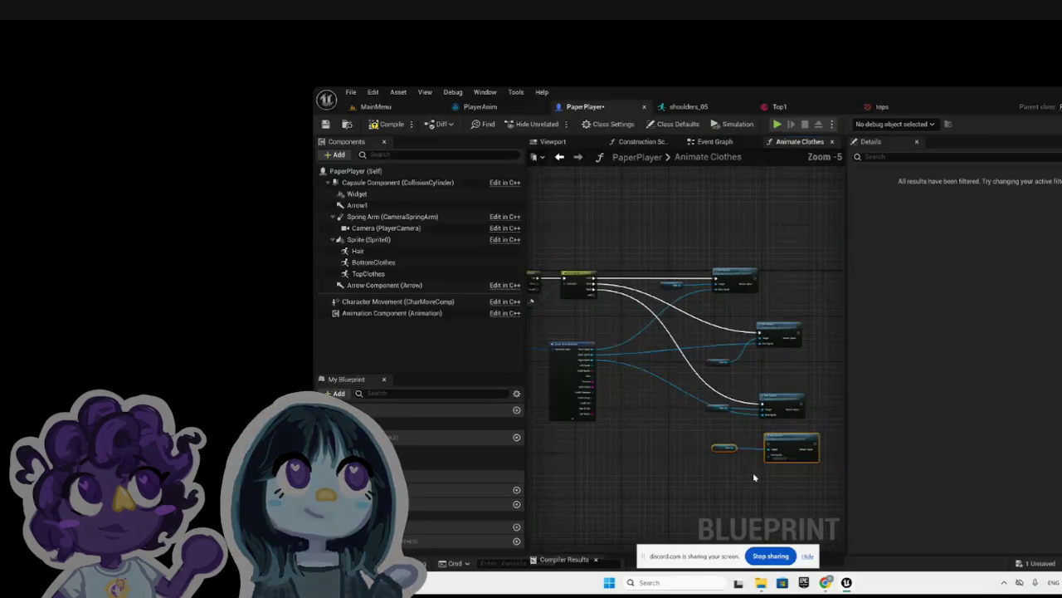
mouse_move(592, 295)
mouse_down()
mouse_move(771, 407)
mouse_move(768, 440)
mouse_up()
click(768, 477)
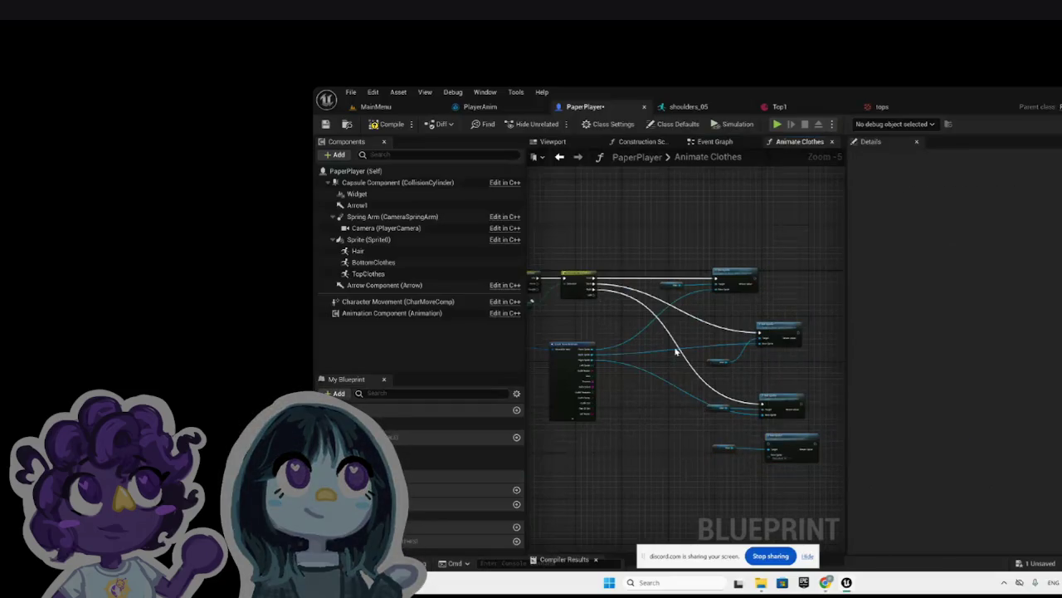
mouse_move(594, 295)
mouse_down()
mouse_move(747, 407)
mouse_move(770, 447)
mouse_up()
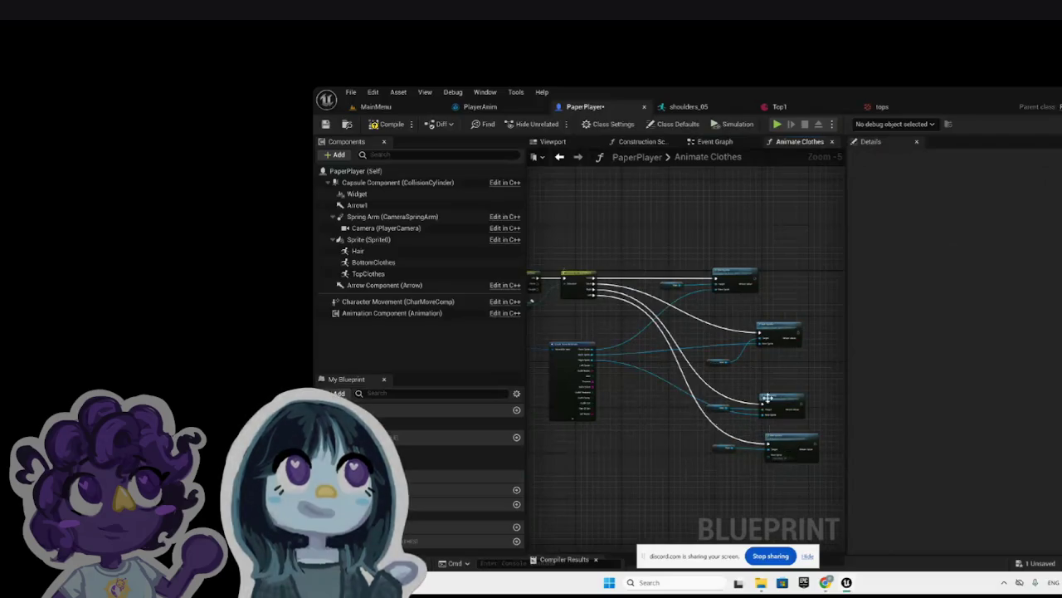
Step: Rearrange the Set Sprite nodes and their Hair getters into a tidy column
drag(780, 397, 775, 384)
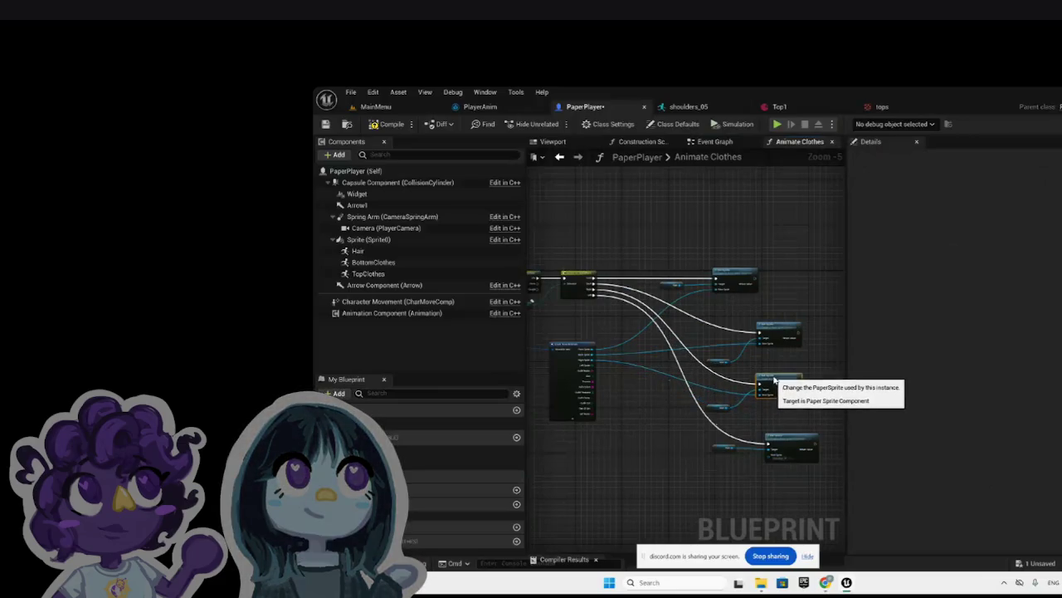
mouse_move(702, 441)
mouse_down()
mouse_move(795, 451)
mouse_move(752, 452)
mouse_up()
mouse_move(685, 322)
mouse_down()
mouse_move(781, 359)
mouse_move(720, 323)
mouse_up()
click(720, 365)
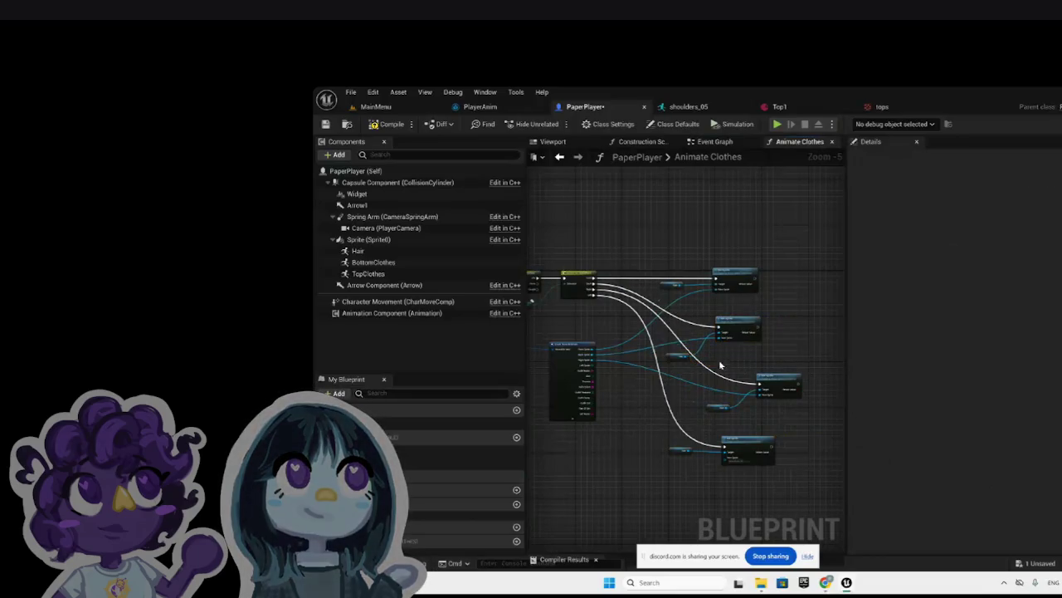
drag(710, 379, 794, 421)
drag(777, 380, 749, 387)
click(730, 423)
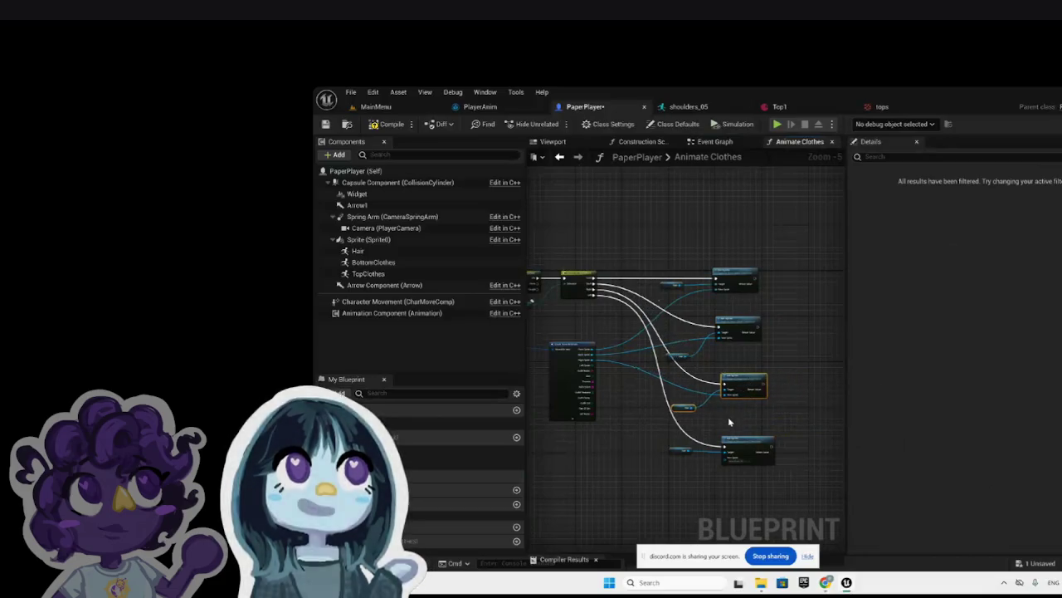
Step: Inspect the Hair getter's variable, then clear the selection
click(677, 406)
scroll(791, 388, down, 2)
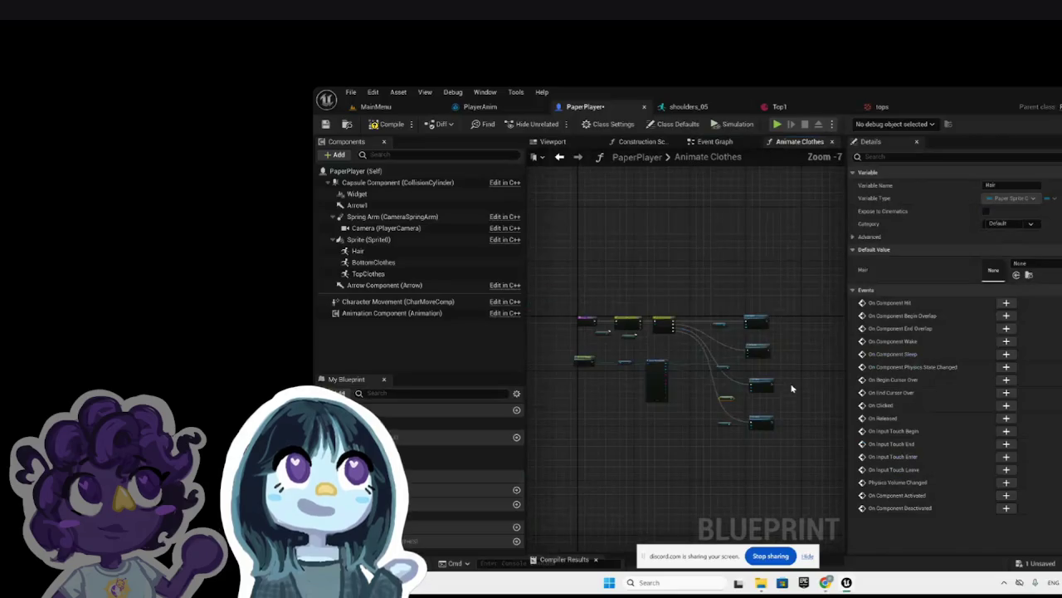
scroll(606, 324, up, 4)
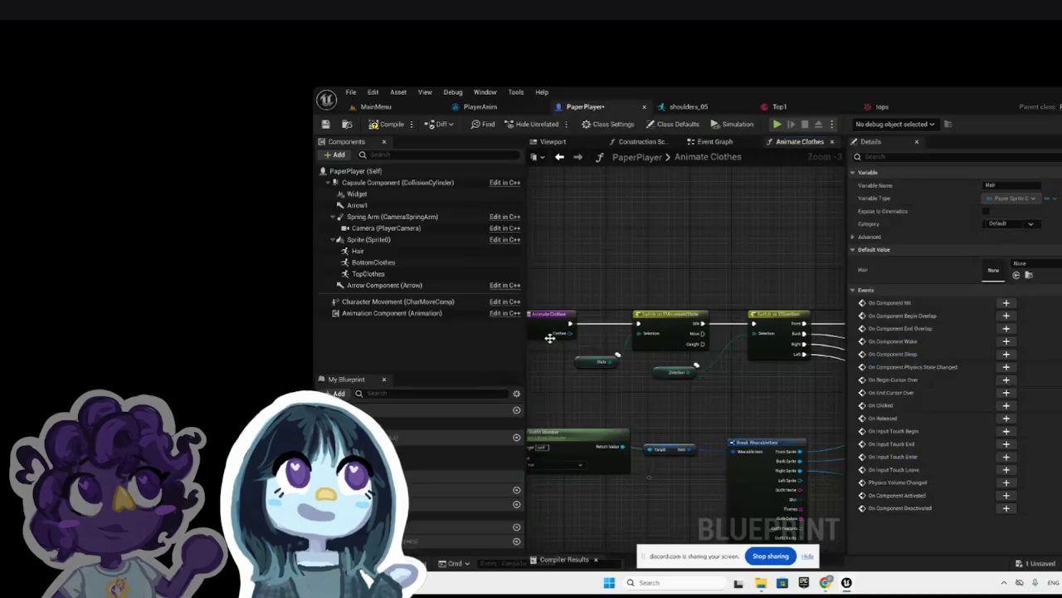
scroll(672, 270, down, 1)
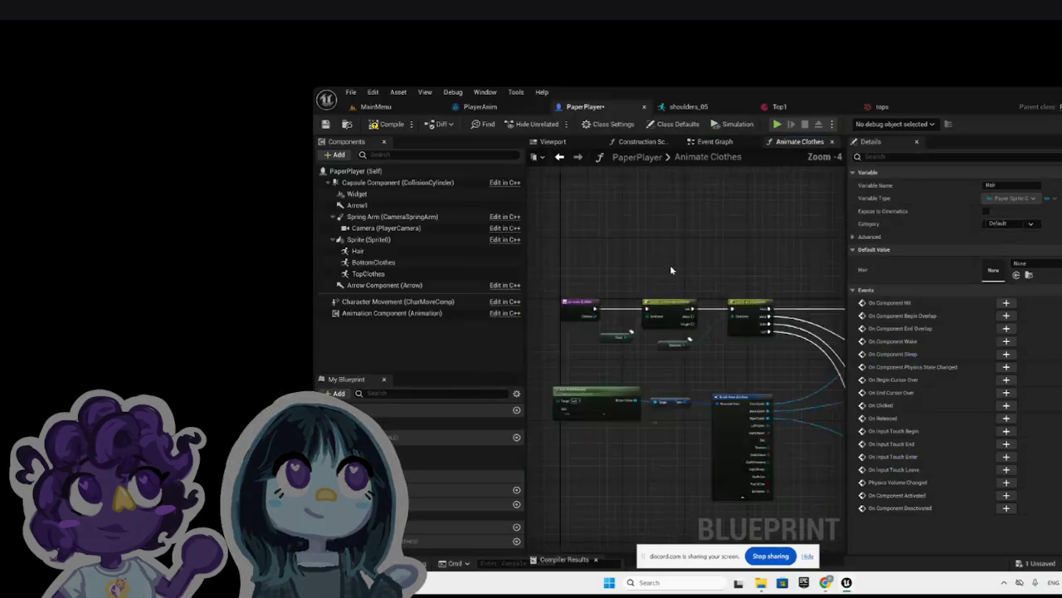
scroll(671, 270, down, 3)
scroll(739, 278, up, 4)
click(739, 278)
scroll(734, 275, down, 4)
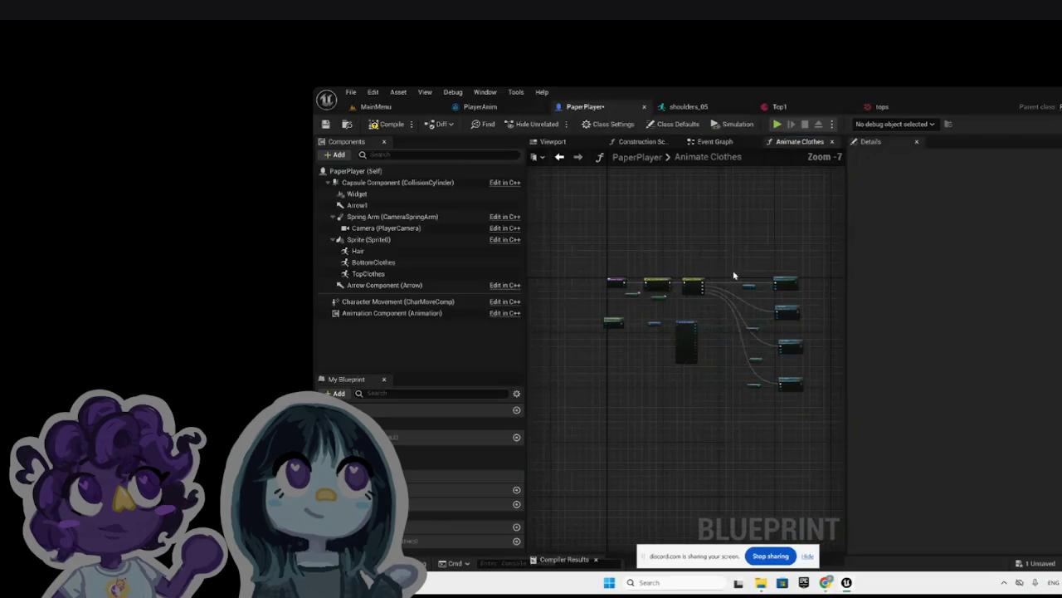
Step: Search 'clothes' and add an Animate Clothes call node, then undo it
scroll(734, 274, up, 6)
right_click(677, 226)
text(clothes)
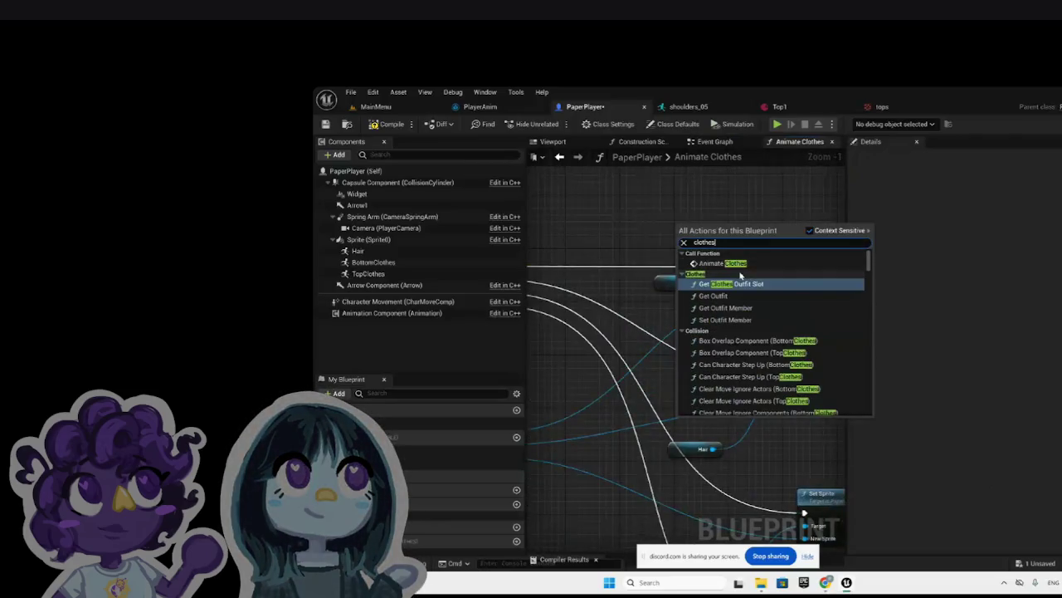
click(714, 263)
drag(715, 237, 666, 223)
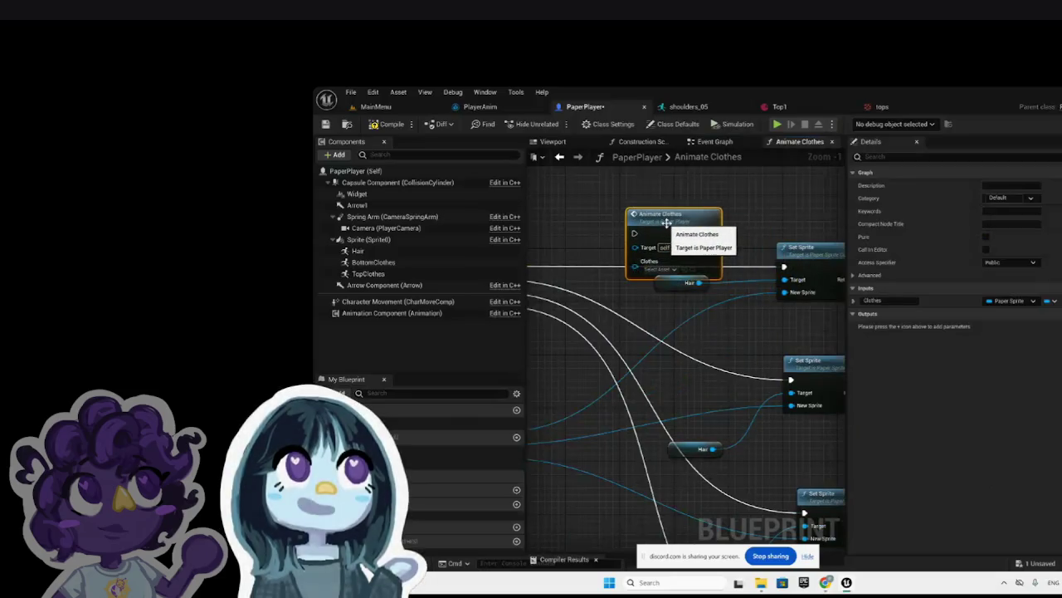
key(ctrl+z)
key(ctrl+z)
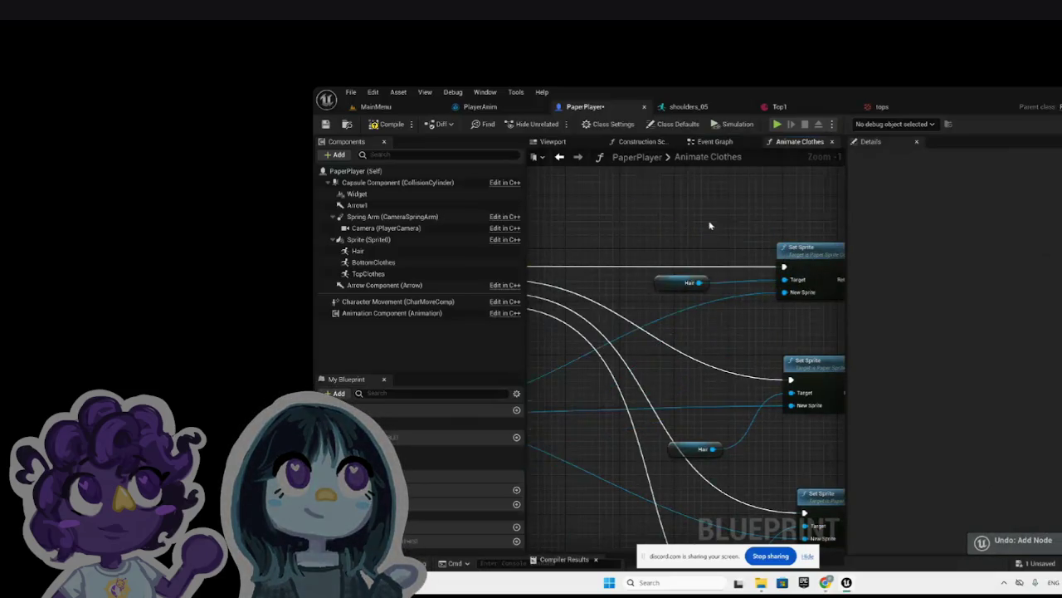
Step: Add a Get Clothes variable getter and try wiring it into the Set Sprite target
right_click(681, 224)
text(clothes)
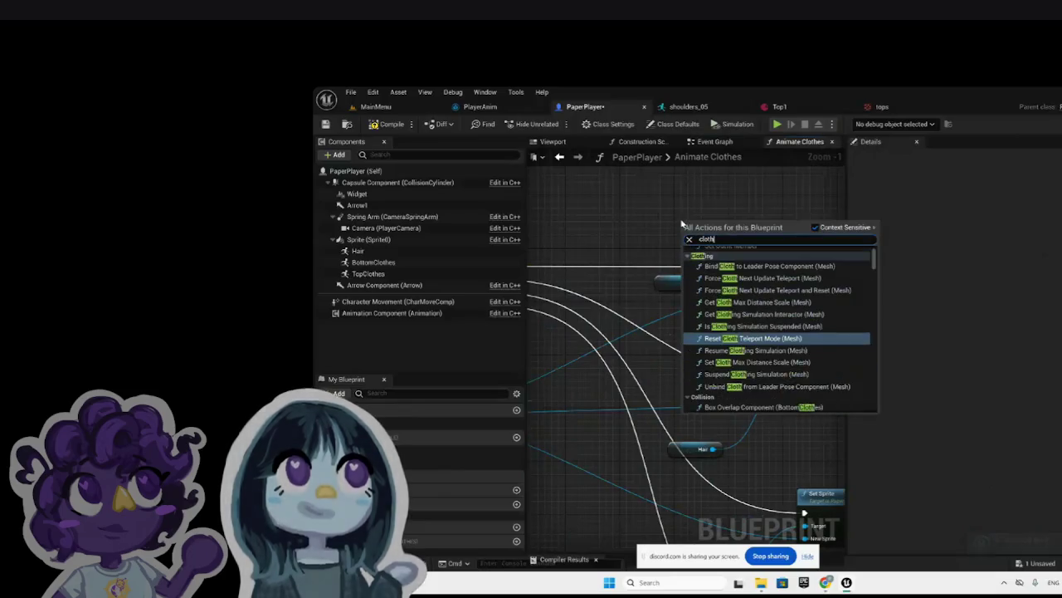
scroll(762, 316, down, 15)
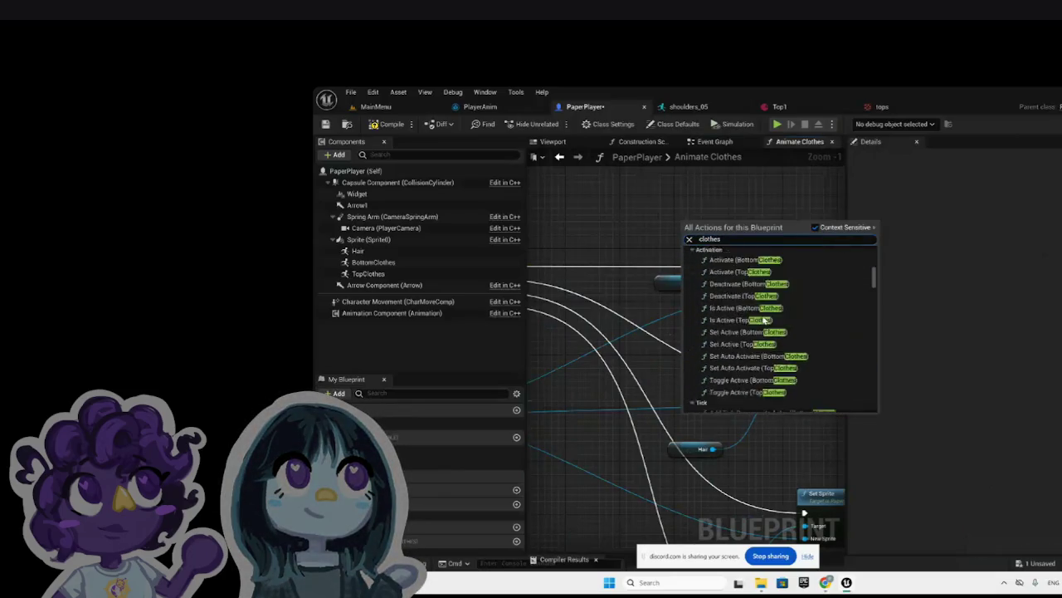
scroll(764, 319, down, 10)
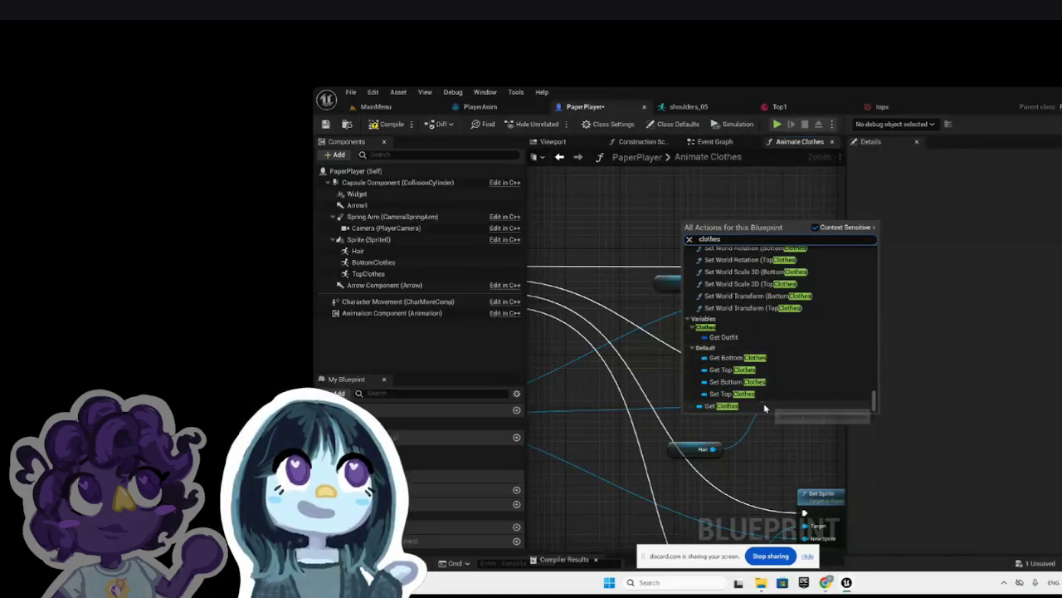
click(765, 406)
mouse_move(725, 223)
mouse_down()
mouse_move(795, 279)
mouse_move(786, 282)
mouse_up()
scroll(815, 259, down, 5)
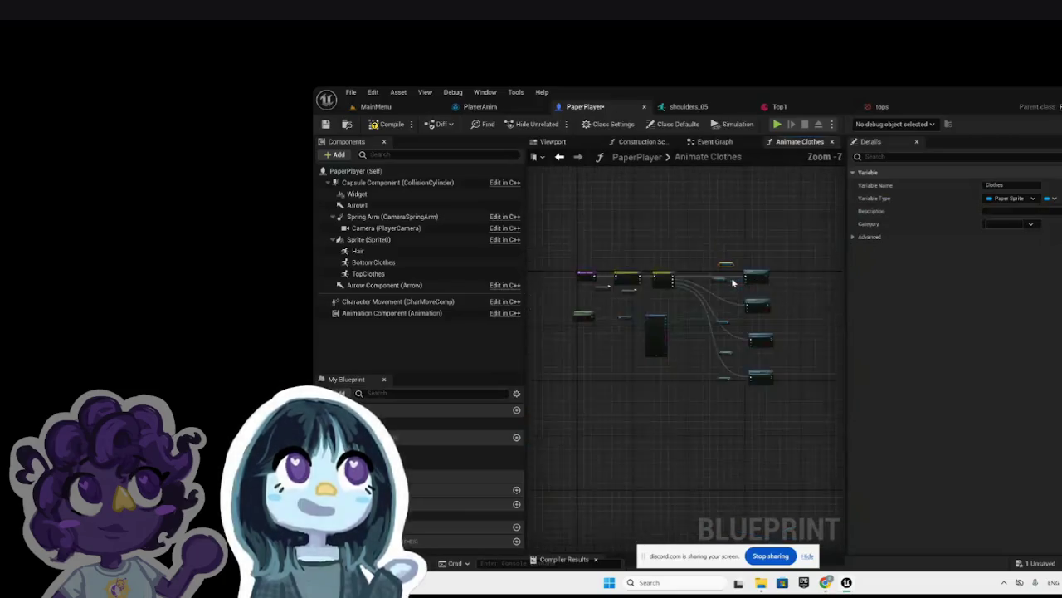
scroll(620, 291, up, 3)
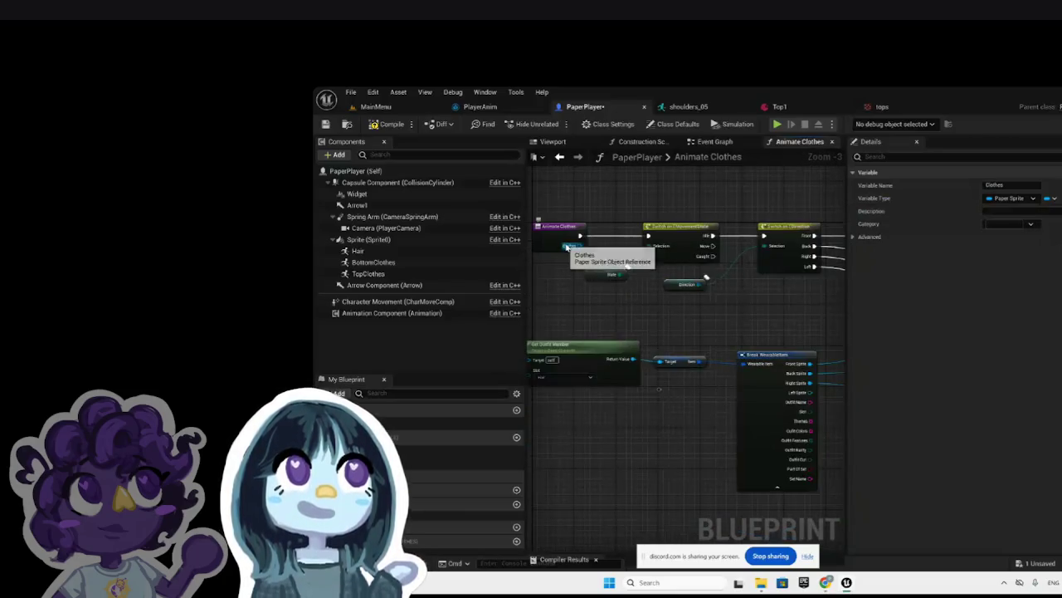
Step: Check the Animate Clothes Clothes input type in Details and view the TopClothes component's settings
click(564, 241)
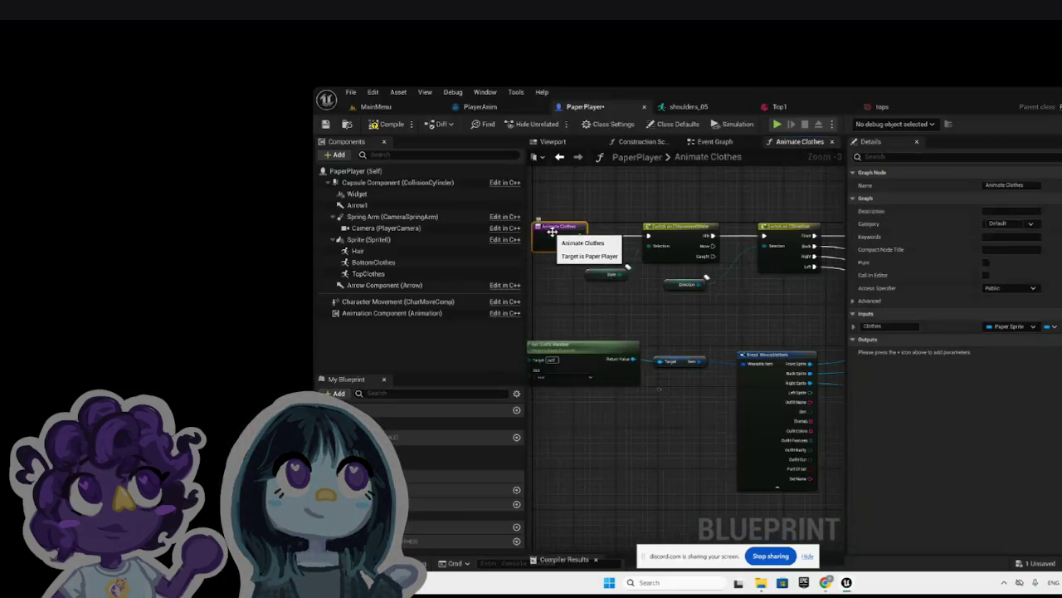
click(1053, 327)
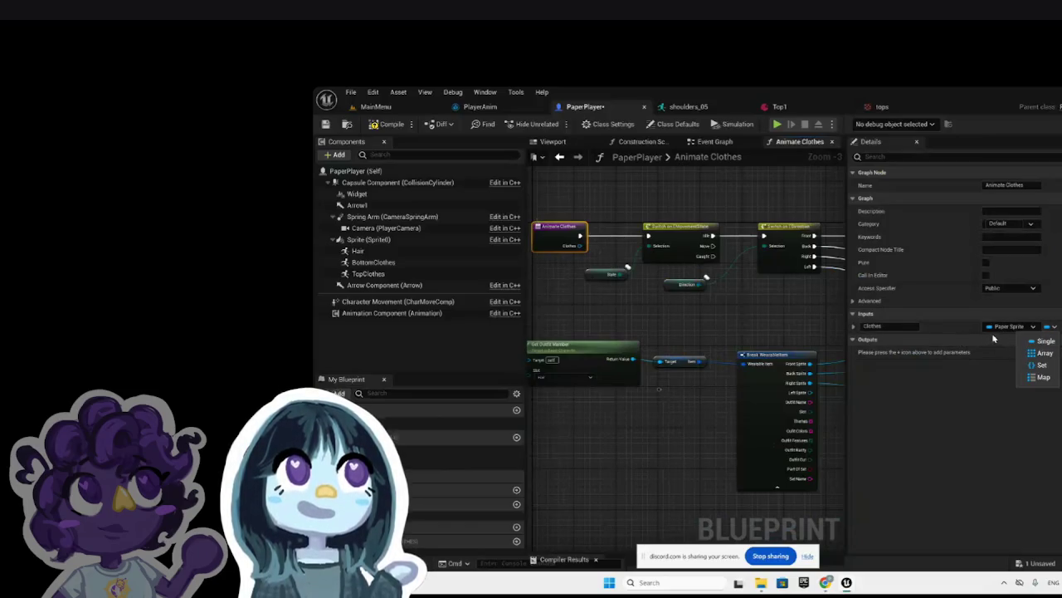
click(1001, 329)
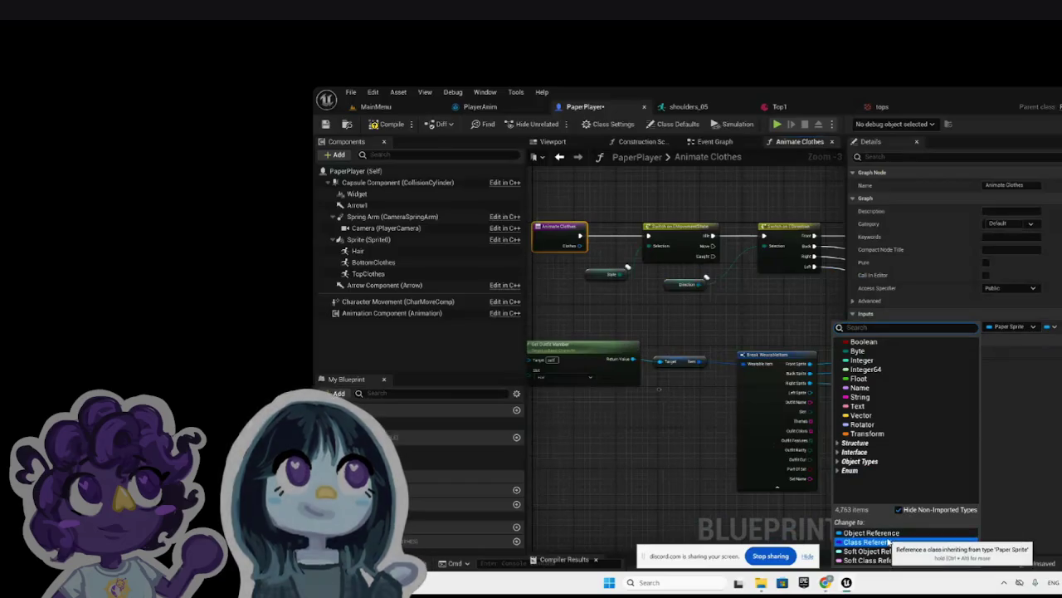
click(412, 277)
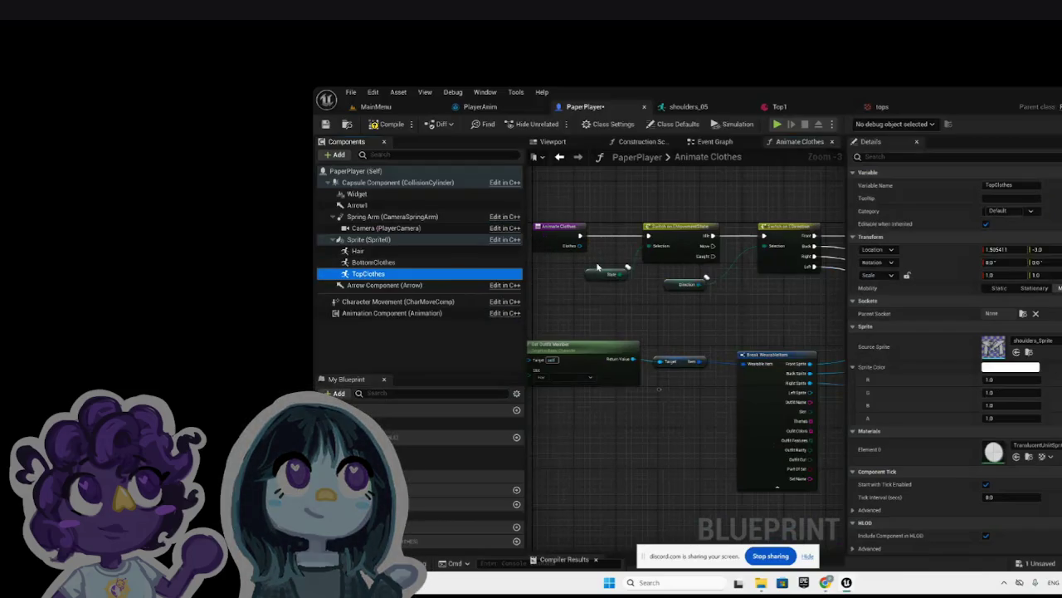
scroll(556, 294, down, 2)
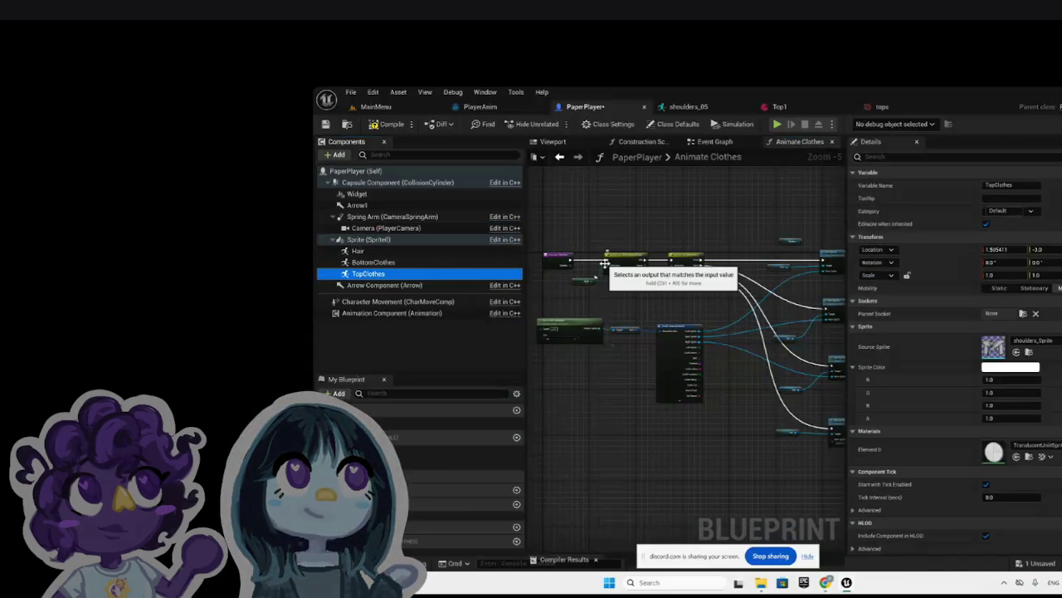
scroll(711, 220, up, 2)
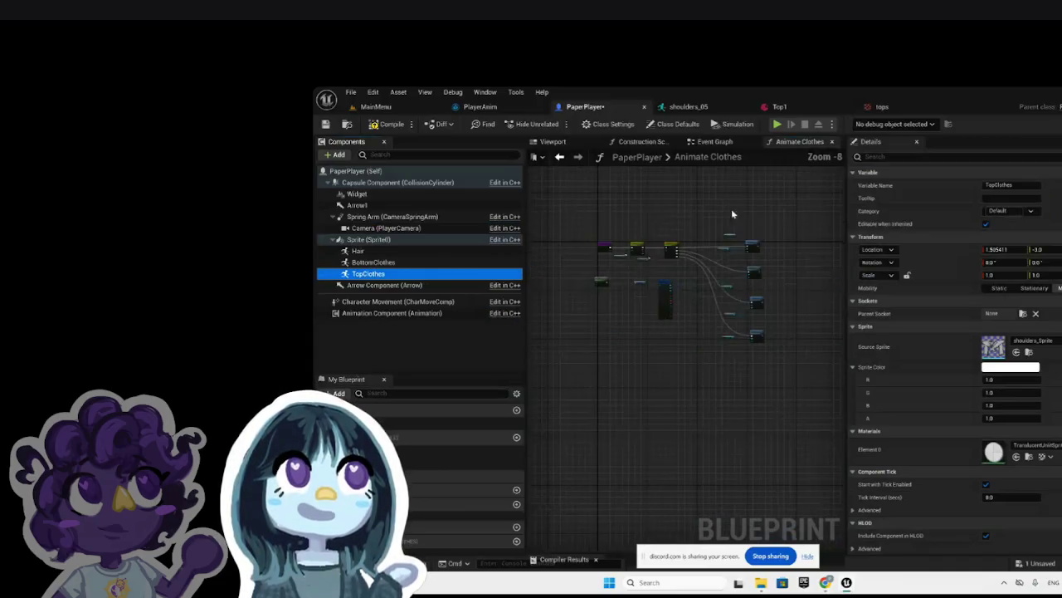
click(661, 268)
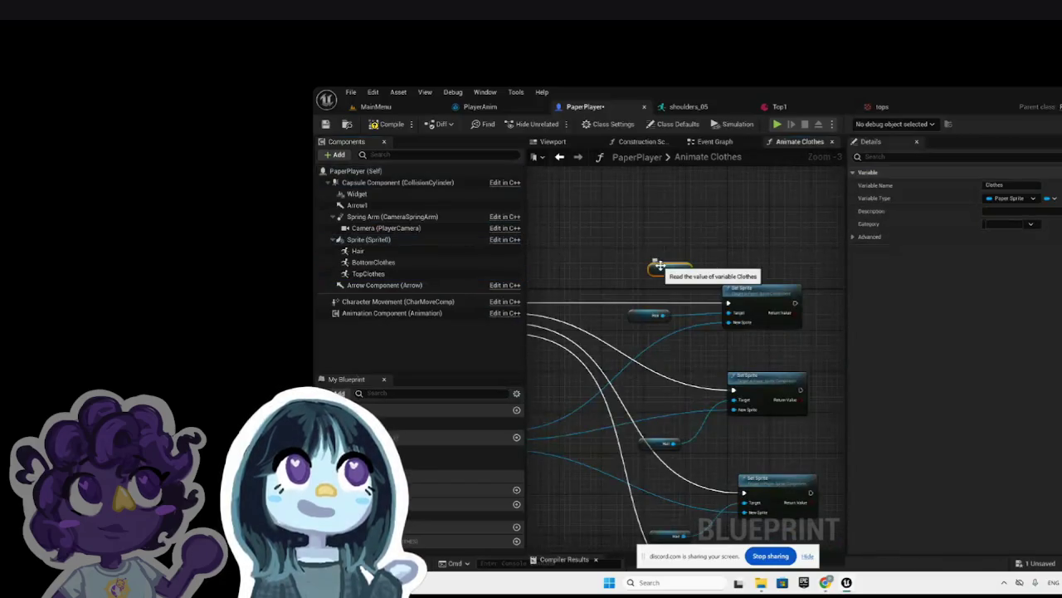
Step: Delete the Clothes variable getter from the Animate Clothes graph
right_click(661, 268)
click(680, 305)
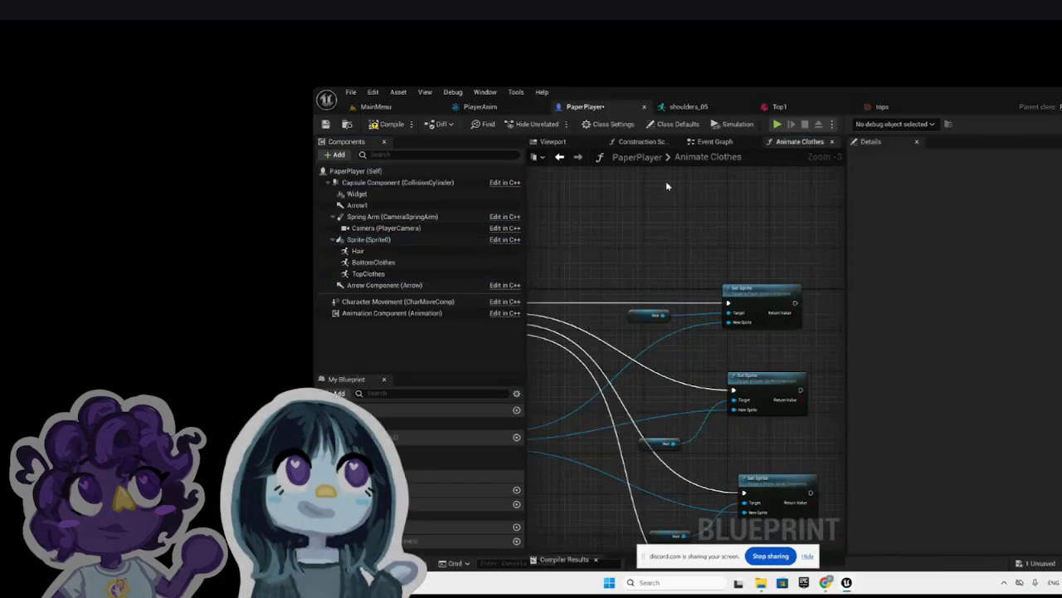
scroll(685, 252, down, 4)
scroll(639, 268, up, 6)
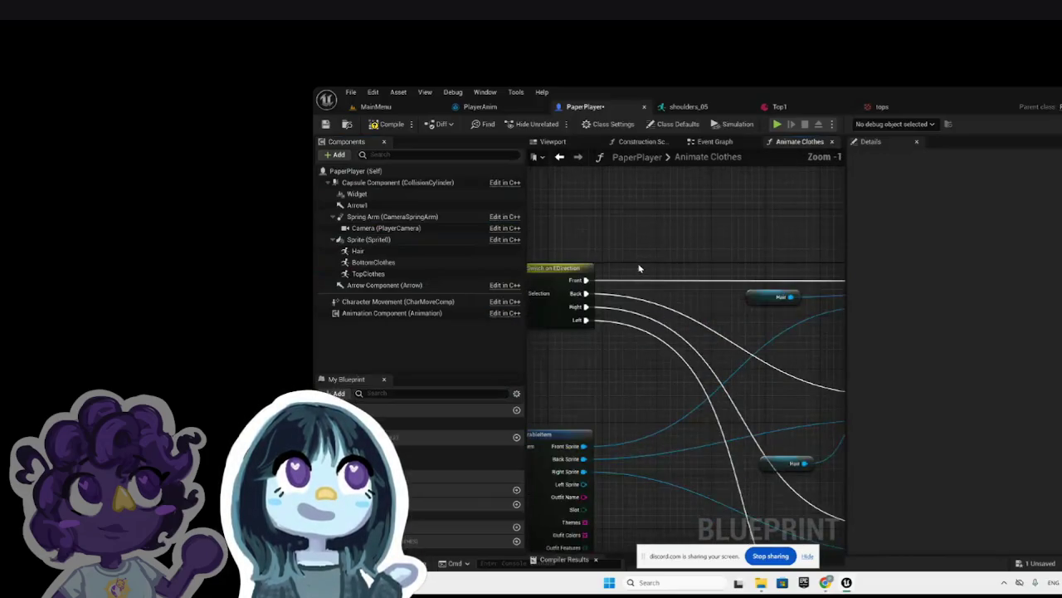
scroll(671, 253, down, 6)
scroll(712, 268, up, 4)
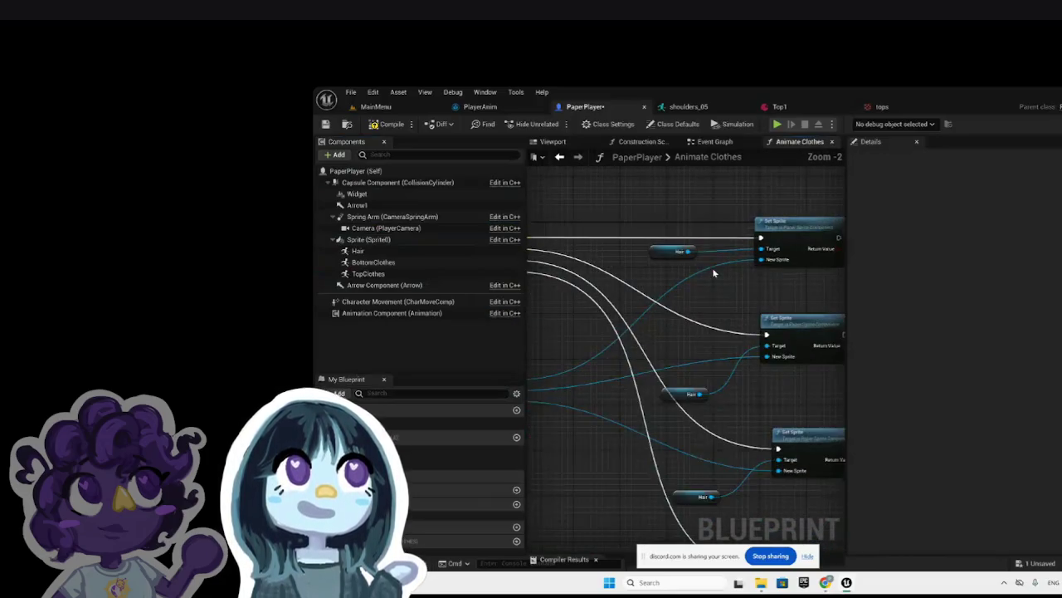
scroll(712, 267, down, 6)
scroll(712, 267, up, 4)
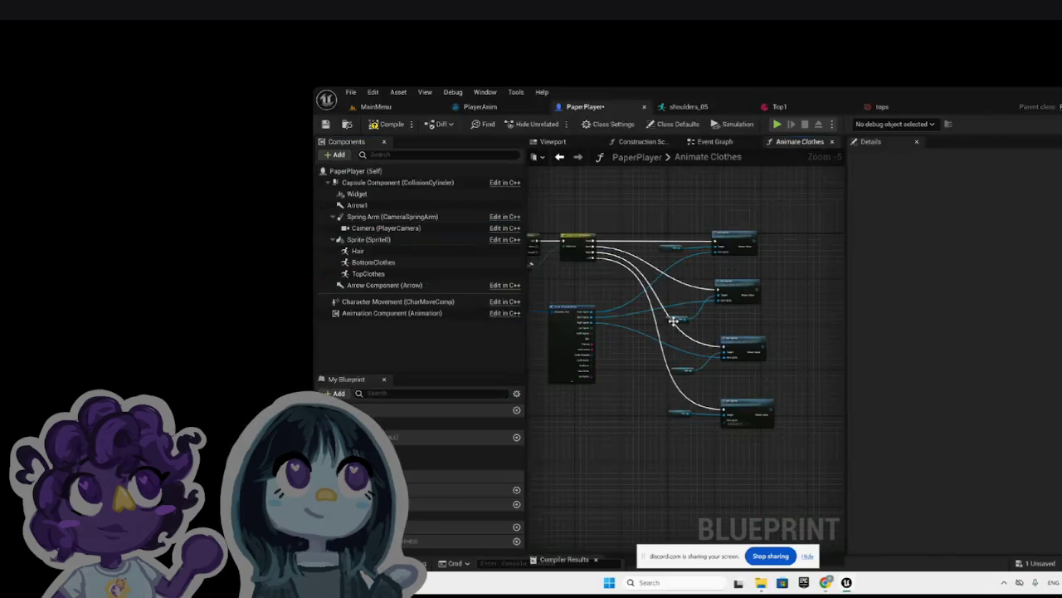
Step: Move the Hair getter upward and shift the green Get node to the left
drag(671, 321, 671, 296)
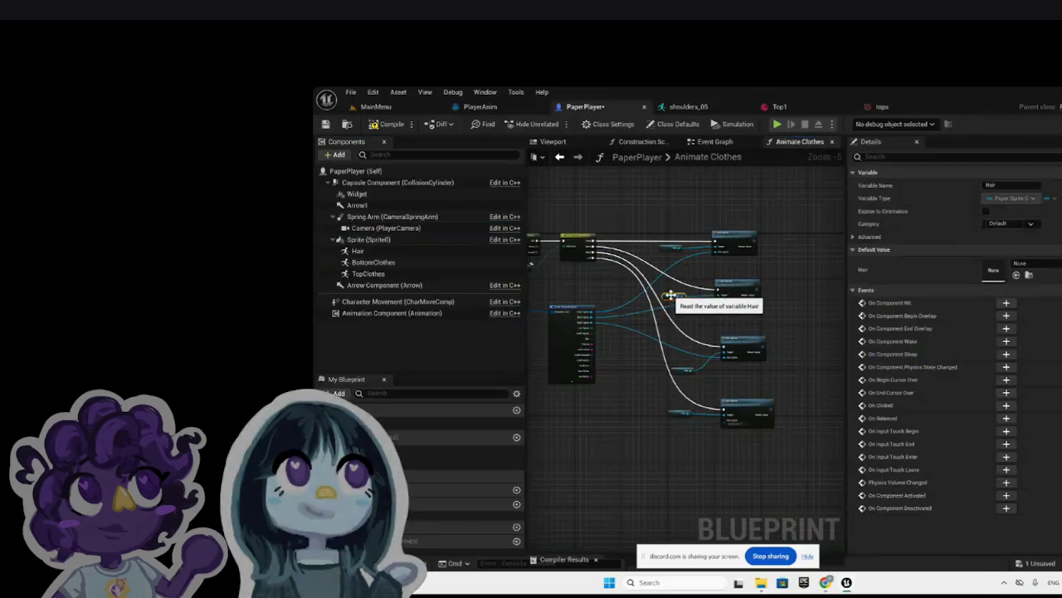
click(673, 363)
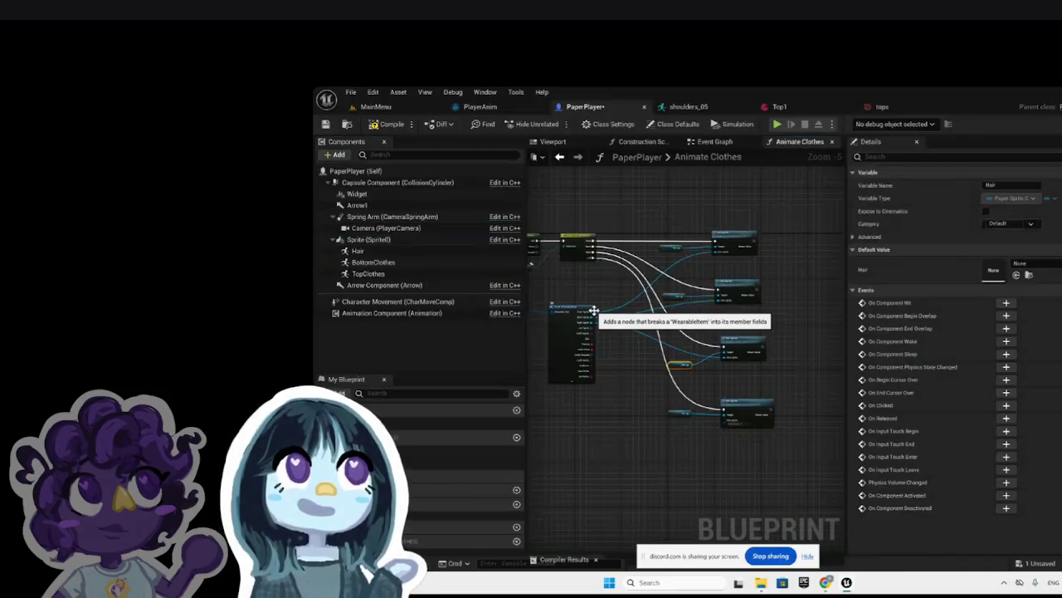
scroll(698, 317, down, 4)
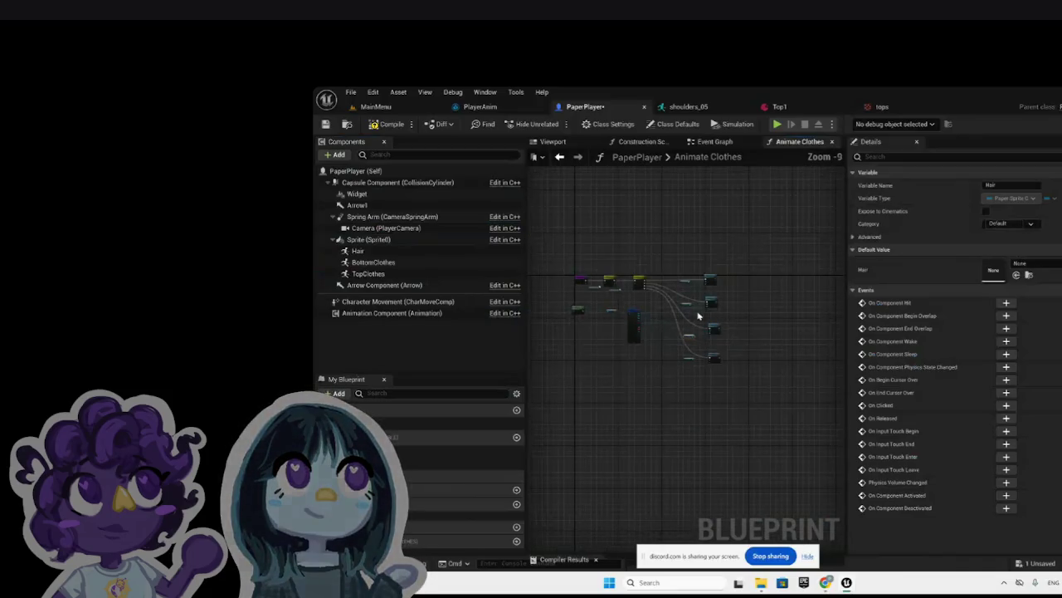
scroll(556, 332, up, 5)
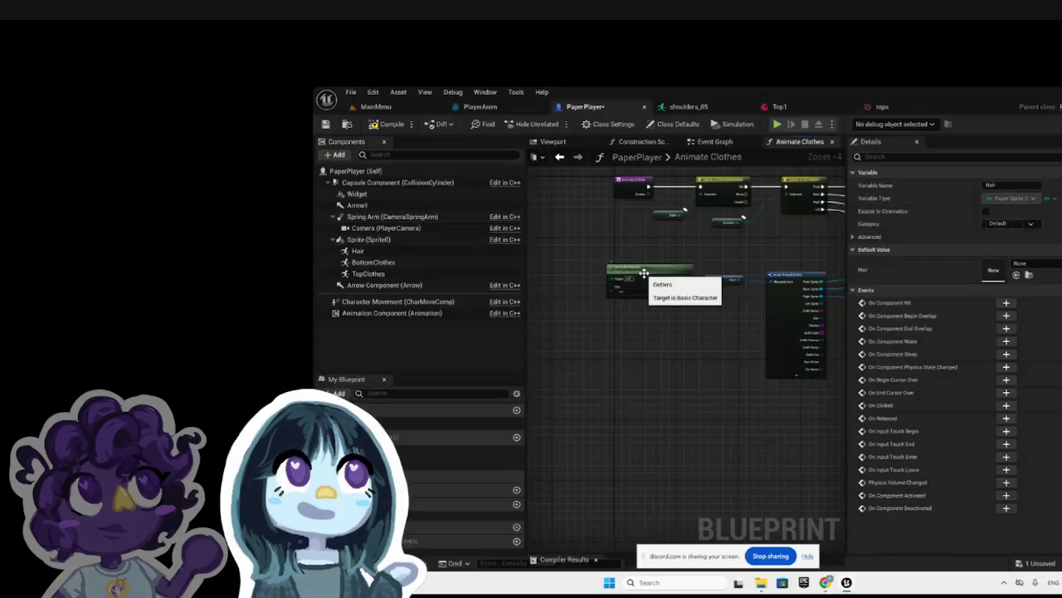
drag(647, 276, 579, 276)
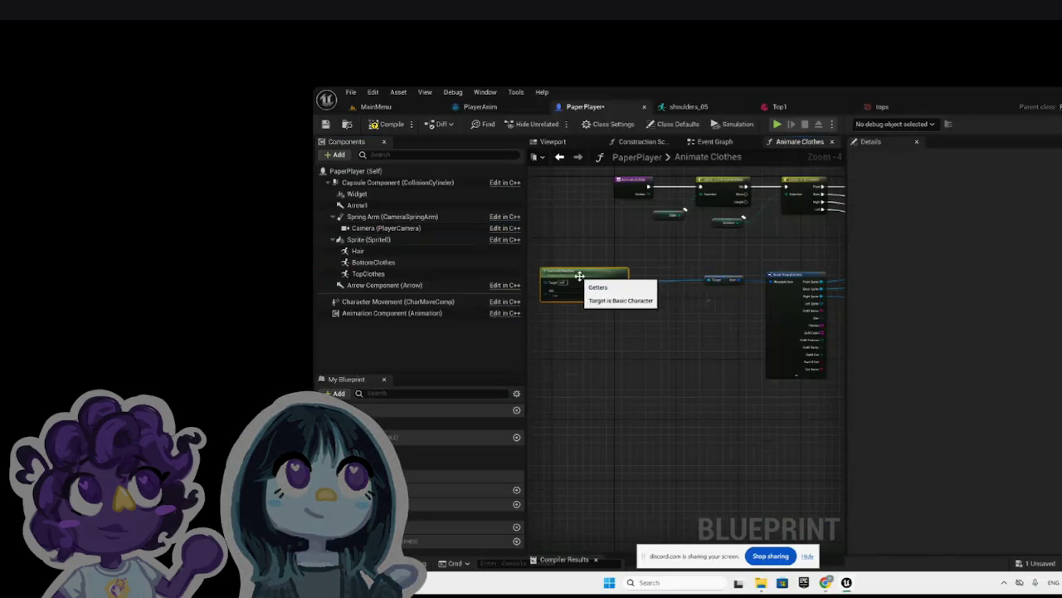
Step: Zoom around the PaperPlayer Event Graph to compare its sprite-setting nodes with Animate Clothes
click(714, 142)
scroll(682, 332, up, 9)
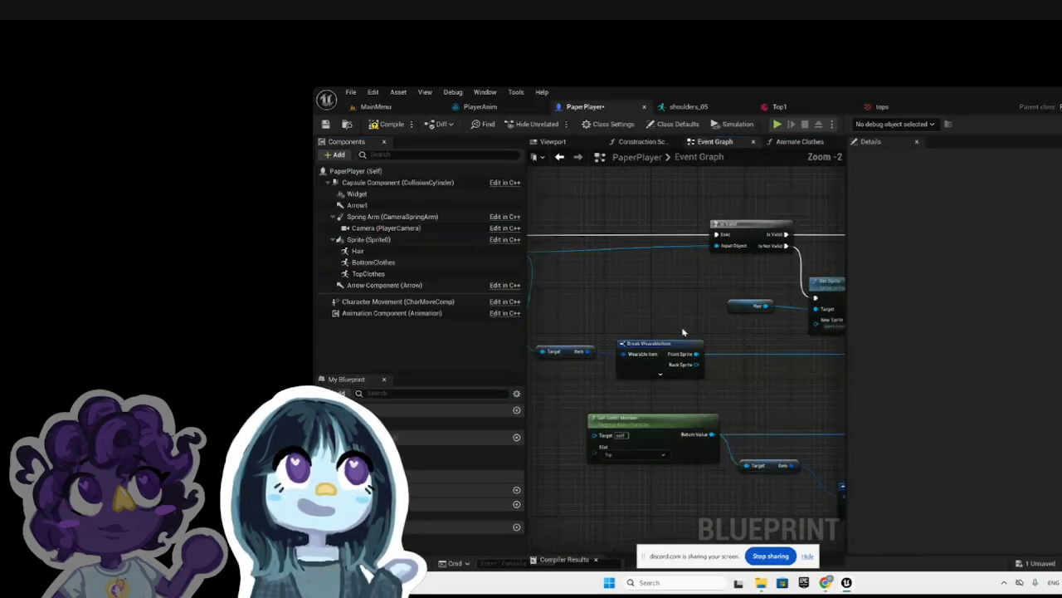
scroll(689, 330, down, 8)
scroll(689, 330, up, 5)
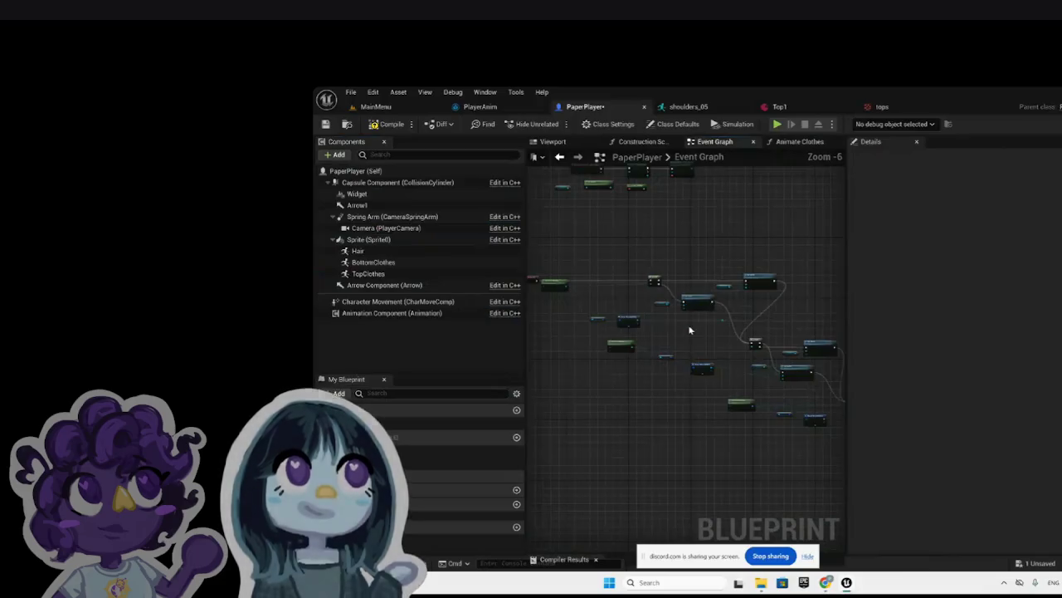
scroll(689, 330, up, 2)
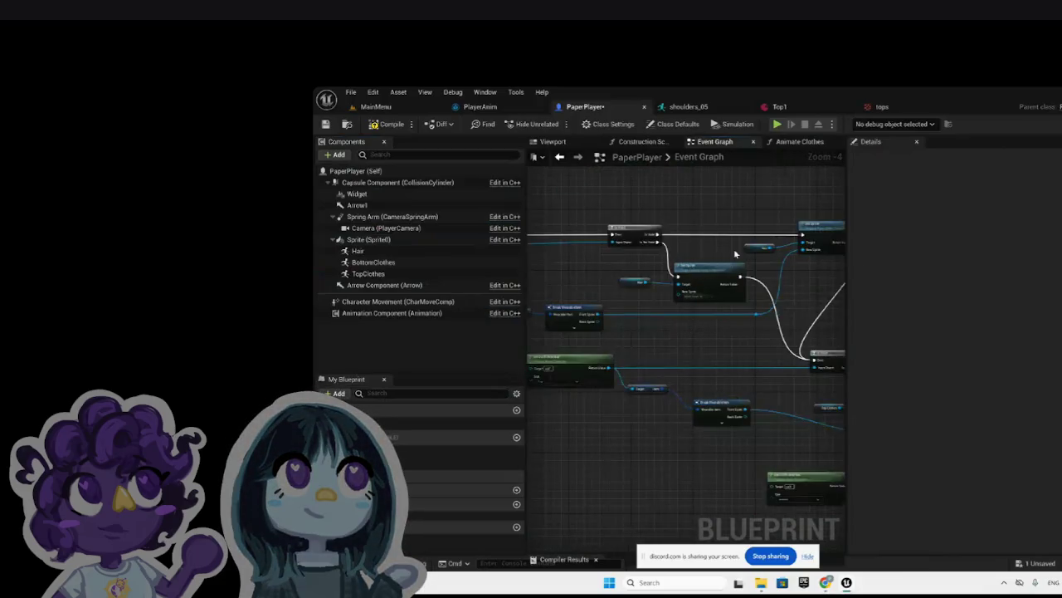
scroll(733, 248, down, 5)
scroll(624, 255, up, 5)
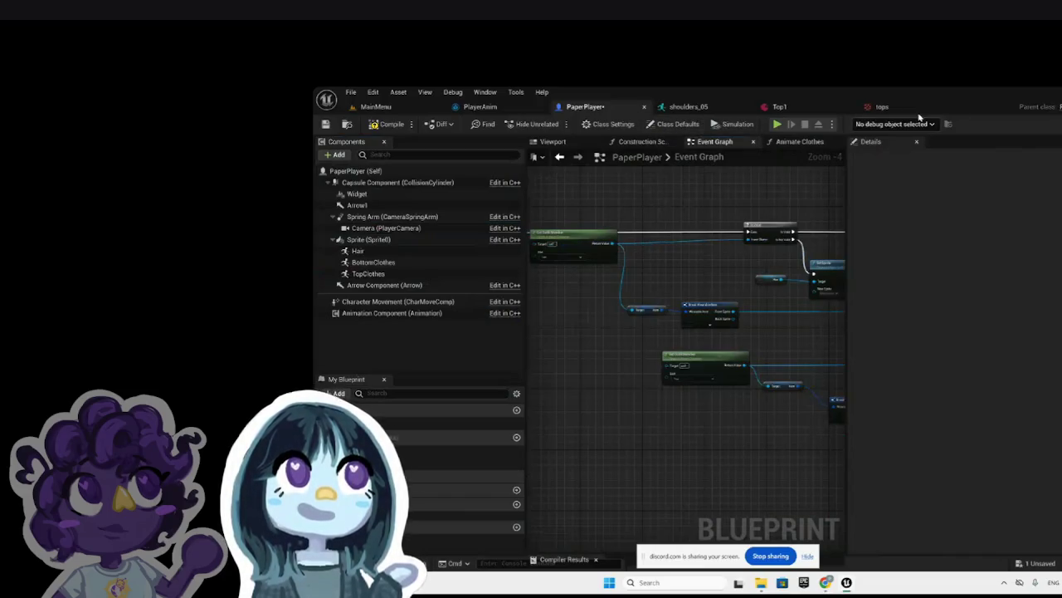
click(802, 143)
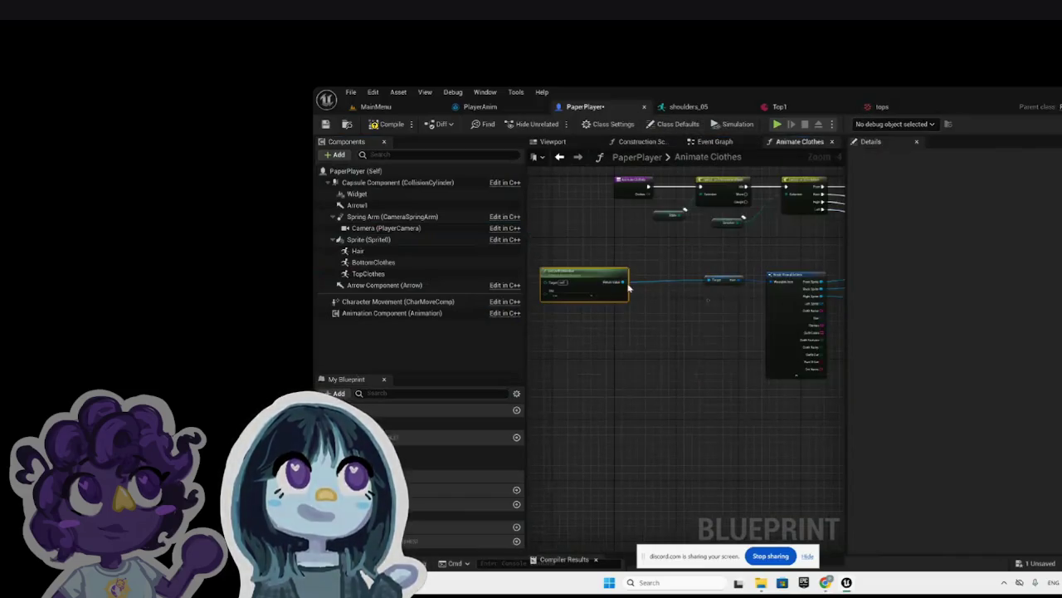
Step: Add an Is Valid node from the getter's Return Value and place it beside the direction switch
drag(621, 285, 646, 319)
text(is va)
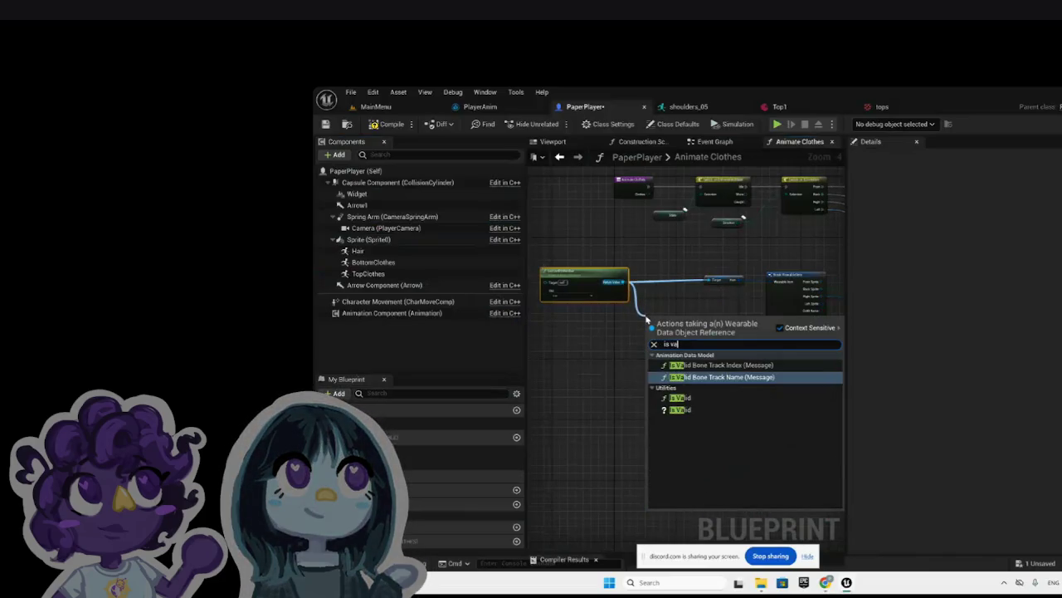
click(679, 410)
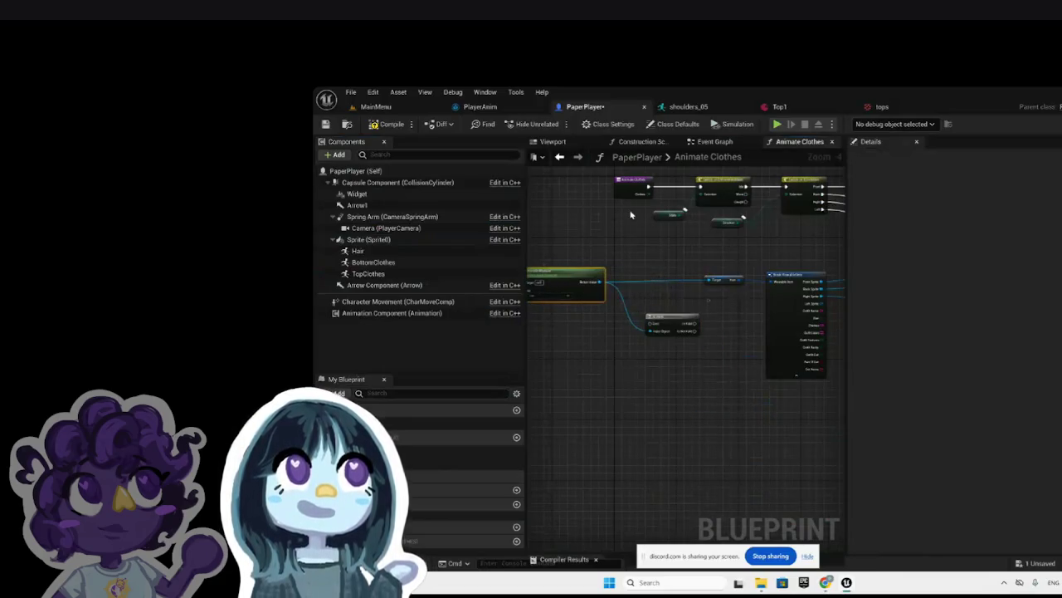
scroll(630, 215, down, 3)
mouse_move(609, 192)
mouse_down()
mouse_move(720, 216)
mouse_move(624, 201)
mouse_up()
click(661, 192)
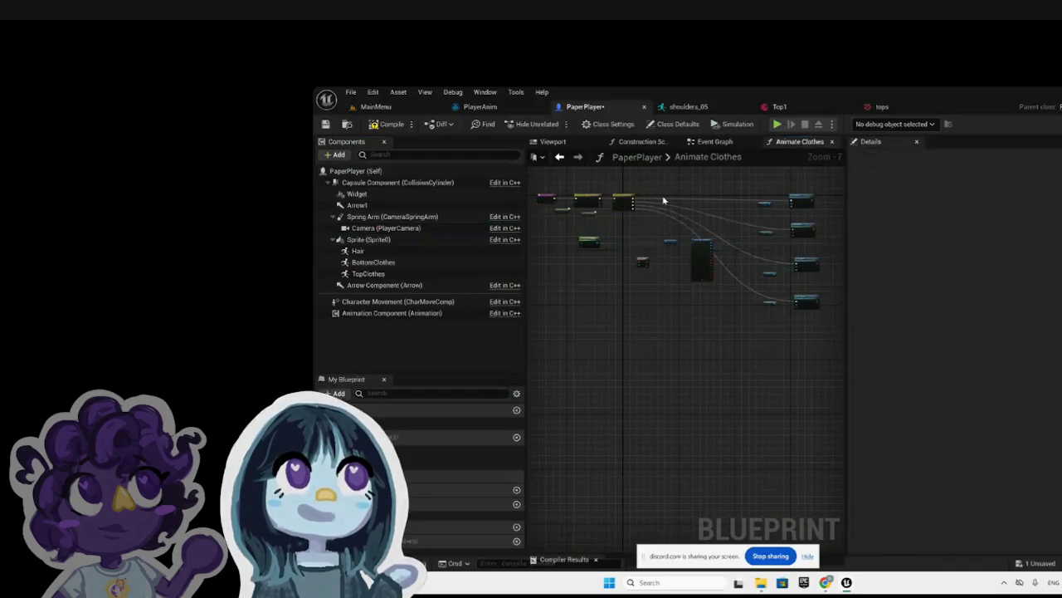
scroll(658, 197, up, 5)
scroll(668, 272, down, 1)
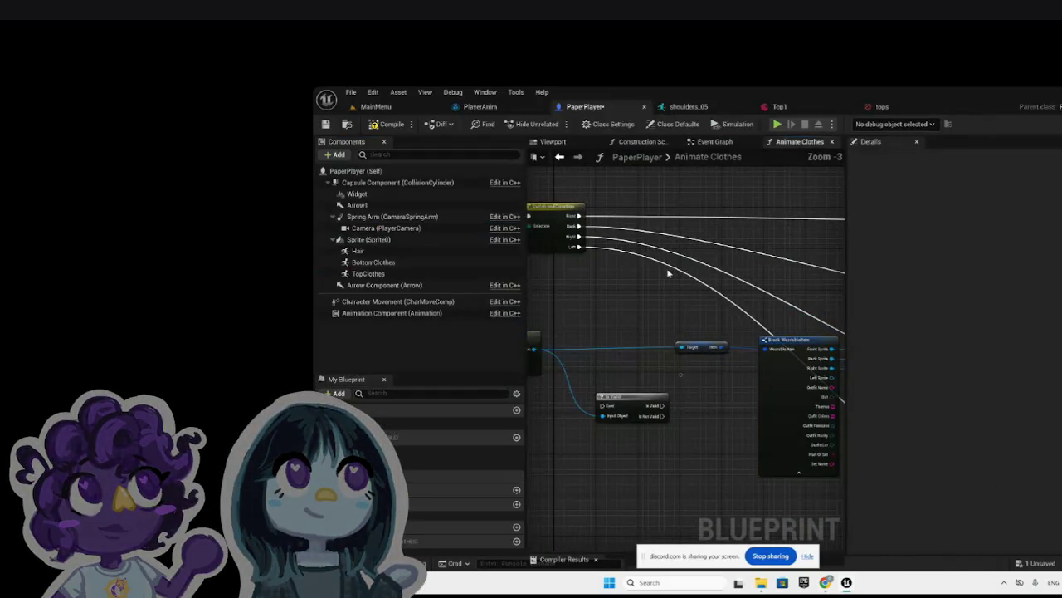
mouse_move(634, 399)
mouse_down()
mouse_move(639, 320)
mouse_move(674, 208)
mouse_up()
Step: Wire the switch's Front, Back, Right and Left outputs into the Is Valid node
drag(578, 216, 645, 217)
drag(578, 235, 649, 218)
mouse_move(578, 246)
mouse_down()
mouse_move(646, 217)
mouse_move(684, 224)
mouse_up()
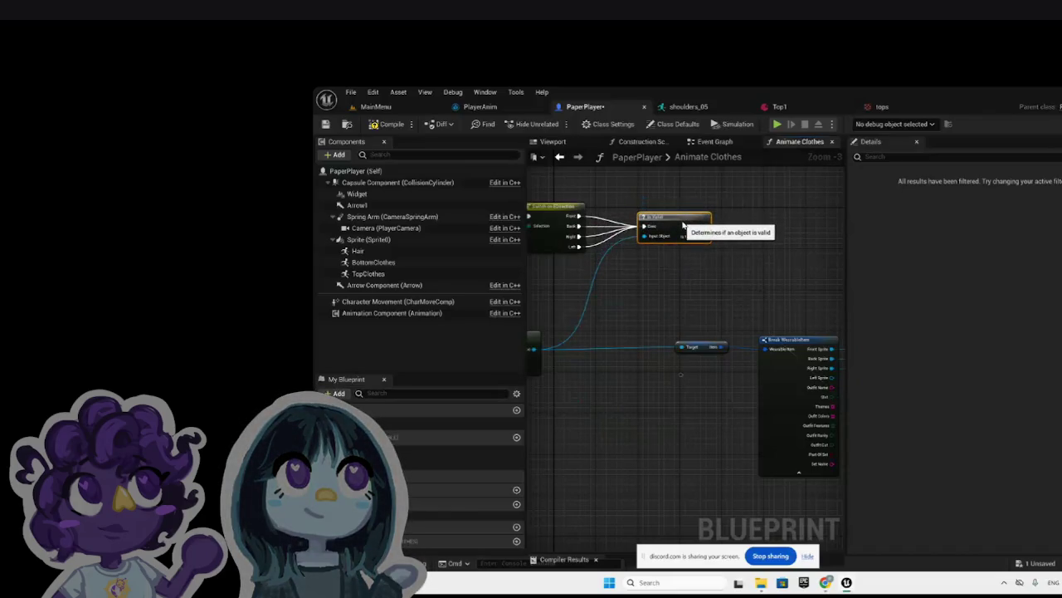
scroll(677, 274, down, 5)
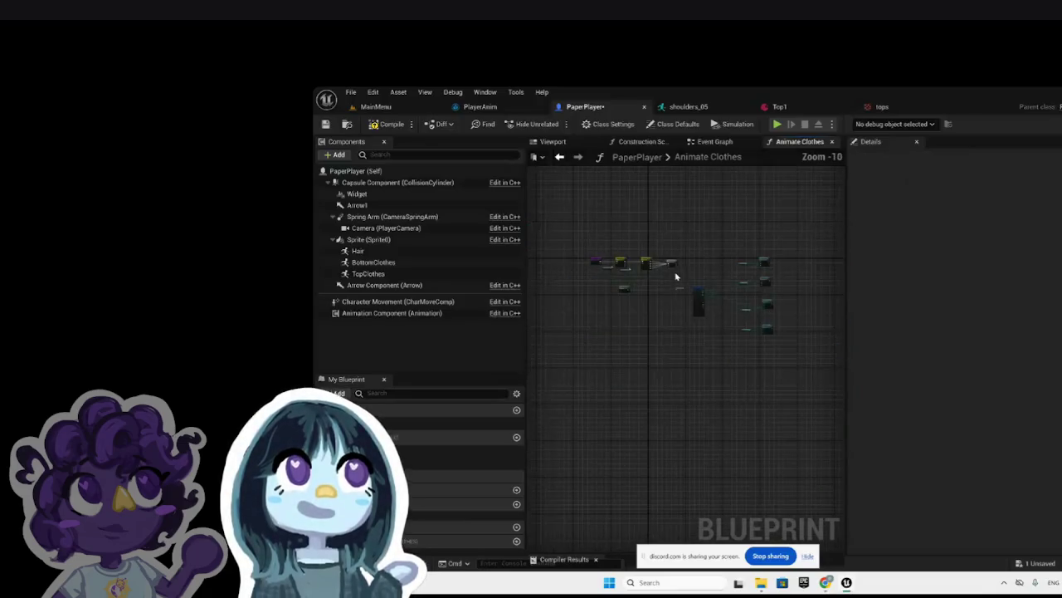
scroll(725, 274, up, 2)
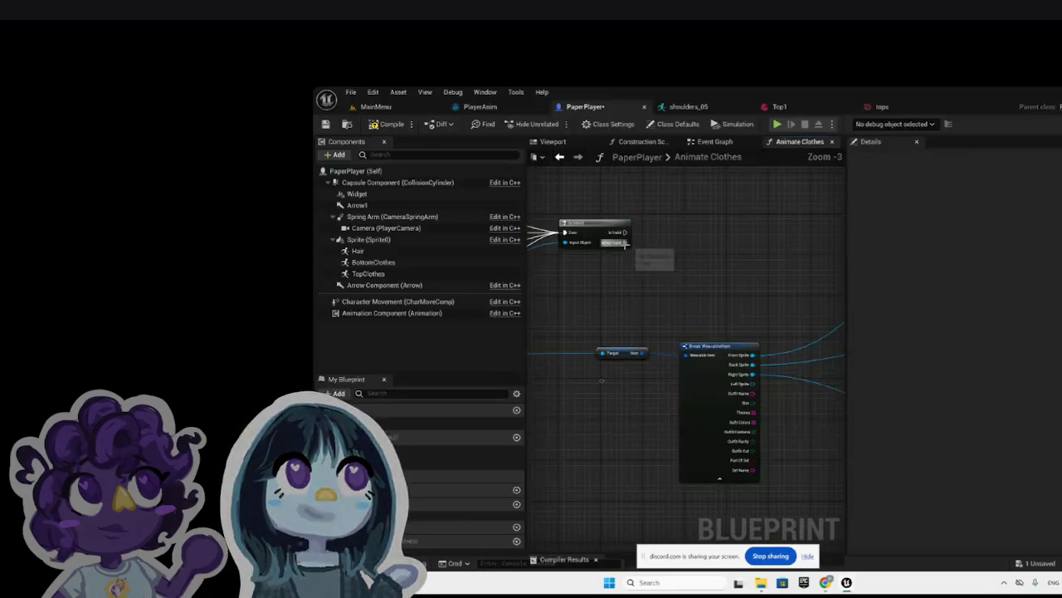
scroll(648, 239, down, 1)
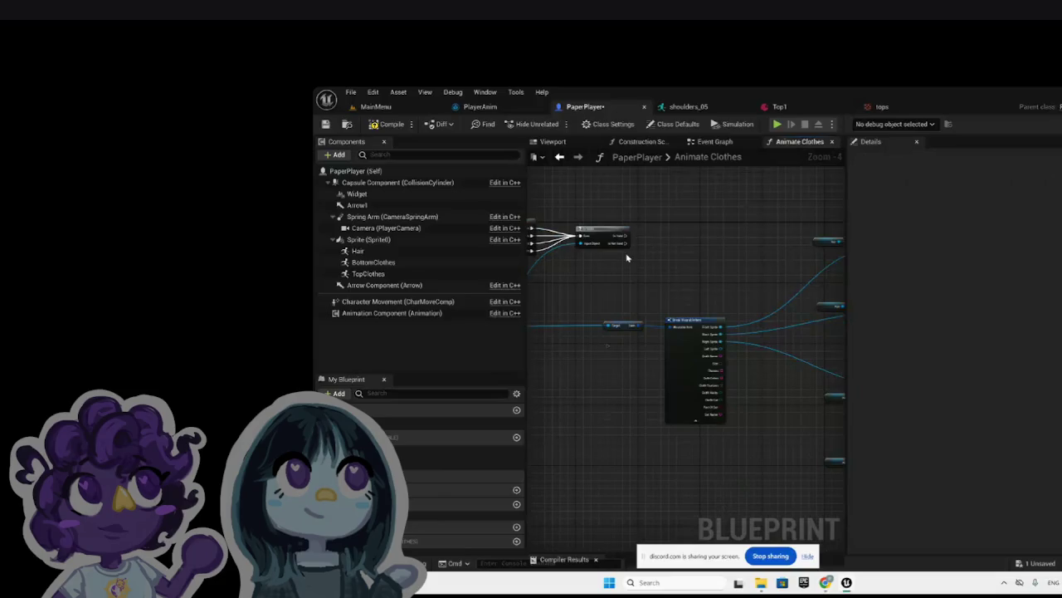
scroll(630, 258, down, 2)
scroll(655, 254, up, 1)
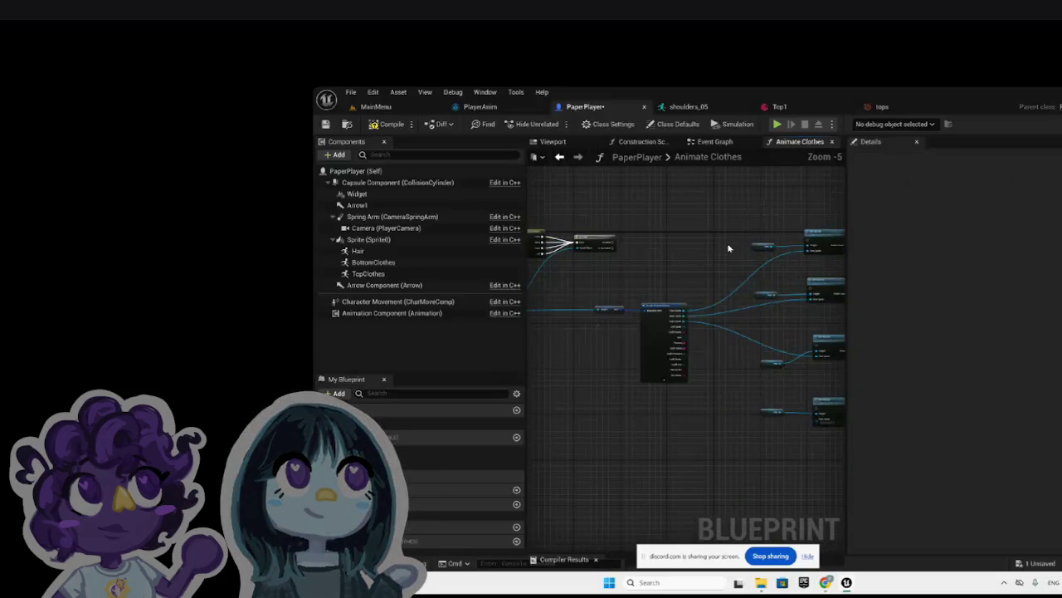
scroll(806, 230, up, 5)
Step: Delete the first Hair getter and drag TopClothes from Components into the graph
click(676, 279)
right_click(674, 281)
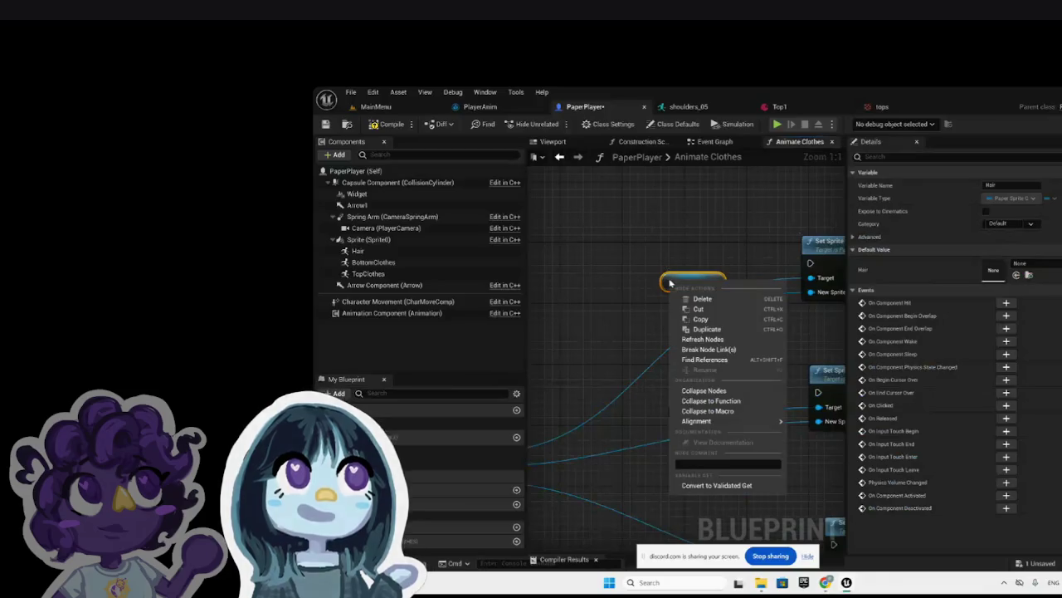
click(723, 313)
scroll(719, 301, down, 5)
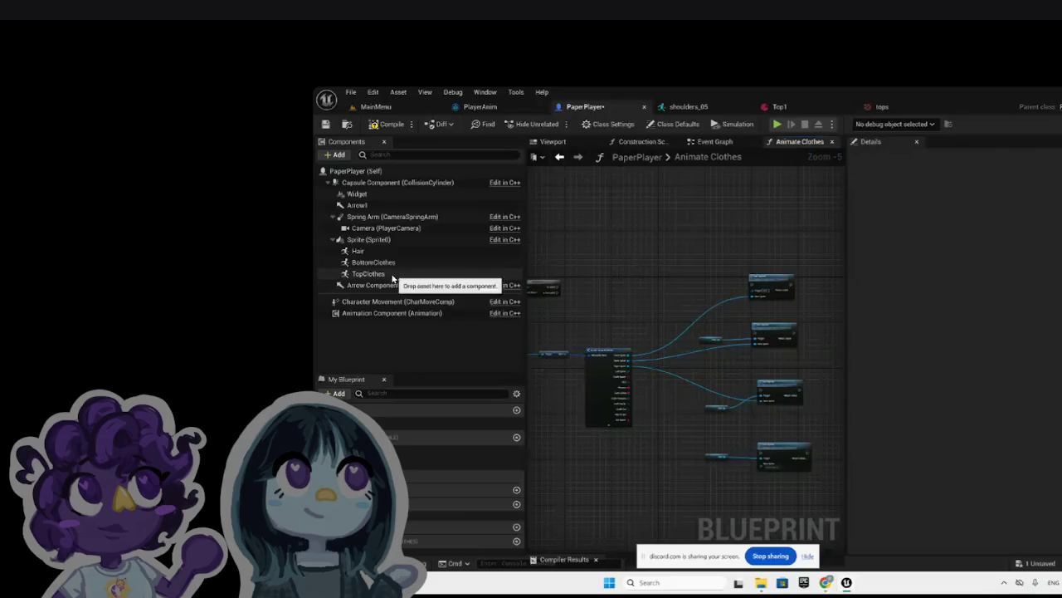
mouse_move(369, 274)
mouse_down()
mouse_move(681, 286)
mouse_move(688, 299)
mouse_move(830, 303)
mouse_move(832, 312)
mouse_move(805, 301)
mouse_up()
scroll(697, 290, up, 4)
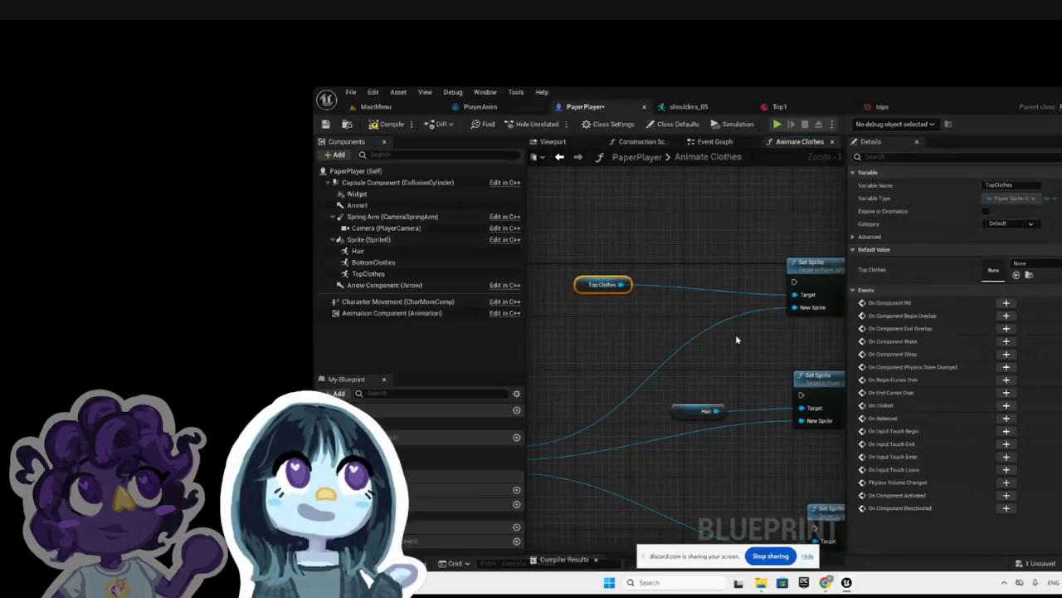
Step: Replace the next Hair getter with a TopClothes node wired into Set Sprite's Target
click(690, 415)
right_click(689, 417)
click(723, 220)
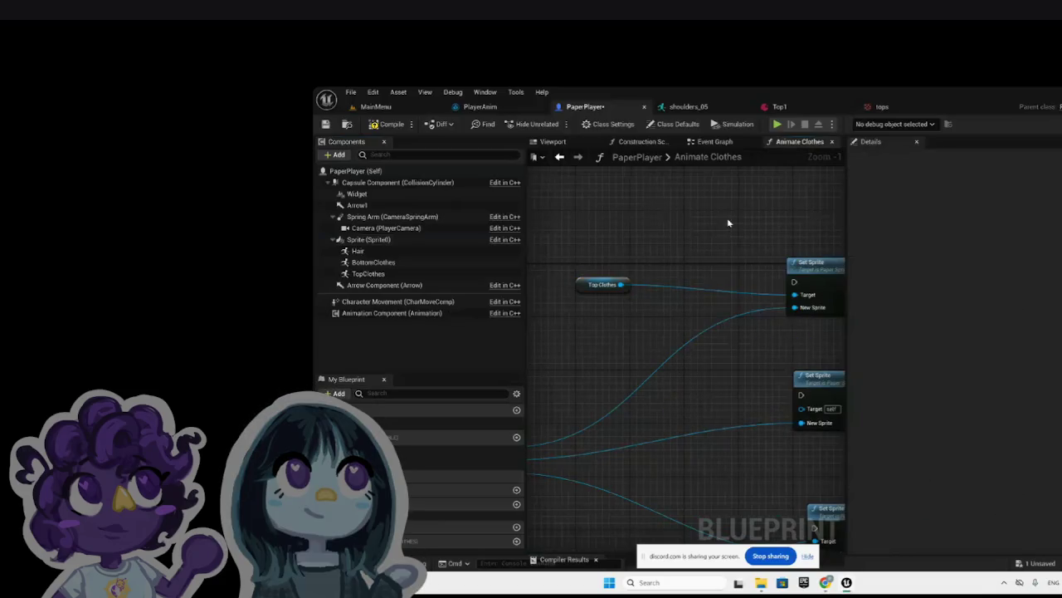
click(415, 273)
mouse_move(425, 285)
mouse_down()
mouse_move(683, 383)
mouse_move(817, 410)
mouse_up()
scroll(817, 410, down, 2)
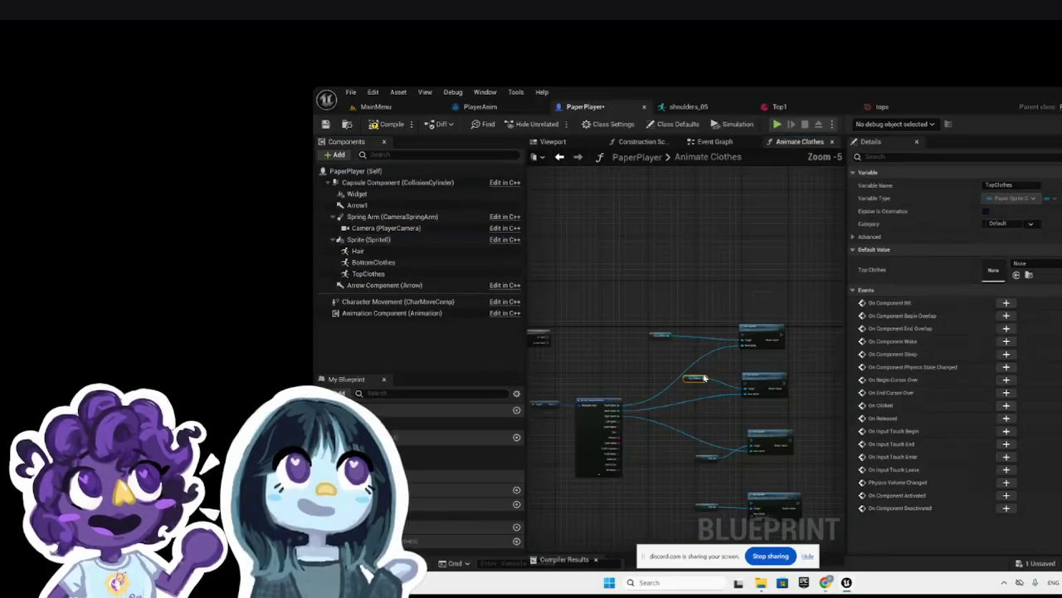
scroll(637, 420, up, 4)
Step: Delete the third Hair node and add a TopClothes node for its Set Sprite target
right_click(614, 398)
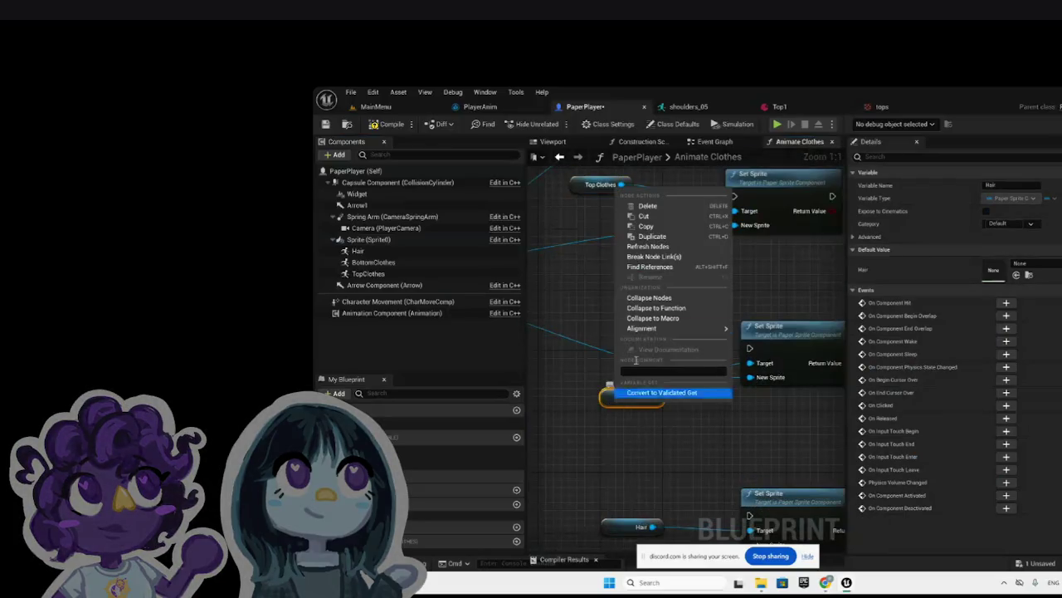
click(631, 207)
mouse_move(370, 273)
mouse_down()
mouse_move(608, 367)
mouse_move(758, 358)
mouse_move(750, 364)
mouse_up()
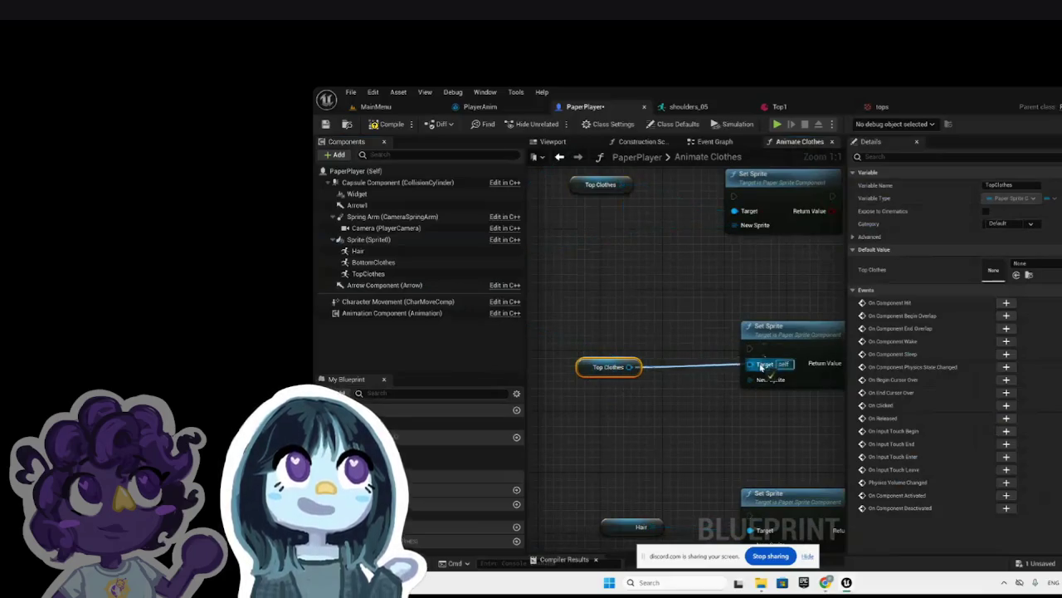
scroll(705, 495, down, 3)
scroll(702, 533, up, 4)
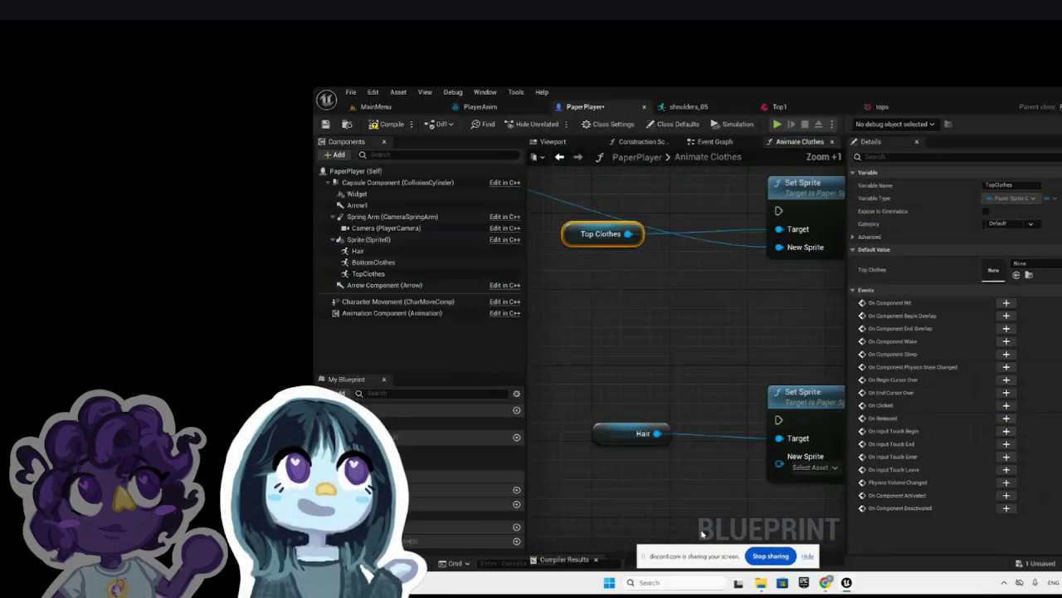
Step: Swap the last Hair node for TopClothes and wire it into Set Sprite's Target
right_click(611, 431)
click(635, 237)
mouse_move(367, 273)
mouse_down()
mouse_move(531, 365)
mouse_move(605, 423)
mouse_move(778, 439)
mouse_up()
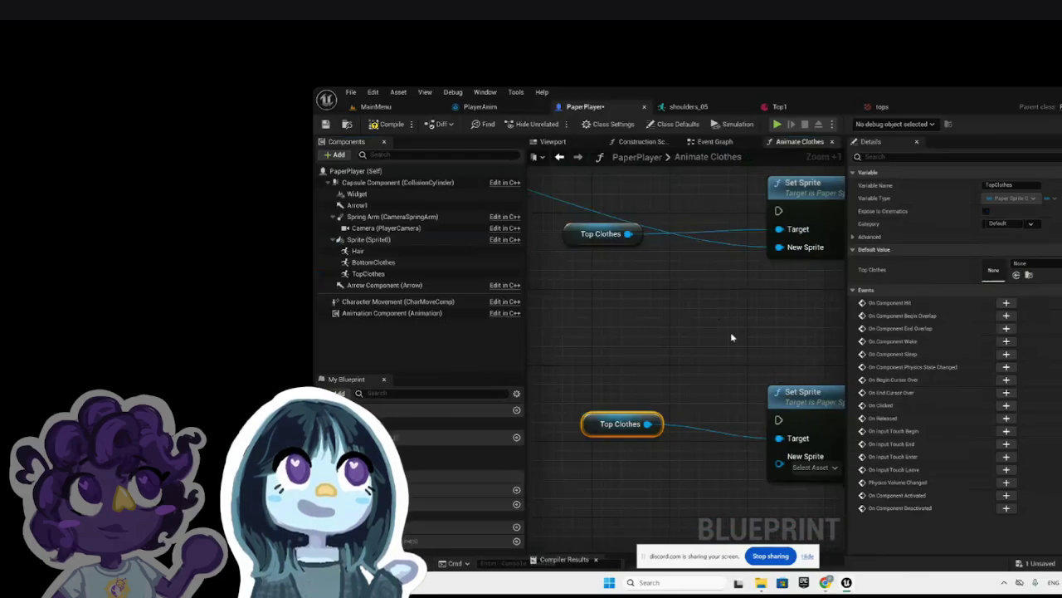
scroll(717, 314, down, 5)
mouse_move(576, 259)
mouse_down()
mouse_move(805, 403)
mouse_move(757, 383)
mouse_up()
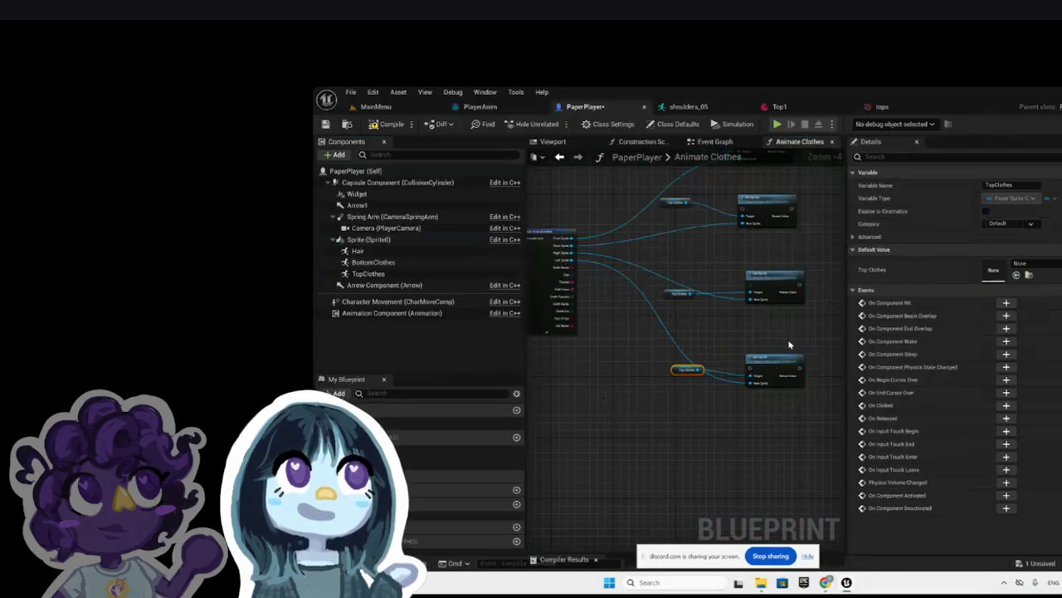
Step: Drag a wire from Is Valid's exec output, then dismiss the node list unplaced
scroll(789, 344, down, 3)
scroll(713, 255, up, 4)
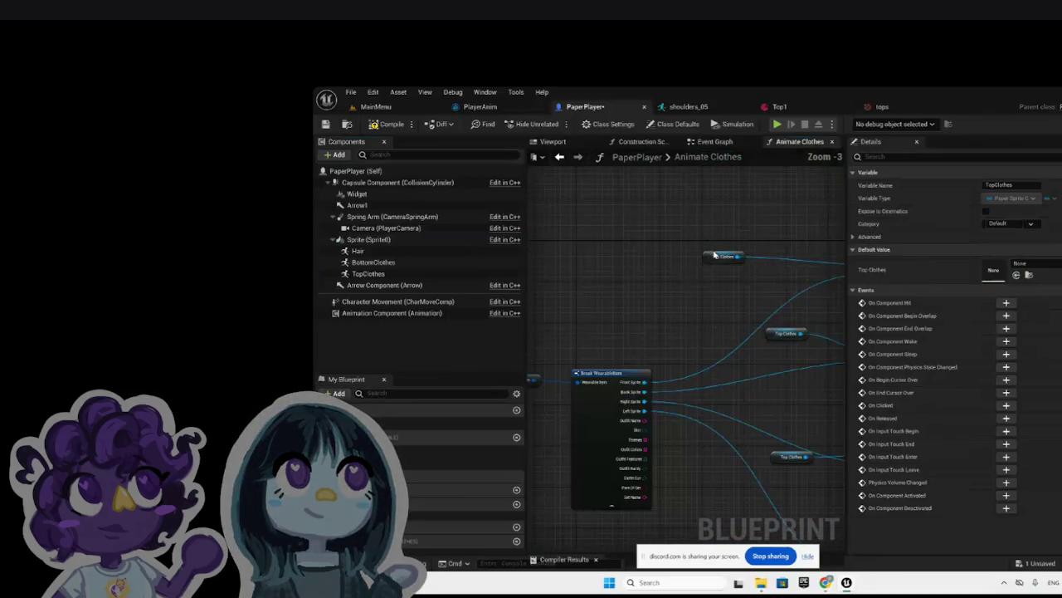
scroll(726, 302, down, 3)
scroll(652, 267, up, 4)
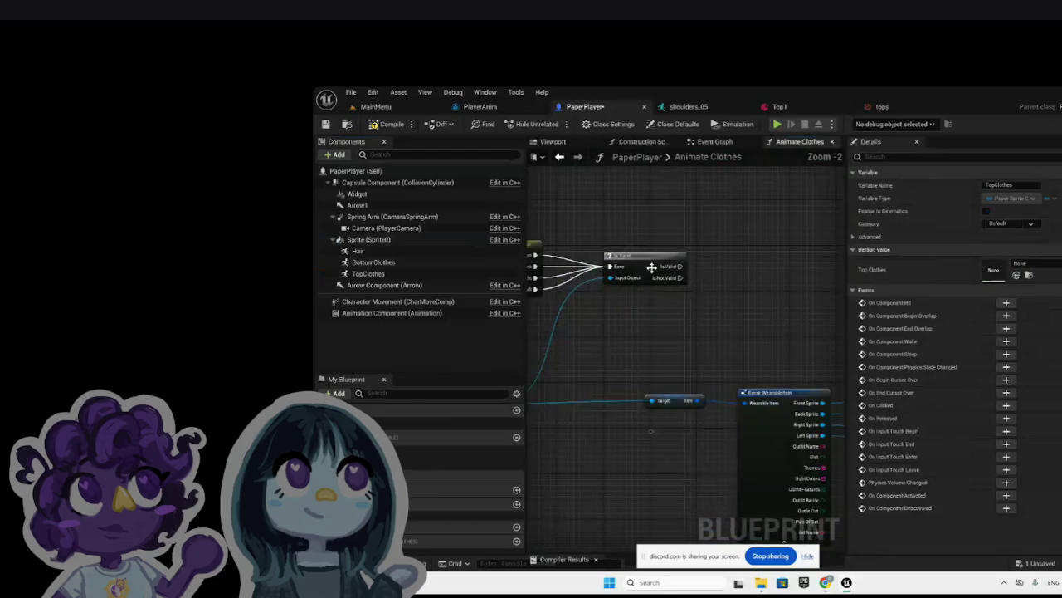
mouse_move(681, 266)
mouse_down()
mouse_move(835, 278)
mouse_move(734, 284)
mouse_up()
click(643, 347)
scroll(643, 347, down, 6)
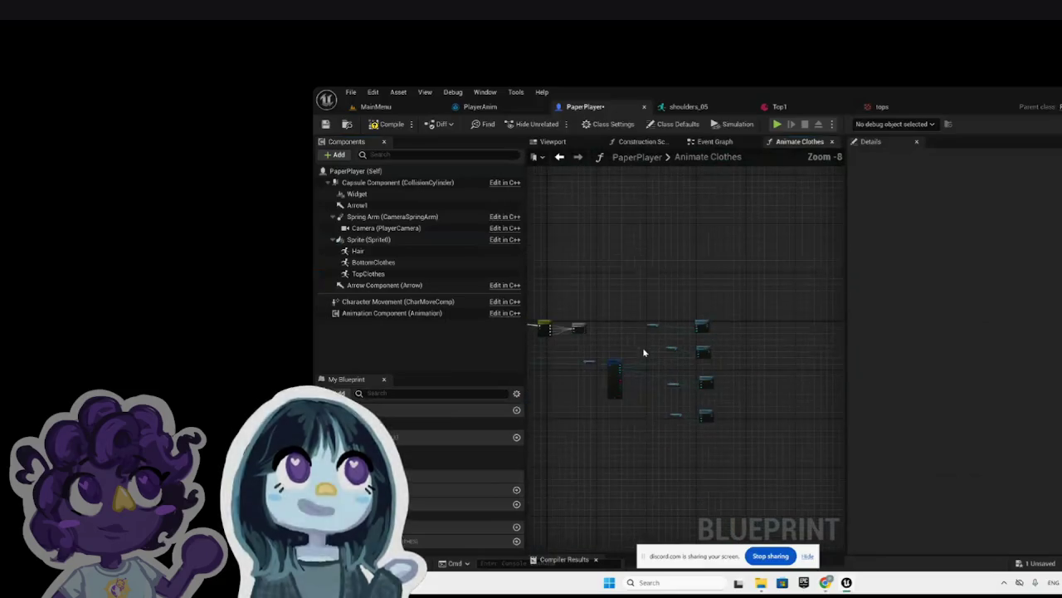
scroll(677, 319, down, 3)
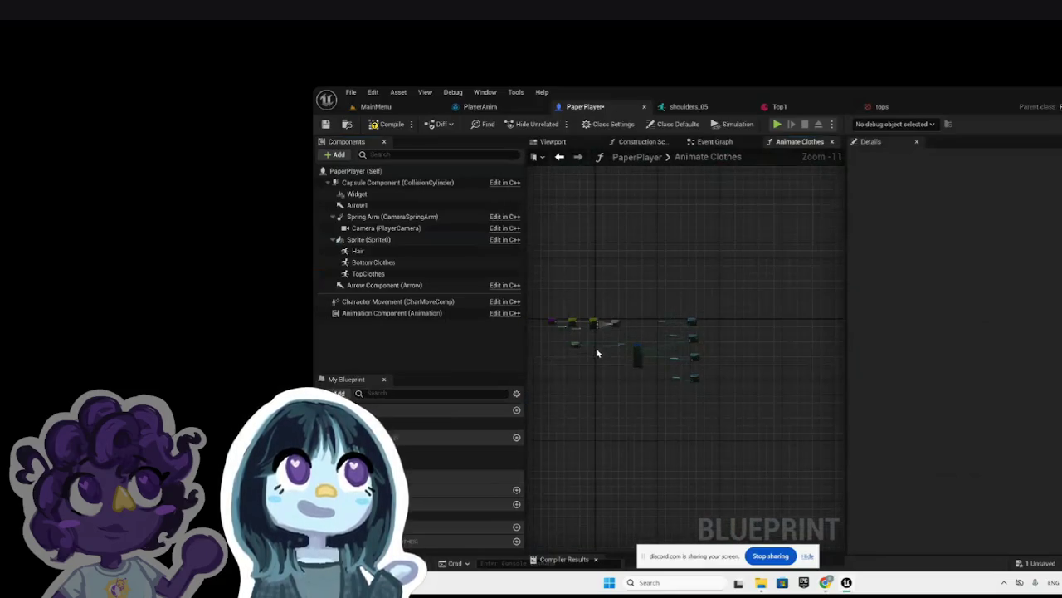
scroll(589, 340, up, 10)
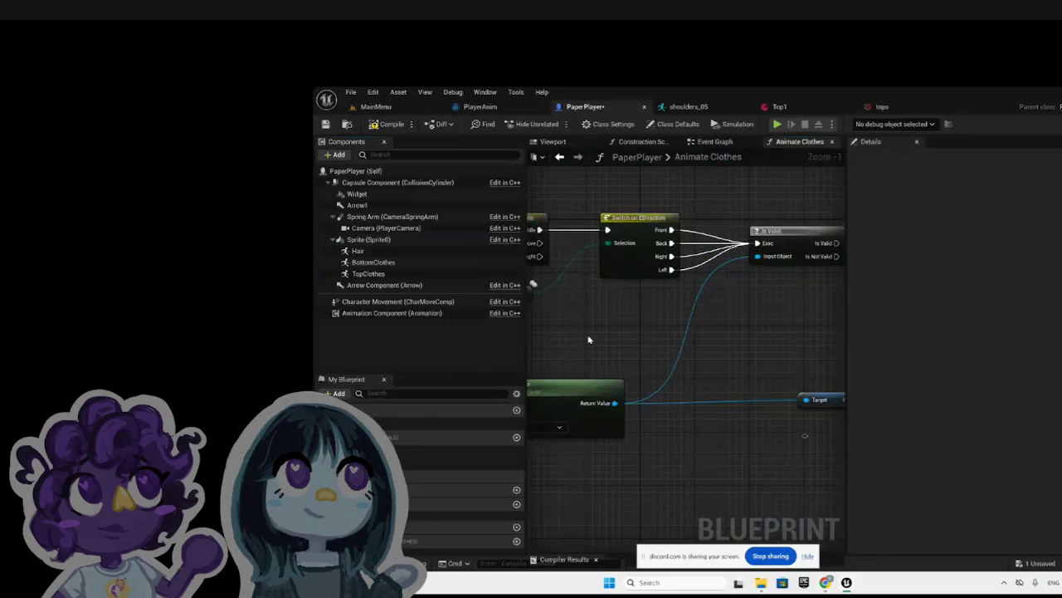
scroll(652, 336, down, 2)
scroll(734, 326, down, 2)
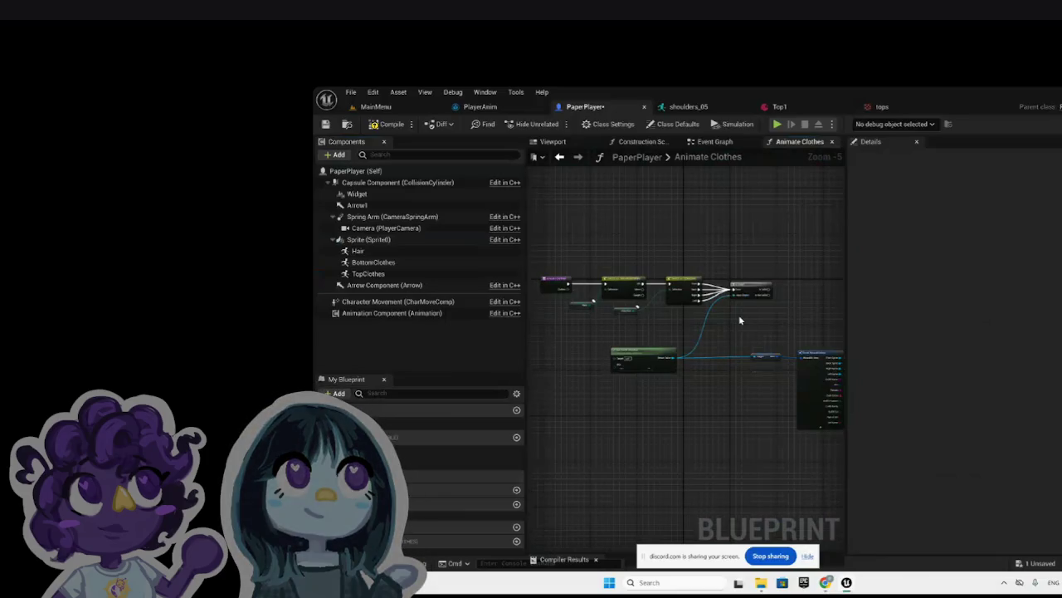
double_click(748, 288)
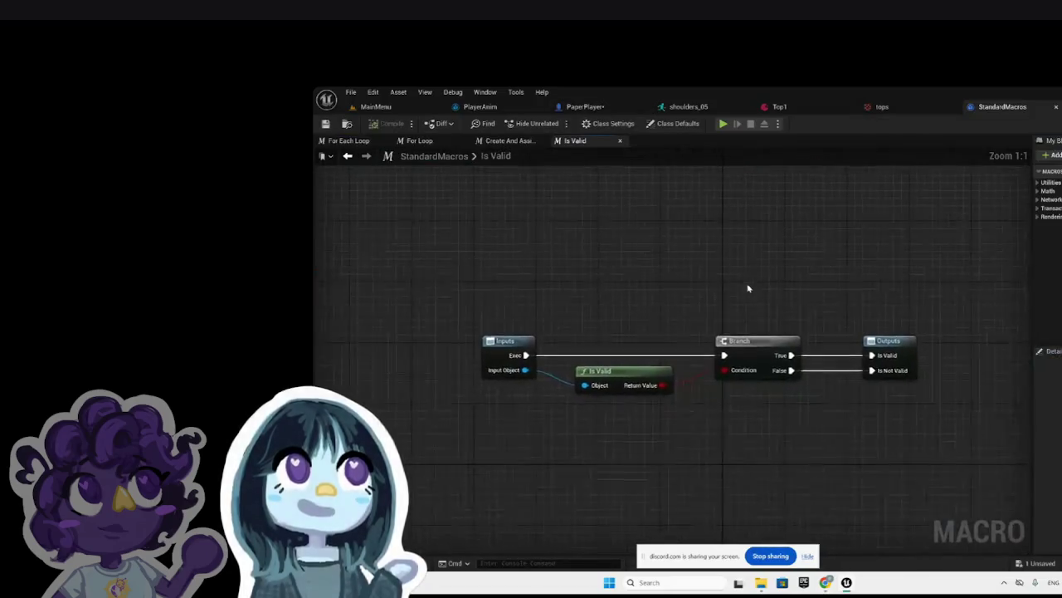
click(620, 143)
scroll(838, 310, down, 5)
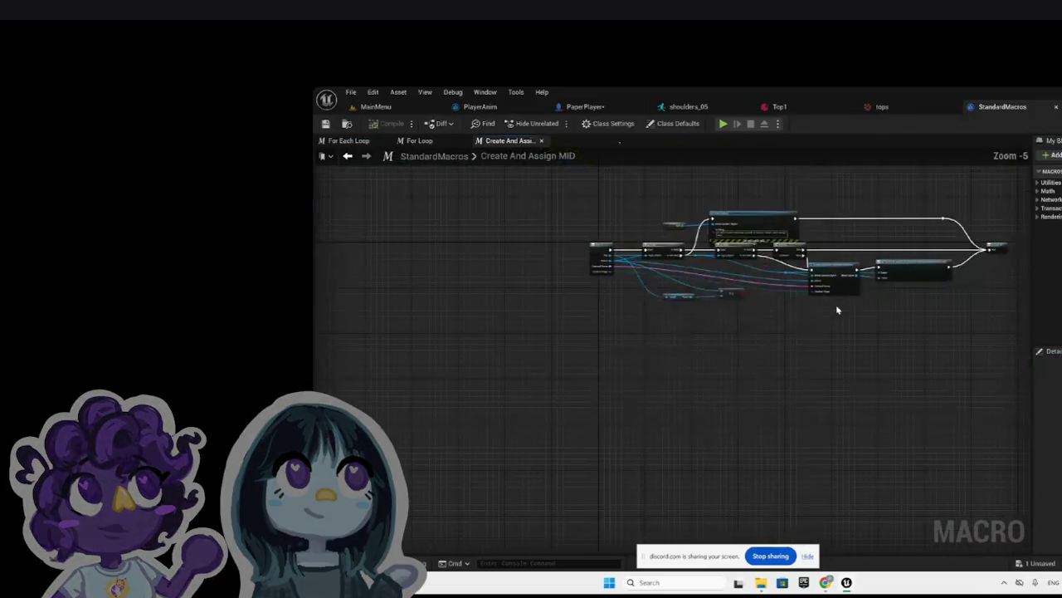
click(541, 141)
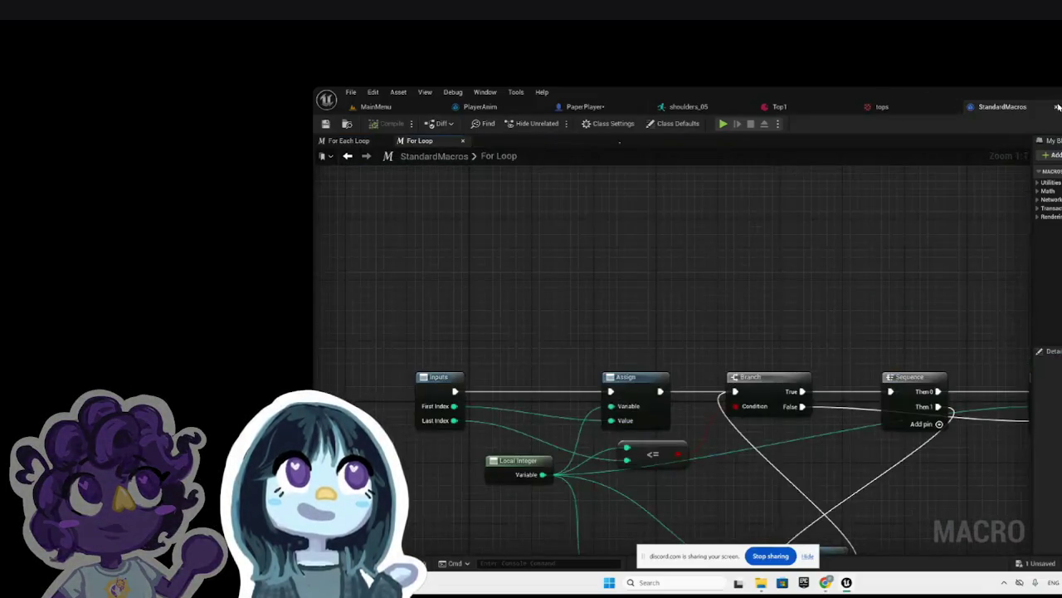
click(1057, 107)
click(584, 106)
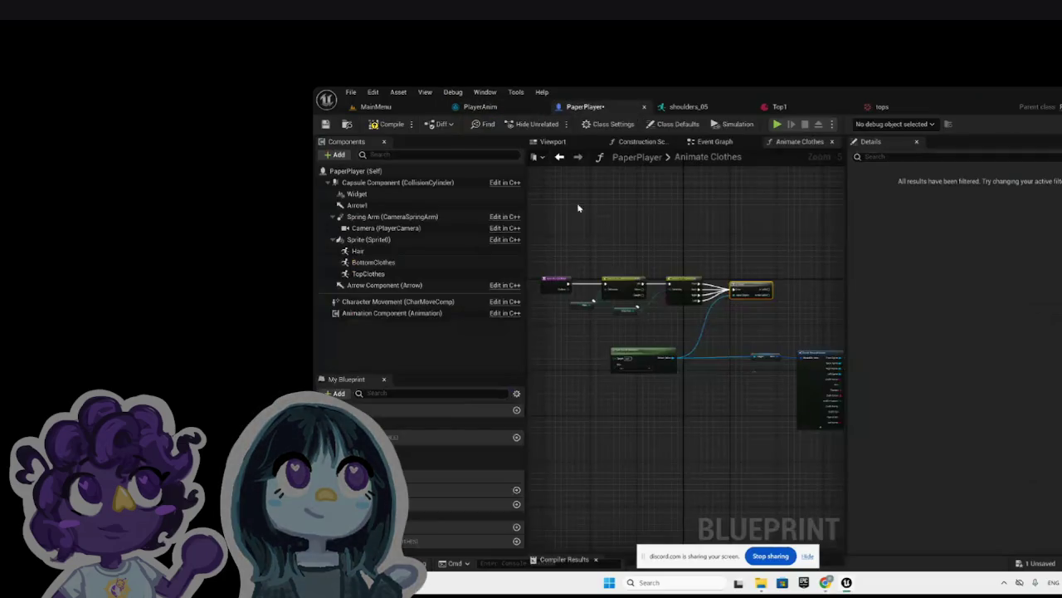
Step: Break the incoming execution links on both switch nodes
scroll(627, 232, down, 1)
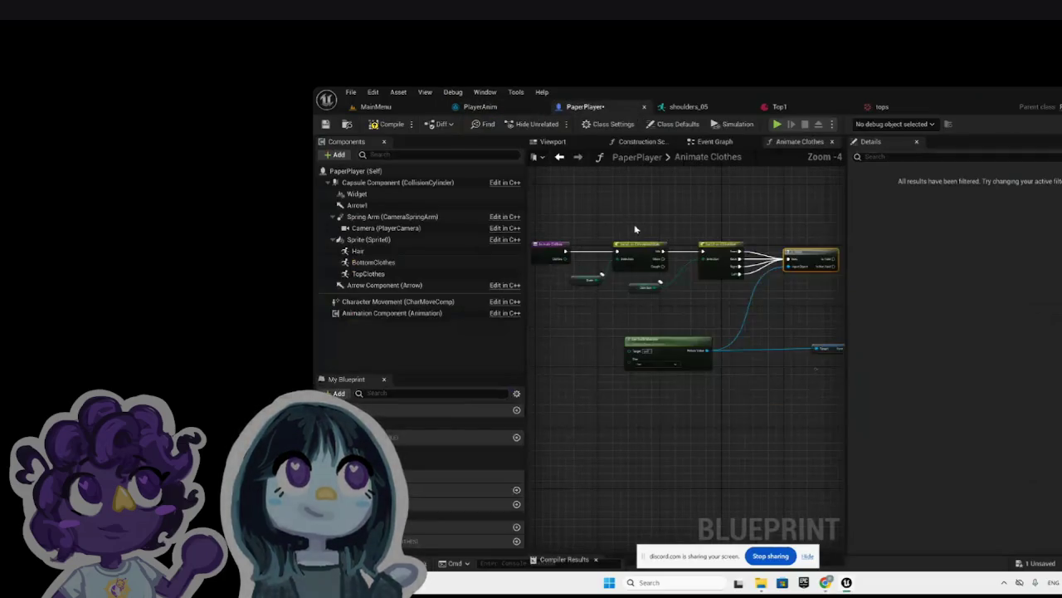
right_click(619, 251)
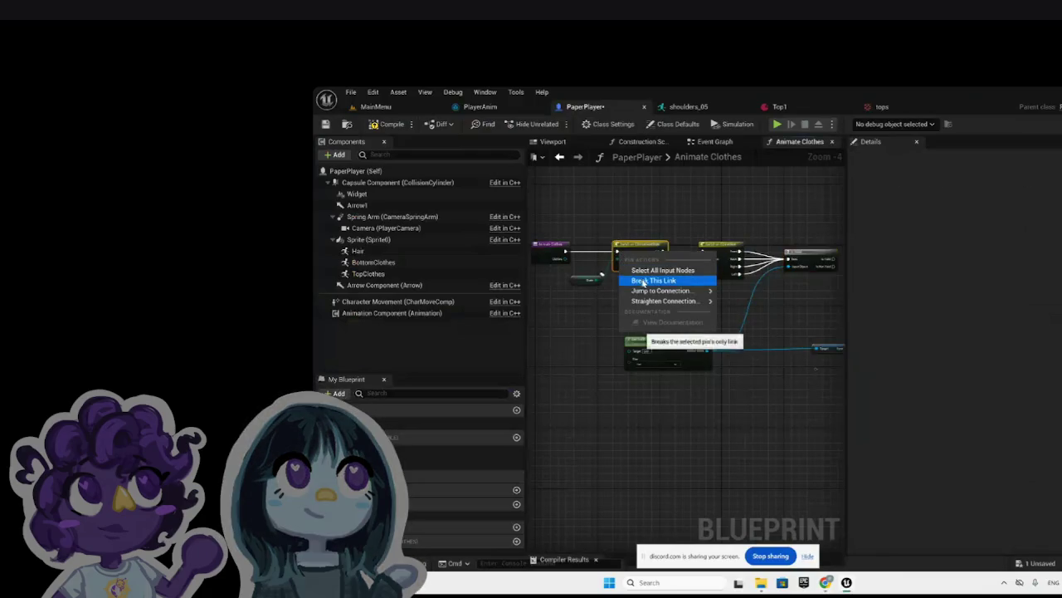
click(644, 277)
right_click(703, 253)
click(728, 278)
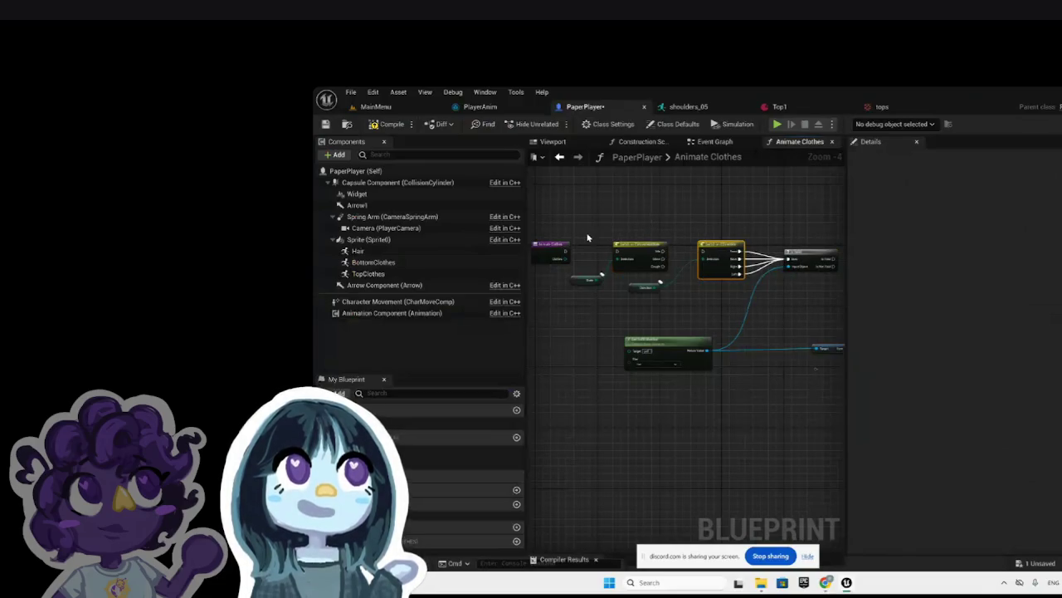
drag(705, 288, 703, 288)
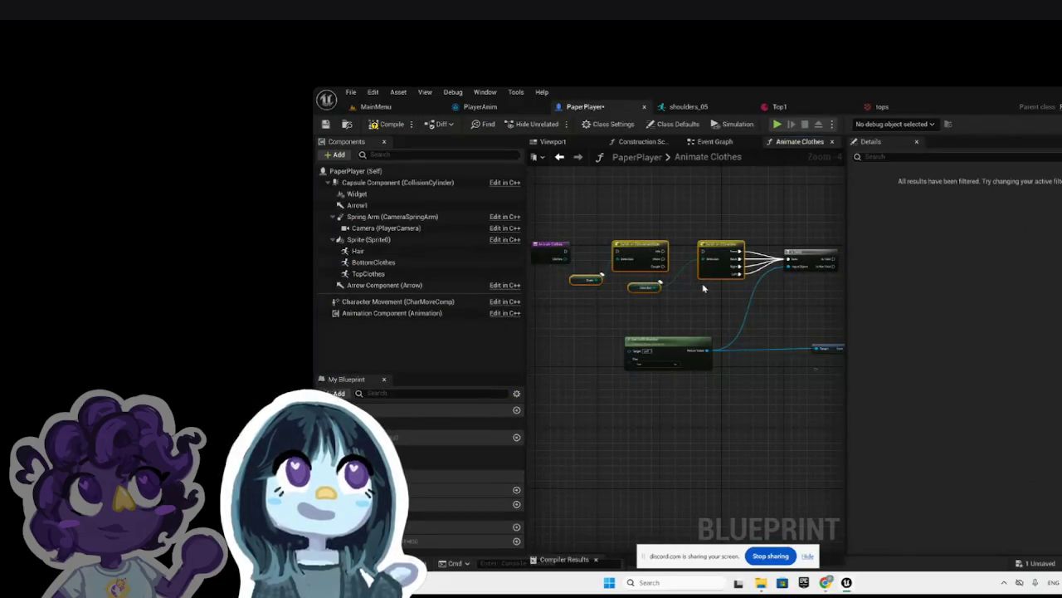
scroll(764, 264, up, 5)
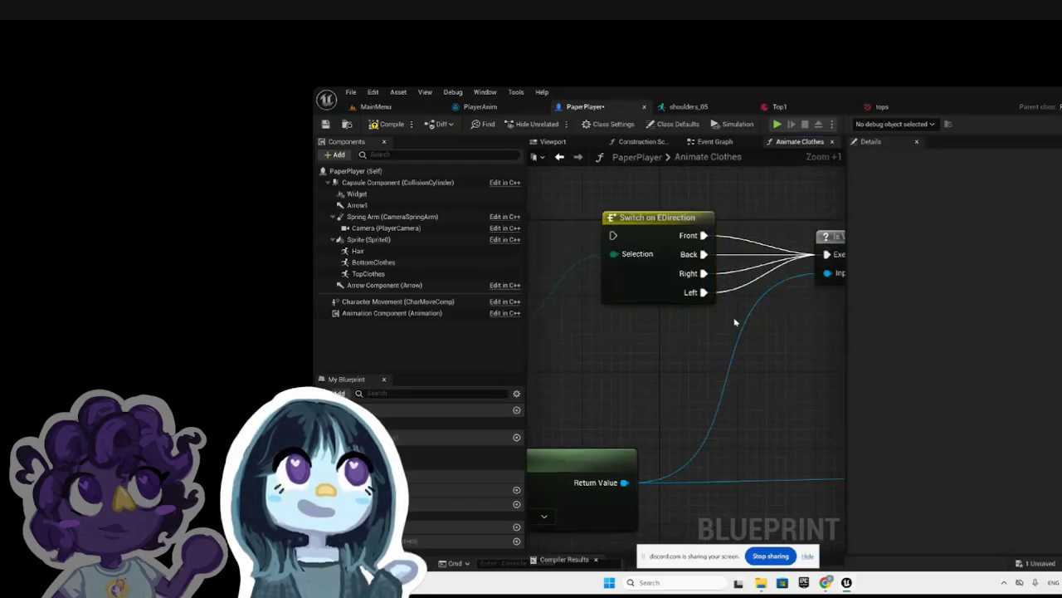
Step: Break the Front, Back, Right and Left links from Switch on EDirection to Is Valid
right_click(703, 235)
click(737, 266)
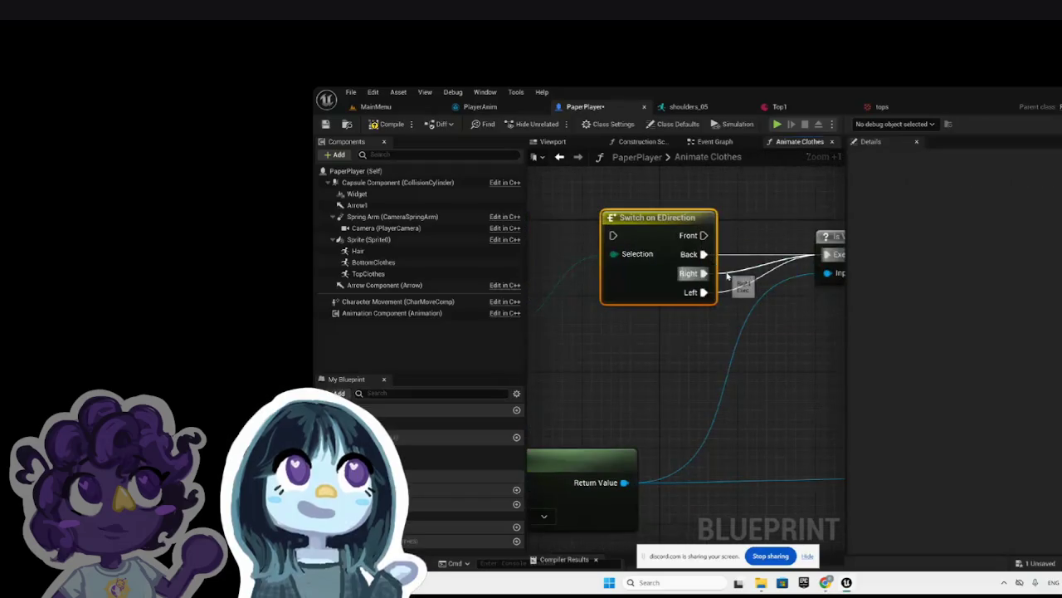
right_click(703, 254)
click(737, 284)
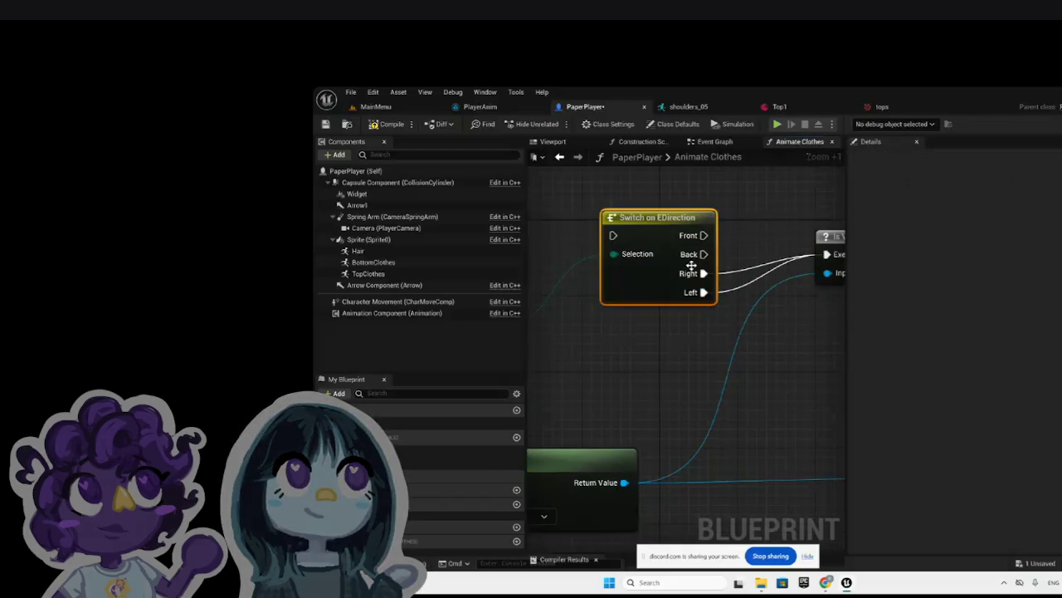
right_click(703, 273)
click(735, 304)
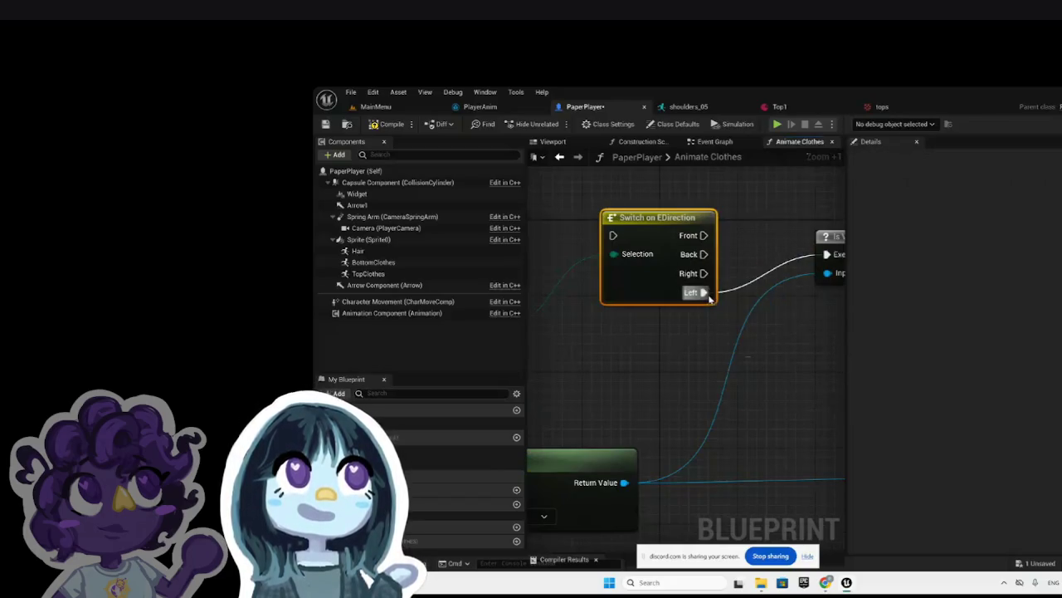
right_click(703, 293)
click(741, 324)
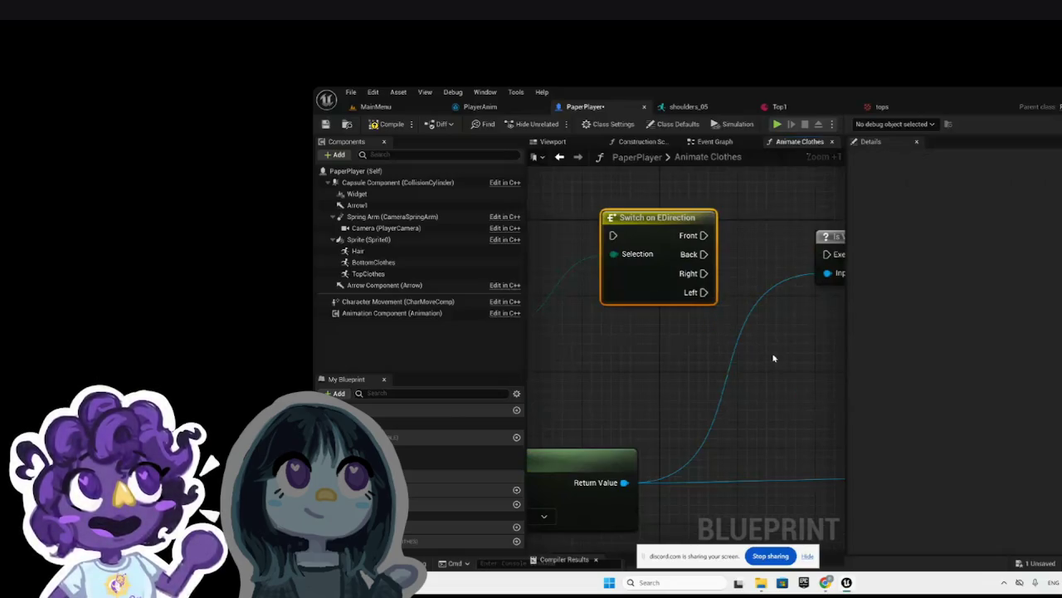
scroll(770, 356, down, 5)
Step: Move the switch node group upward and nudge the Animate Clothes entry node right
mouse_move(674, 343)
mouse_down()
mouse_move(744, 355)
mouse_move(742, 214)
mouse_up()
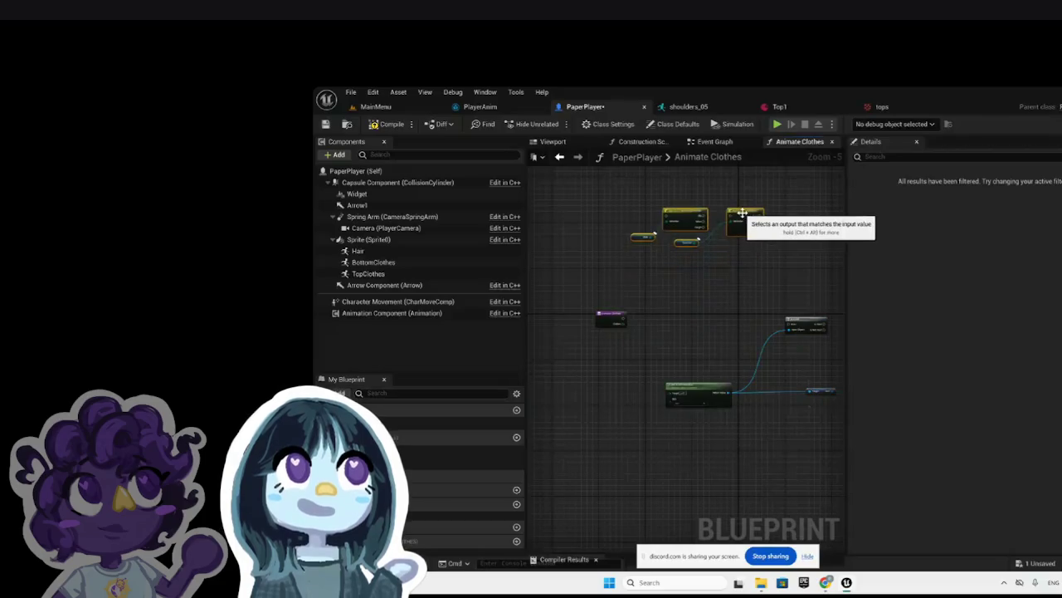
click(613, 313)
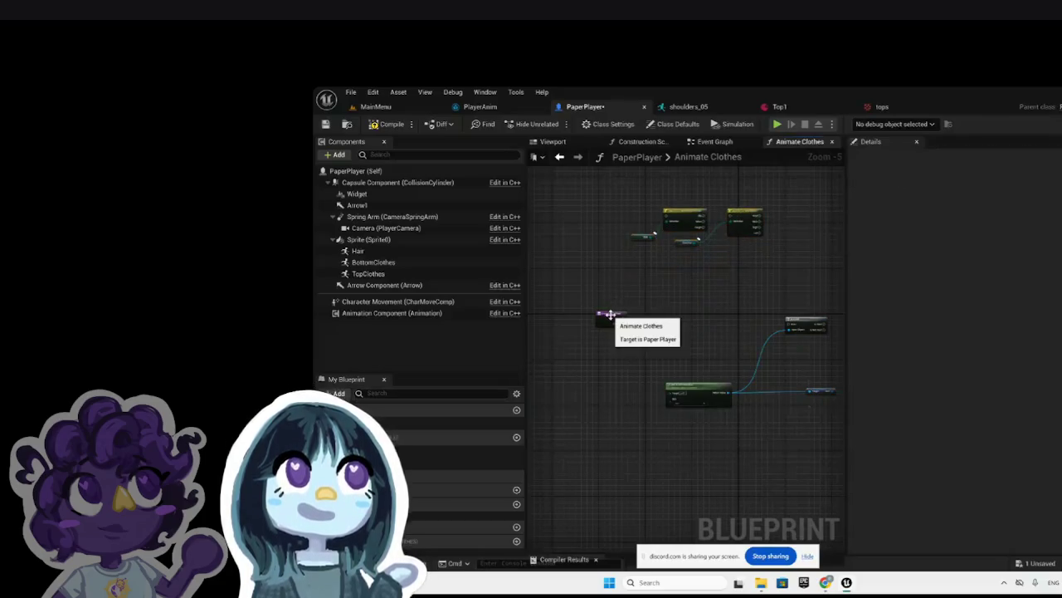
drag(613, 313, 633, 318)
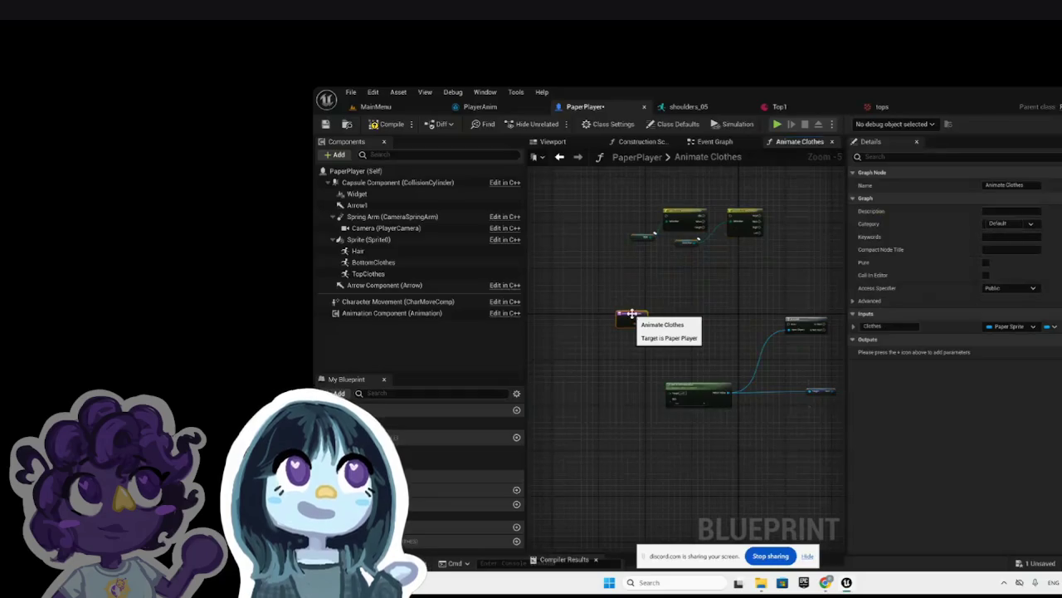
scroll(616, 309, up, 3)
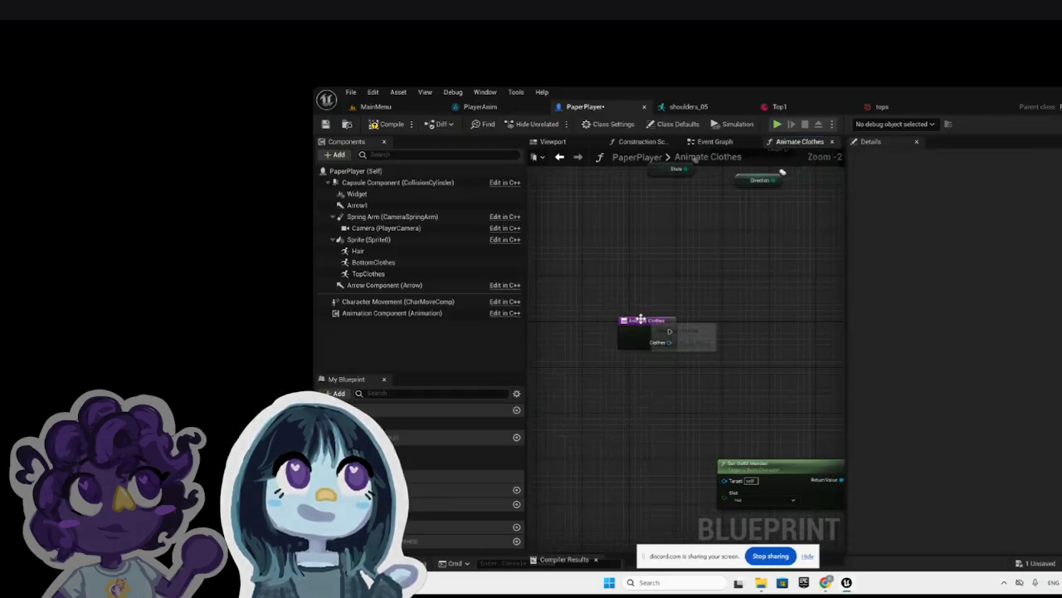
click(640, 319)
click(633, 280)
scroll(632, 279, down, 2)
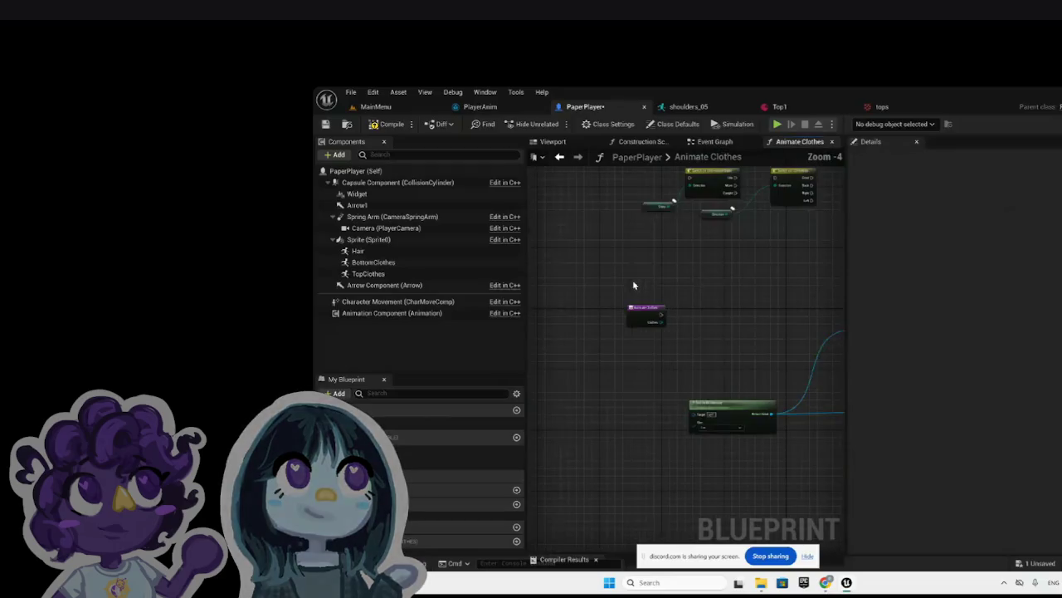
Step: Delete the Clothes input in the entry node's Details and shift Is Valid left
click(643, 312)
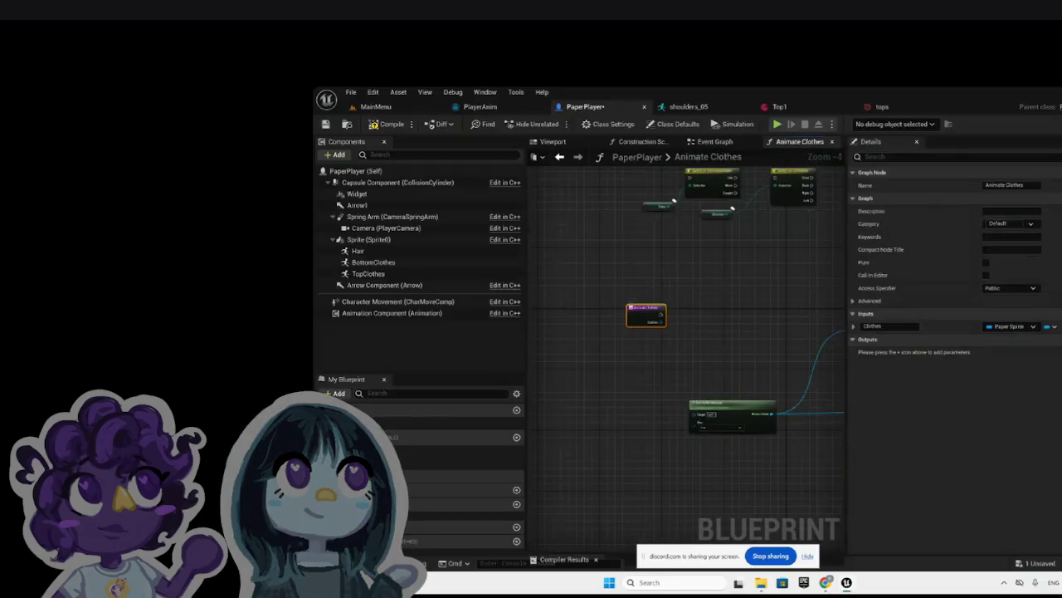
click(1047, 326)
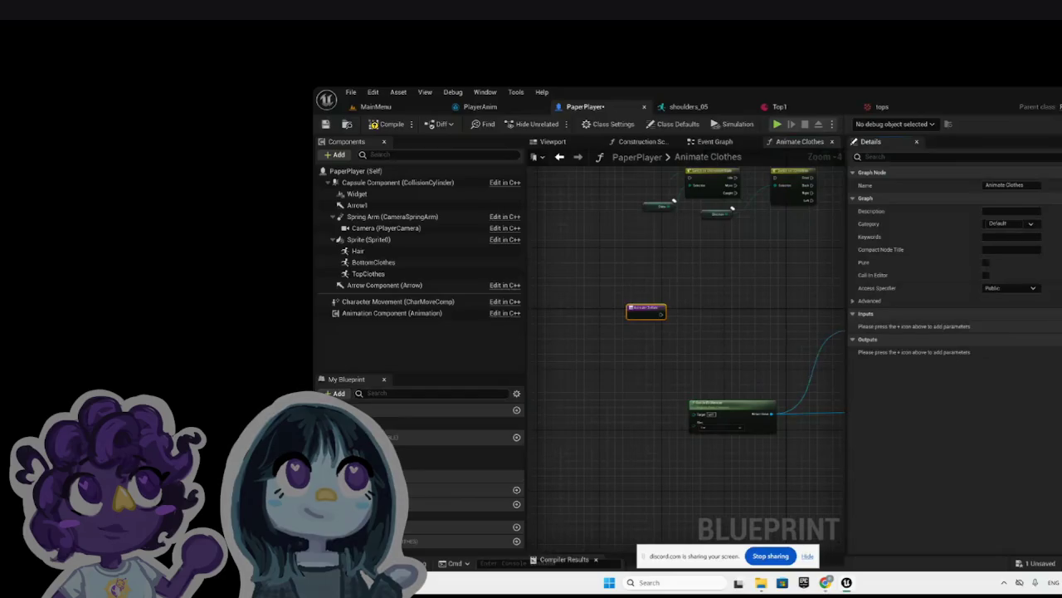
scroll(625, 347, down, 3)
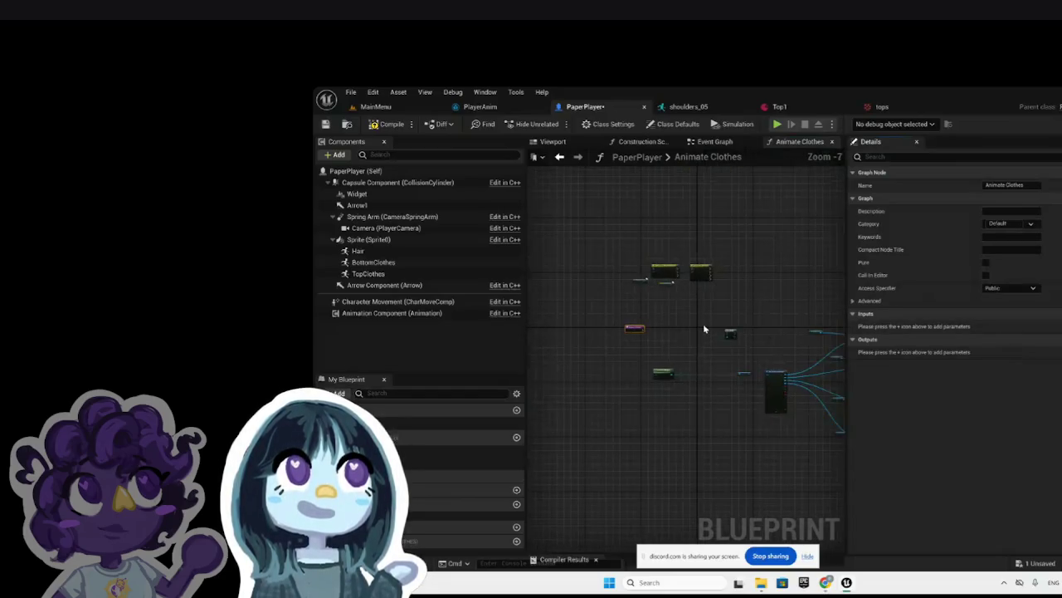
scroll(703, 329, up, 4)
drag(788, 338, 685, 330)
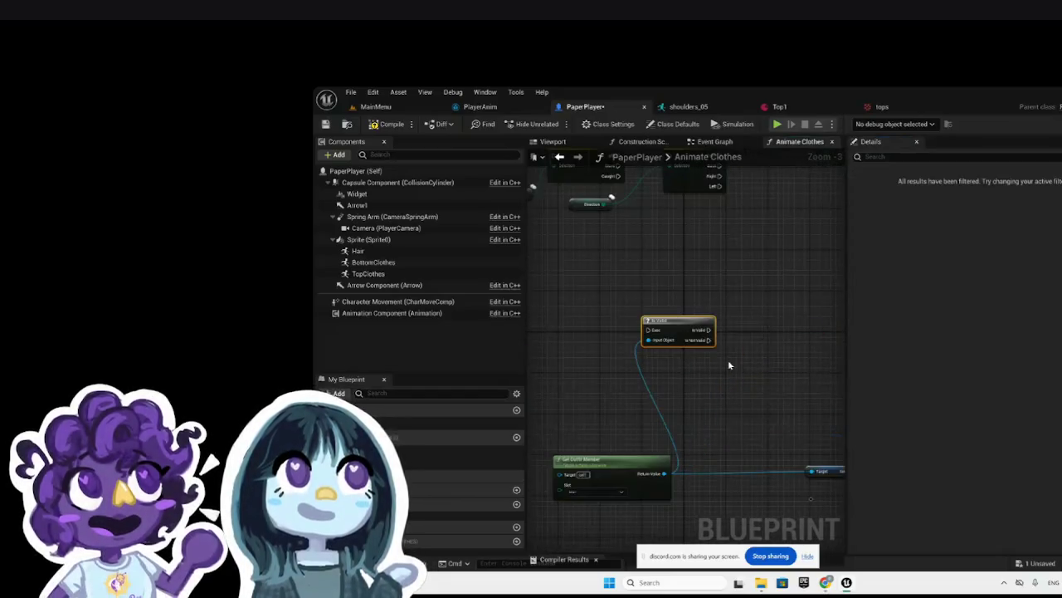
scroll(728, 359, down, 3)
scroll(671, 365, up, 5)
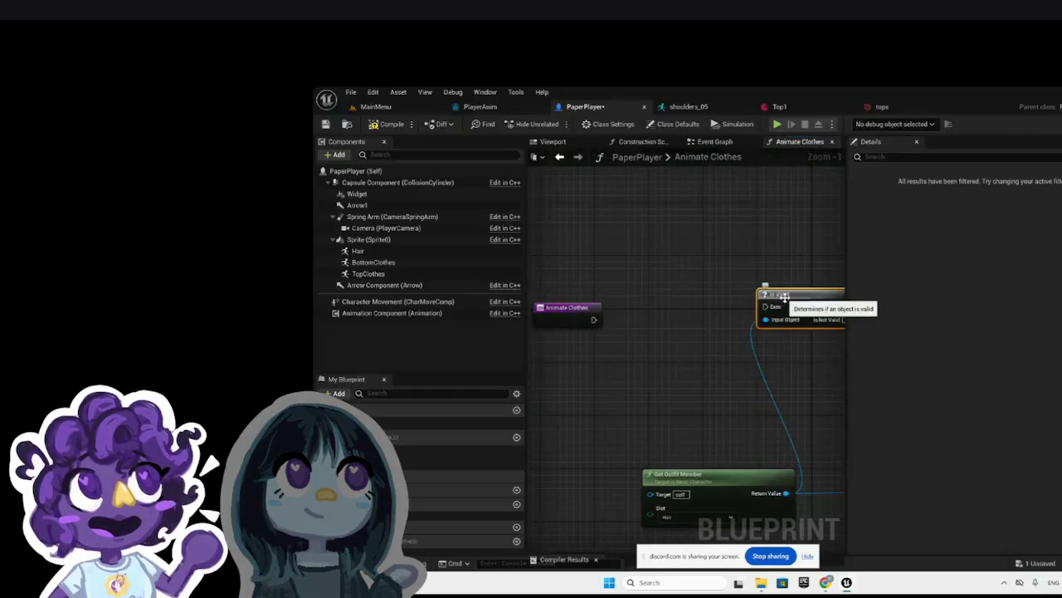
Step: Inspect the Is Valid macro and the tops, Top1 and shoulders_05 assets, then return to PaperPlayer
double_click(783, 297)
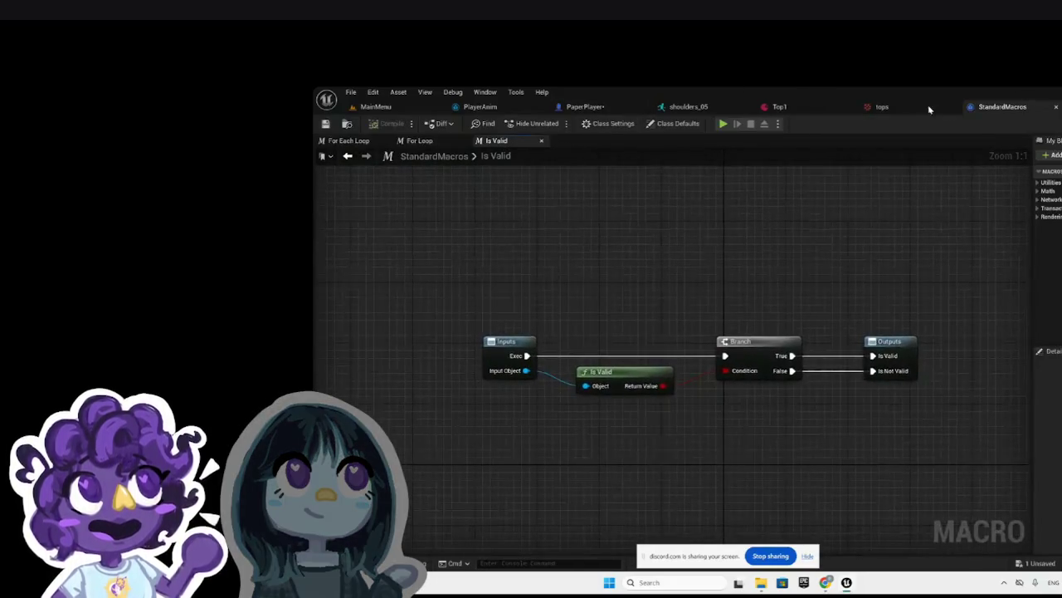
click(882, 107)
click(779, 106)
click(697, 107)
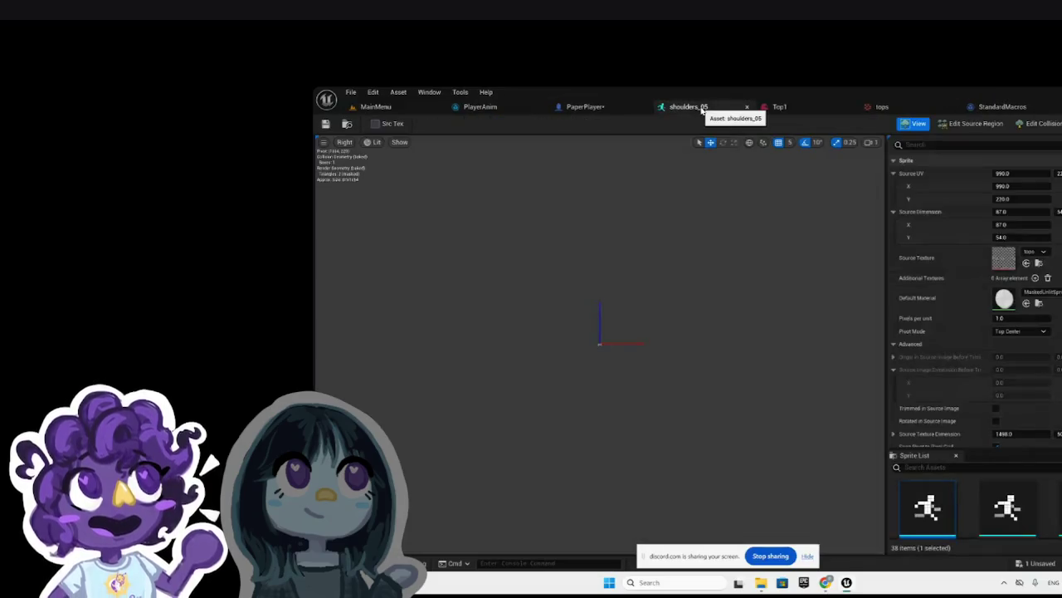
click(586, 107)
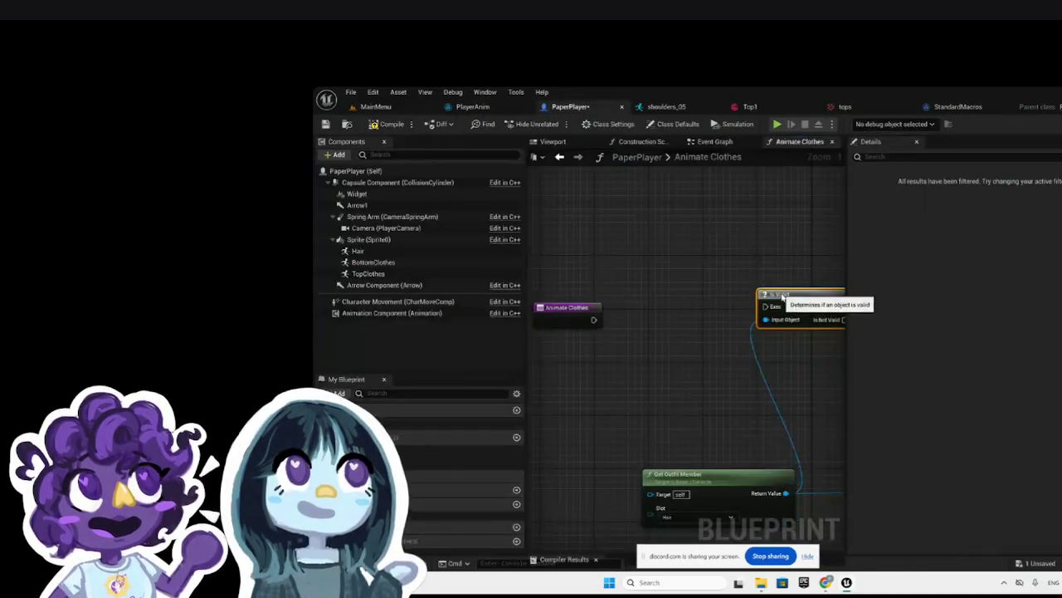
Step: Connect Animate Clothes' exec output to the Is Valid node's Exec input
drag(782, 296, 790, 310)
mouse_move(593, 320)
mouse_down()
mouse_move(811, 333)
mouse_move(773, 320)
mouse_up()
click(695, 283)
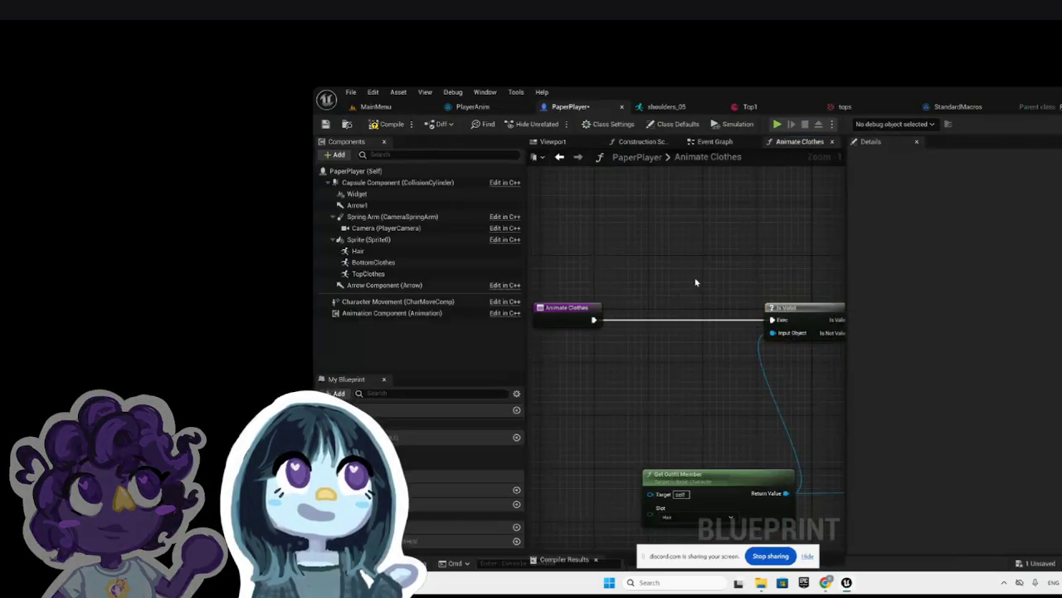
scroll(620, 285, down, 5)
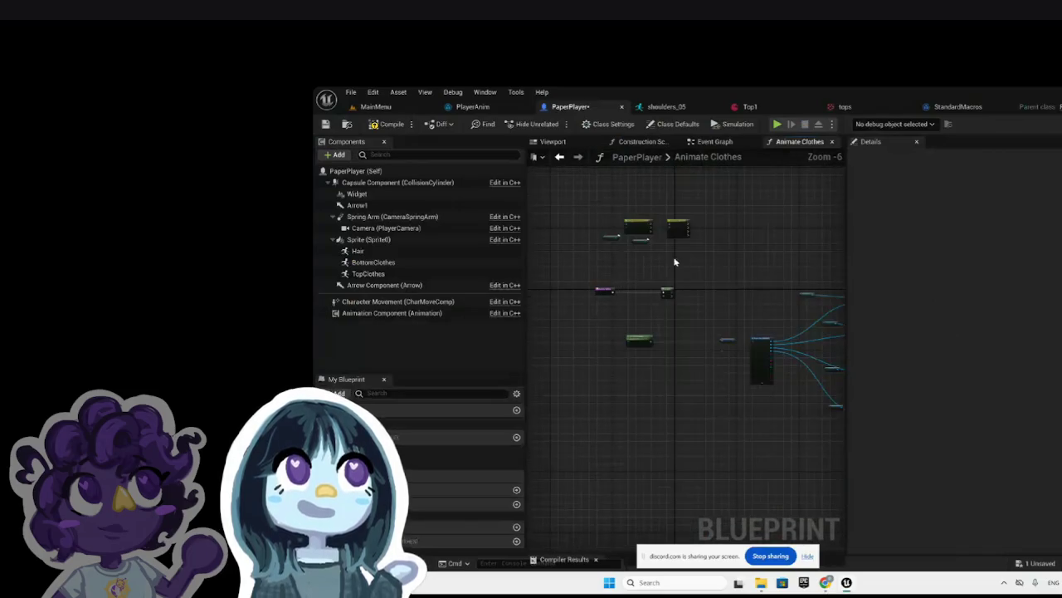
scroll(673, 262, up, 3)
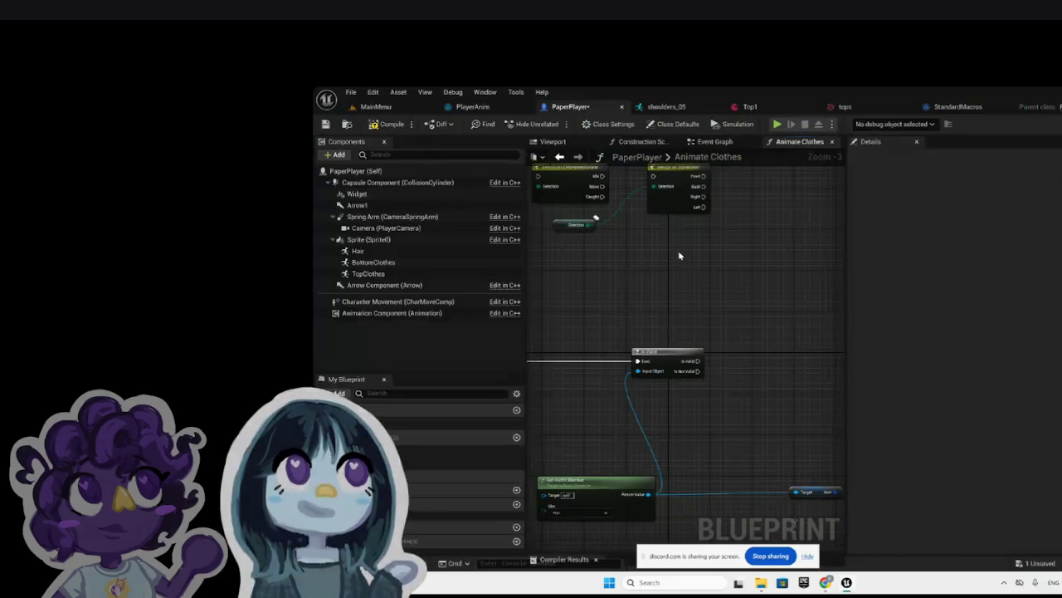
scroll(679, 255, down, 1)
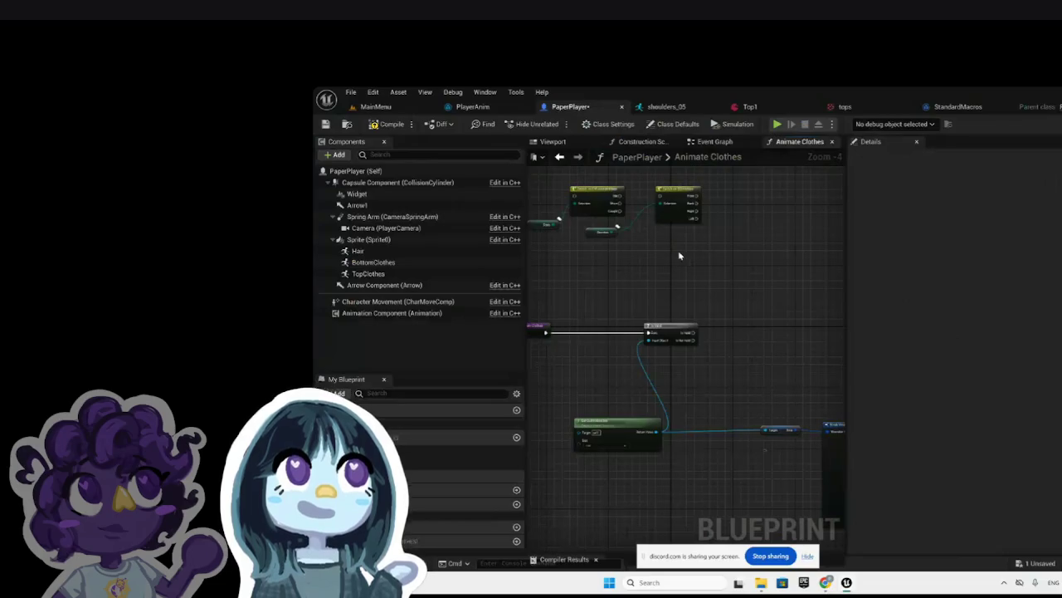
Step: Move Switch on EMovementState beside Is Valid and wire Is Valid into it
click(595, 192)
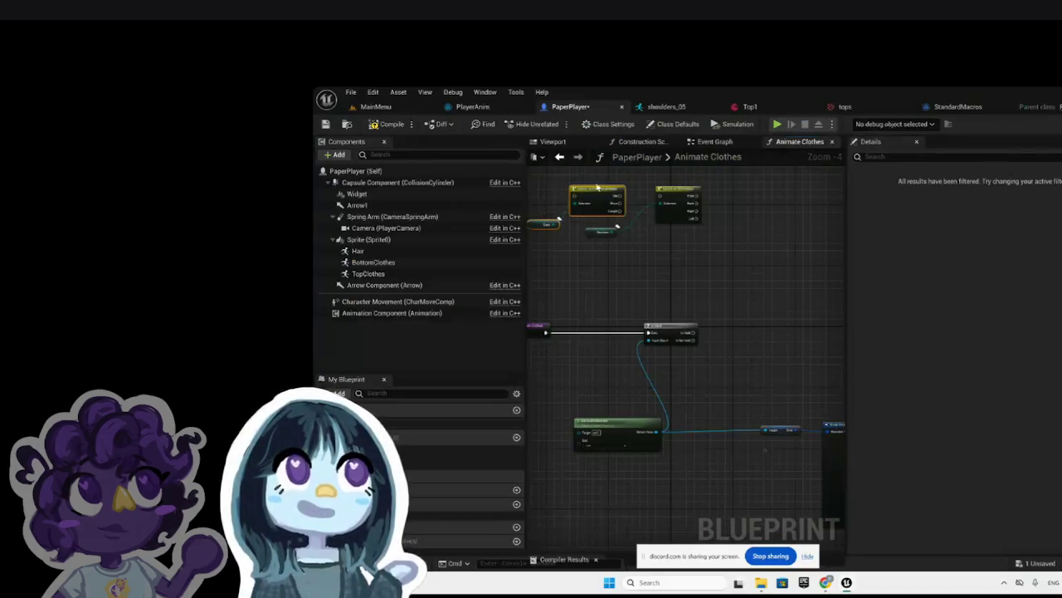
mouse_move(596, 192)
mouse_down()
mouse_move(733, 296)
mouse_move(749, 323)
mouse_up()
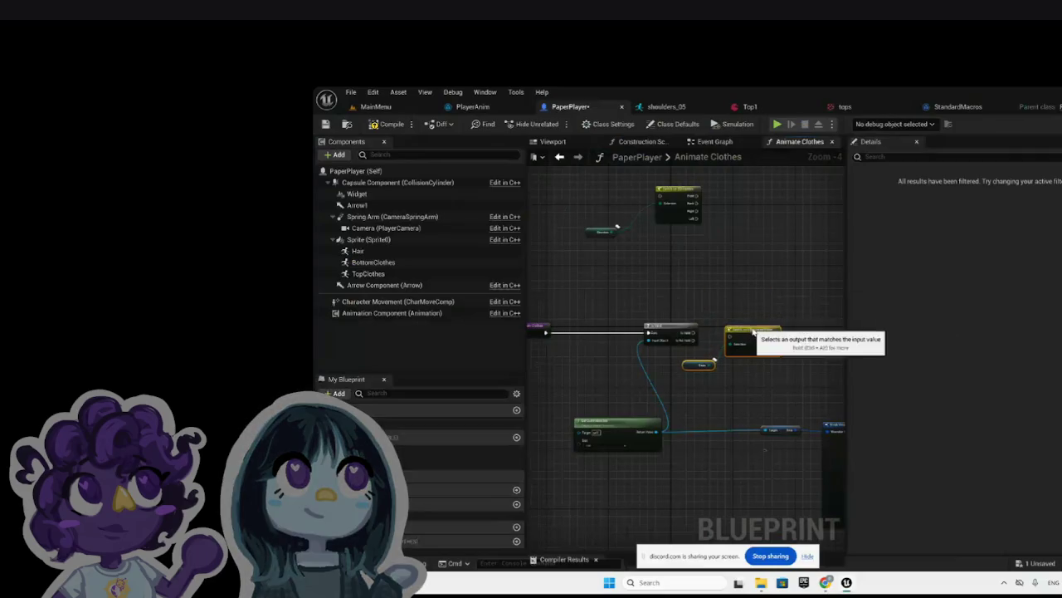
click(748, 311)
scroll(748, 310, up, 3)
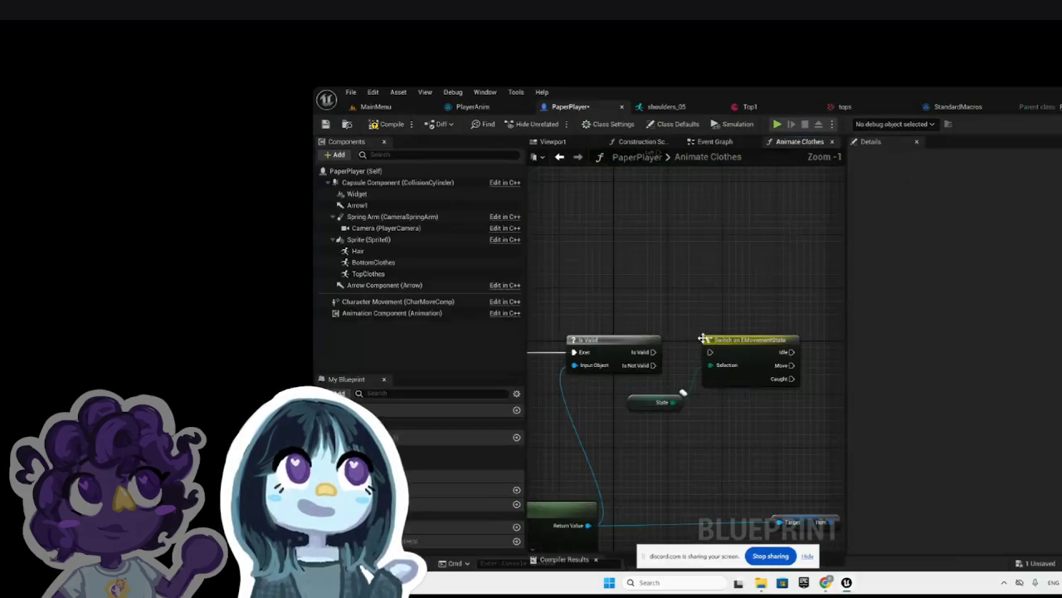
drag(653, 352, 712, 355)
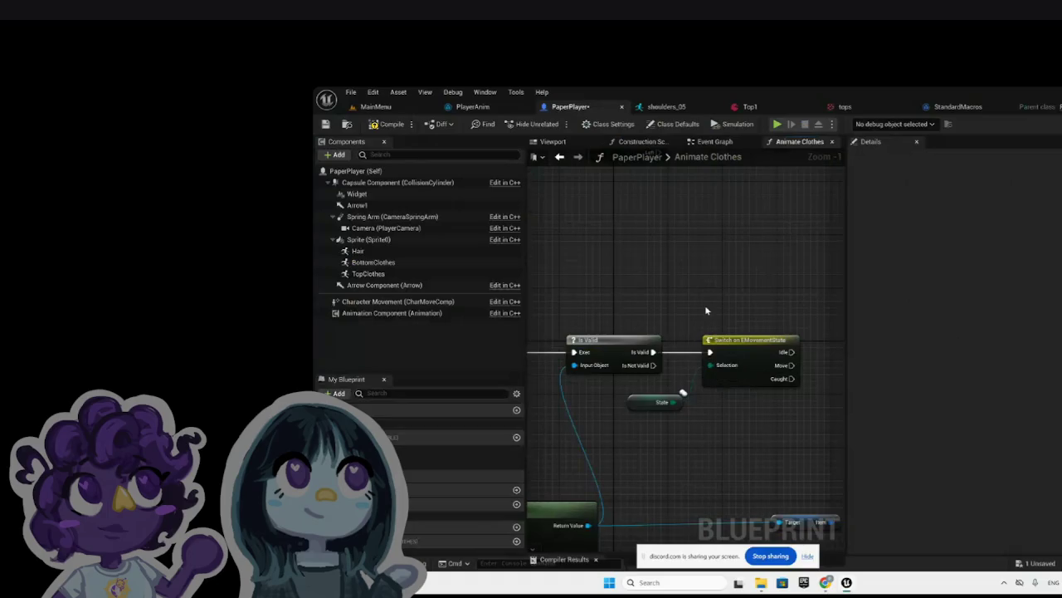
scroll(644, 312, down, 2)
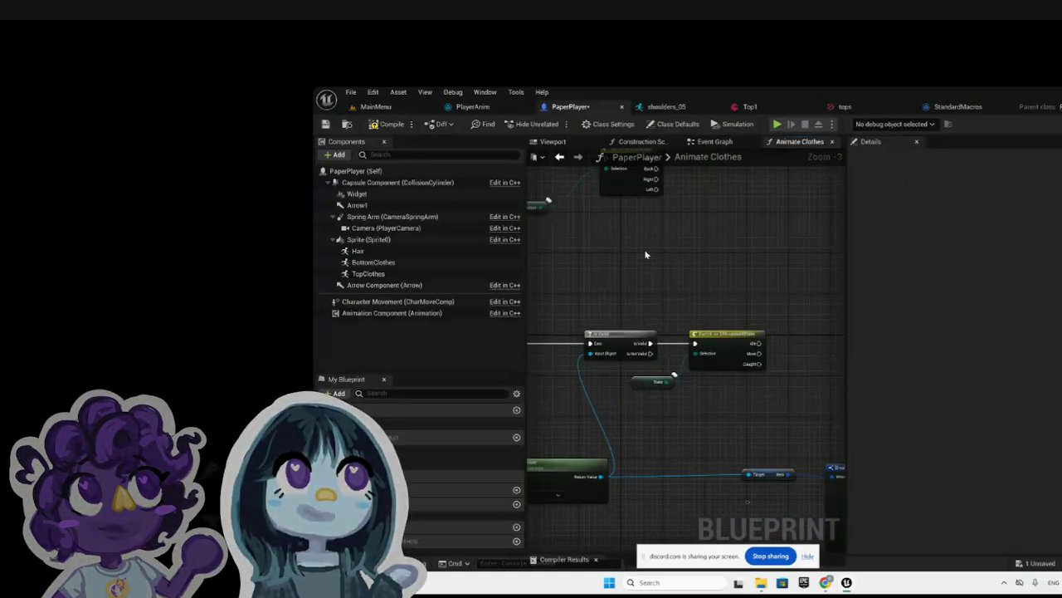
scroll(646, 254, down, 2)
Step: Reposition the direction switch nodes and wire the Idle output into Switch on EDirection
mouse_move(581, 199)
mouse_down()
mouse_move(755, 300)
mouse_move(744, 308)
mouse_up()
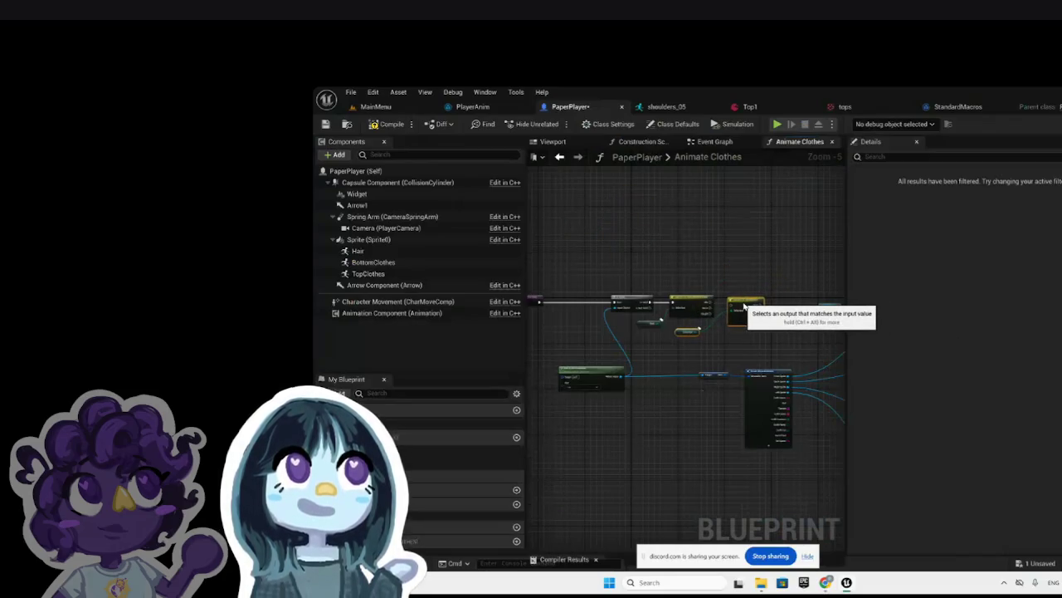
click(744, 281)
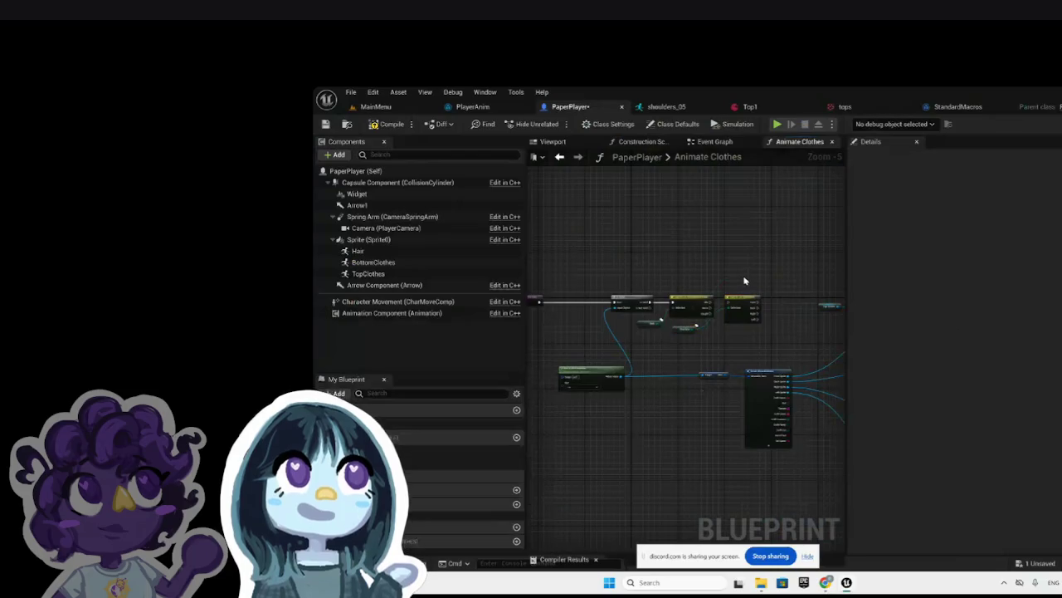
scroll(745, 280, up, 5)
drag(568, 416, 606, 416)
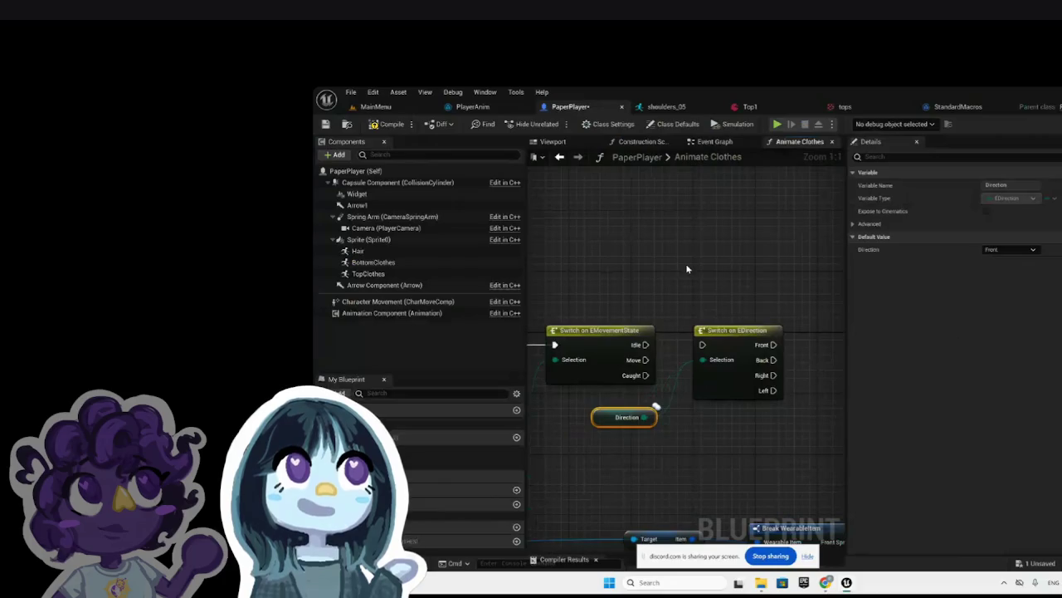
drag(647, 344, 701, 345)
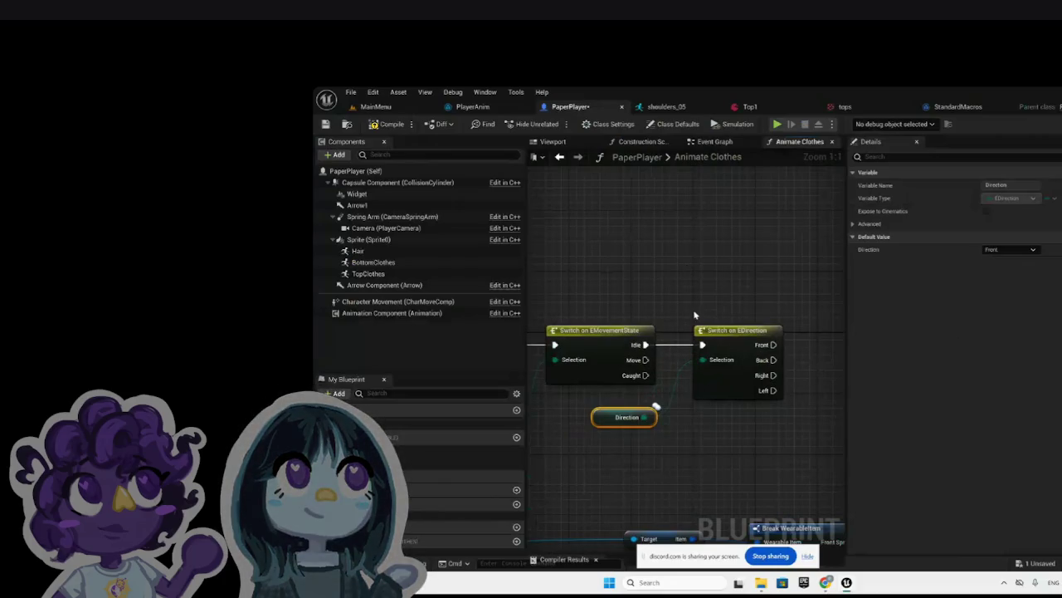
click(695, 315)
scroll(696, 316, down, 4)
scroll(695, 315, down, 3)
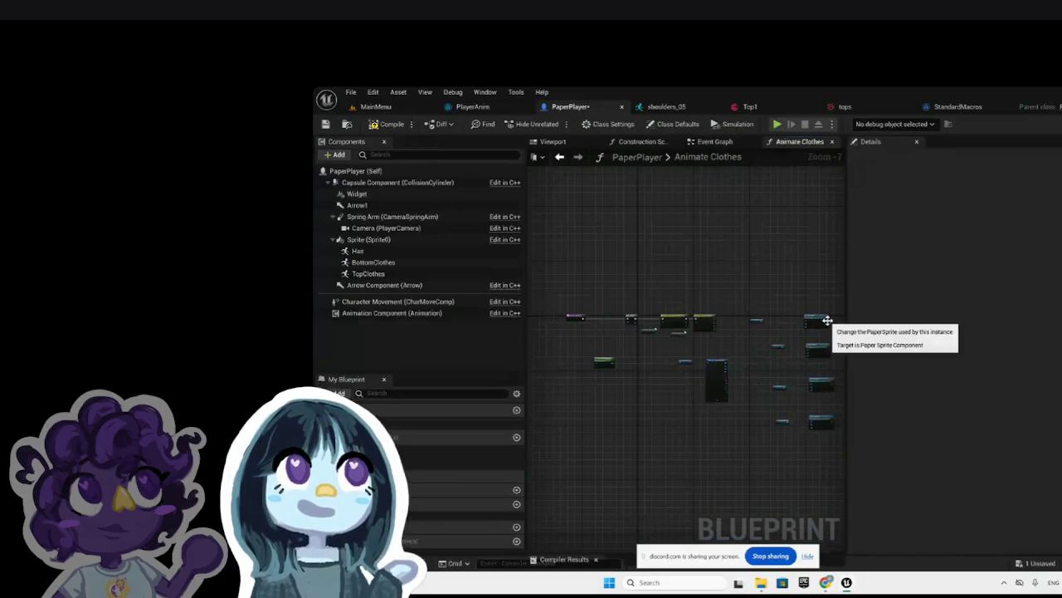
Step: Wire Front, Back and Right to the first, second and third Set Sprite nodes, tidying TopClothes getters
scroll(843, 327, up, 4)
scroll(721, 322, down, 2)
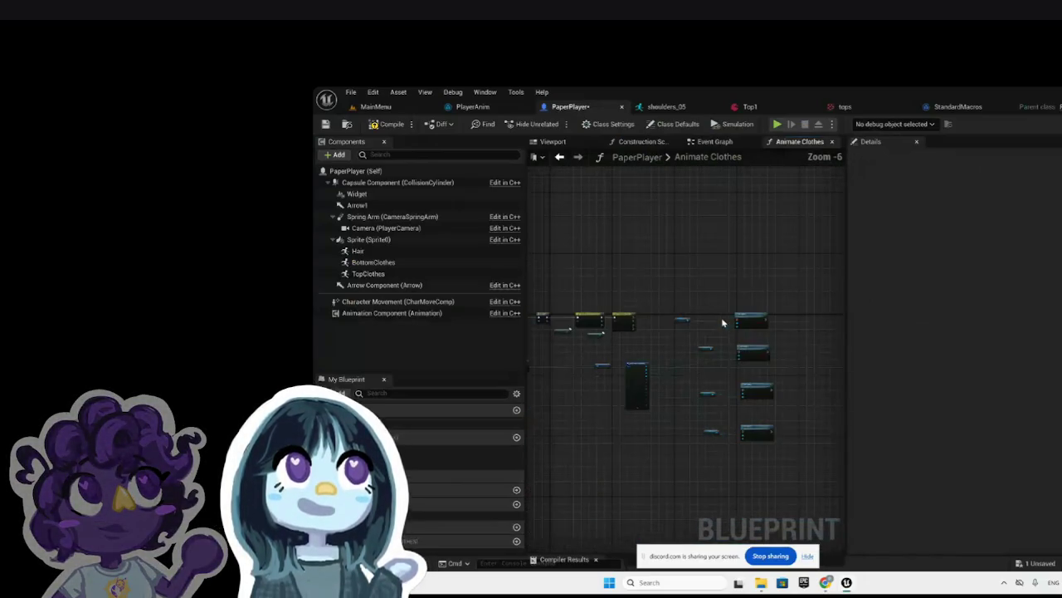
scroll(615, 314, up, 1)
mouse_move(615, 312)
mouse_down()
mouse_move(854, 307)
mouse_move(761, 308)
mouse_move(760, 318)
mouse_up()
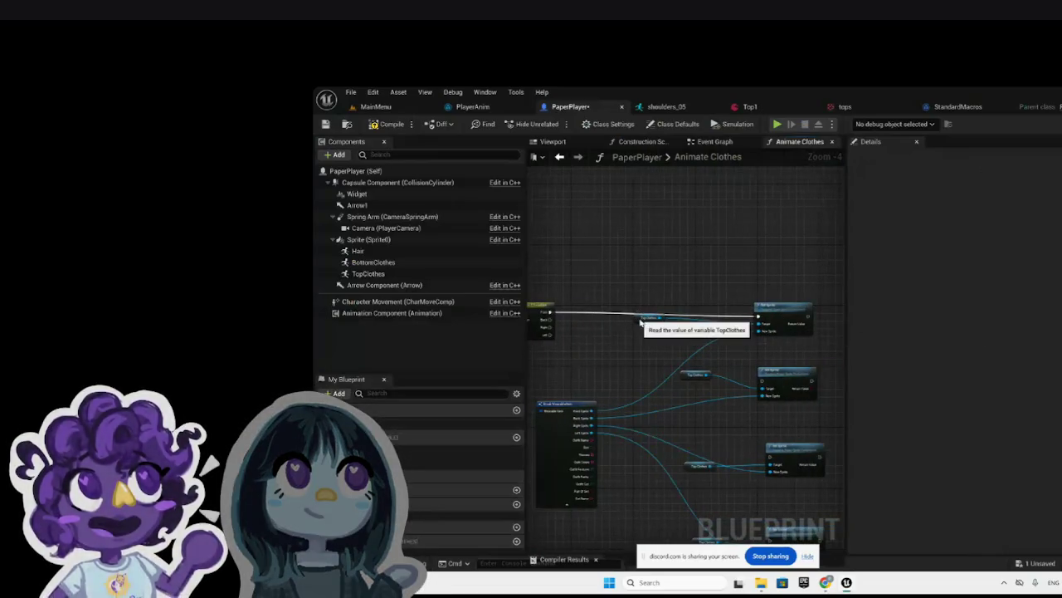
drag(642, 322, 671, 335)
drag(751, 314, 757, 315)
mouse_move(555, 319)
mouse_down()
mouse_move(765, 413)
mouse_move(763, 384)
mouse_up()
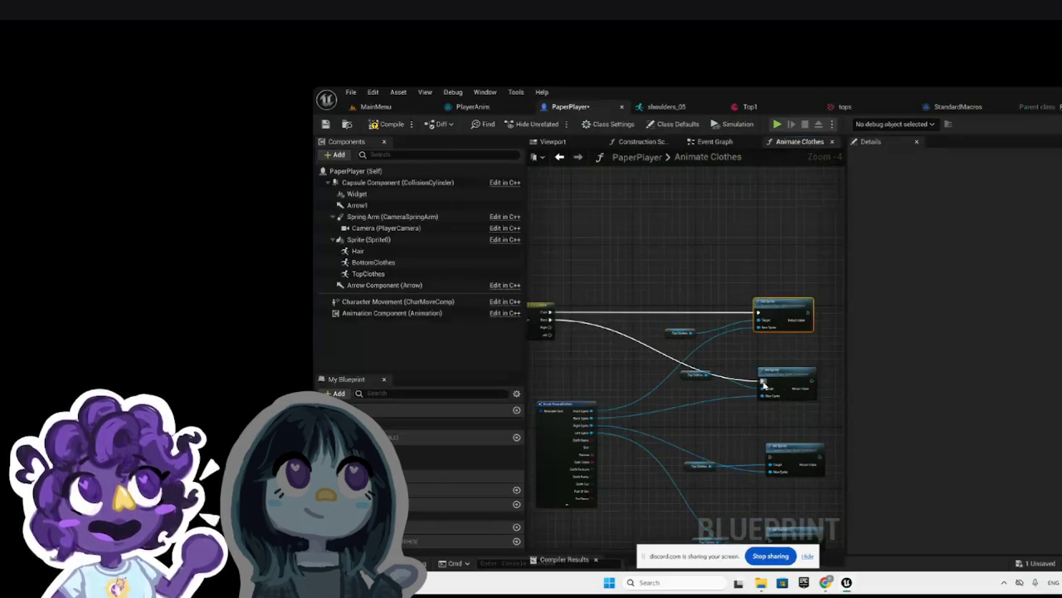
drag(694, 379, 684, 389)
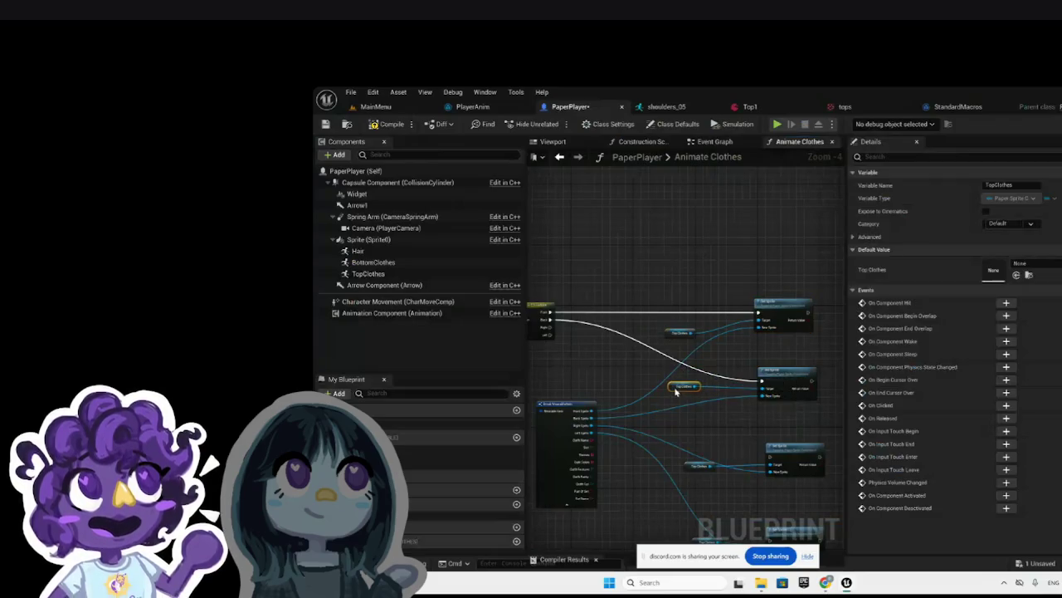
mouse_move(545, 327)
mouse_down()
mouse_move(768, 457)
mouse_move(763, 447)
mouse_up()
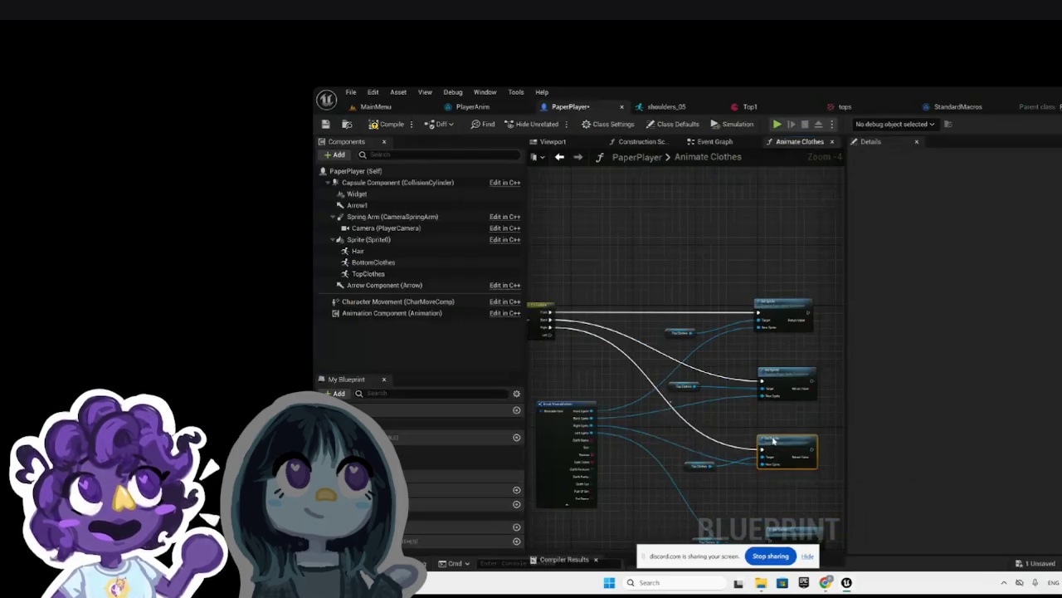
drag(694, 463, 679, 448)
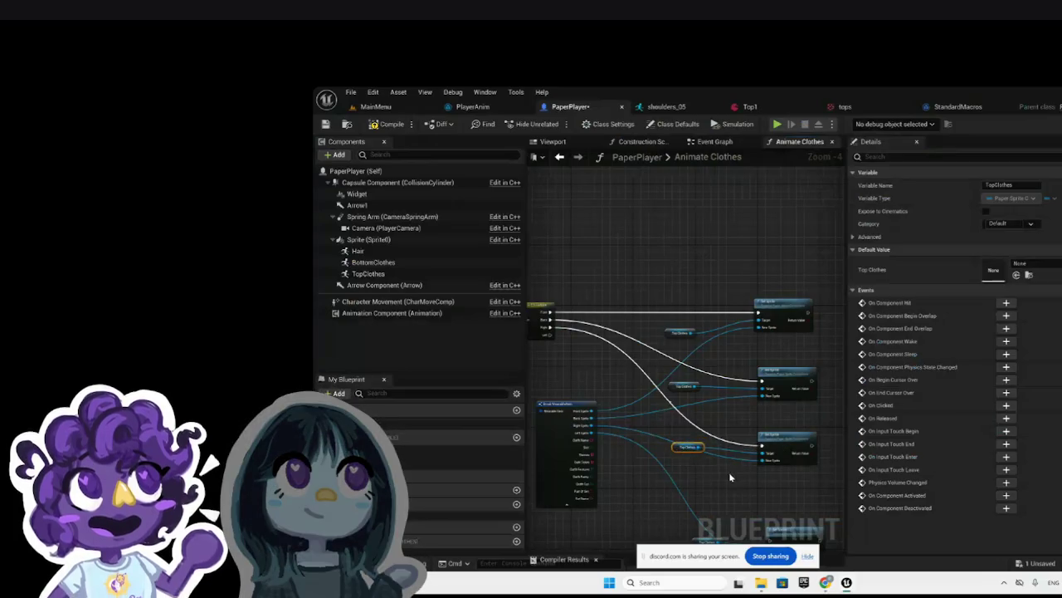
click(729, 471)
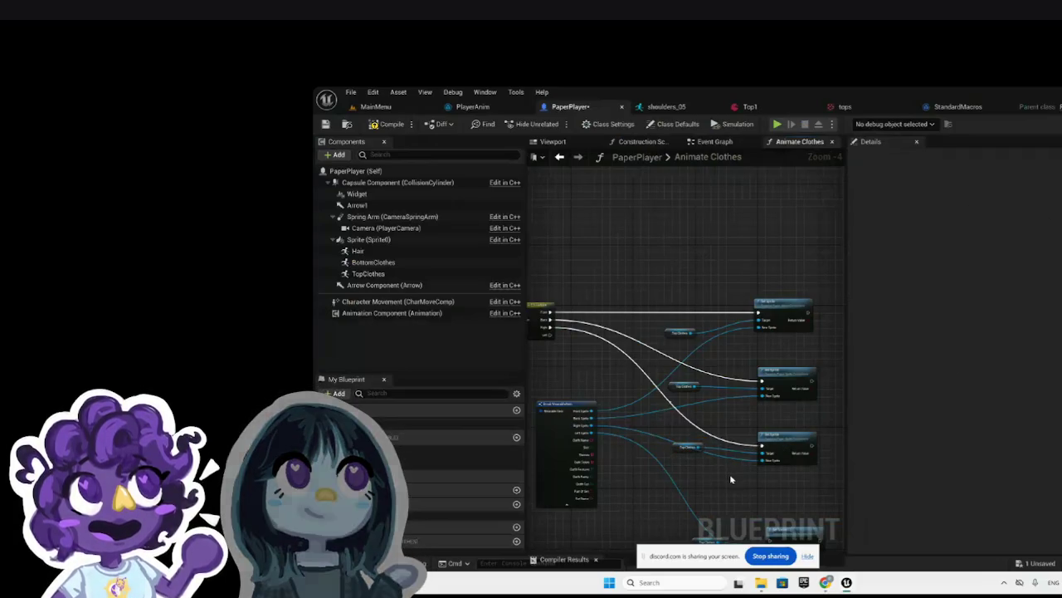
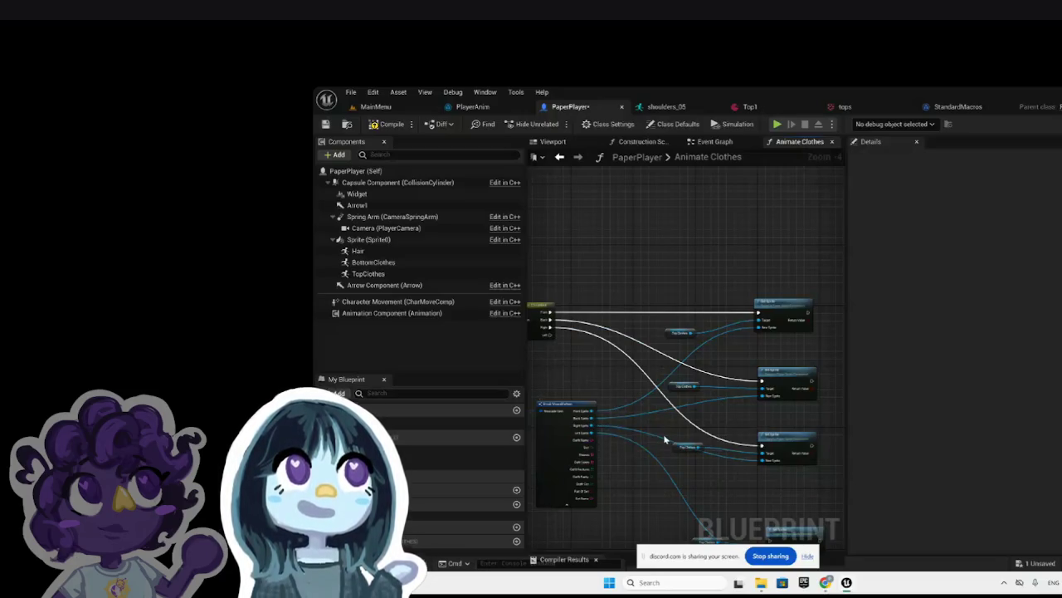
Step: Reposition the bottom Top Clothes and Set Sprite nodes and wire the Sequence's next output to that Set Sprite
scroll(664, 440, down, 1)
scroll(694, 488, up, 2)
mouse_move(677, 485)
mouse_down()
mouse_move(777, 497)
mouse_move(754, 450)
mouse_up()
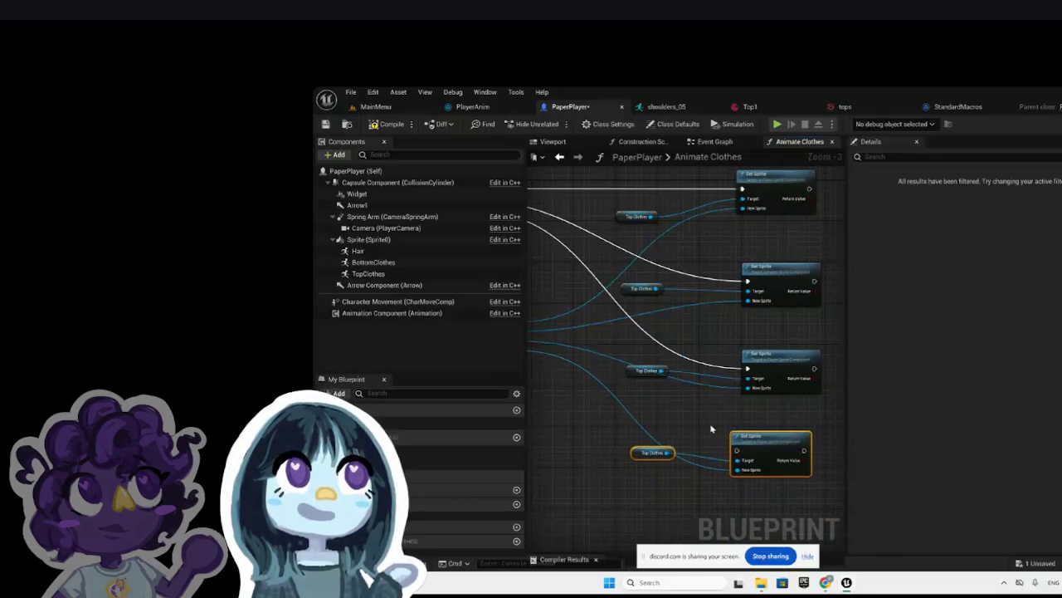
scroll(712, 430, down, 4)
scroll(669, 391, up, 3)
mouse_move(575, 314)
mouse_down()
mouse_move(830, 516)
mouse_move(780, 491)
mouse_up()
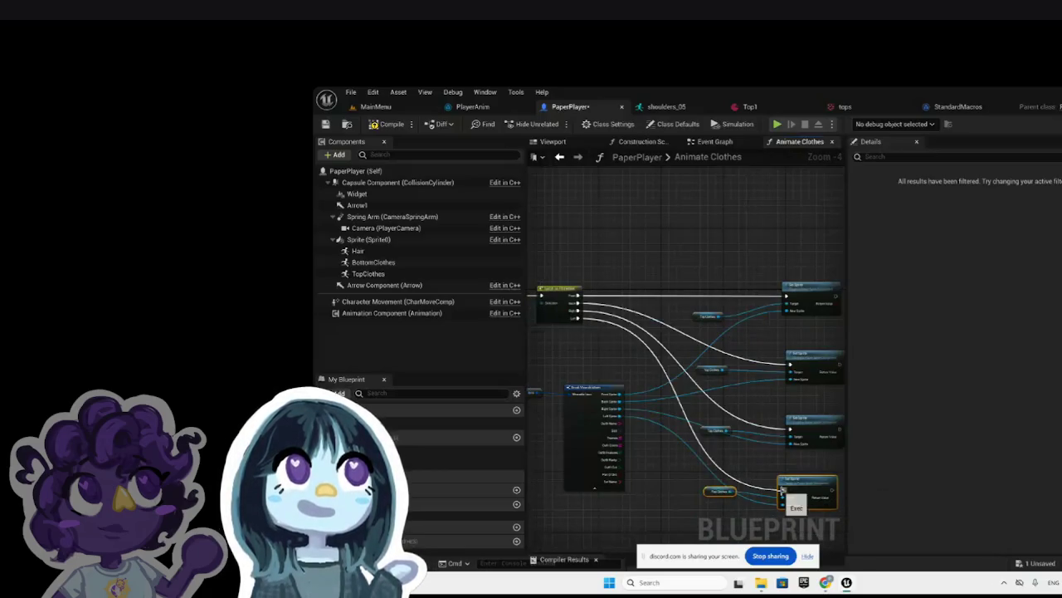
scroll(700, 260, down, 4)
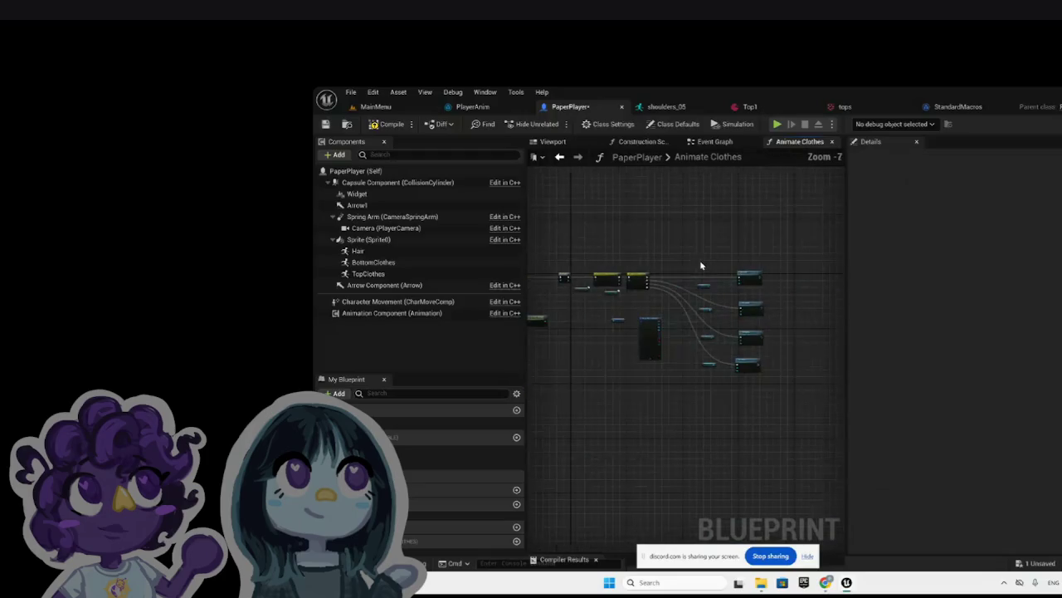
scroll(783, 322, down, 1)
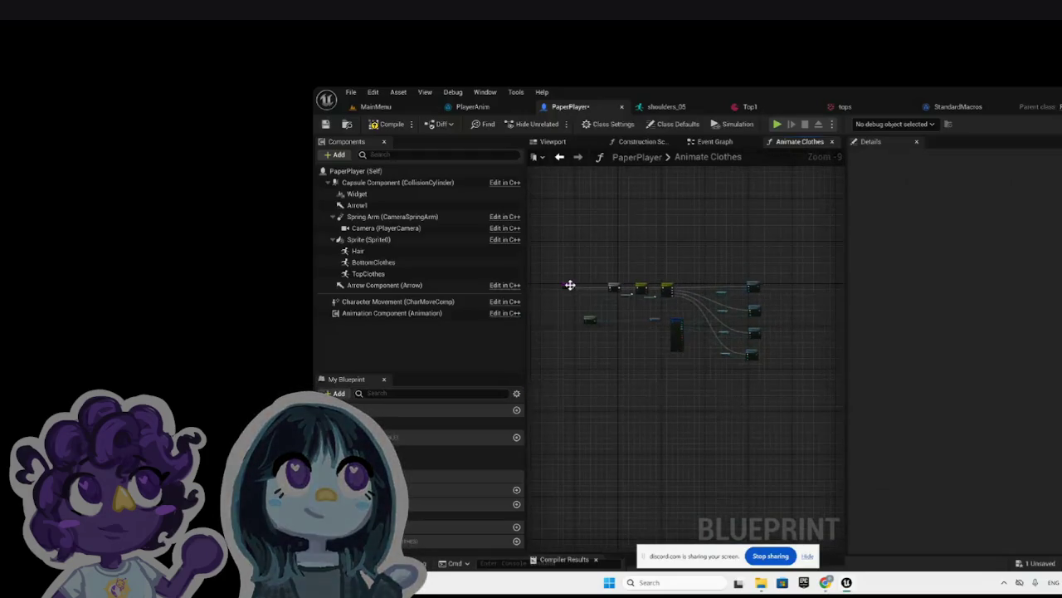
scroll(570, 285, up, 5)
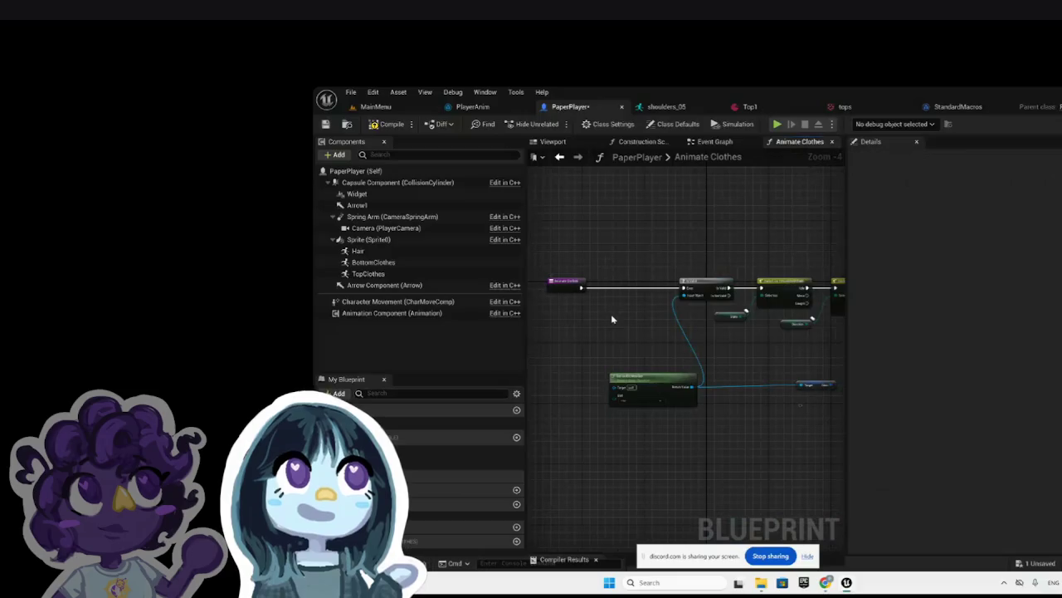
Step: Save PaperPlayer and dock the Animate Clothes graph above the Event Graph
click(325, 124)
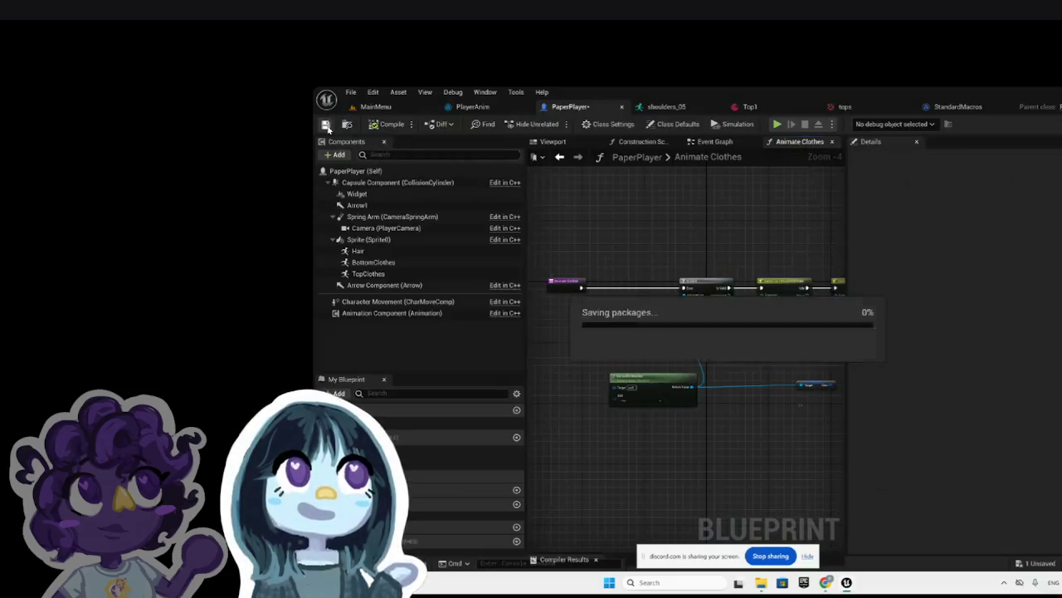
click(715, 141)
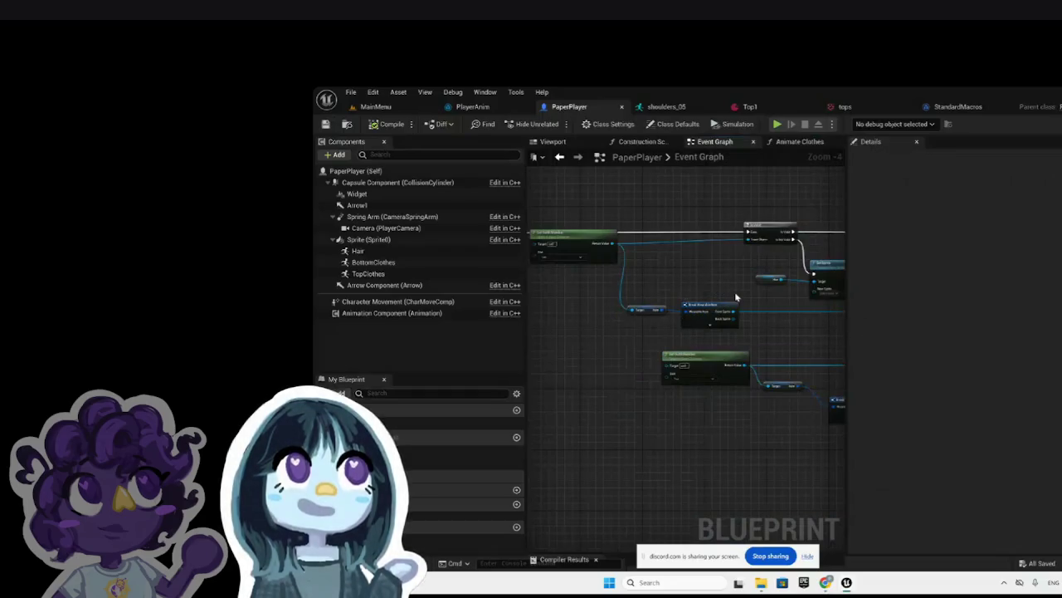
scroll(735, 297, down, 8)
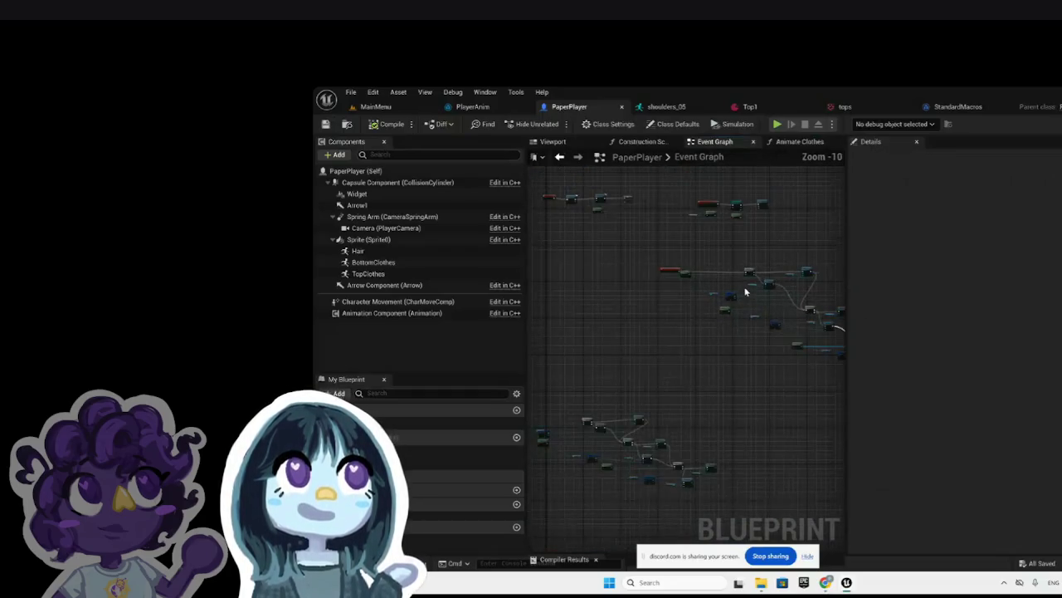
scroll(556, 259, up, 11)
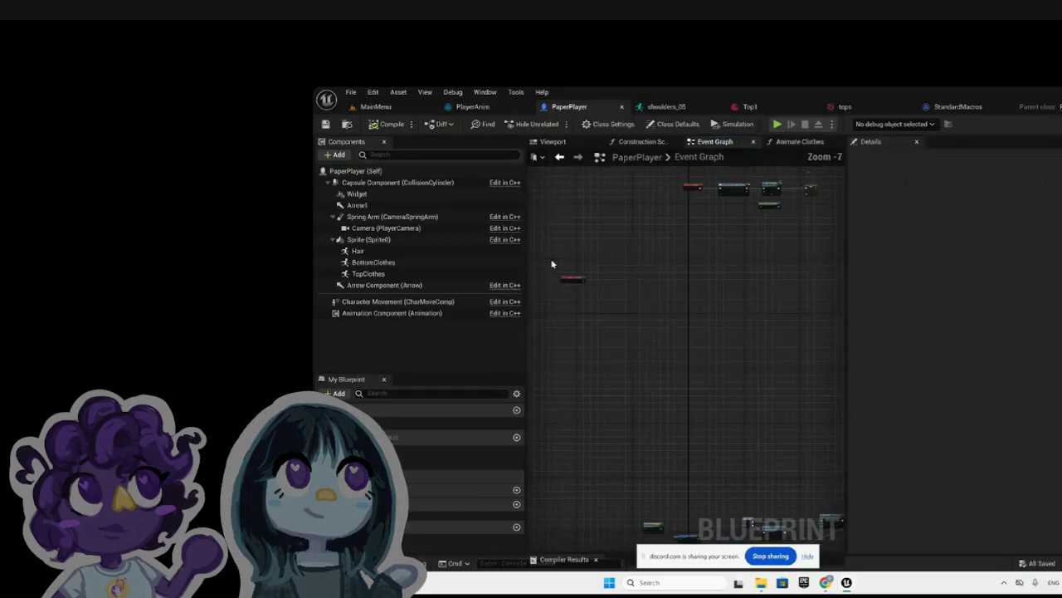
mouse_move(795, 144)
mouse_down()
mouse_move(818, 147)
mouse_move(791, 157)
mouse_up()
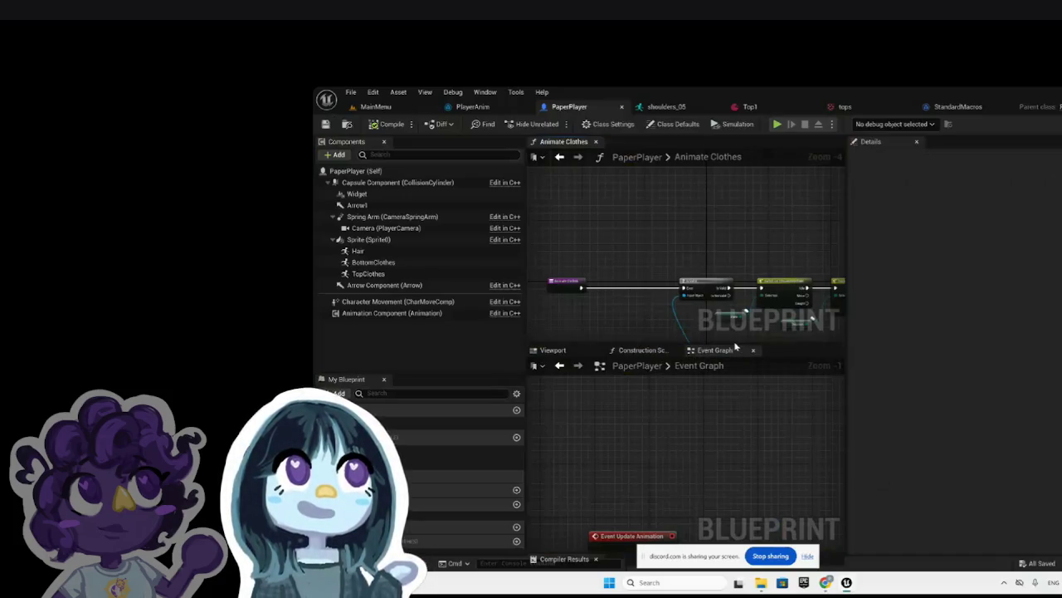
Step: Dock Event Graph, Construction Script and Viewport beside Animate Clothes, show Construction Script, then switch to Discord
drag(729, 353, 695, 190)
drag(664, 157, 660, 150)
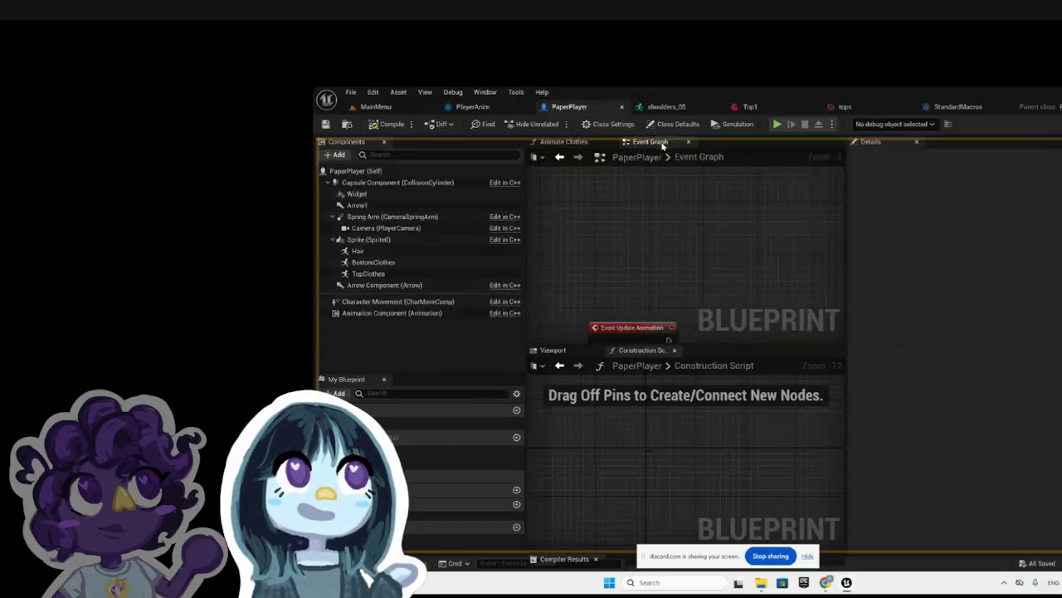
drag(638, 349, 722, 144)
mouse_move(569, 352)
mouse_down()
mouse_move(565, 174)
mouse_move(554, 164)
mouse_move(541, 332)
mouse_move(581, 149)
mouse_move(550, 148)
mouse_up()
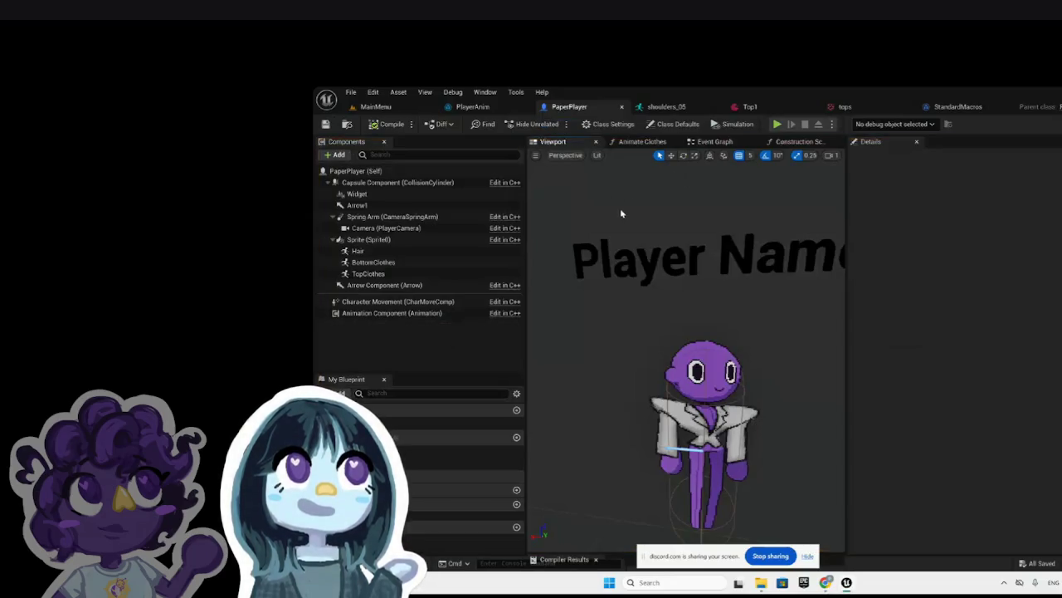
click(788, 143)
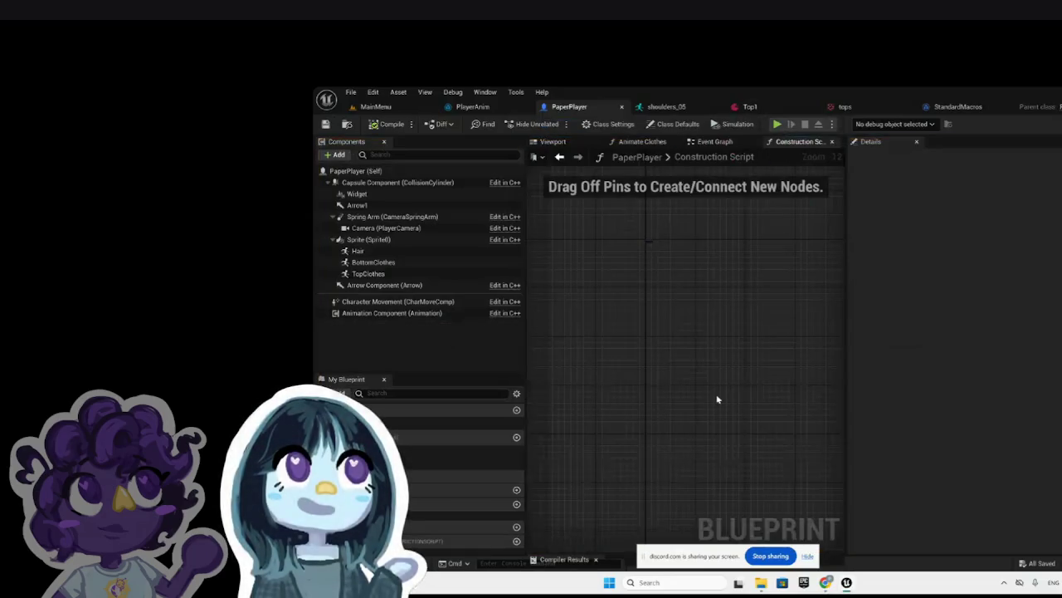
mouse_move(825, 582)
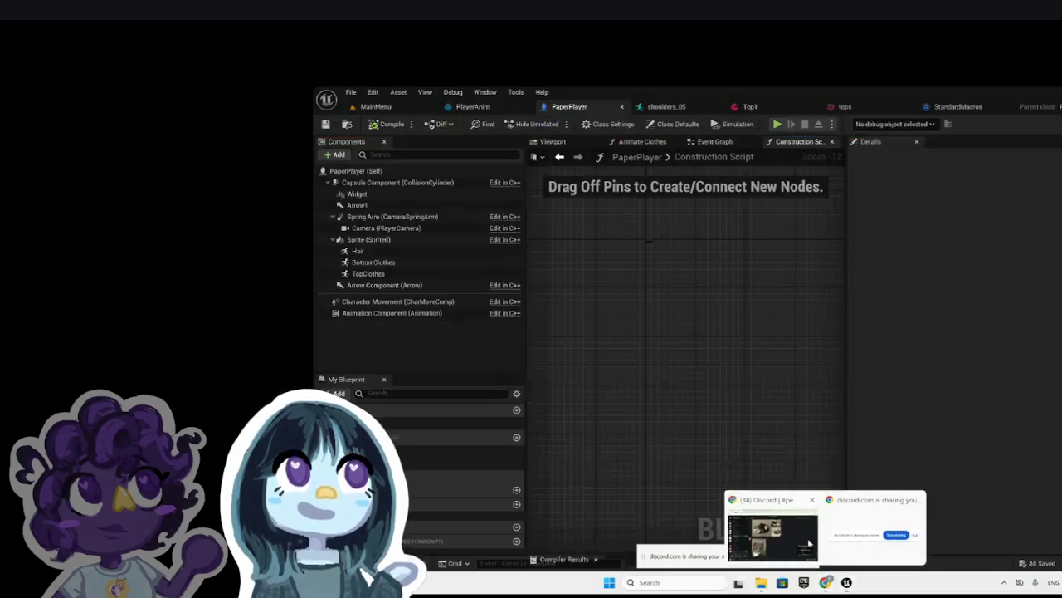
click(806, 541)
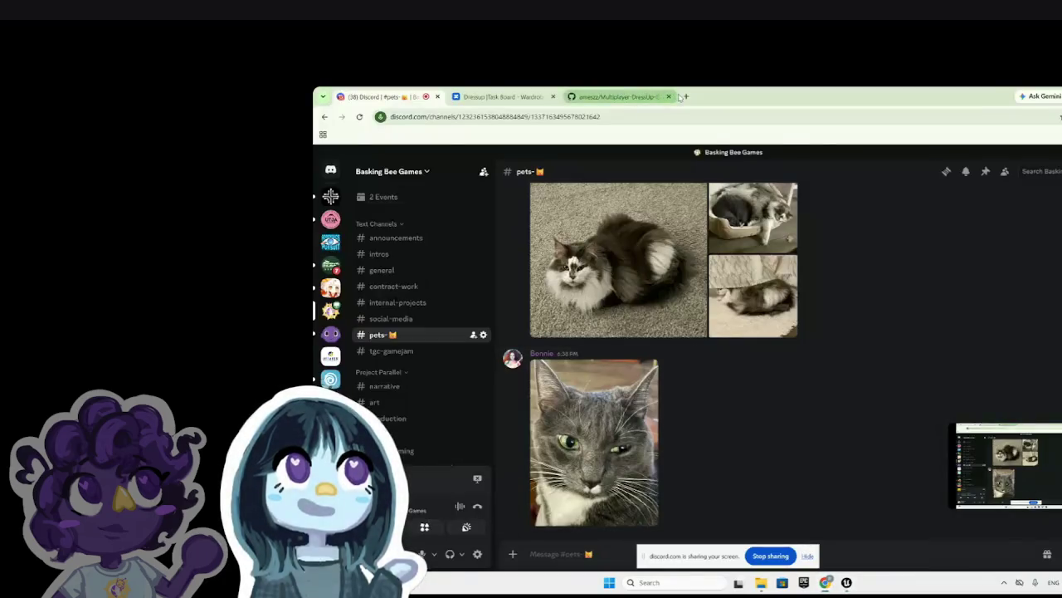
Step: From the #general channel's pinned messages, open the shared Google Drive link in a new tab
click(983, 174)
click(986, 173)
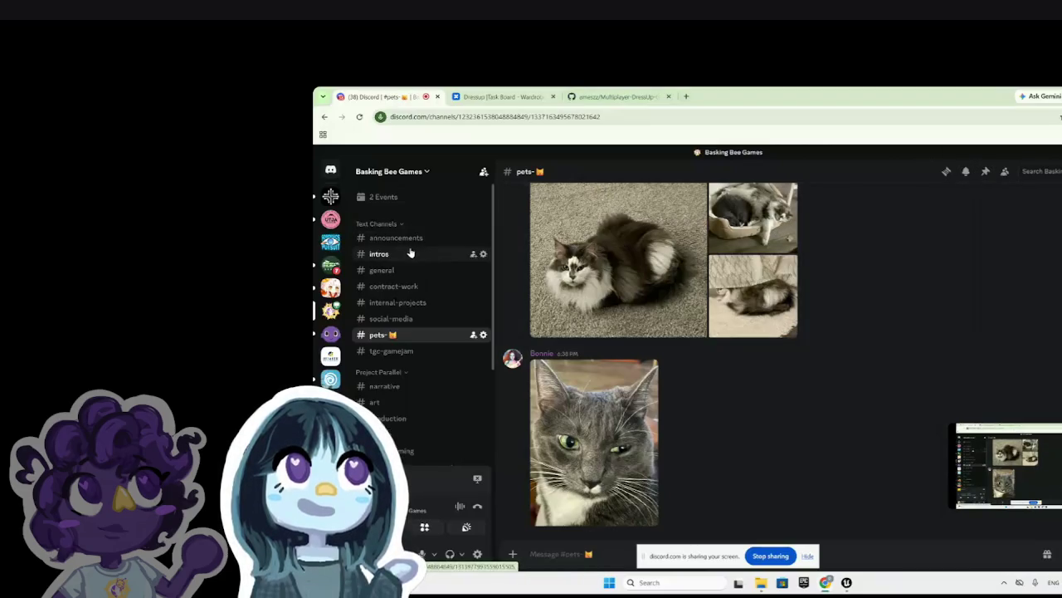
click(409, 270)
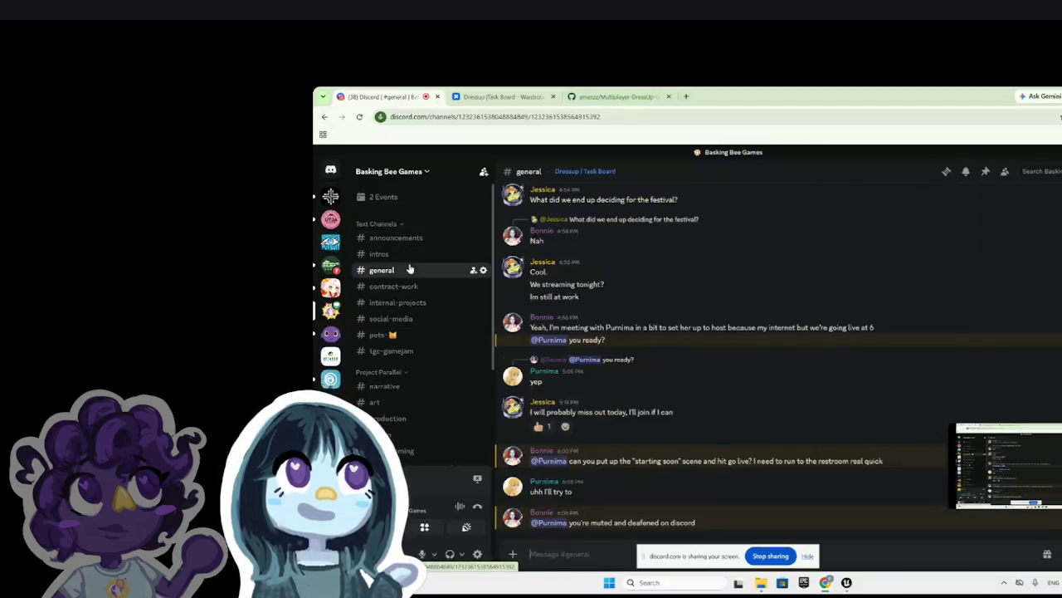
click(1004, 171)
click(986, 172)
click(871, 363)
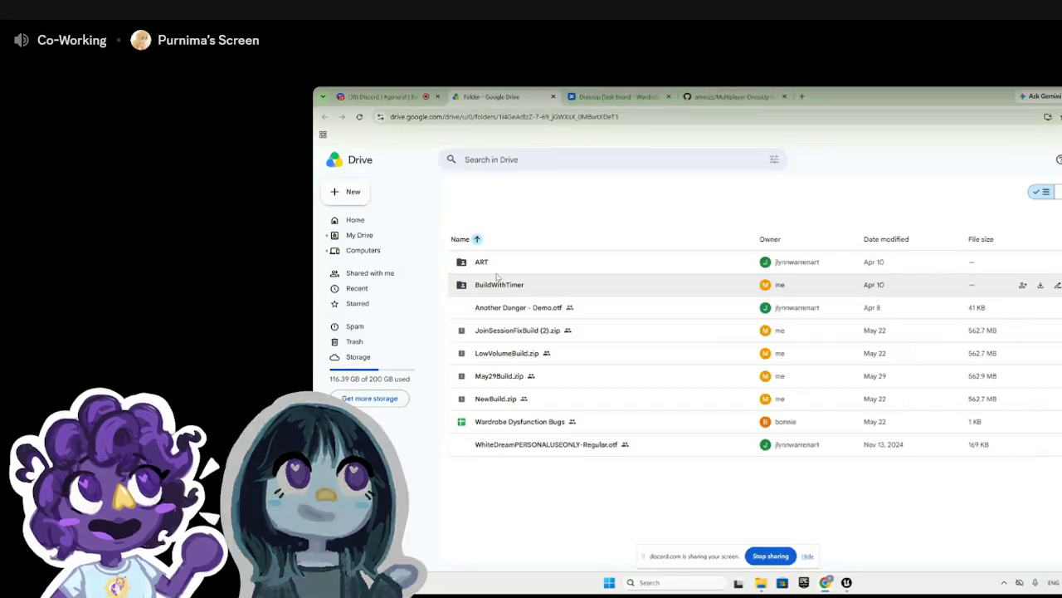
Step: Open the ART folder and download shouldersBack.png
mouse_move(498, 376)
mouse_down()
mouse_move(519, 368)
mouse_move(512, 483)
mouse_move(506, 353)
mouse_up()
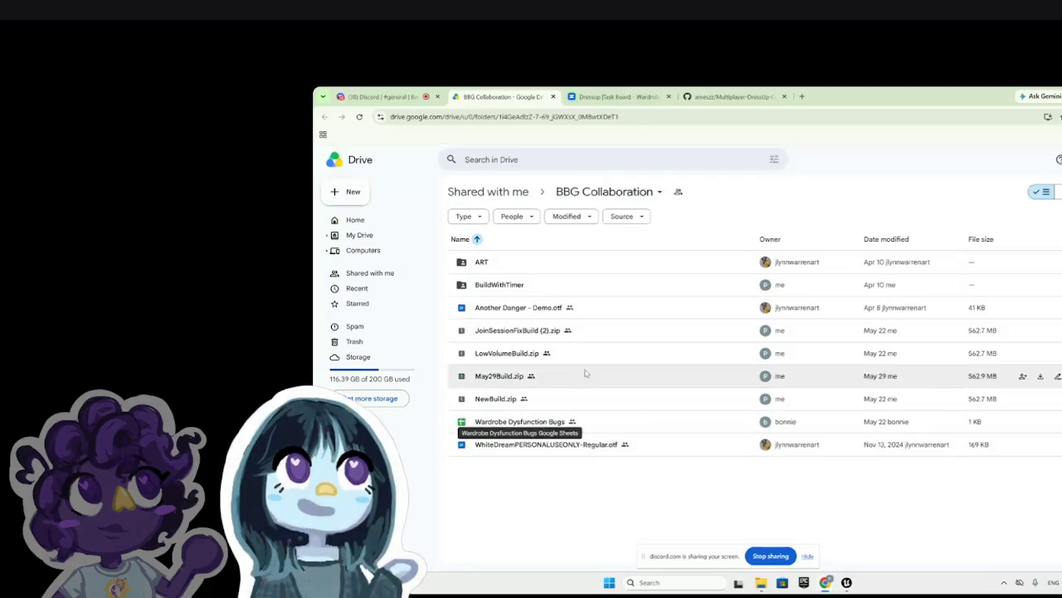
double_click(509, 269)
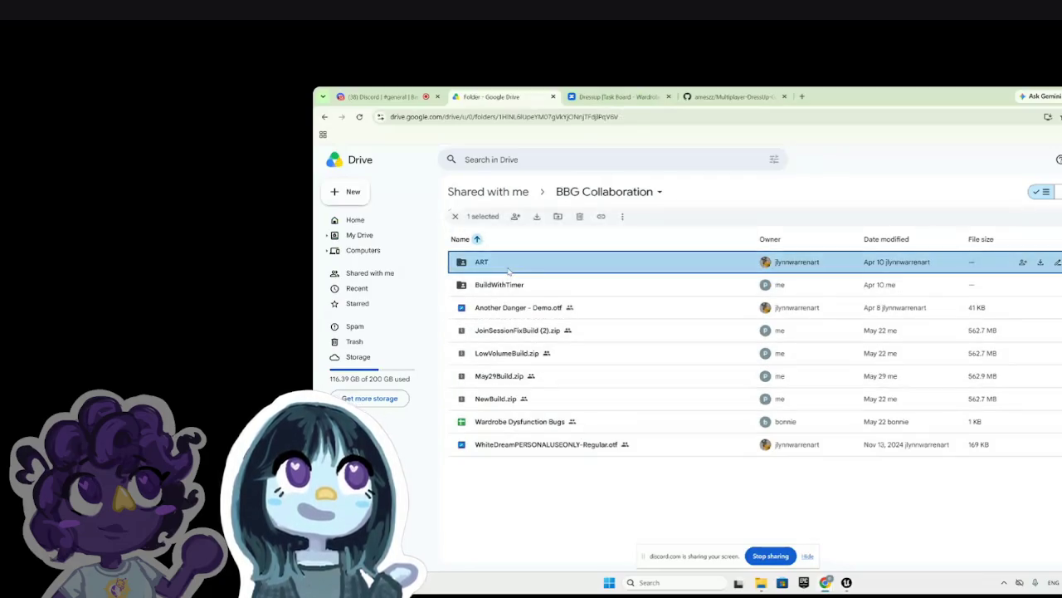
scroll(543, 381, down, 3)
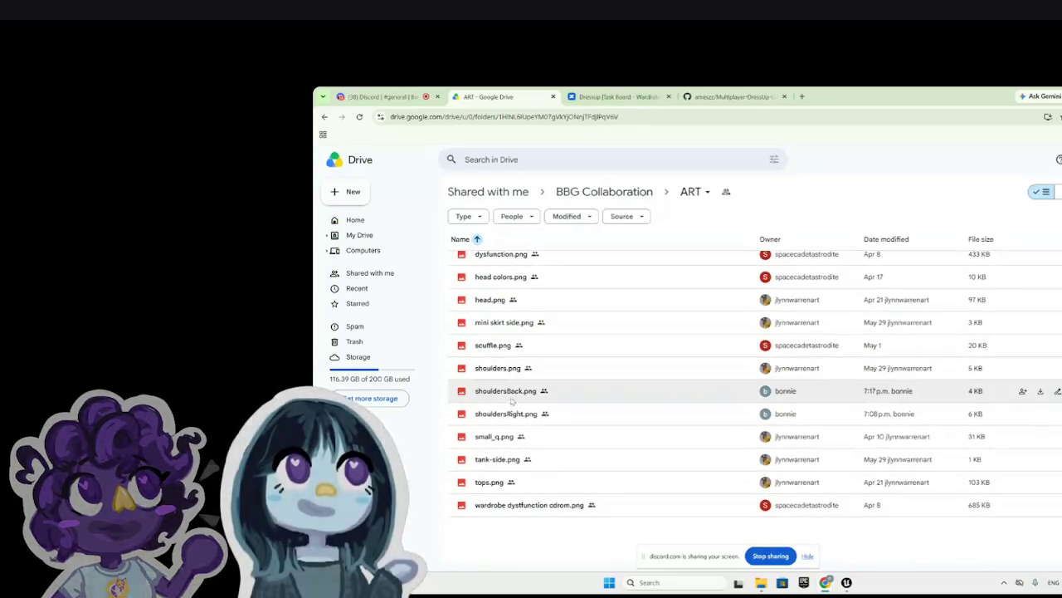
click(543, 387)
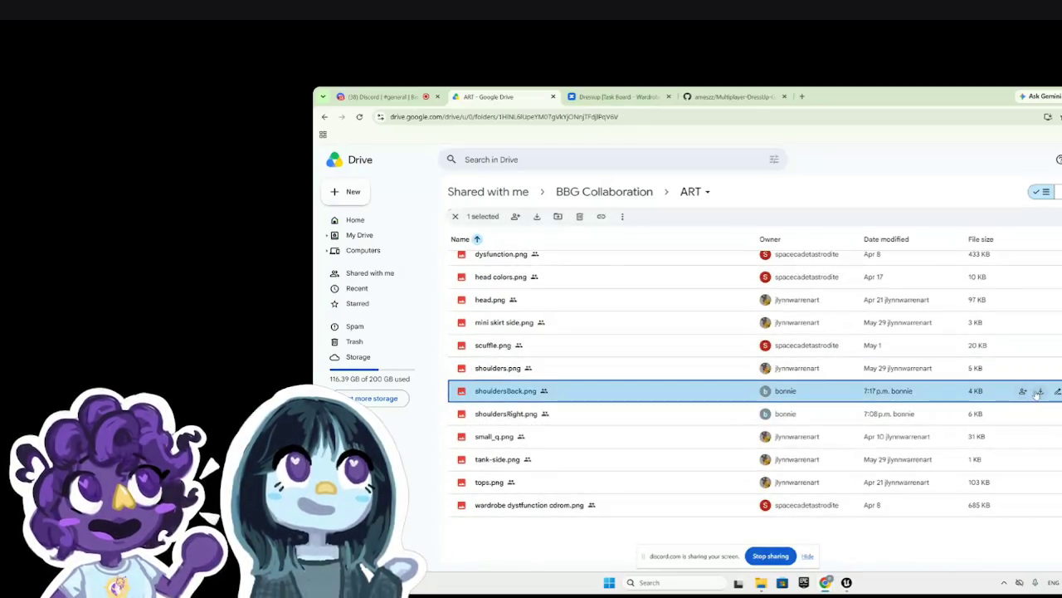
click(1040, 392)
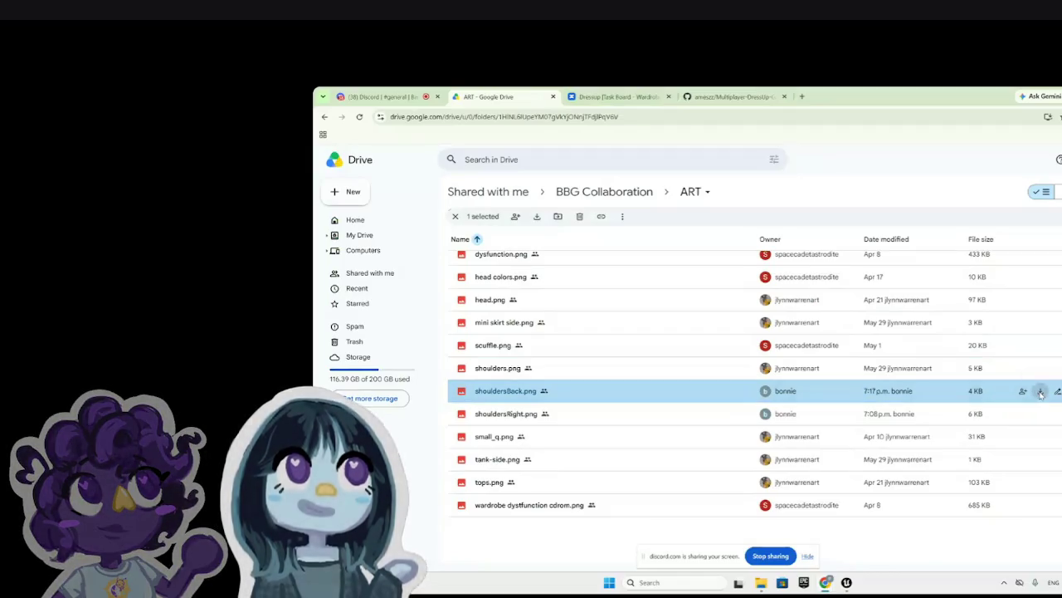
Step: Also download shouldersRight.png, dismiss the multiple-downloads prompt, and open Downloads in File Explorer
click(1041, 415)
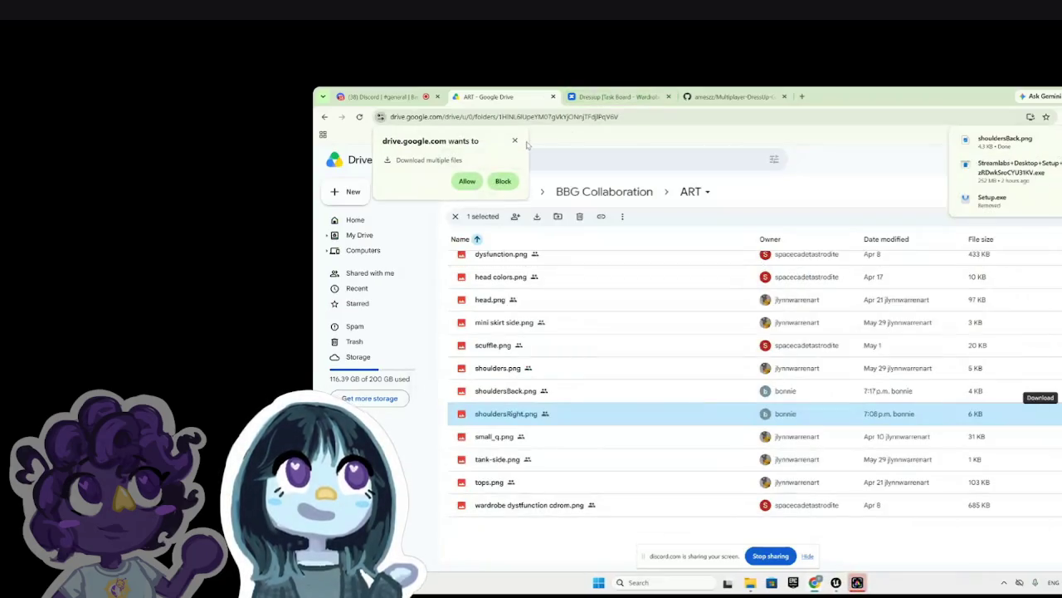
click(514, 143)
click(750, 586)
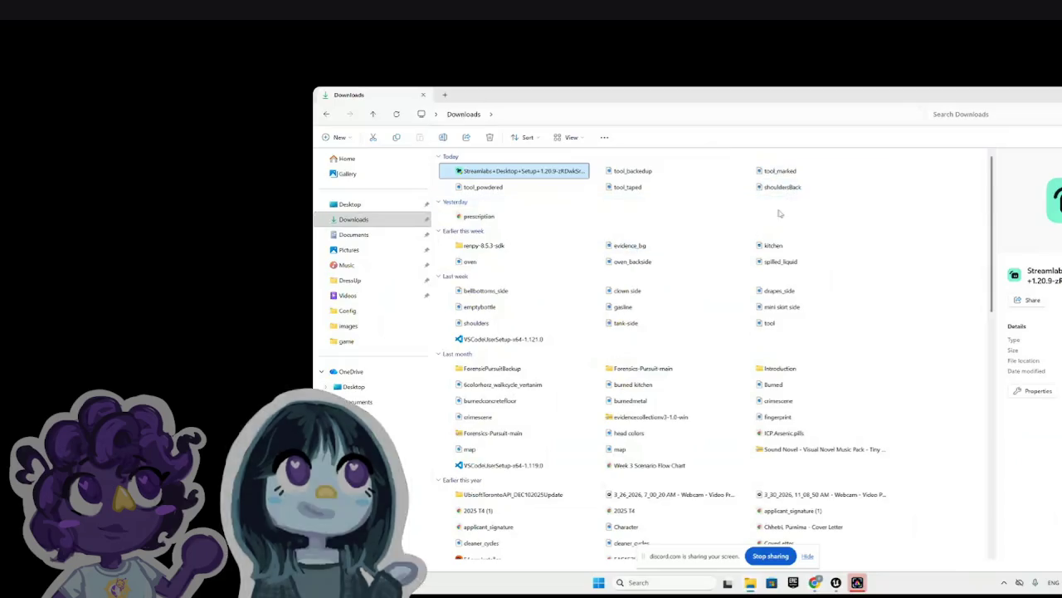
Step: Preview the downloaded shouldersBack image in Downloads, leaving only it selected
click(779, 187)
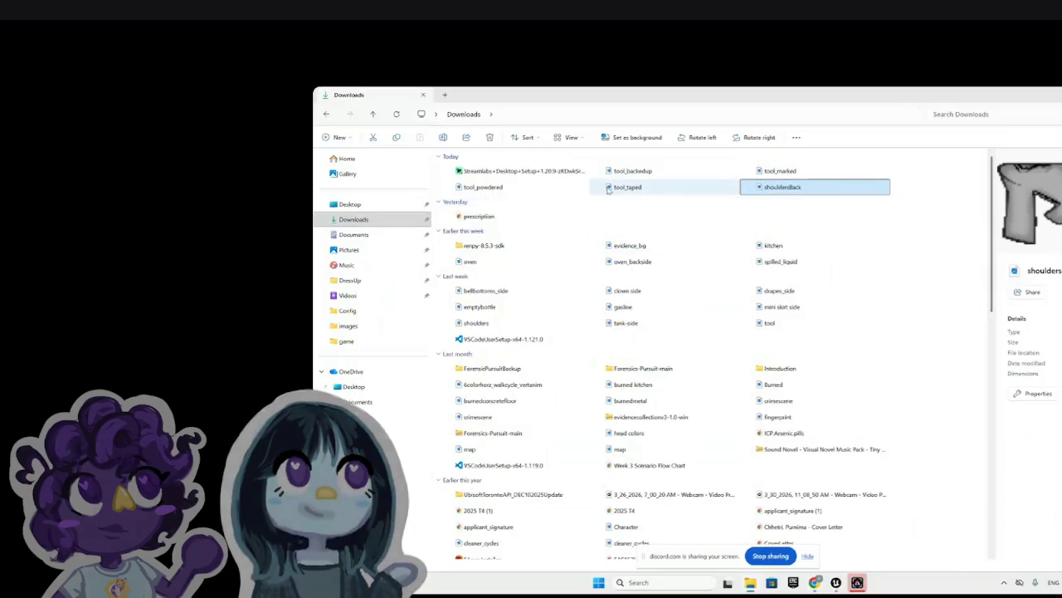
ctrl+click(657, 172)
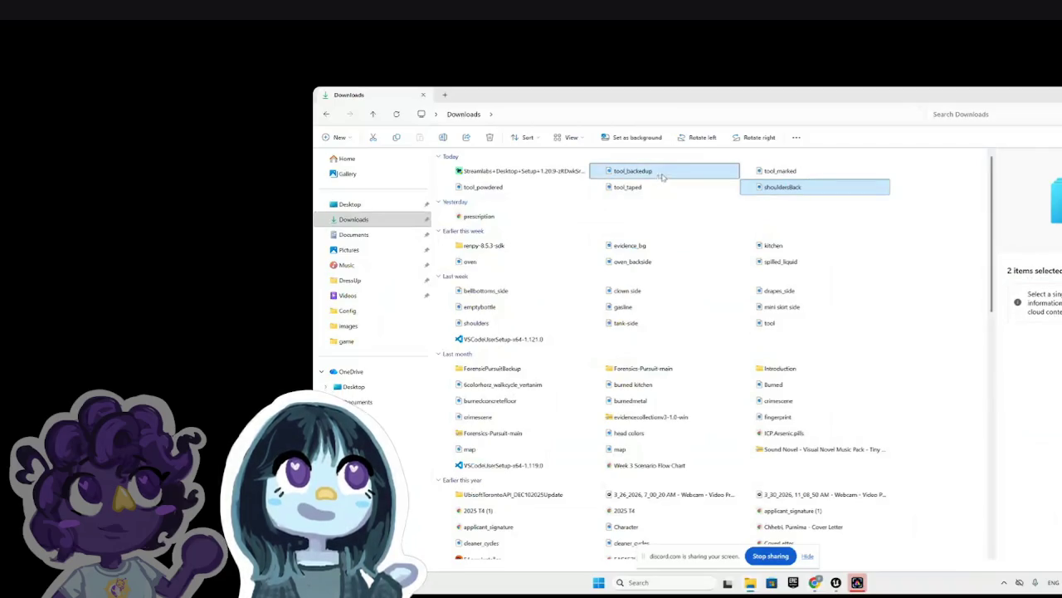
click(784, 187)
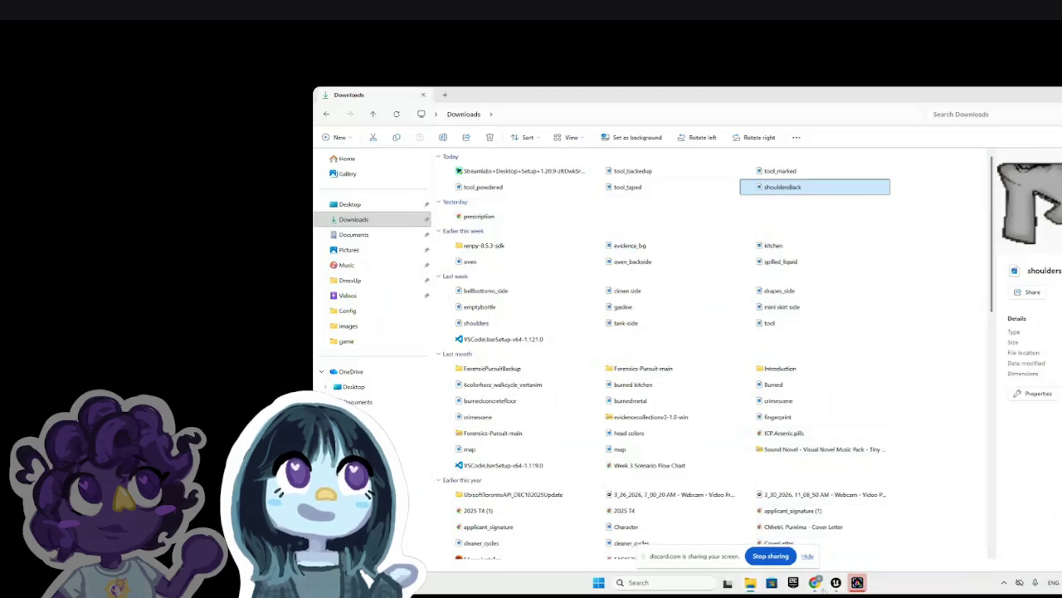
Step: Switch between the Drive ART folder and Downloads, then close the shouldersBack image preview
mouse_move(816, 583)
click(762, 536)
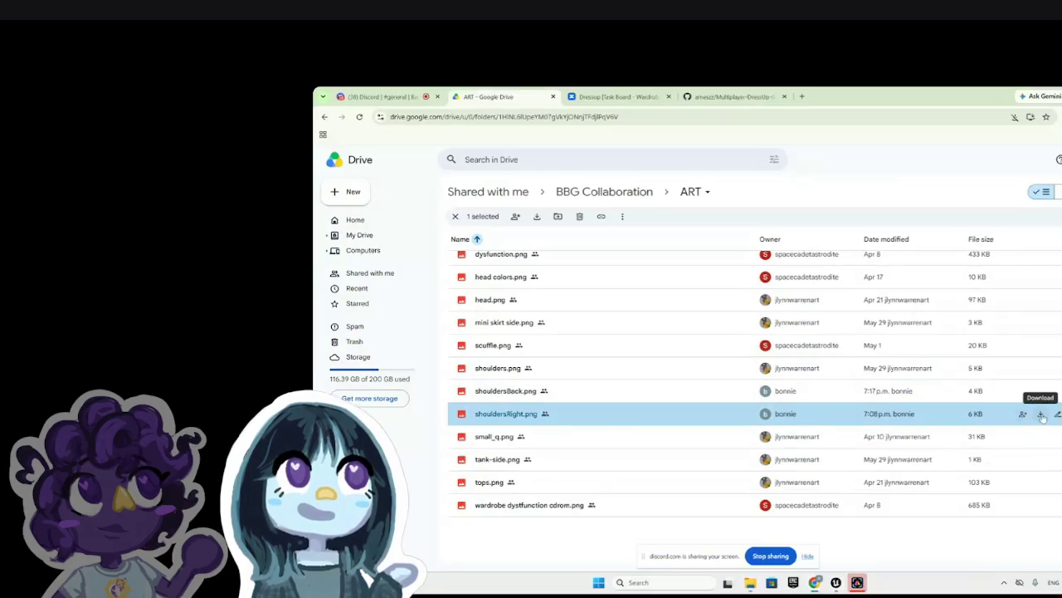
click(747, 583)
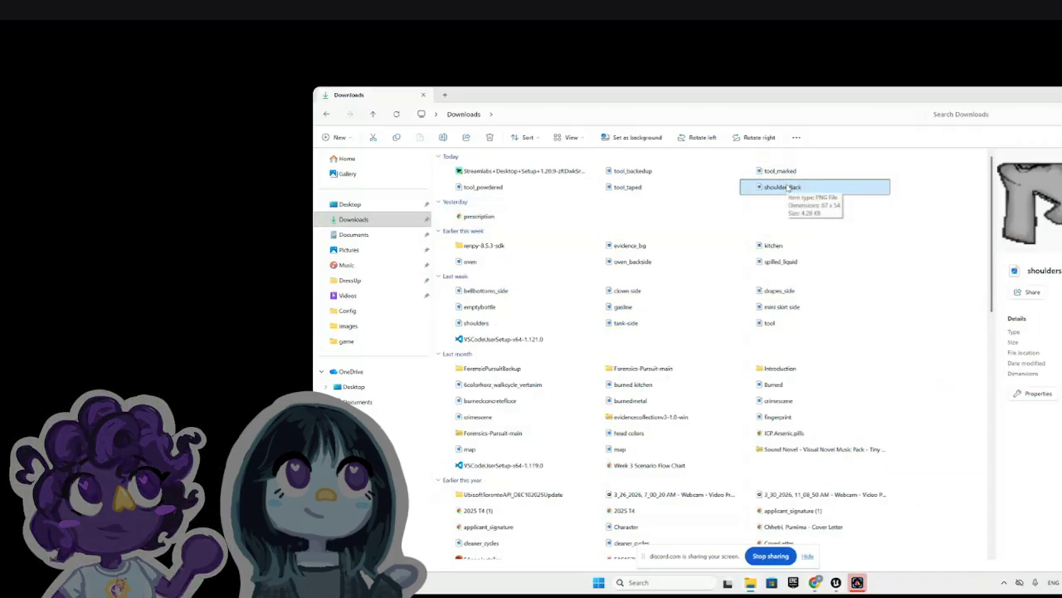
key(alt+Tab)
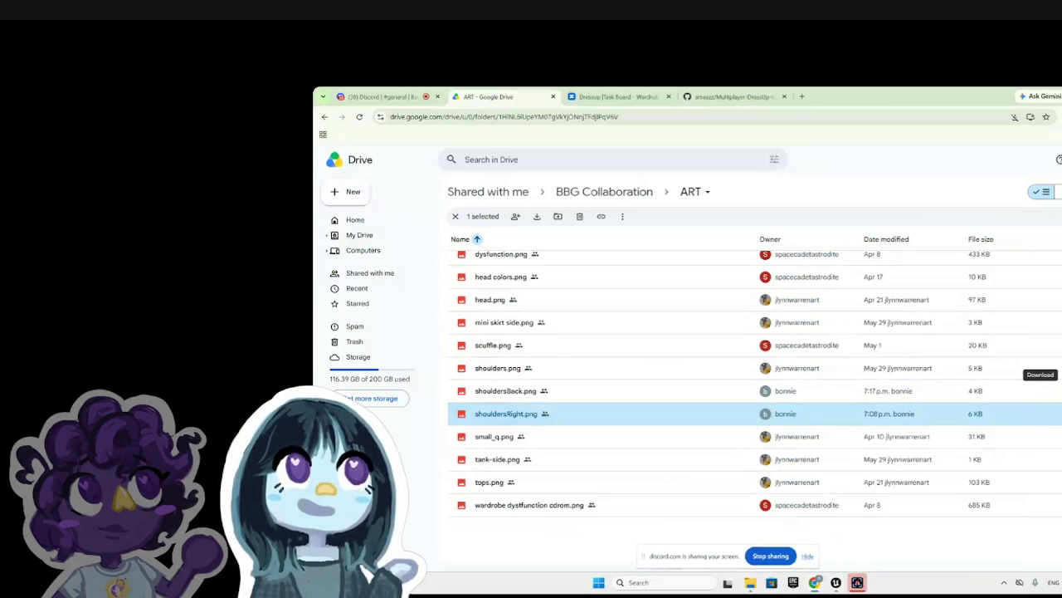
key(alt+Tab)
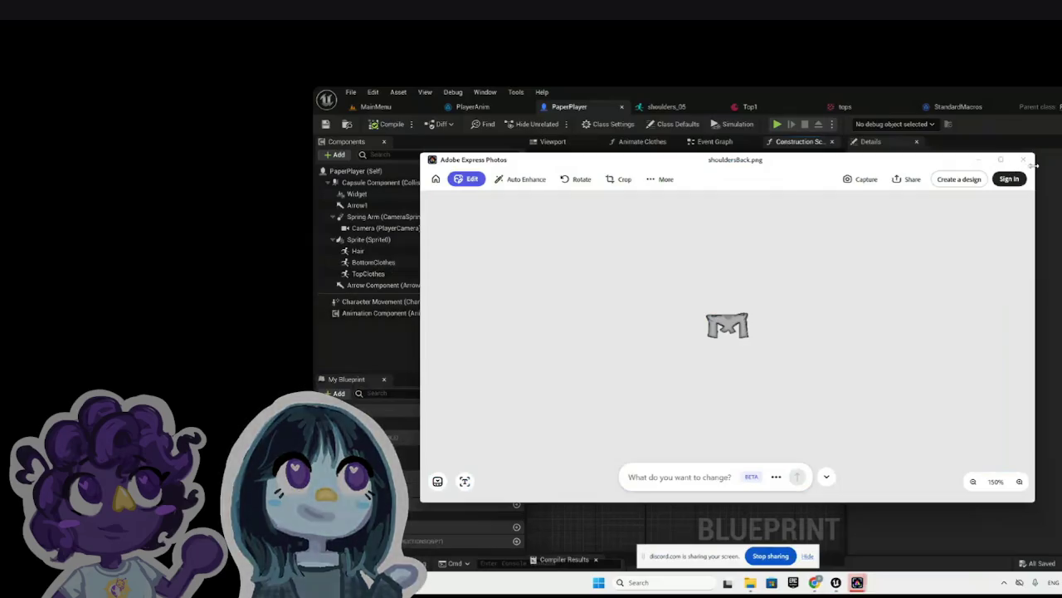
click(1023, 159)
Step: Check today's downloaded files in Downloads, then return to the Google Drive ART folder
click(761, 583)
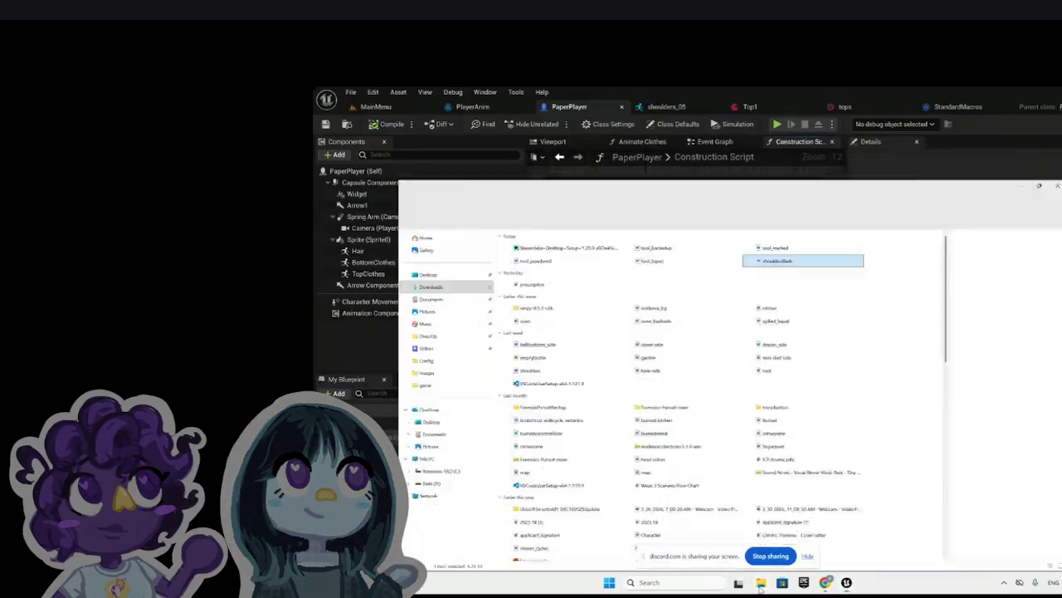
scroll(656, 197, down, 2)
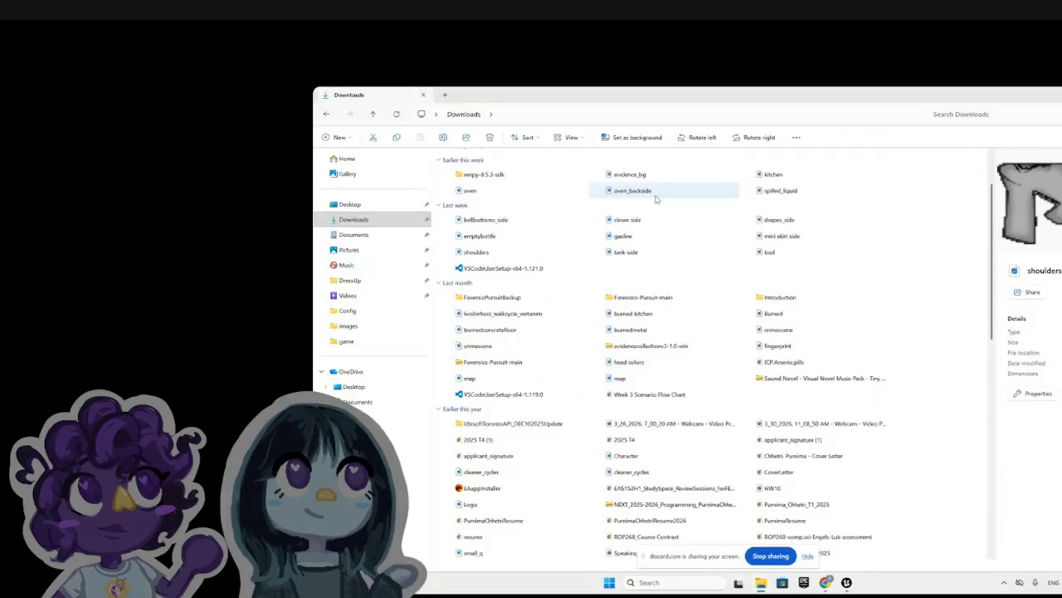
scroll(656, 197, up, 2)
click(585, 174)
click(635, 171)
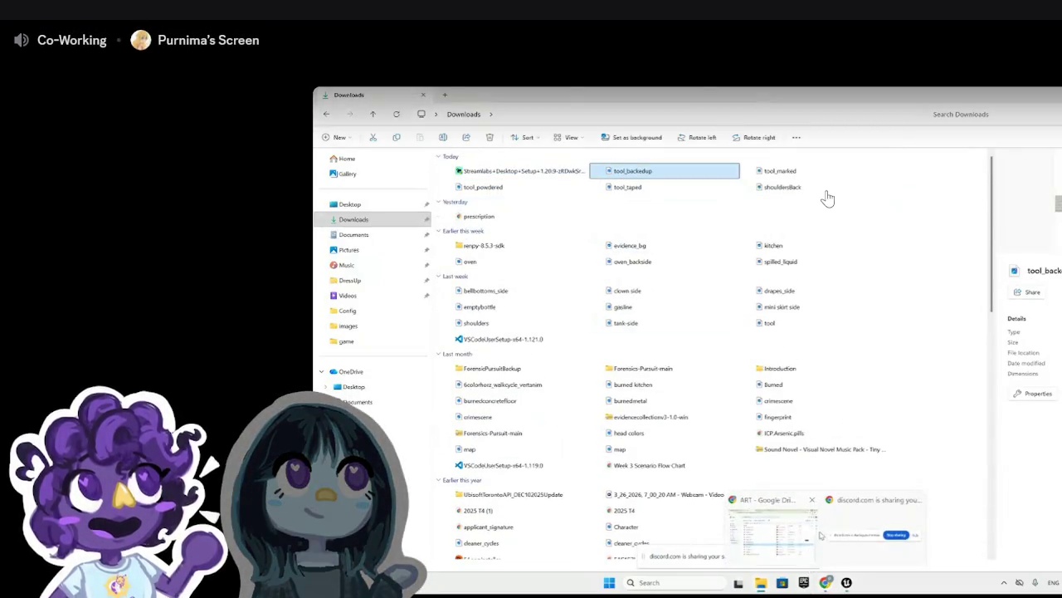
key(alt+Tab)
key(alt+Tab)
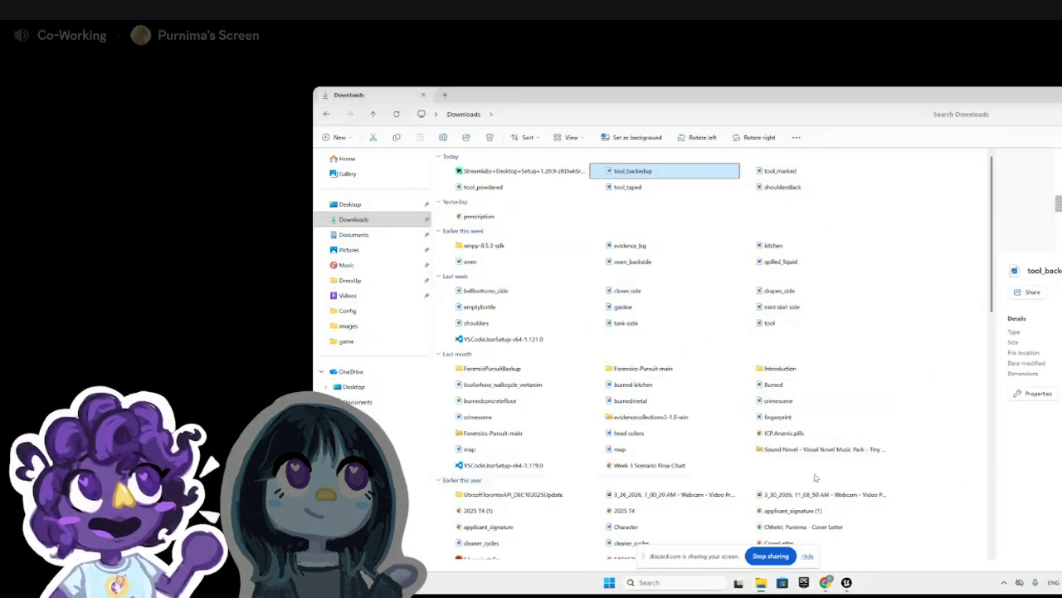
mouse_move(825, 582)
click(797, 550)
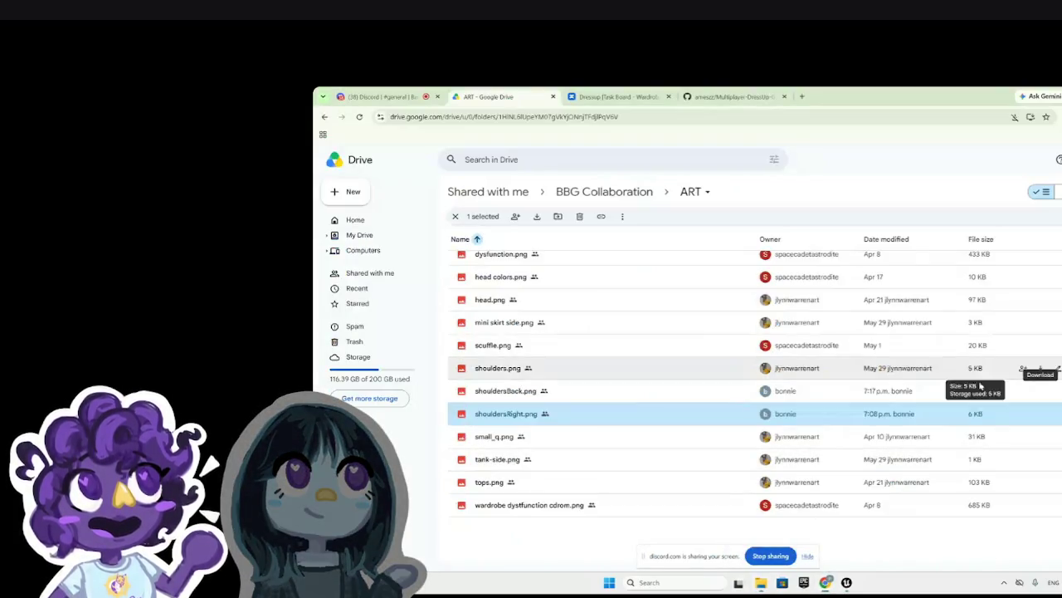
Step: Reload the ART folder page and download shouldersRight.png (6.1 KB)
right_click(1040, 417)
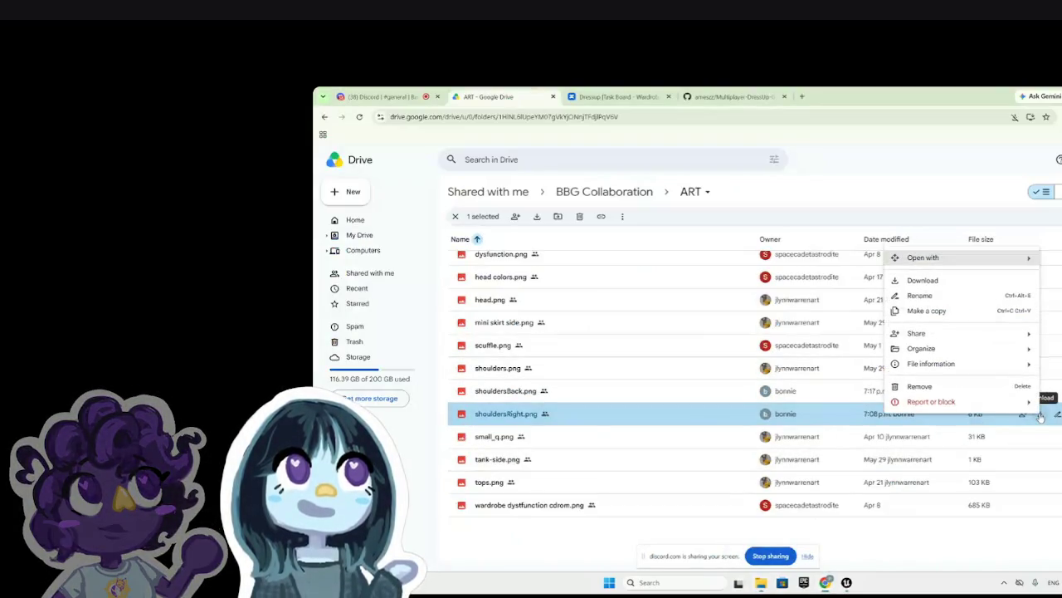
key(Escape)
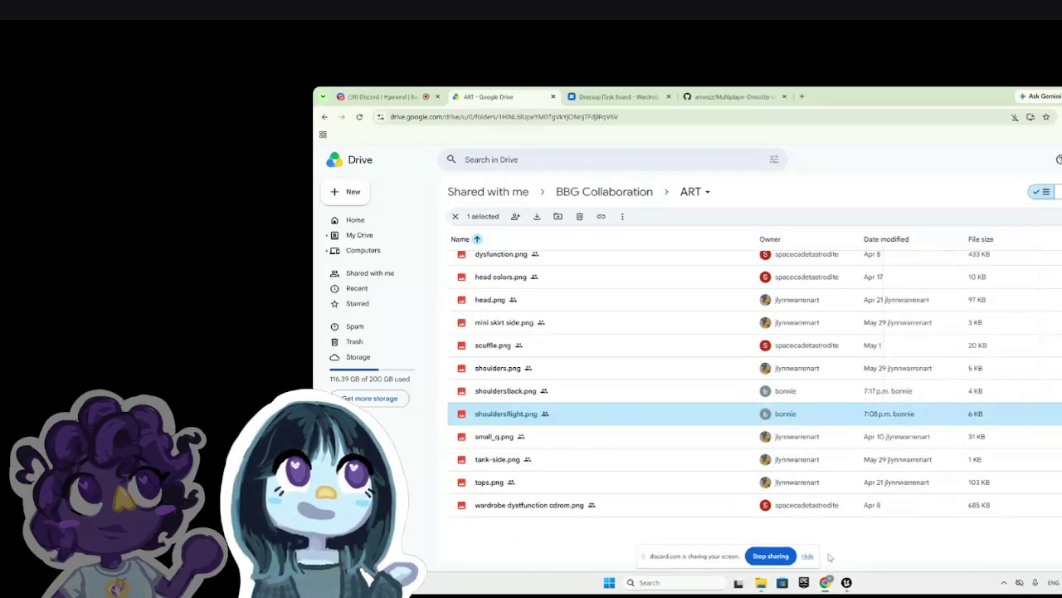
click(360, 116)
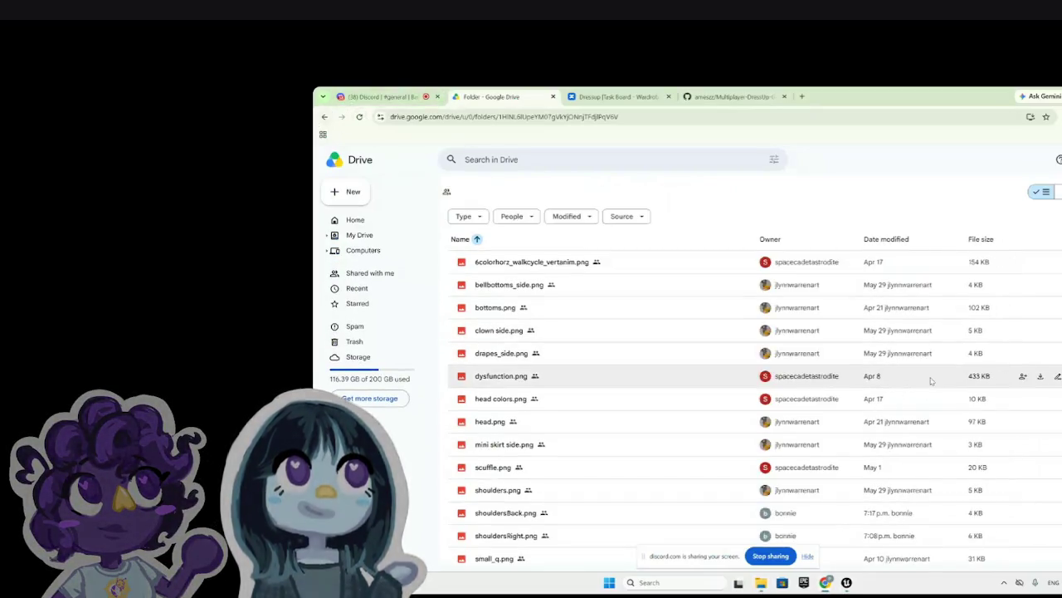
scroll(931, 380, down, 3)
click(1037, 413)
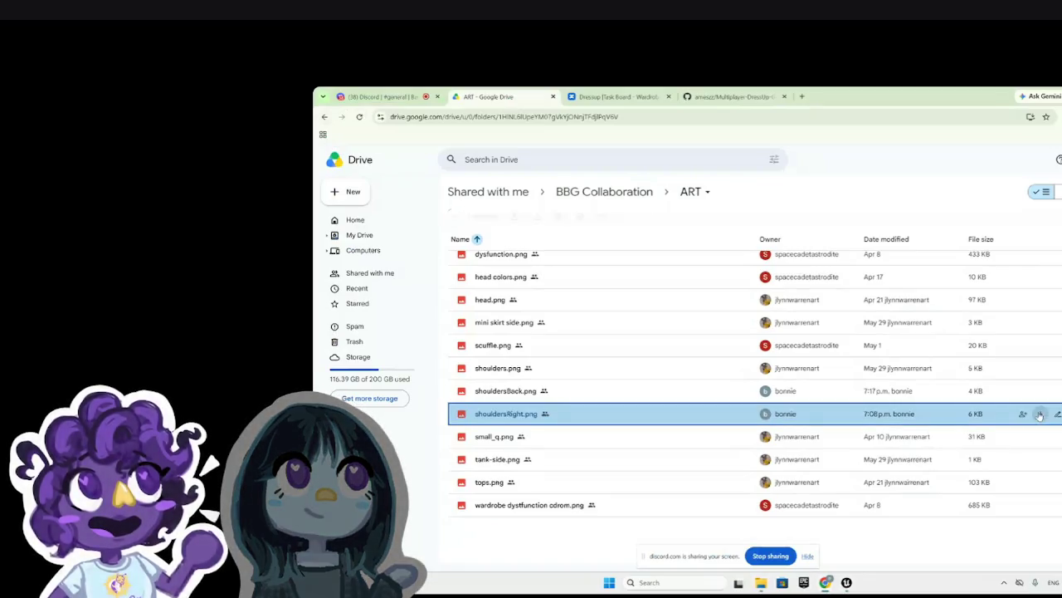
click(1040, 413)
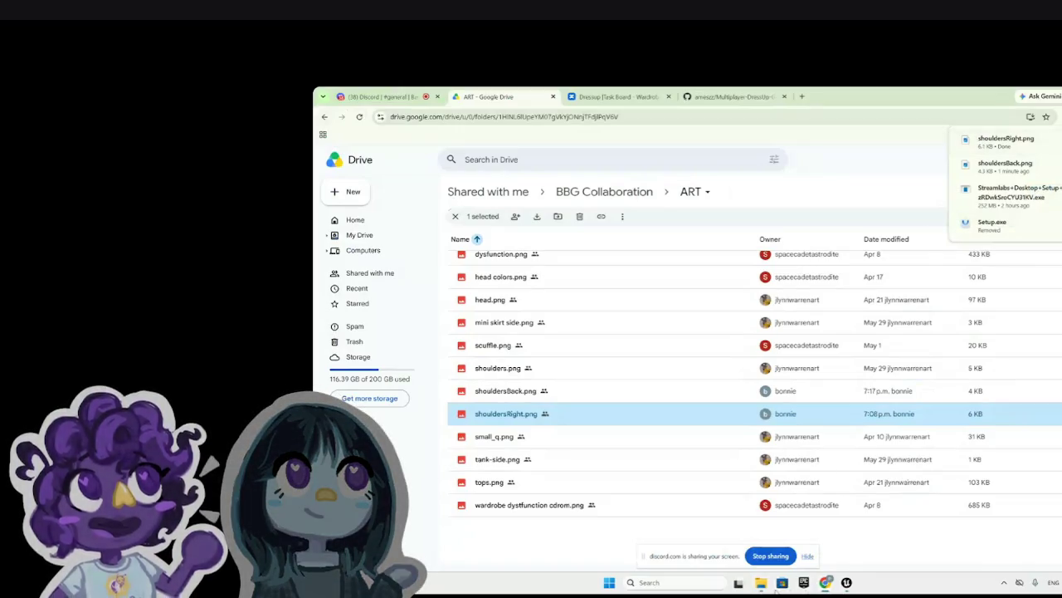
key(alt+Tab)
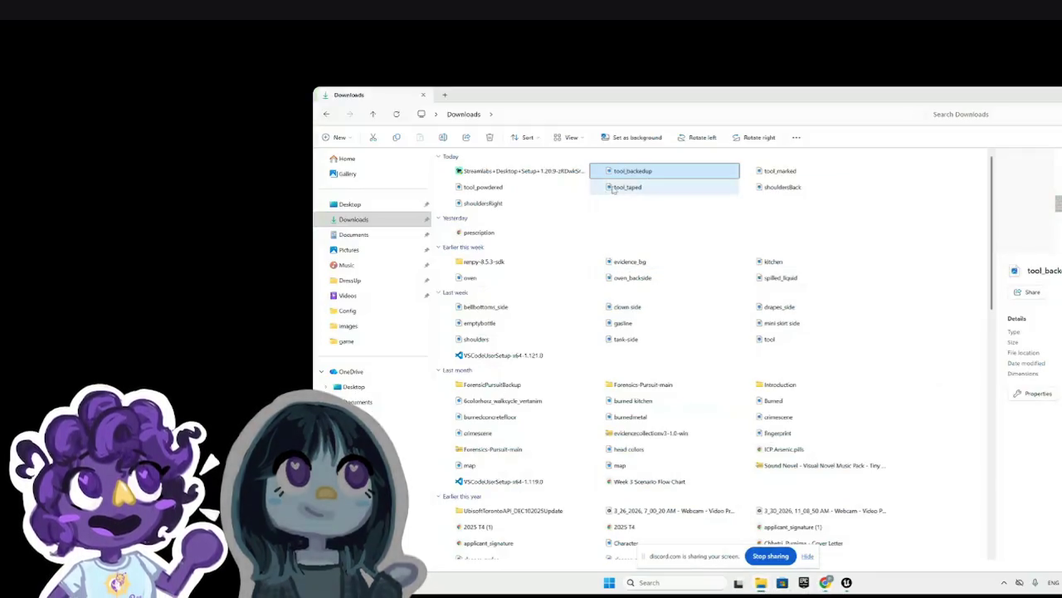
Step: Select shouldersBack and shouldersRight in Downloads, then return to Unreal's MainMenu level
click(794, 188)
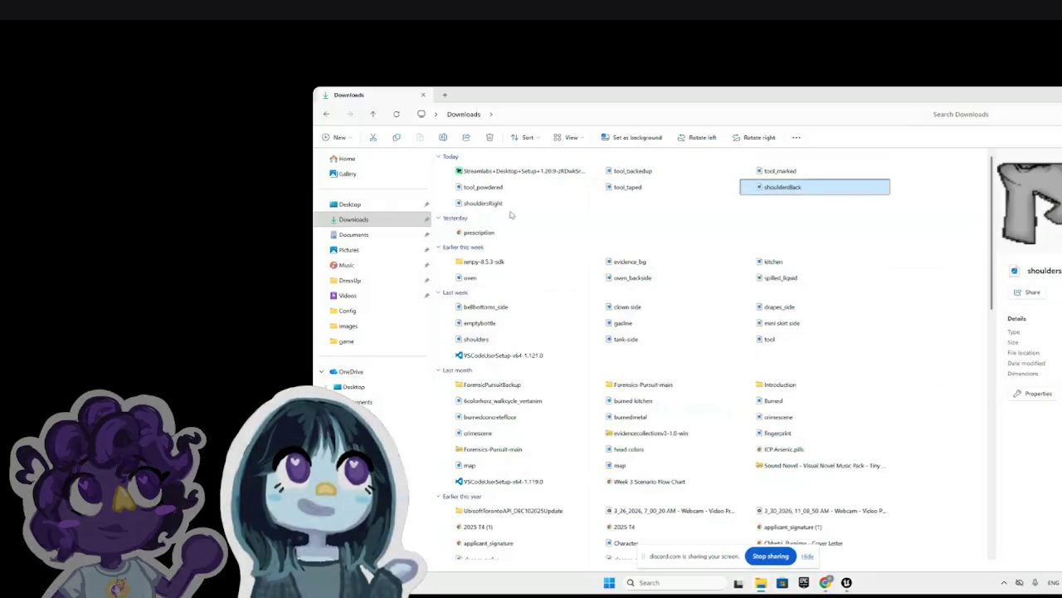
ctrl+click(509, 208)
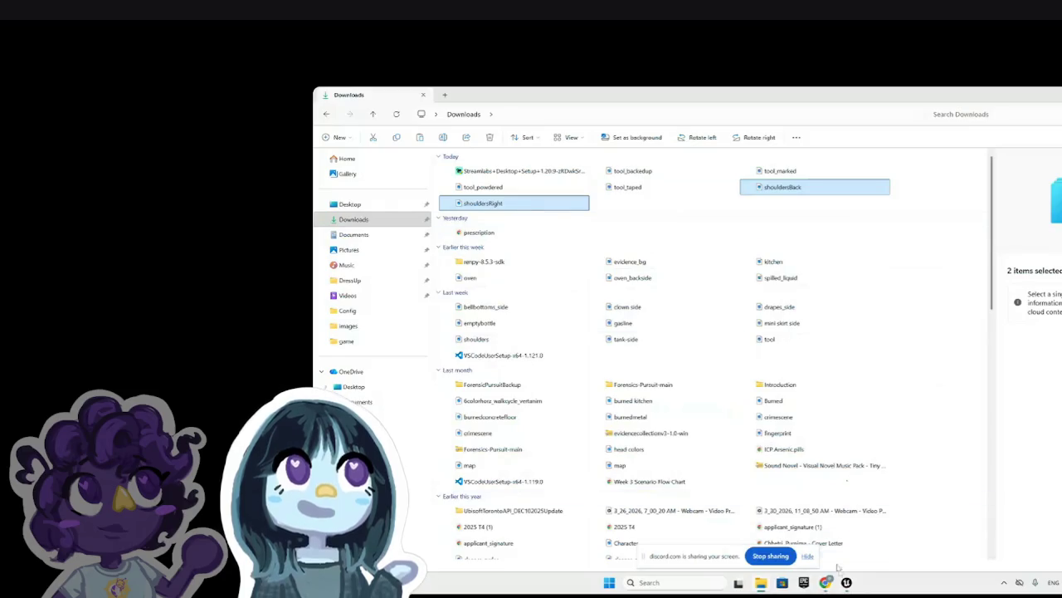
key(alt+Tab)
click(402, 111)
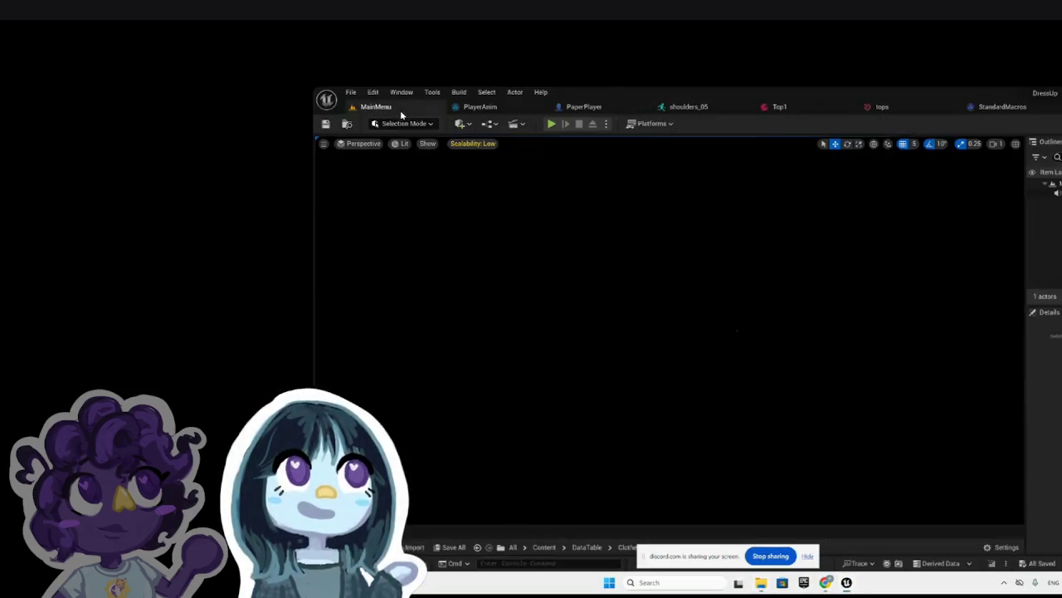
Step: Drag shouldersBack and shouldersRight from Downloads into ClothesTexture, then select both imported textures
key(ctrl+space)
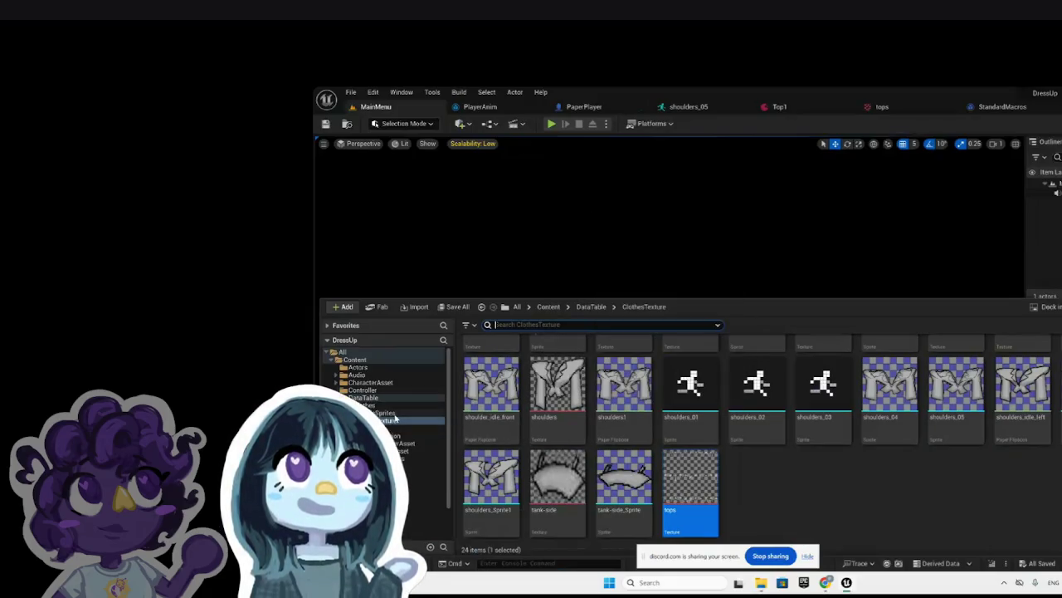
click(389, 421)
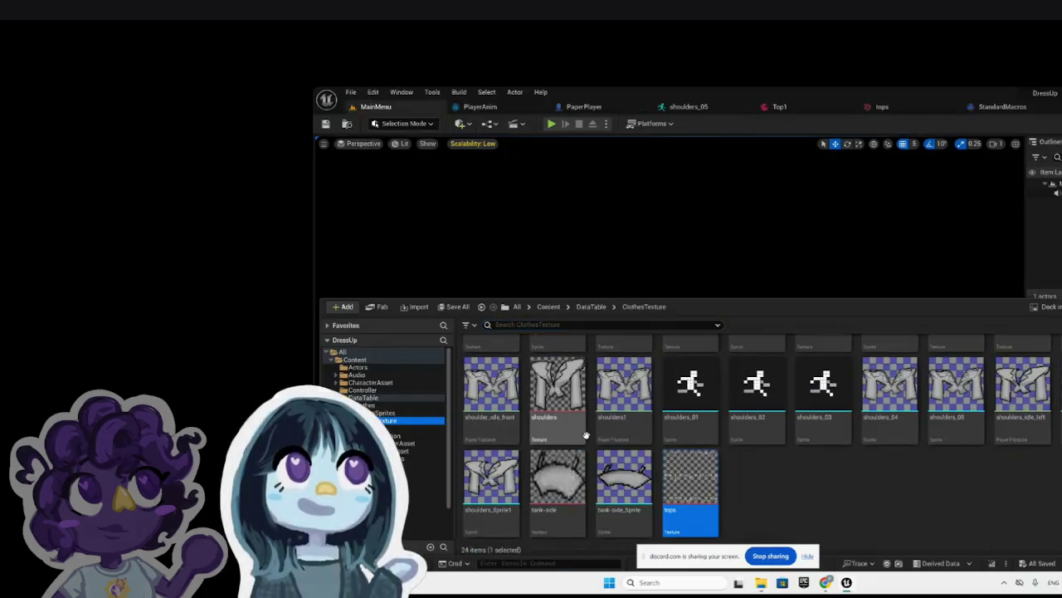
mouse_move(588, 97)
mouse_down()
mouse_move(792, 106)
mouse_move(724, 213)
mouse_up()
click(784, 188)
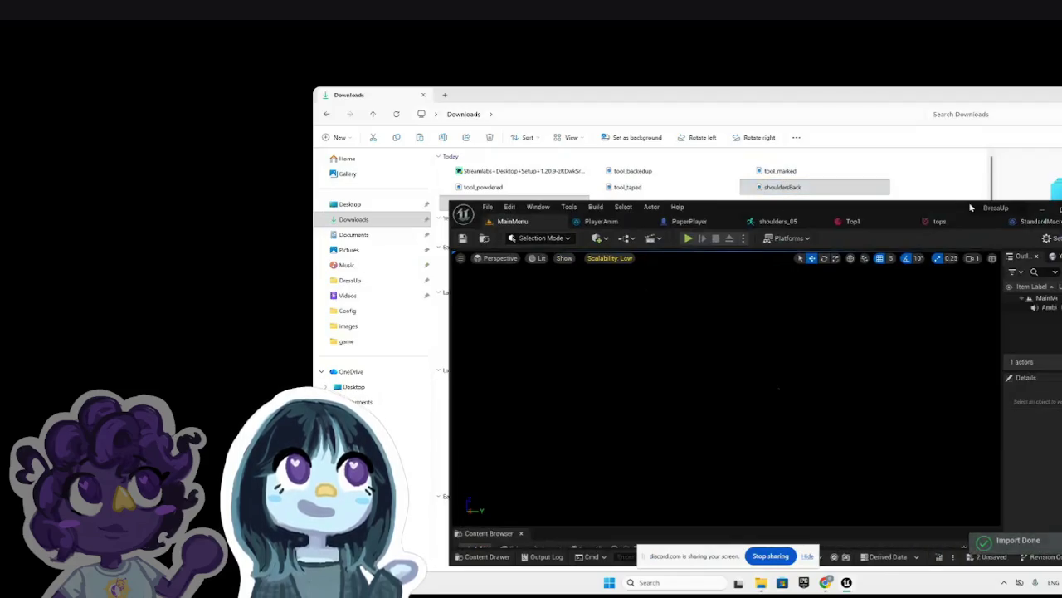
double_click(1056, 214)
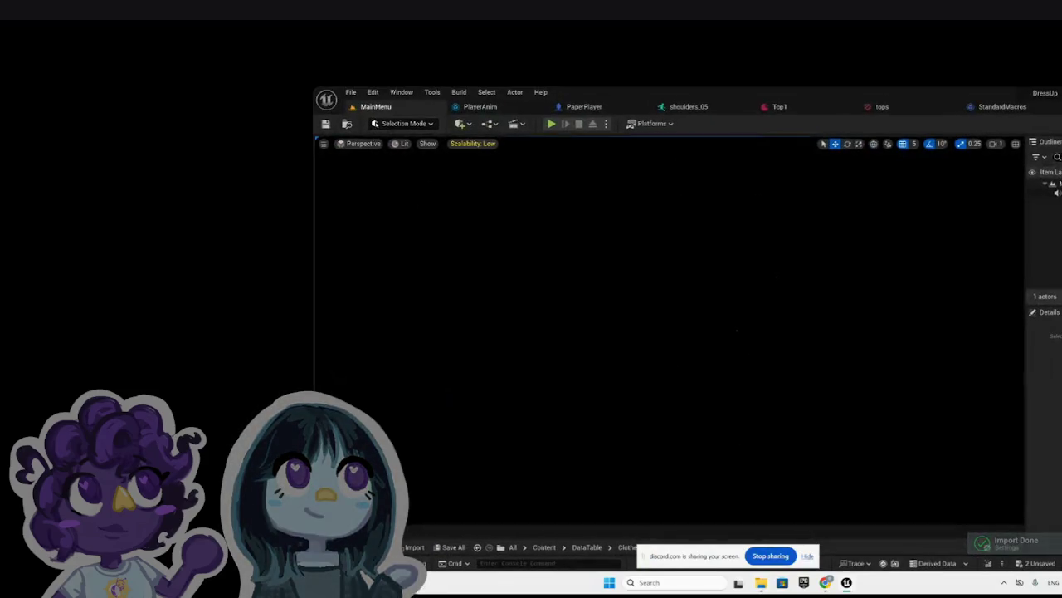
key(ctrl+space)
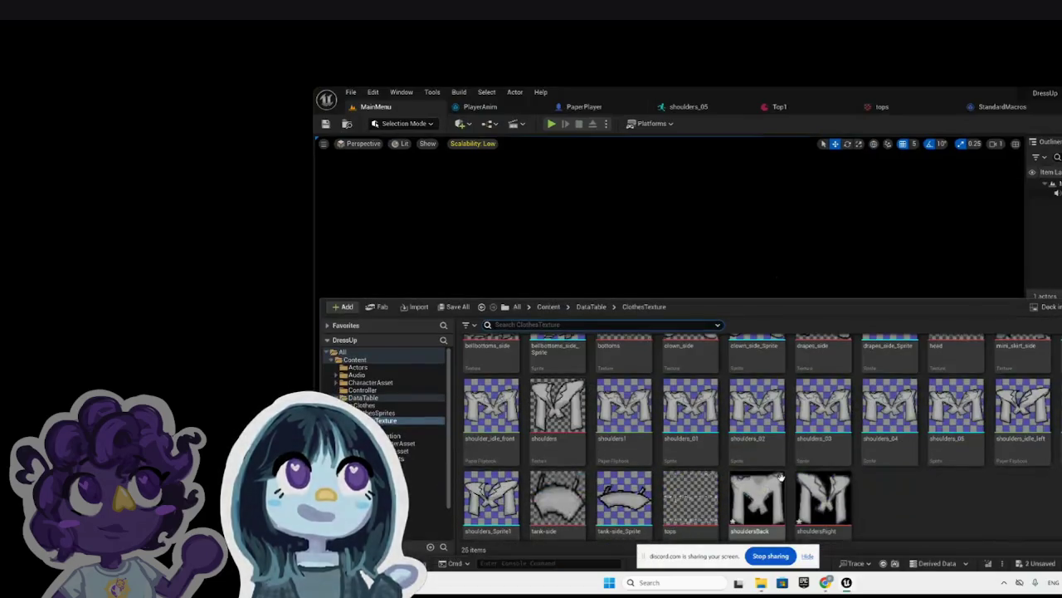
click(822, 500)
ctrl+click(760, 498)
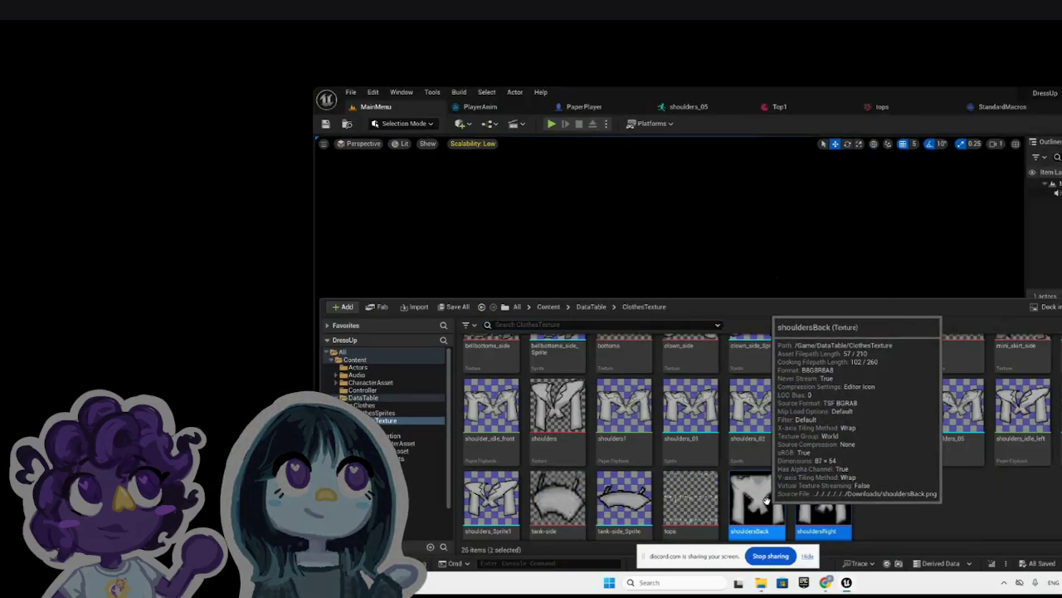
right_click(766, 500)
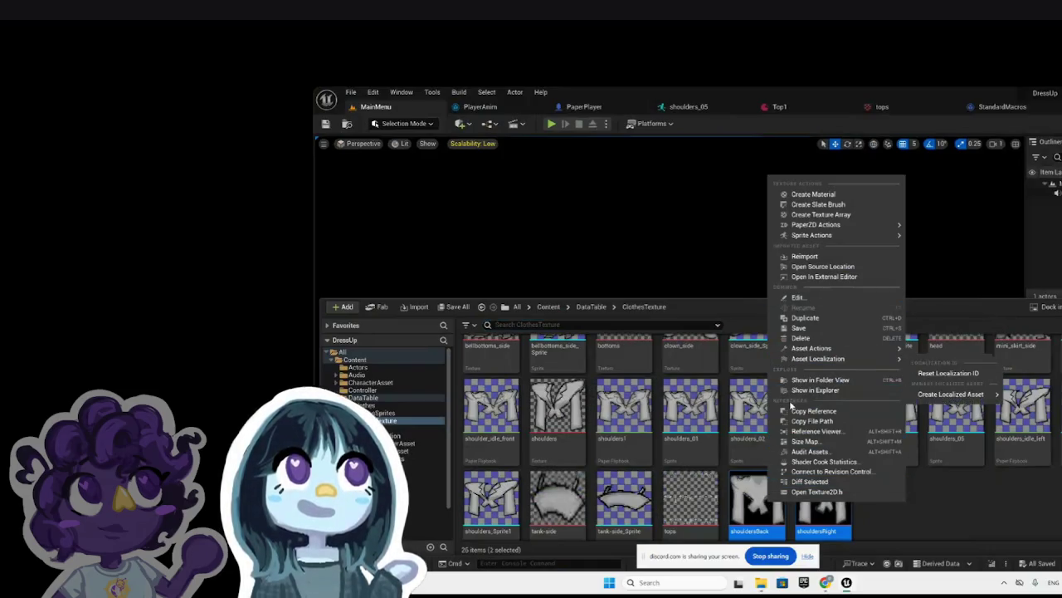
Step: Set the shouldersBack texture's Texture Group to 2D Pixels (unfiltered)
double_click(757, 498)
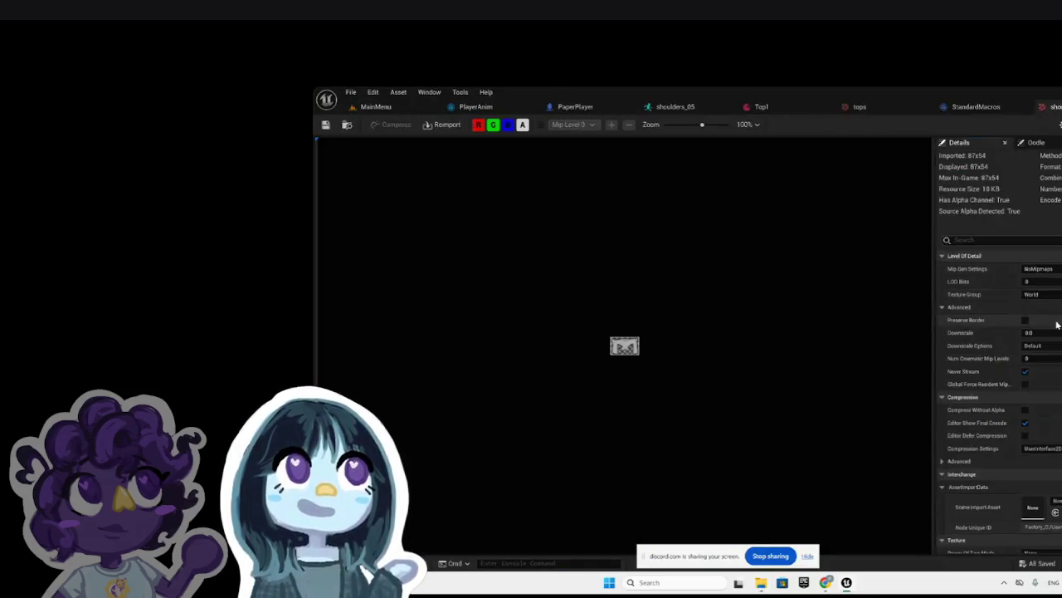
click(1049, 294)
scroll(1058, 455, down, 5)
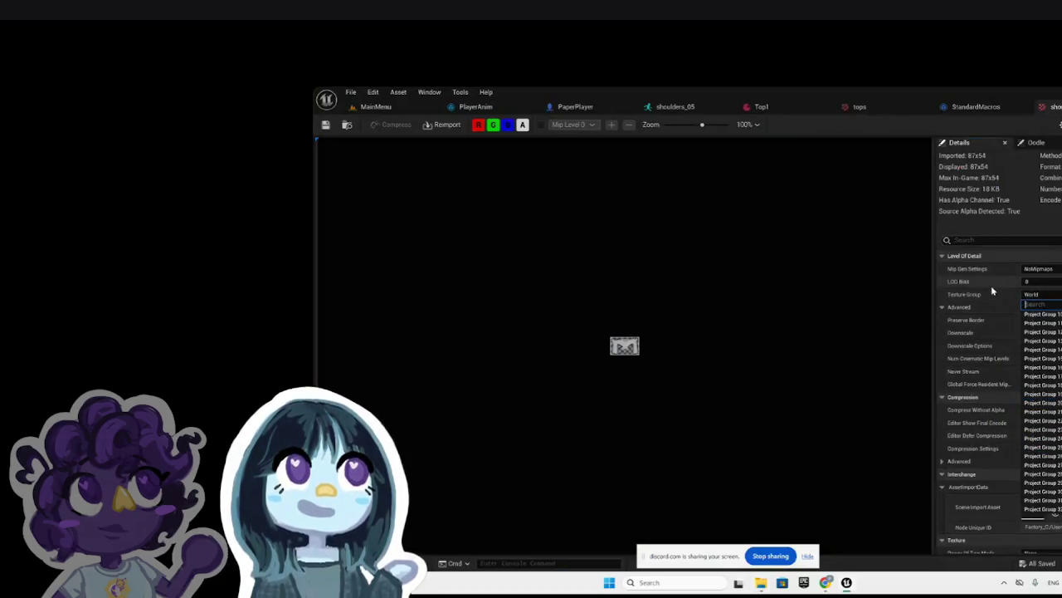
text(2)
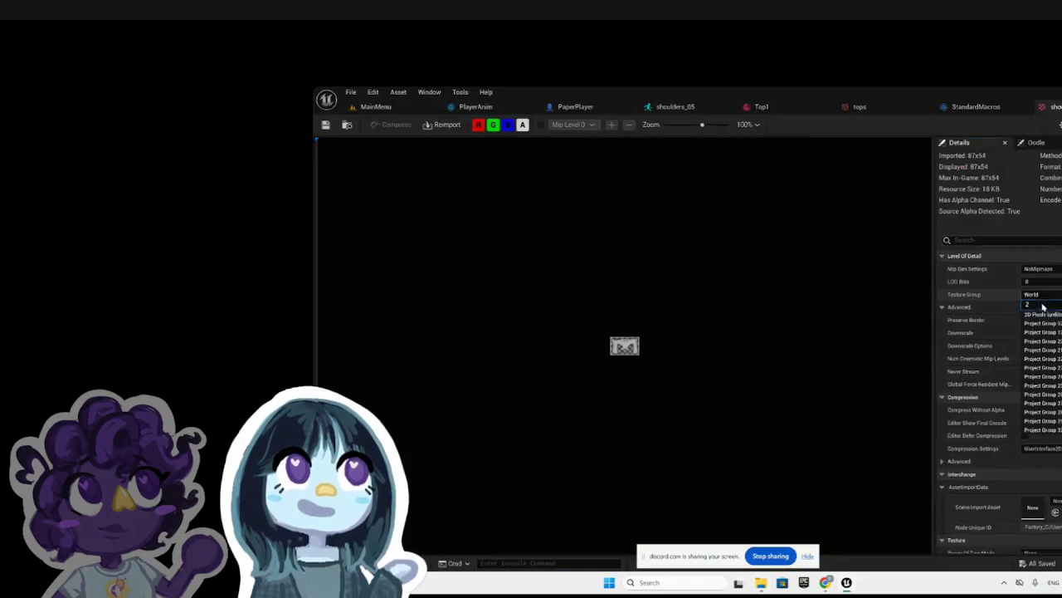
click(1042, 315)
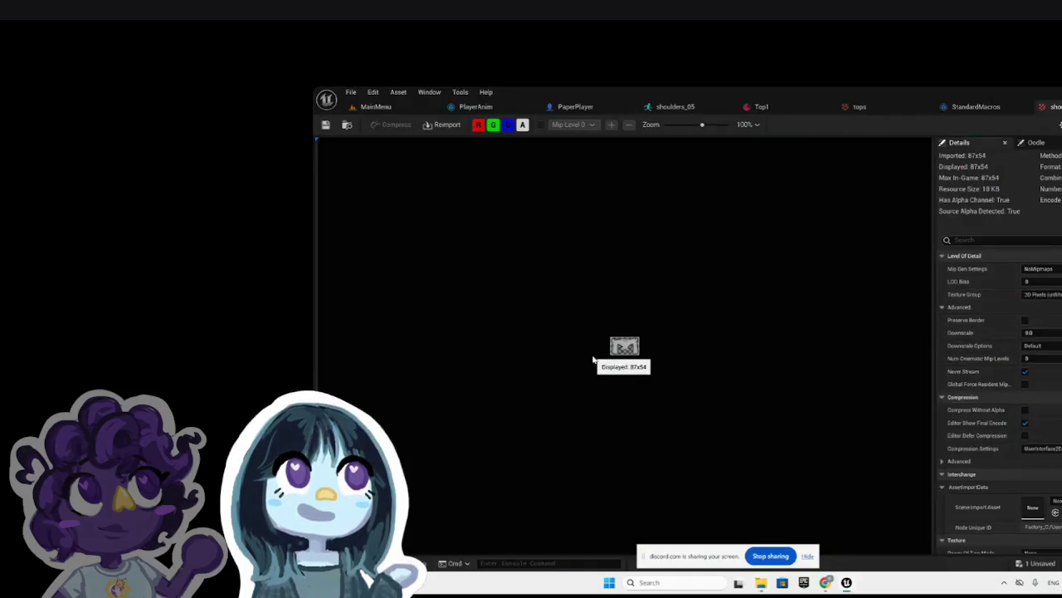
scroll(593, 360, up, 5)
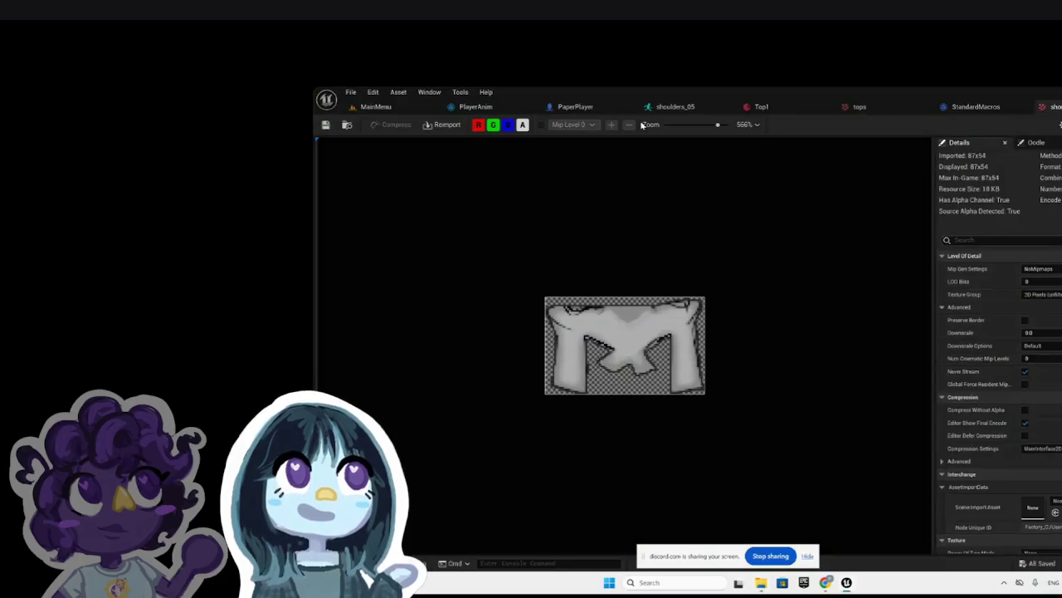
Step: Set the shouldersRight texture's Texture Group to 2D Pixels (unfiltered) as well
click(373, 116)
key(ctrl+space)
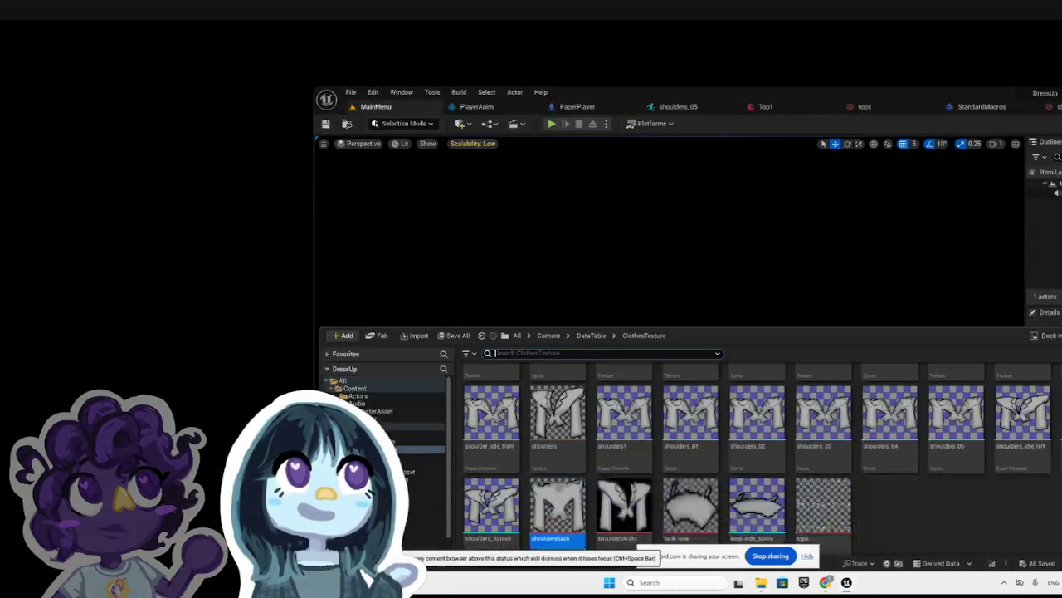
click(639, 519)
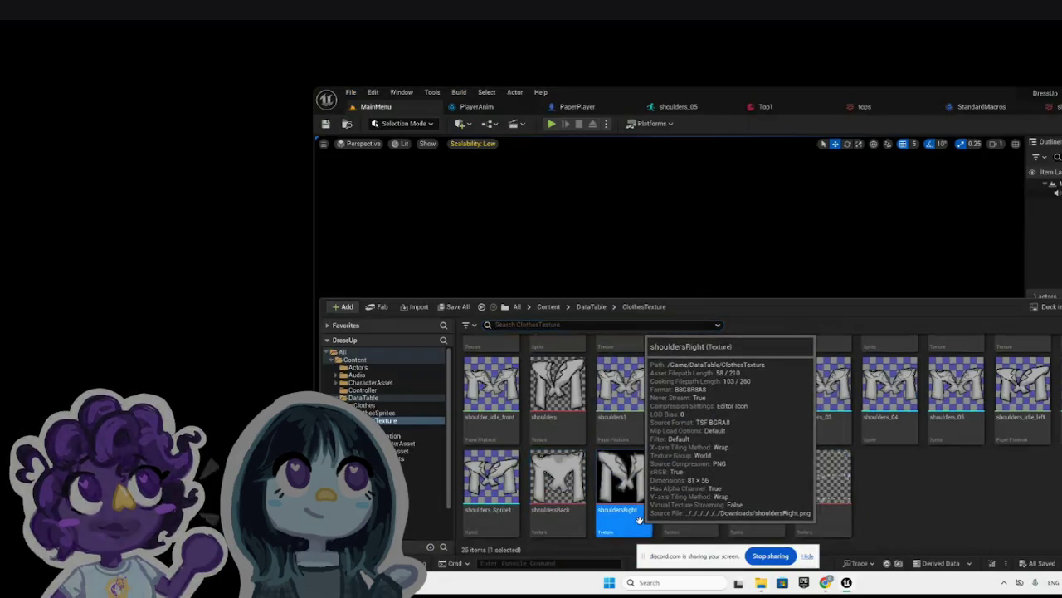
double_click(639, 519)
click(1033, 295)
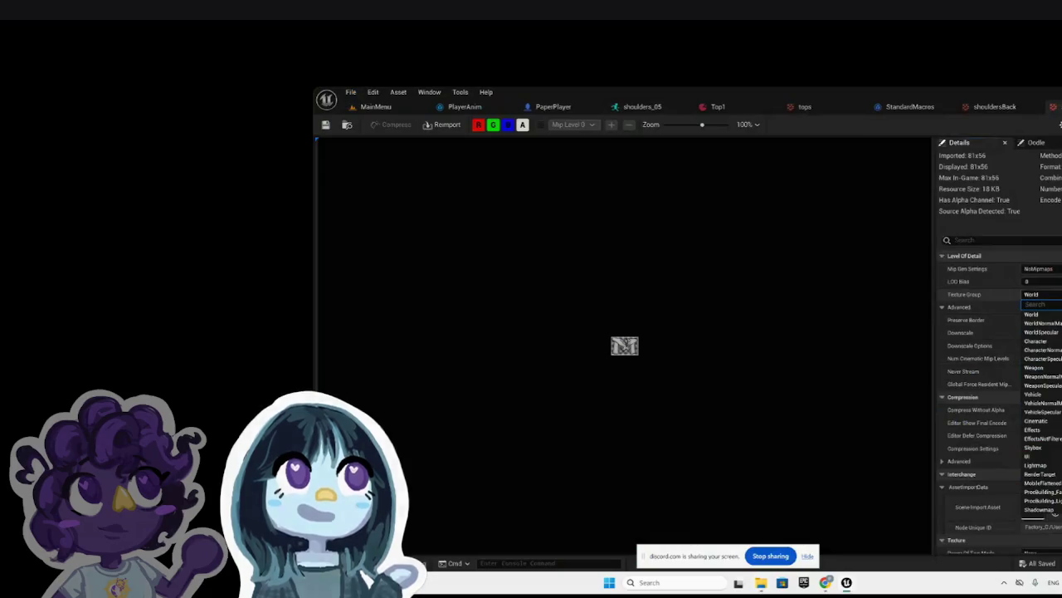
text(2d)
key(Return)
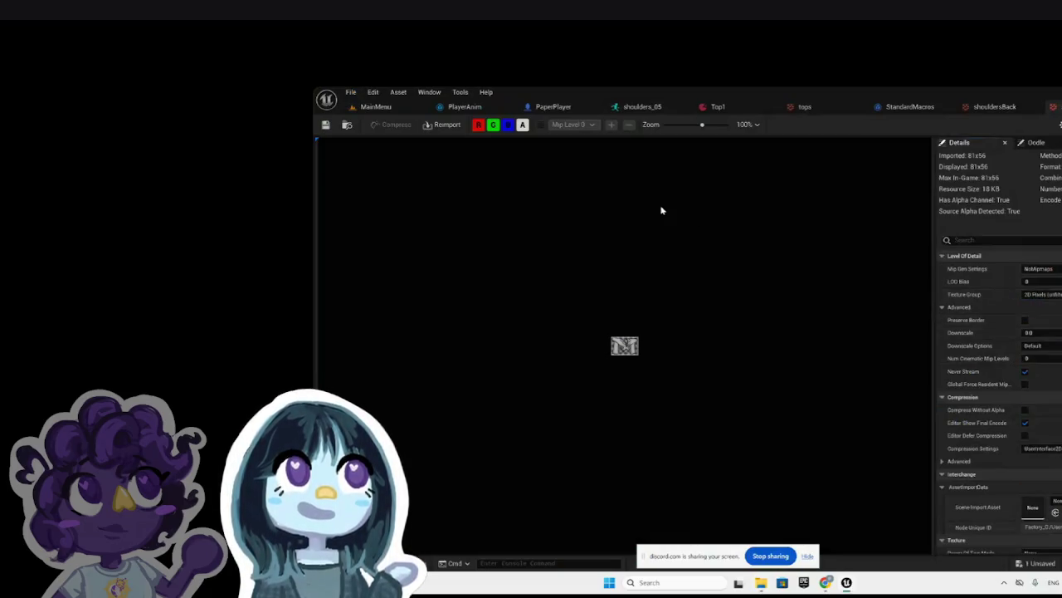
click(374, 107)
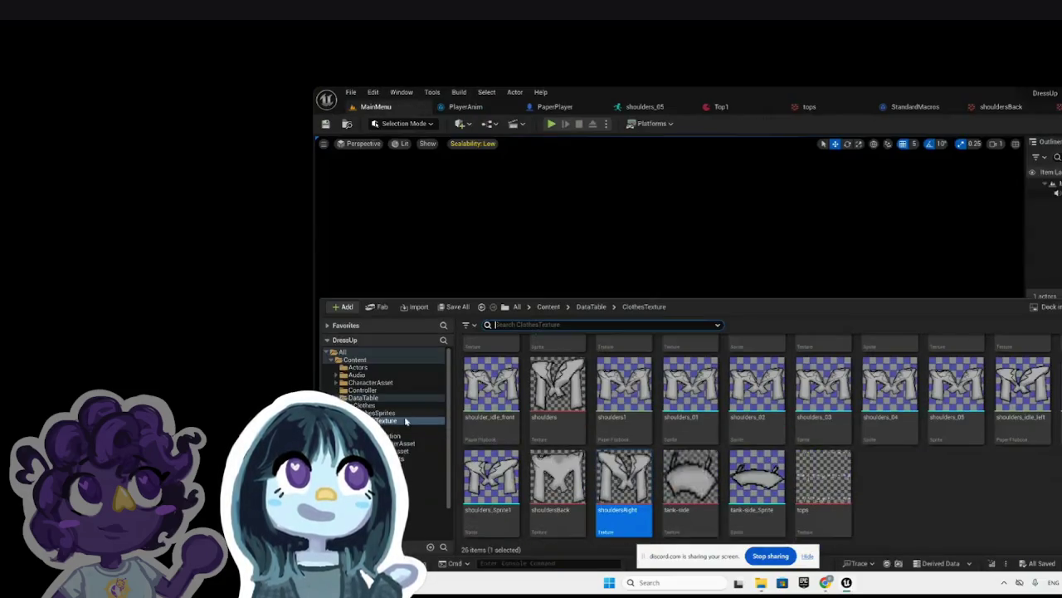
click(396, 399)
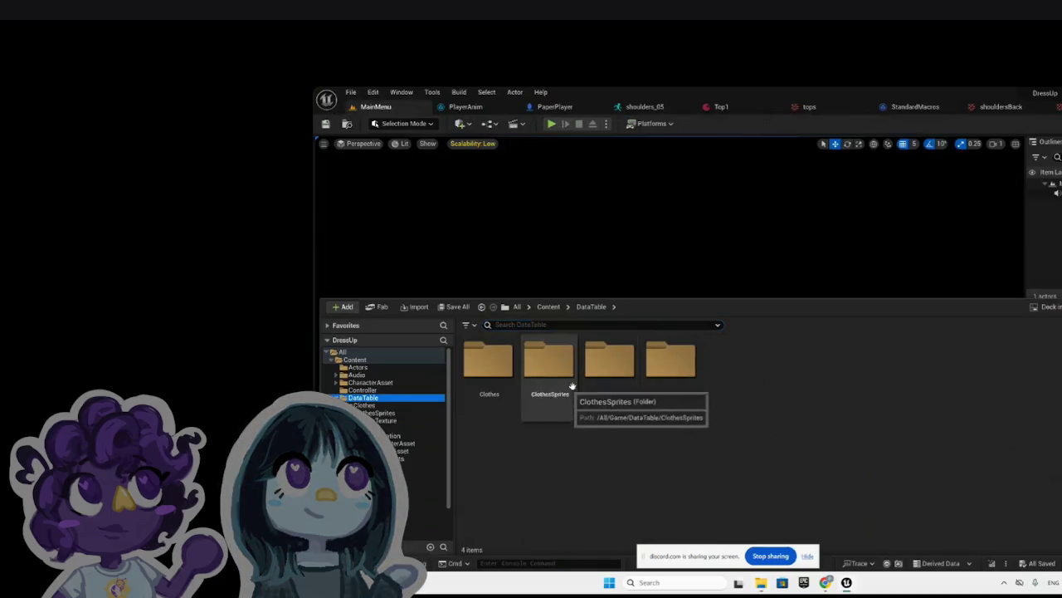
click(480, 392)
double_click(492, 393)
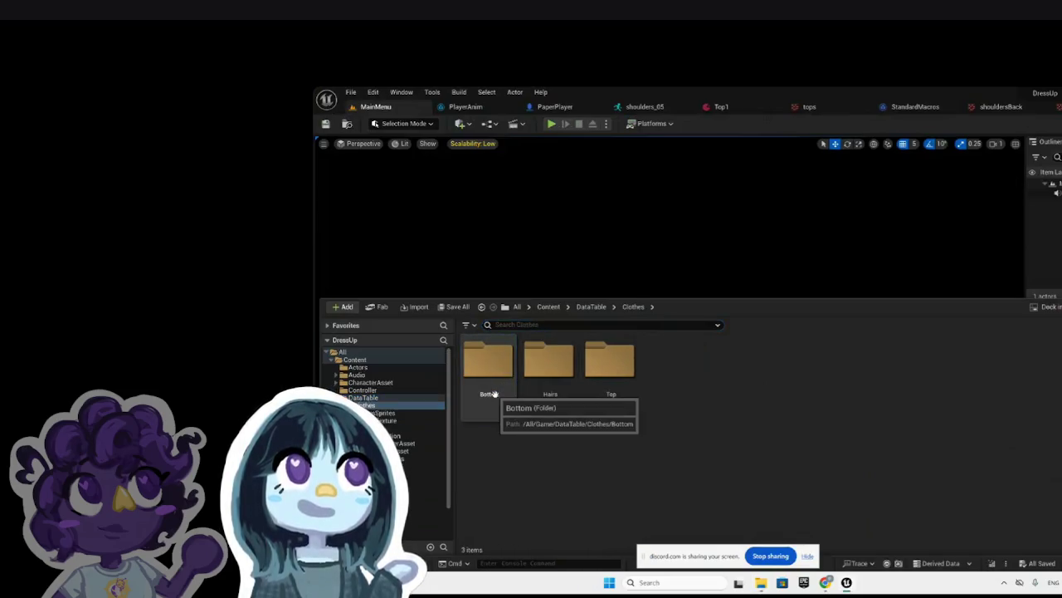
click(609, 387)
double_click(609, 387)
double_click(513, 399)
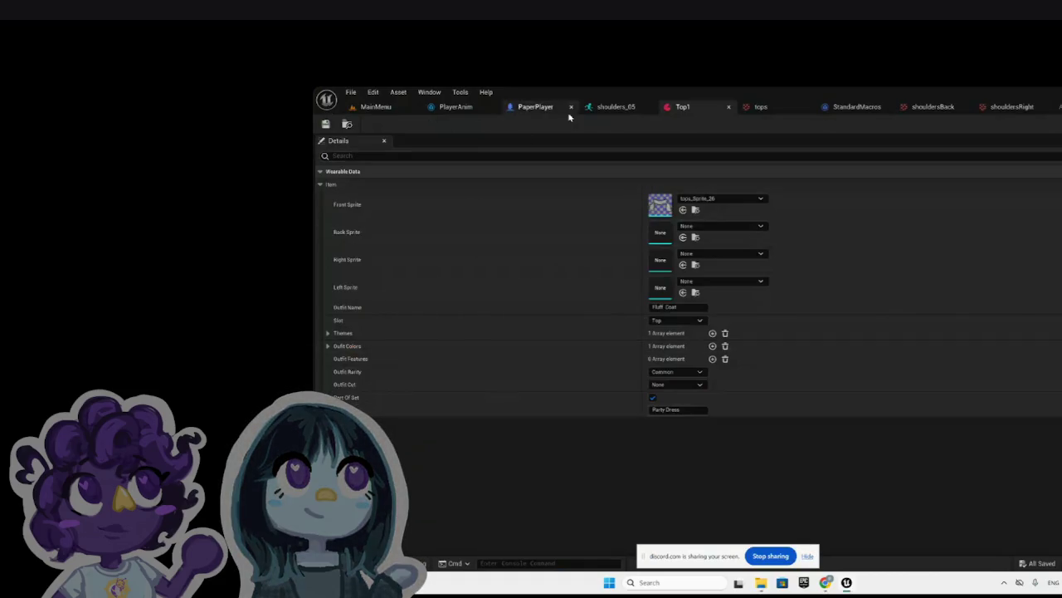
click(731, 106)
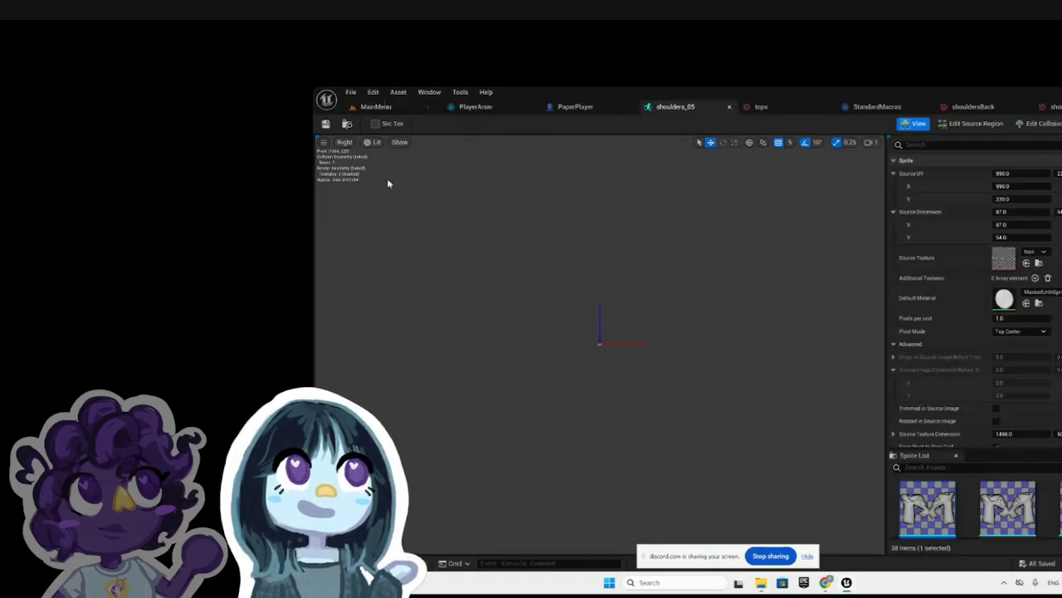
click(384, 108)
key(ctrl+space)
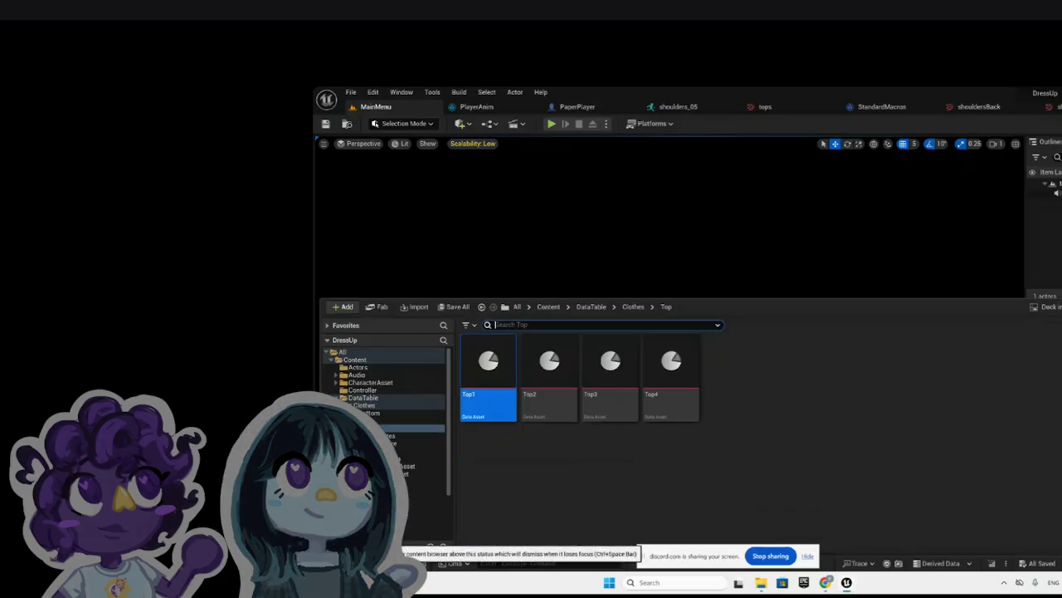
double_click(540, 419)
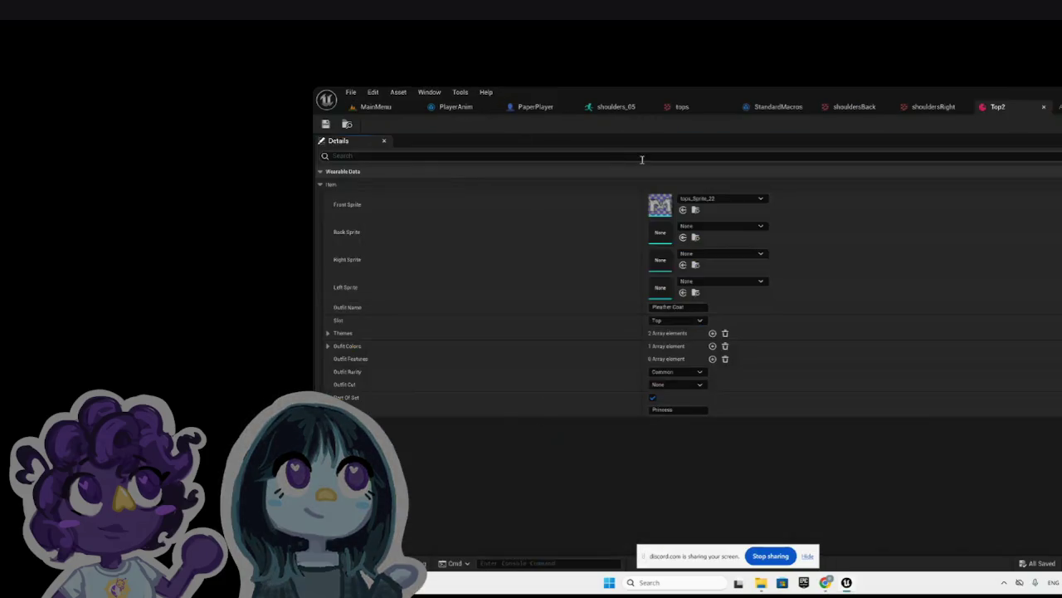
click(735, 200)
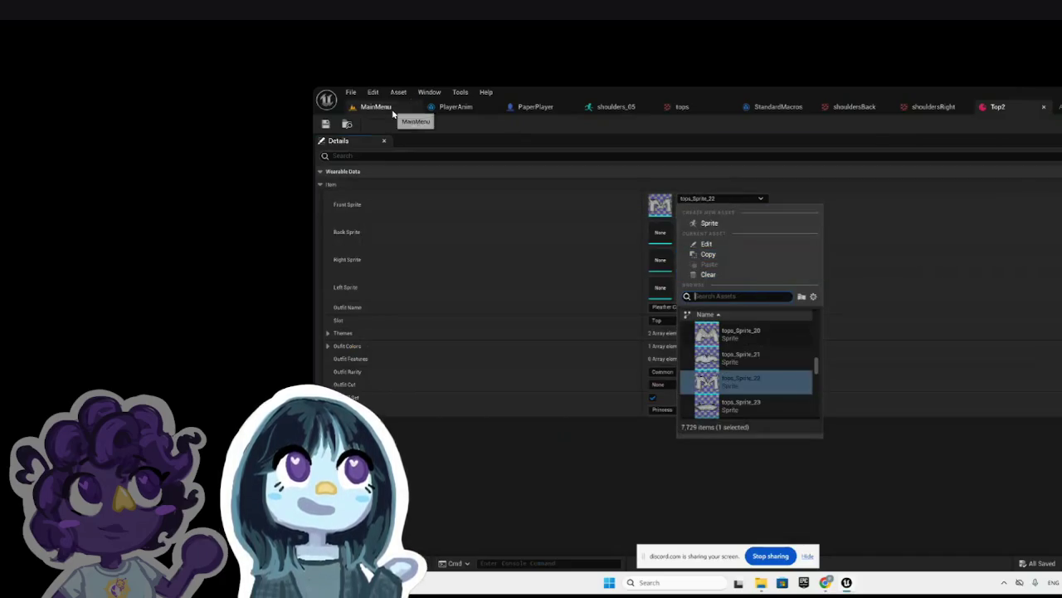
click(365, 107)
key(ctrl+space)
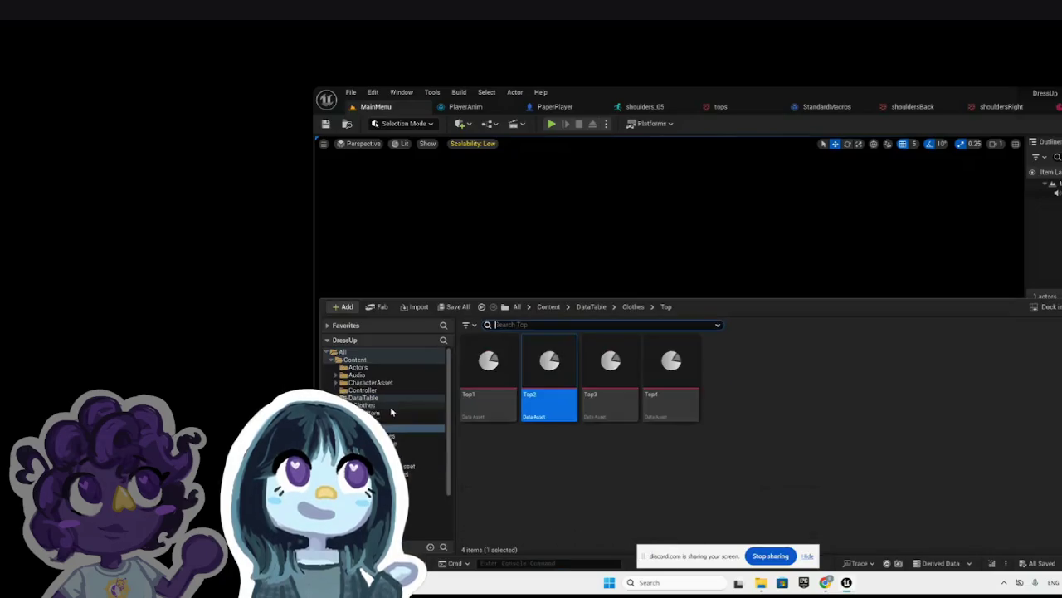
click(407, 444)
scroll(722, 440, down, 2)
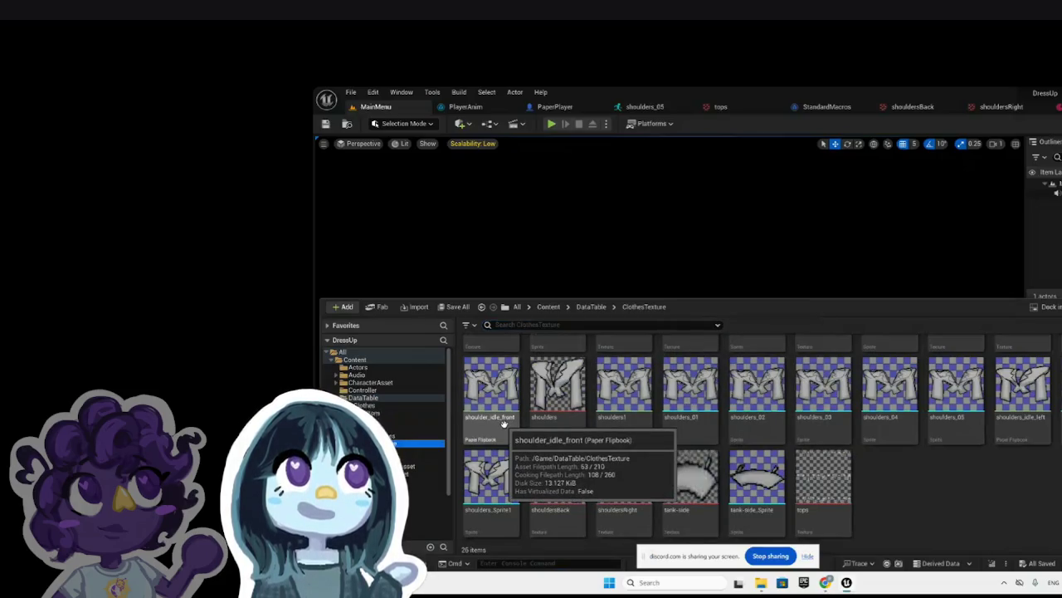
Step: Rename the shouldersRight texture to shoulders_idle_right
right_click(1034, 425)
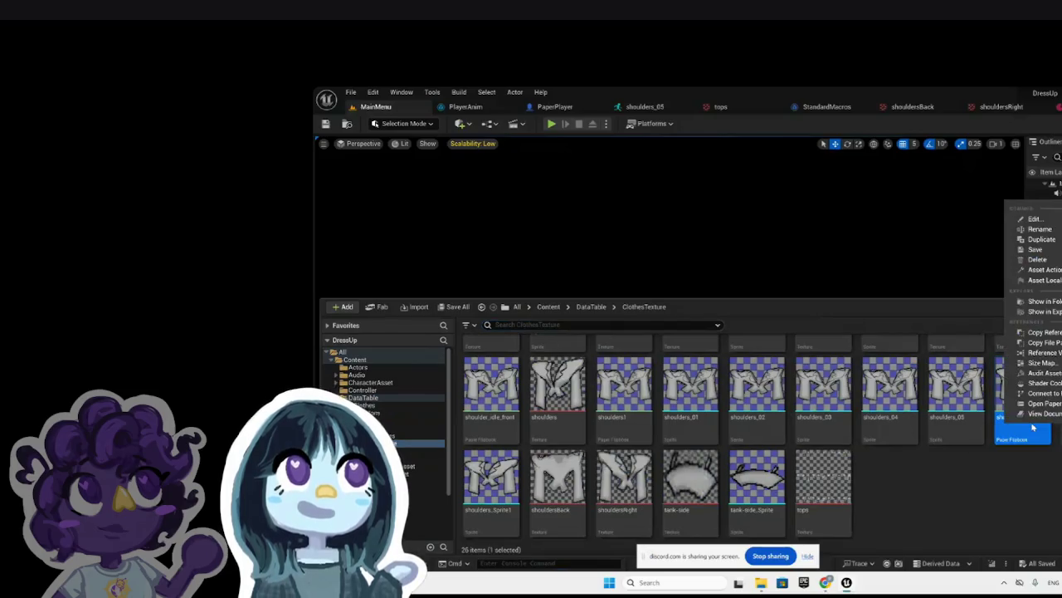
click(1048, 238)
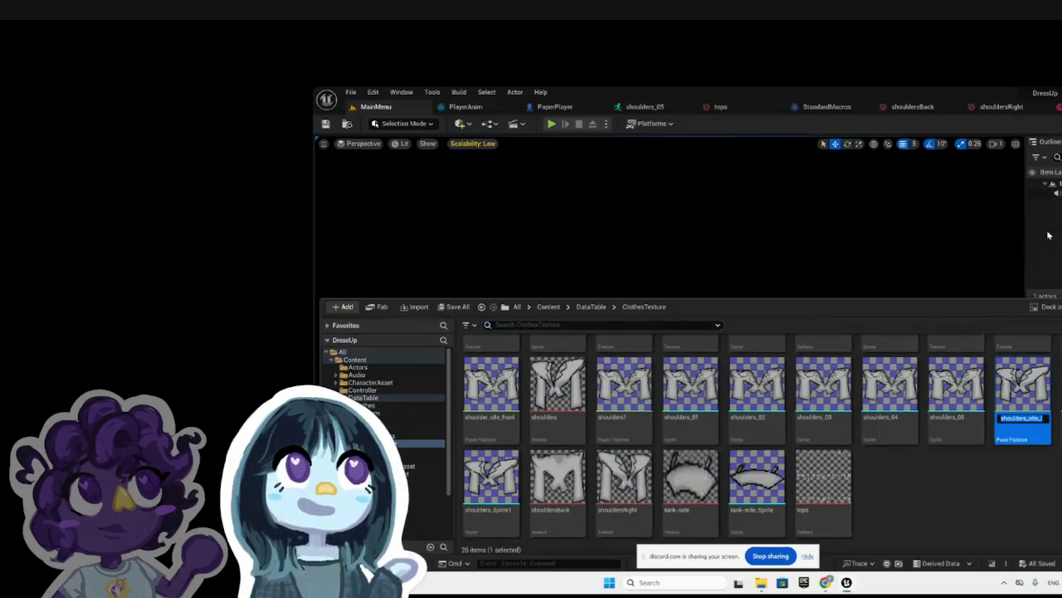
click(979, 482)
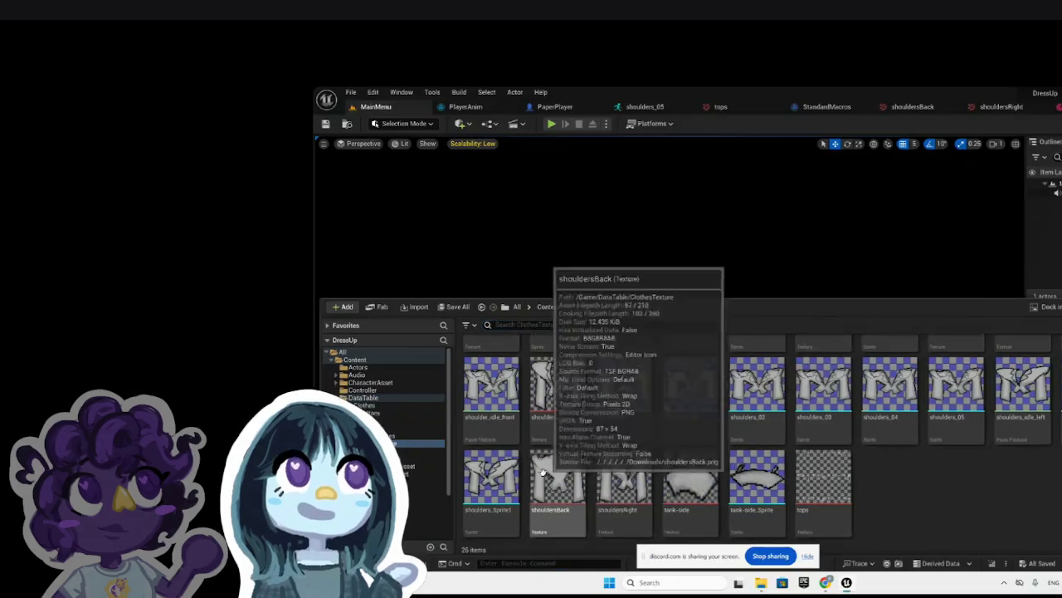
right_click(634, 500)
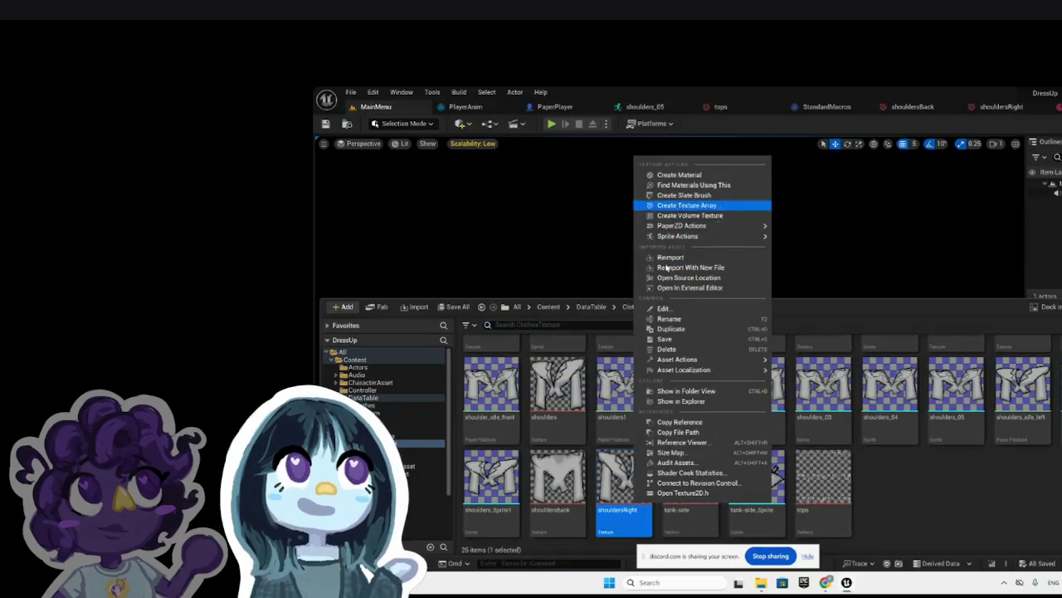
click(684, 320)
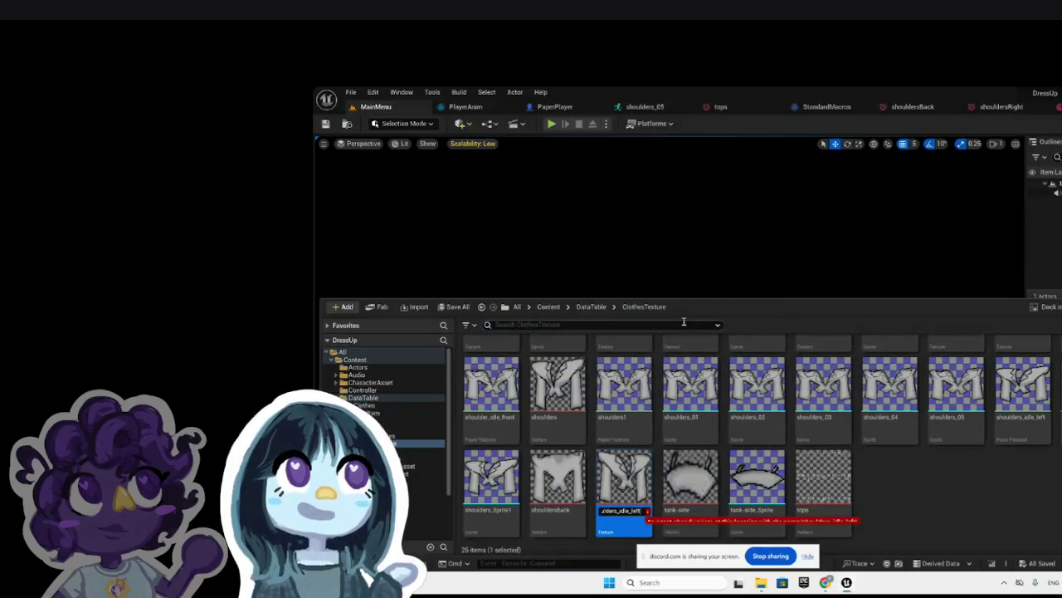
key(BackSpace)
key(BackSpace)
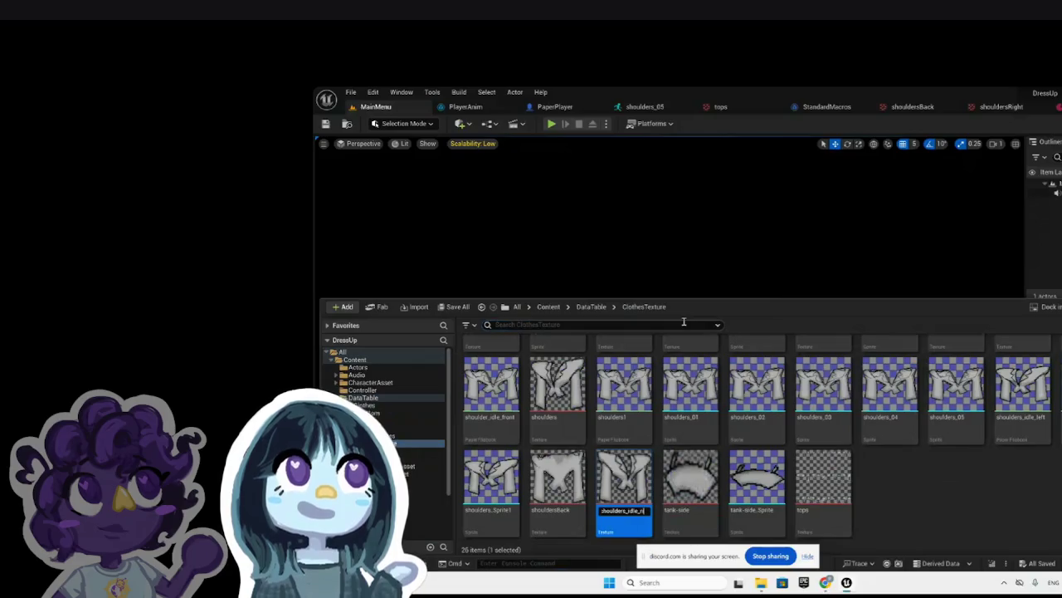
key(Return)
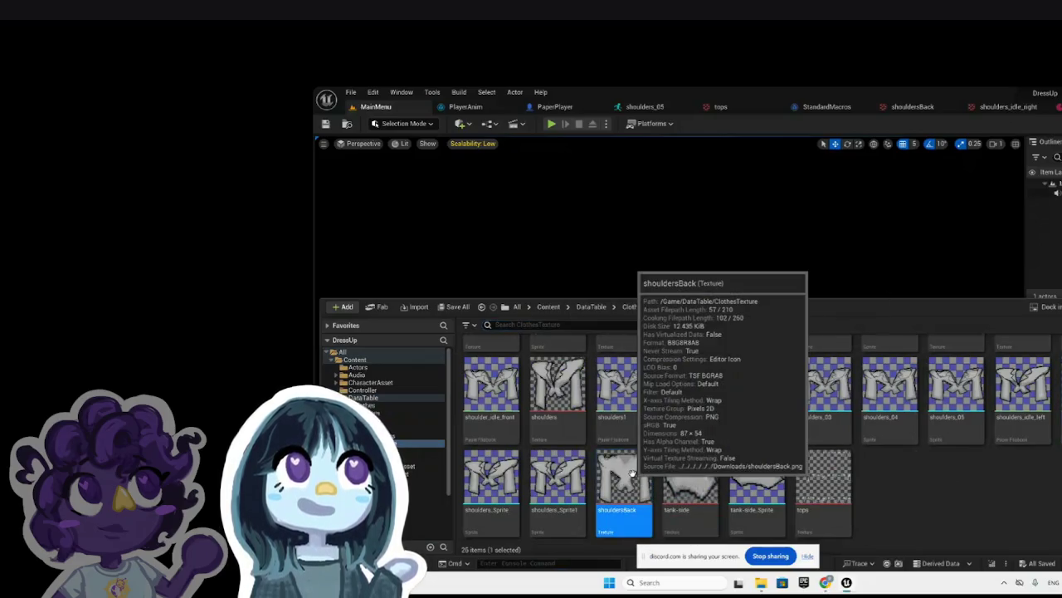
Step: Rename the shouldersBack texture to shoulders_idle_back
right_click(633, 479)
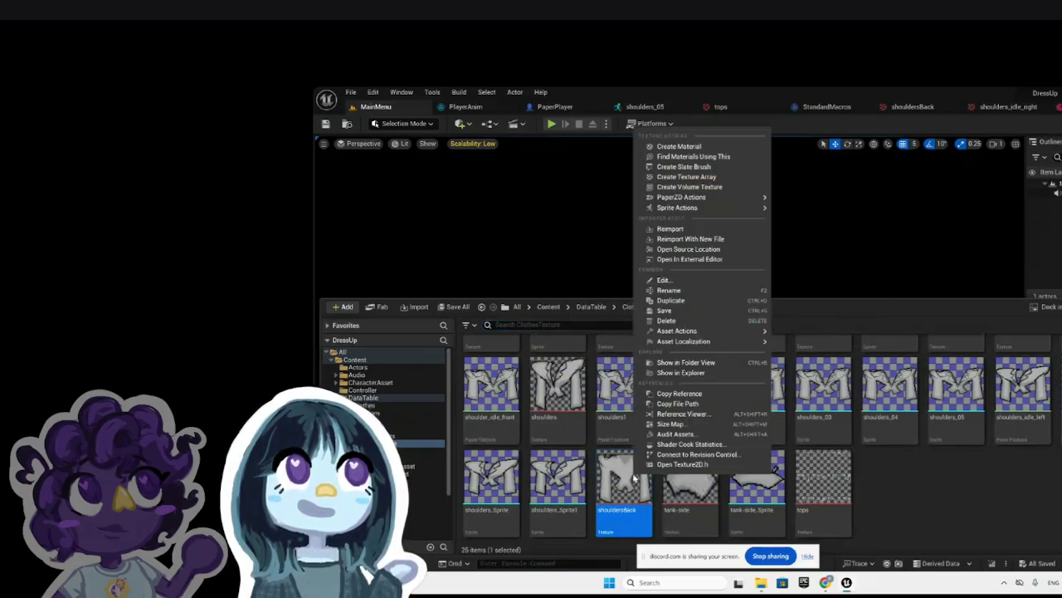
click(701, 290)
text(shoulders_idle_left)
key(BackSpace)
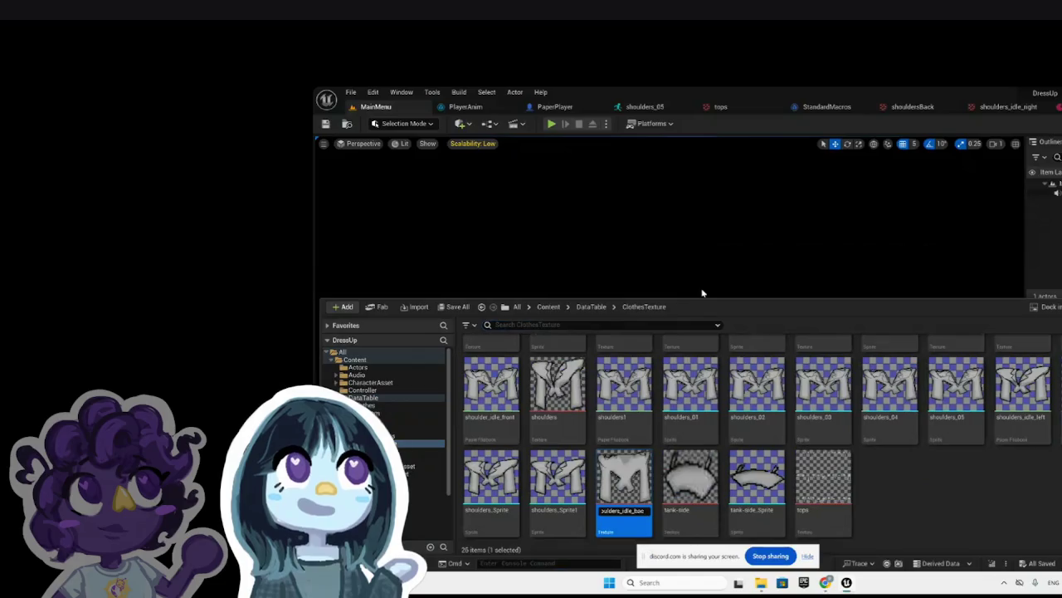
key(Return)
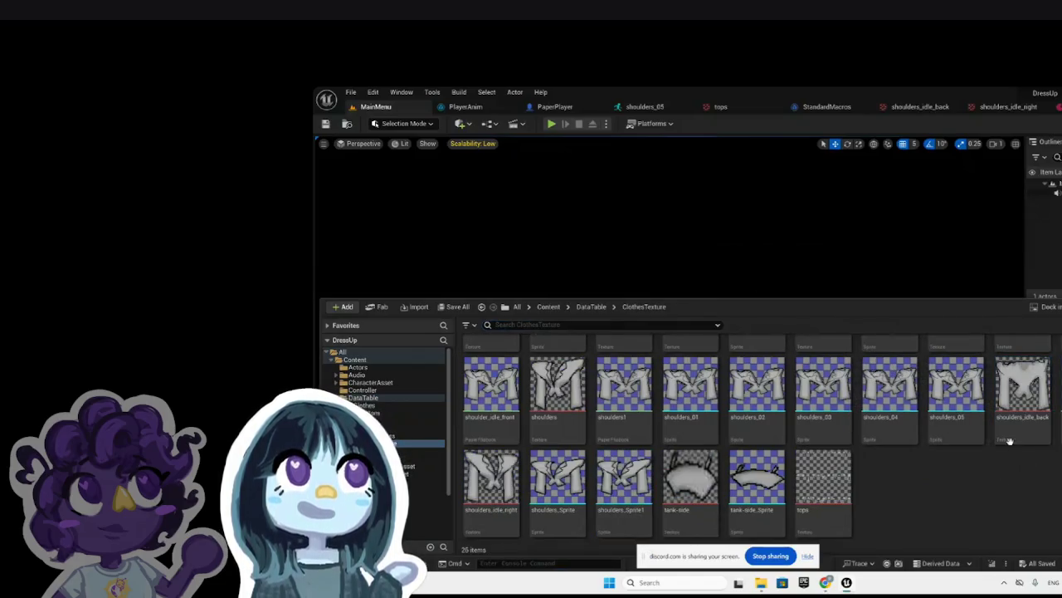
Step: Extract sprites from the shoulders_idle_right and shoulders_idle_back textures
mouse_move(1019, 430)
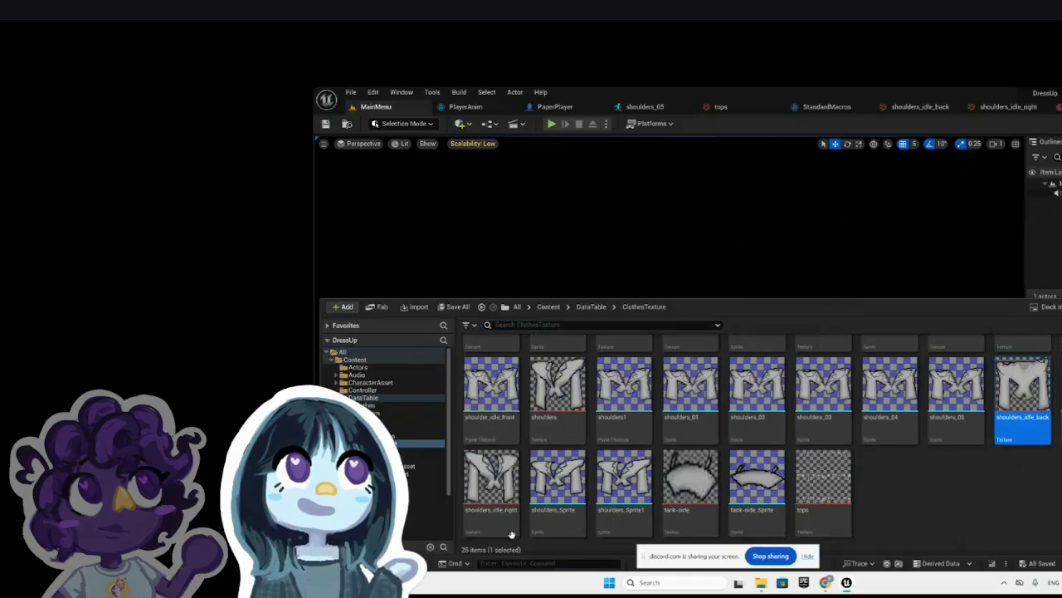
ctrl+click(476, 517)
right_click(477, 518)
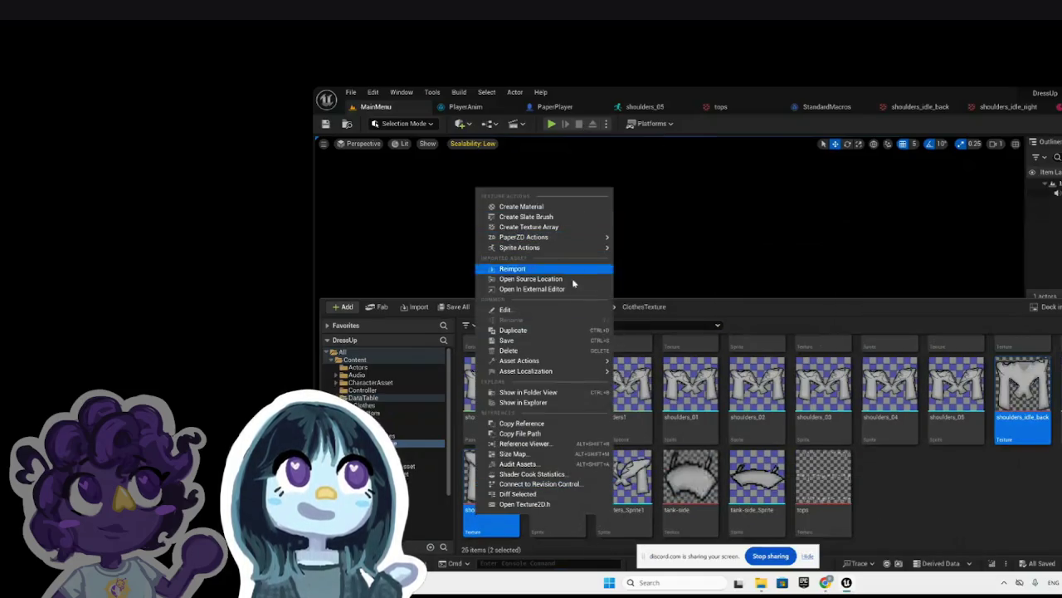
mouse_move(554, 239)
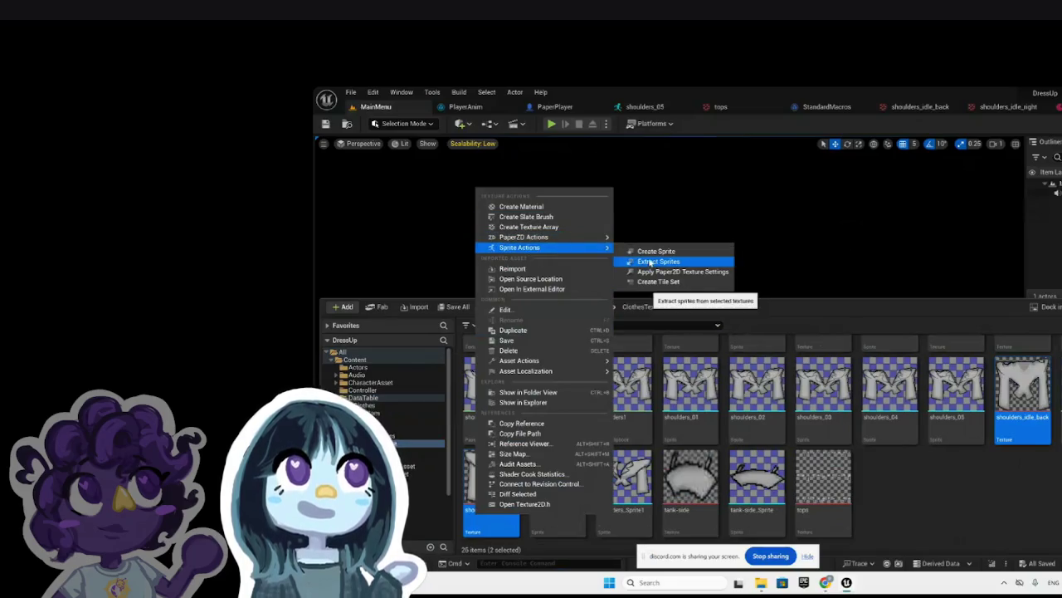
click(653, 256)
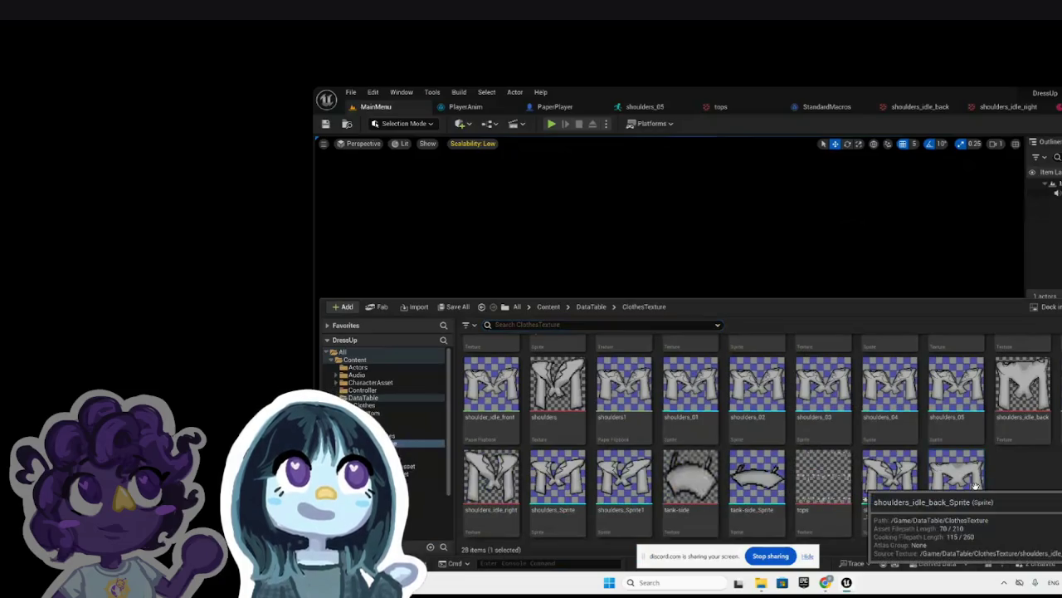
click(889, 477)
shift+click(956, 477)
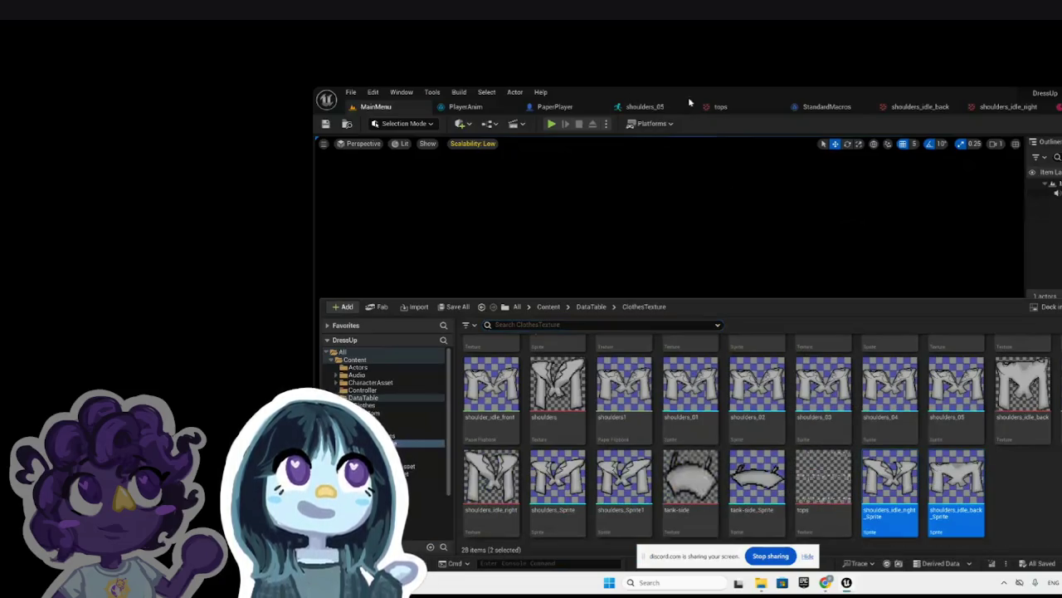
Step: Close the tops, shoulders_idle_back and shoulders_idle_right texture editors
click(716, 106)
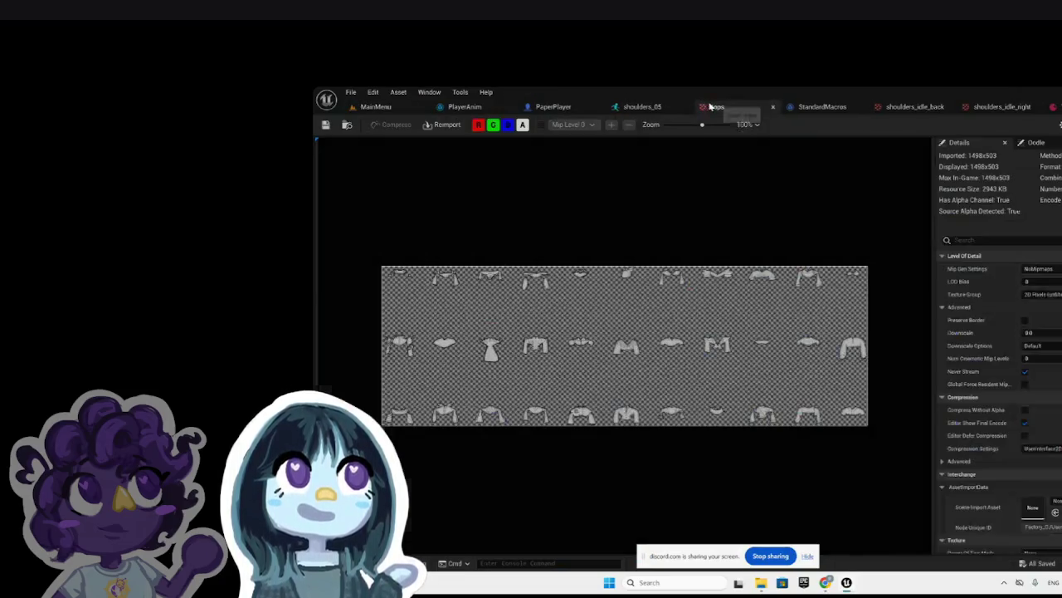
click(772, 107)
click(543, 106)
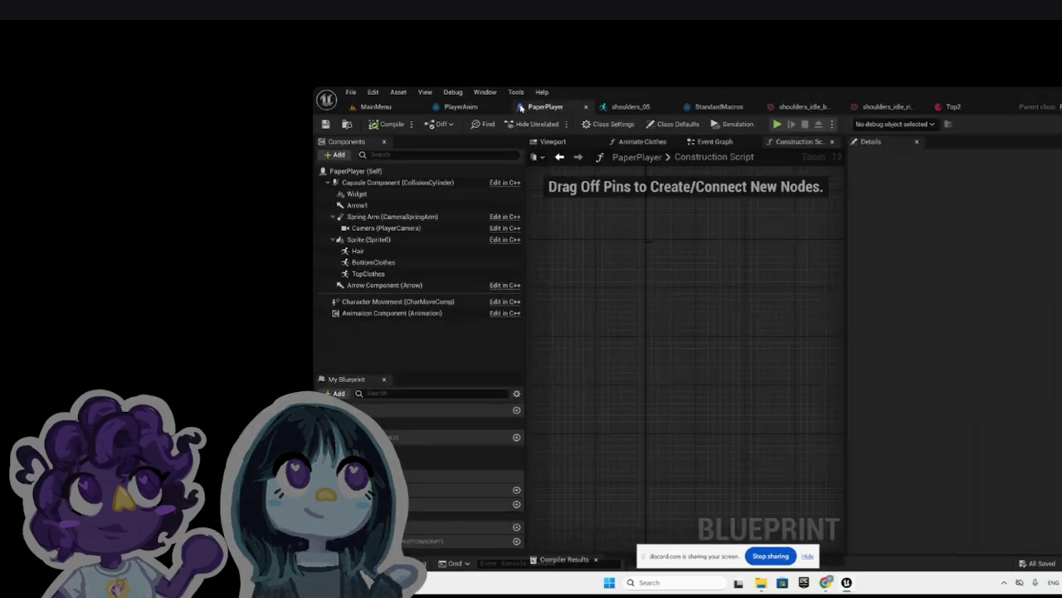
click(463, 106)
click(884, 107)
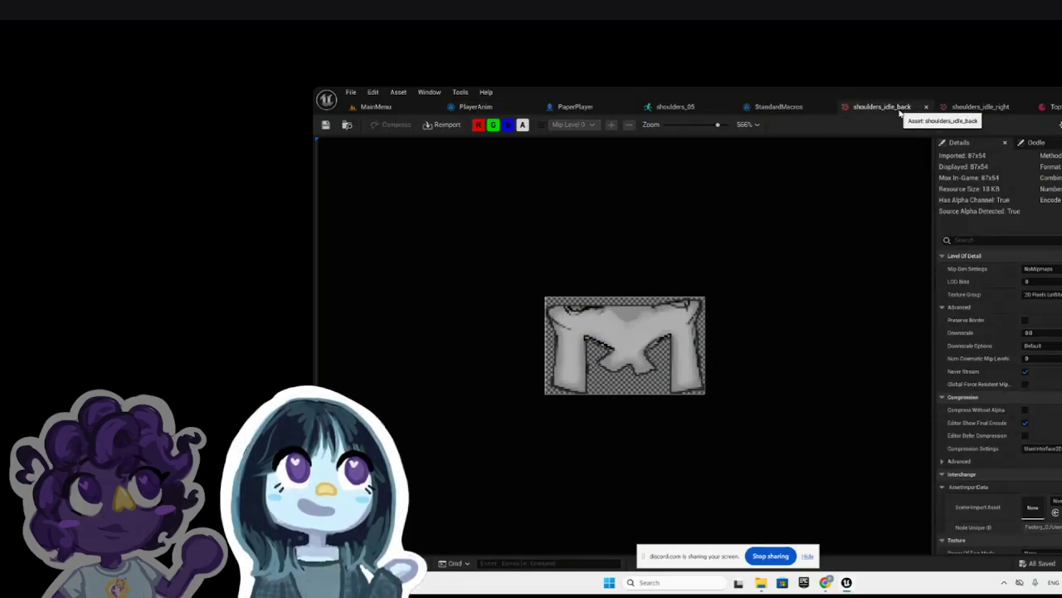
click(926, 108)
click(927, 110)
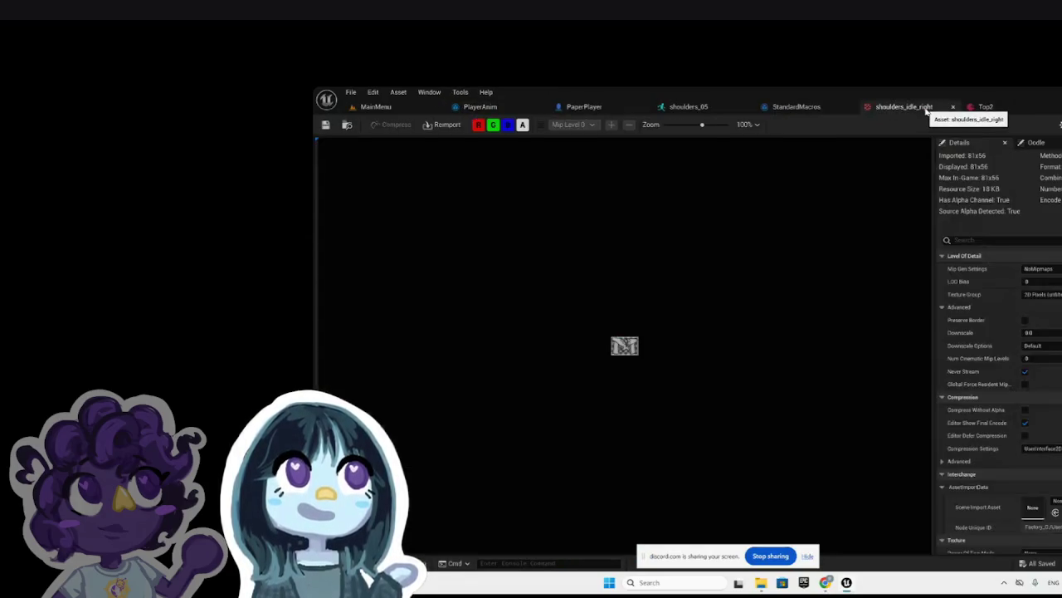
click(952, 107)
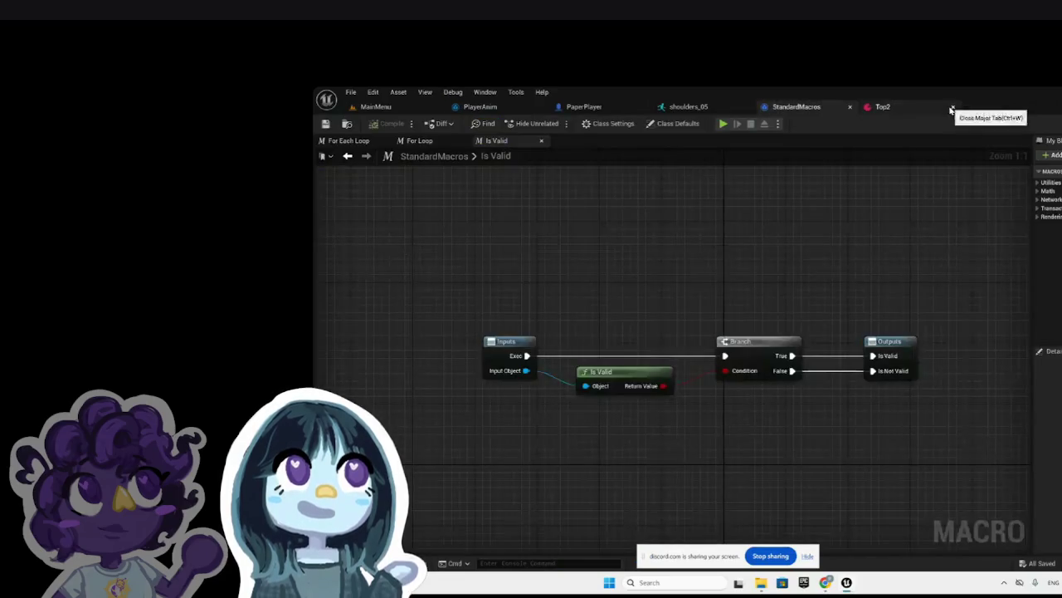
Step: Close the StandardMacros and shoulders_05 editors and browse Top2's Front Sprite choices
click(850, 108)
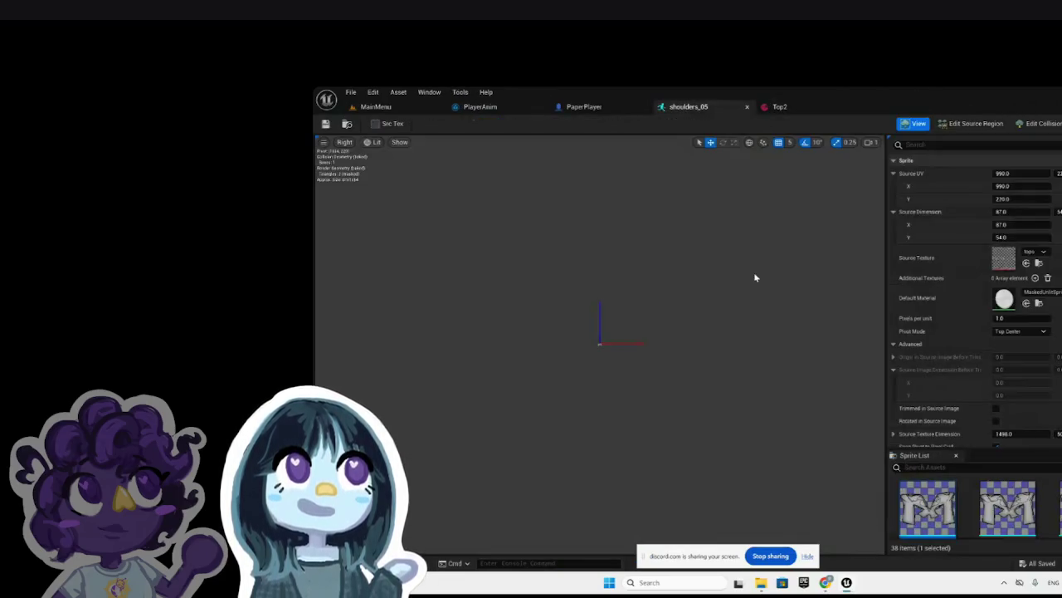
click(747, 107)
click(683, 115)
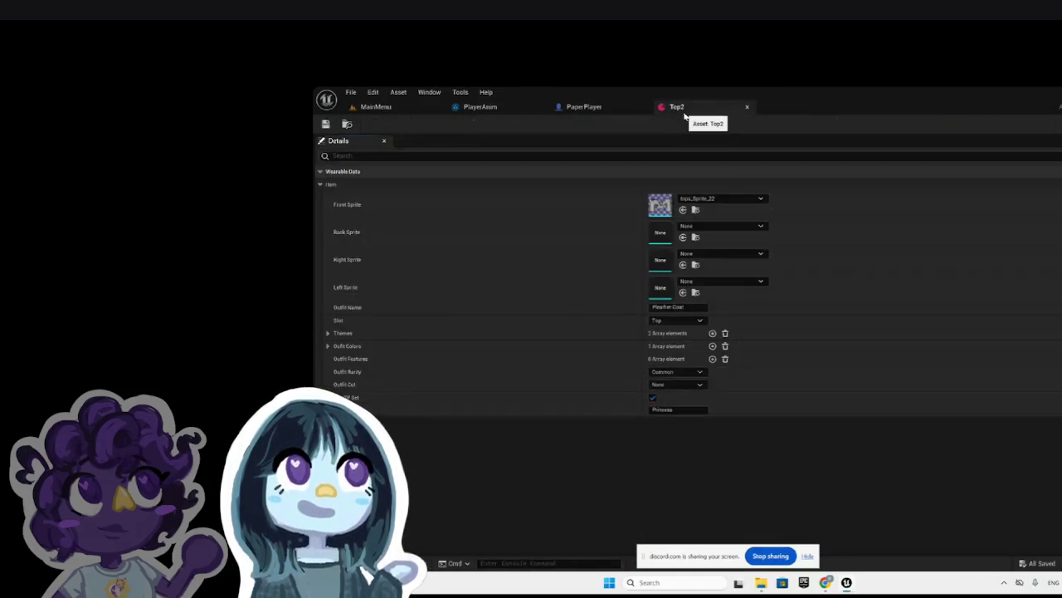
click(731, 201)
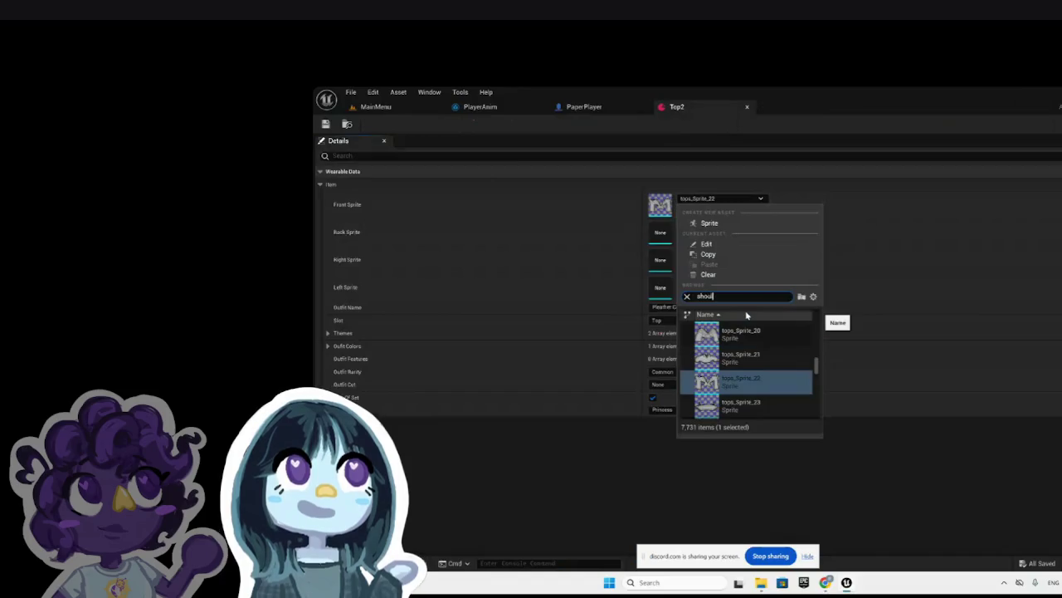
text(ld)
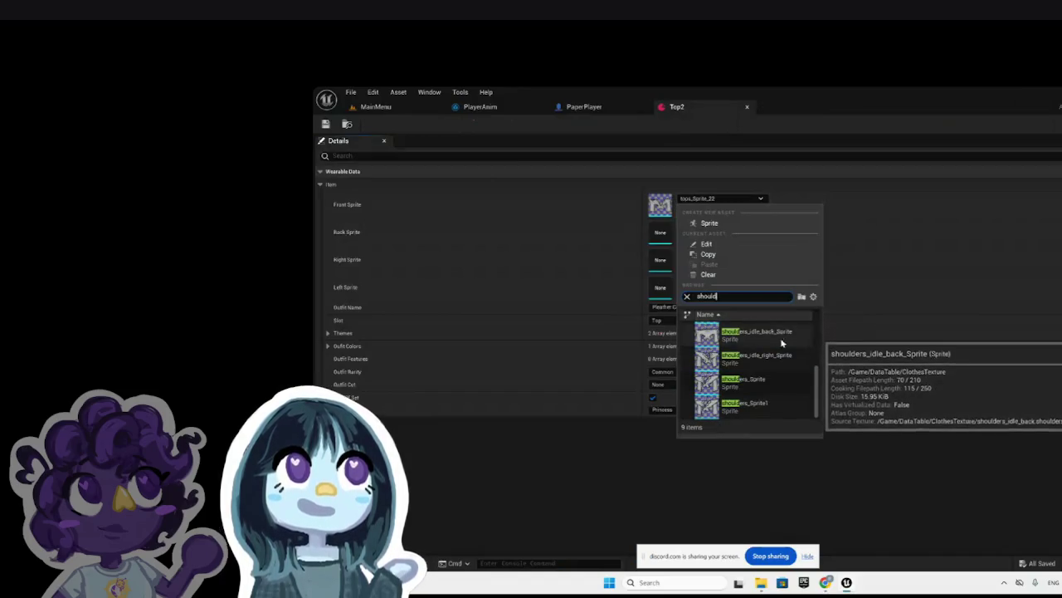
scroll(787, 365, up, 2)
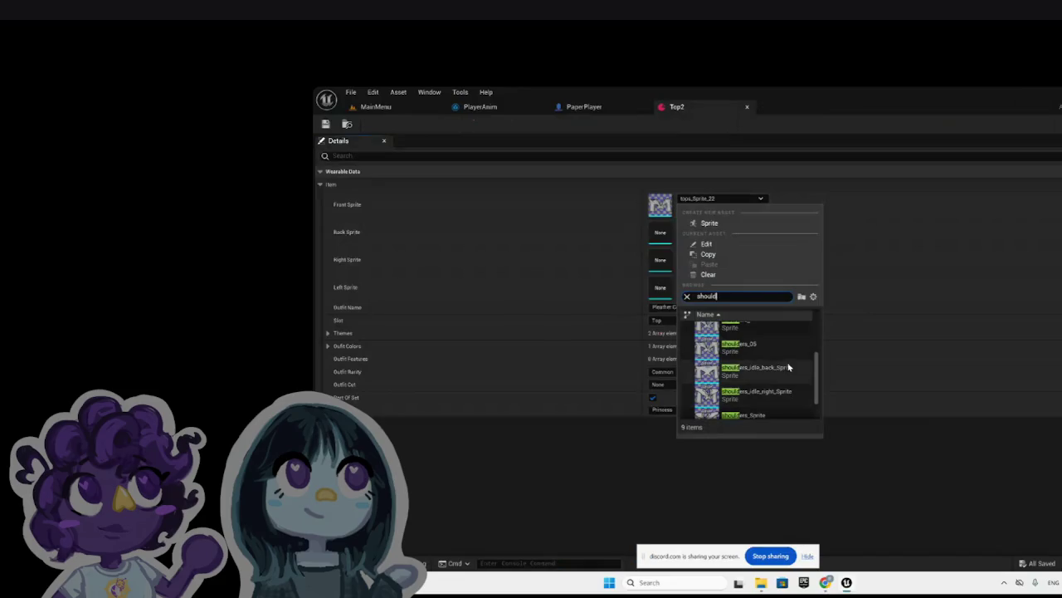
scroll(788, 369, up, 3)
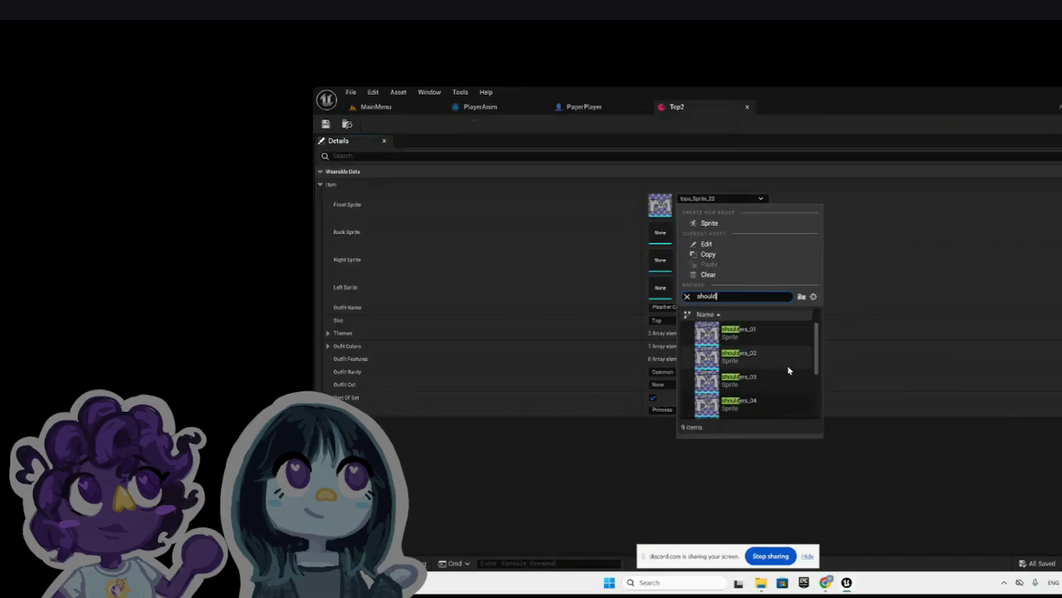
scroll(789, 370, down, 3)
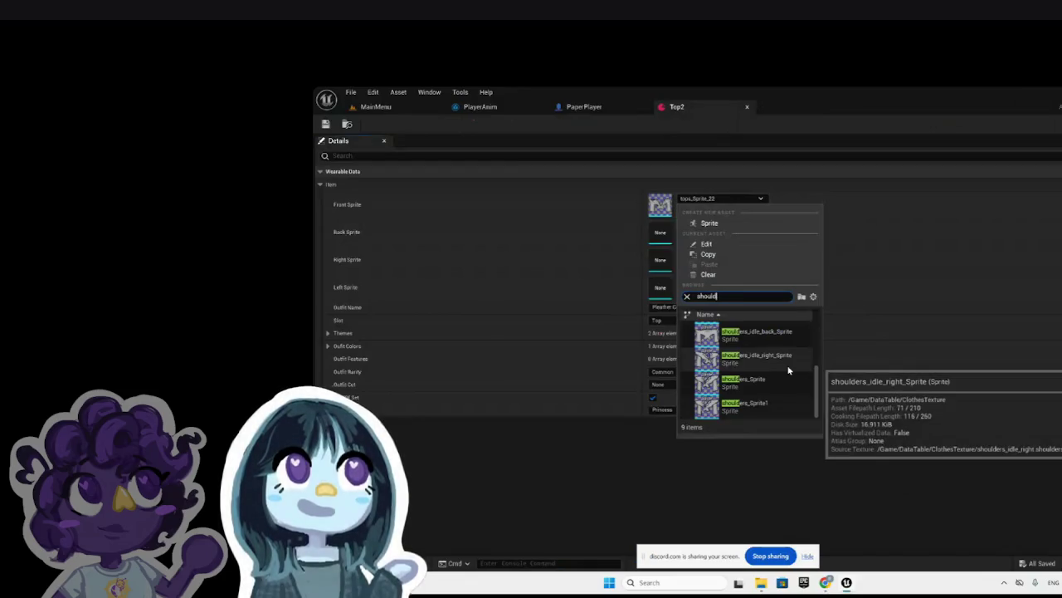
scroll(789, 371, up, 3)
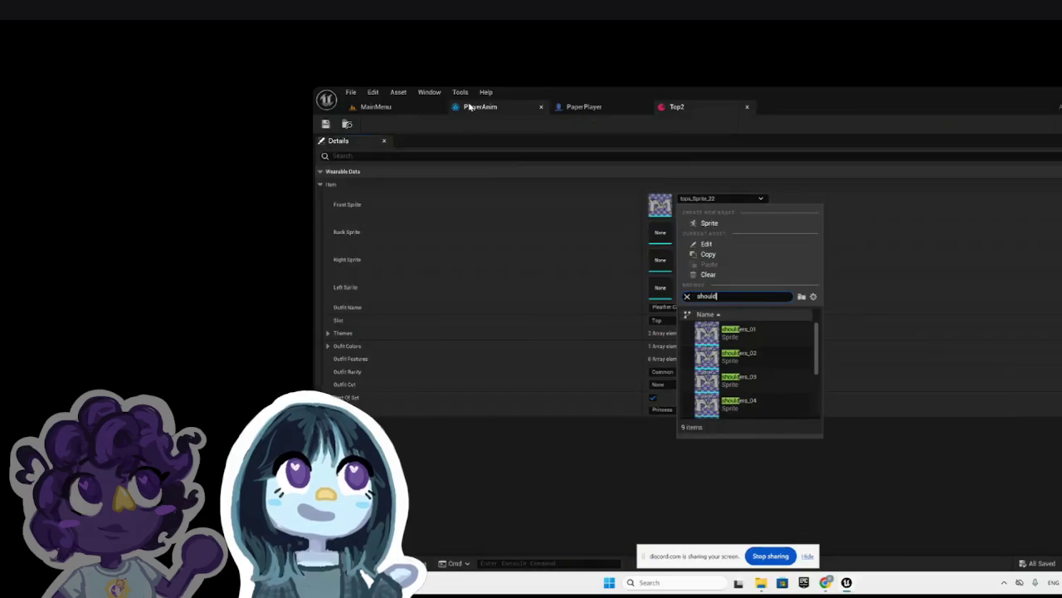
Step: Browse the clothes textures in the MainMenu Content Drawer, then return to Top2
click(391, 106)
key(ctrl+space)
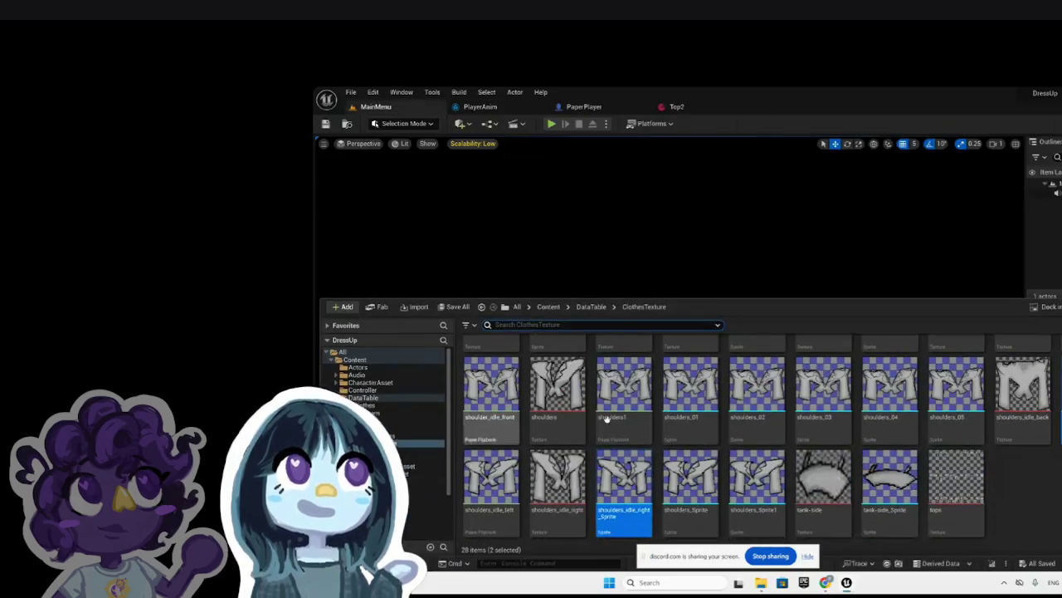
scroll(1025, 436, up, 2)
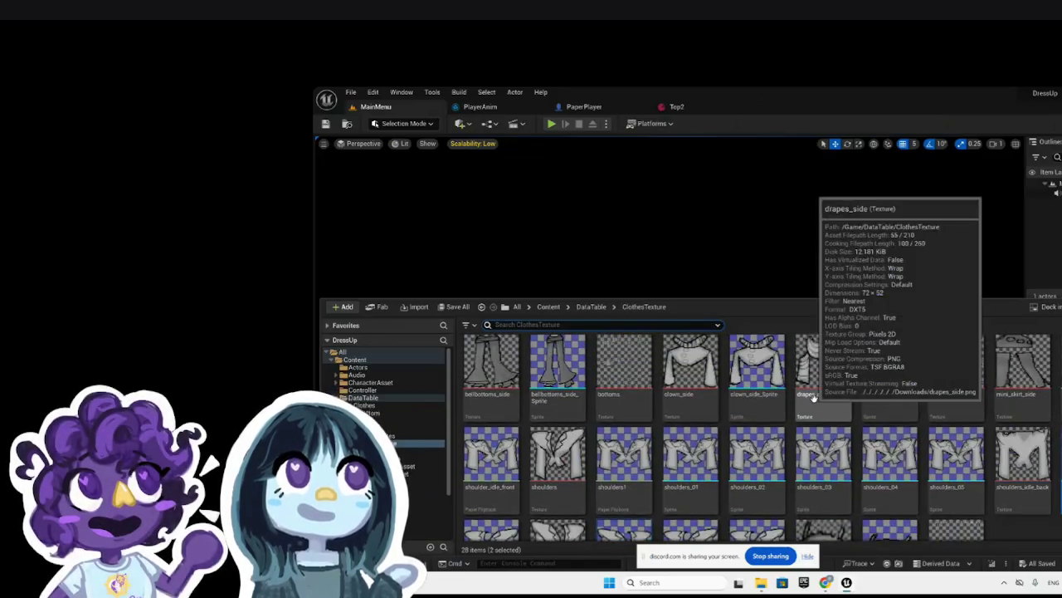
scroll(818, 390, down, 2)
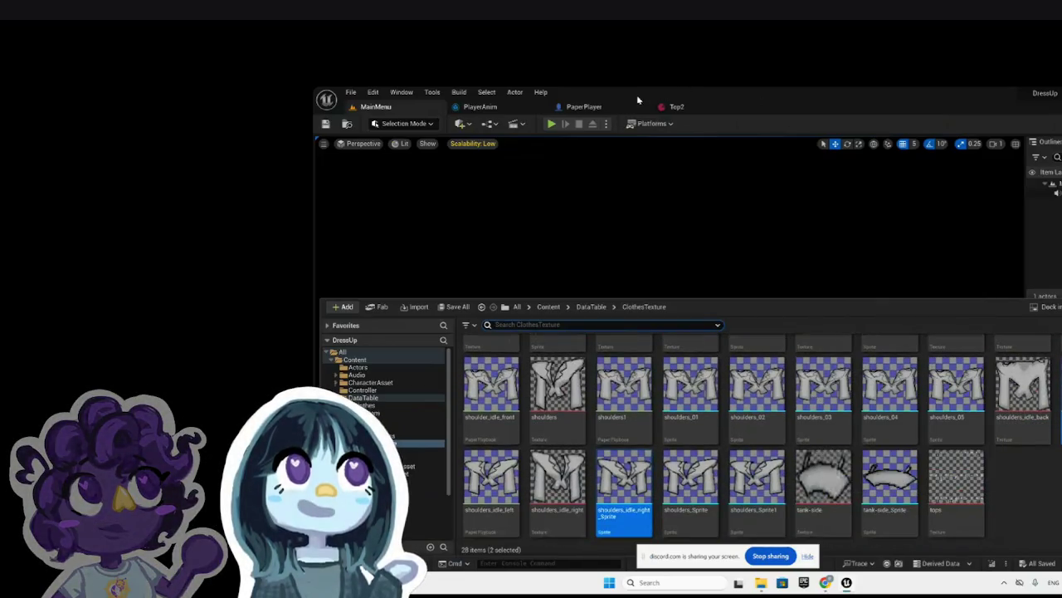
click(673, 106)
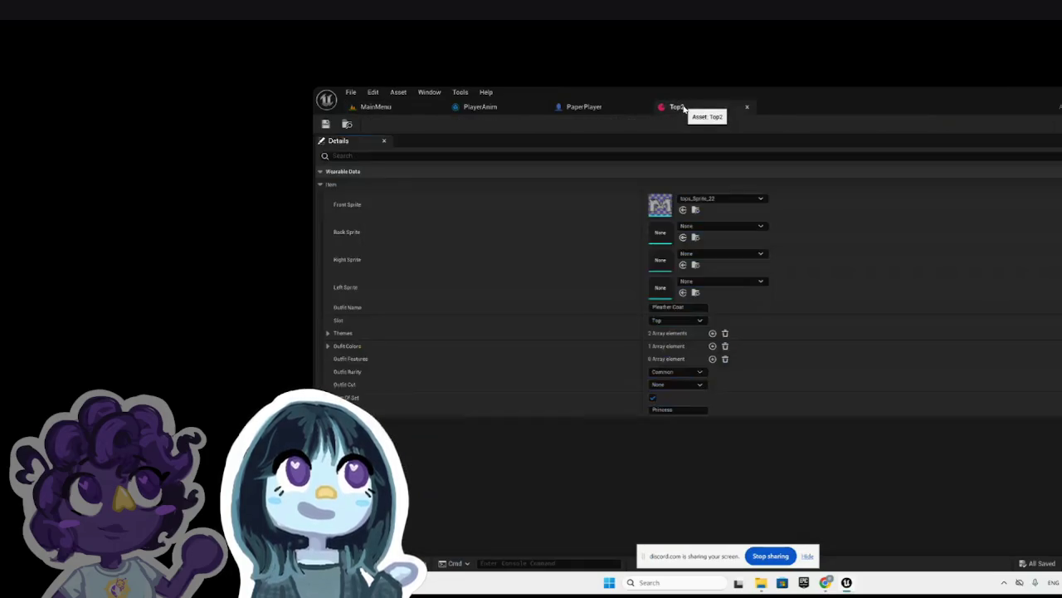
Step: Set Top2's Back Sprite to shoulders_idle_back_Sprite
click(712, 226)
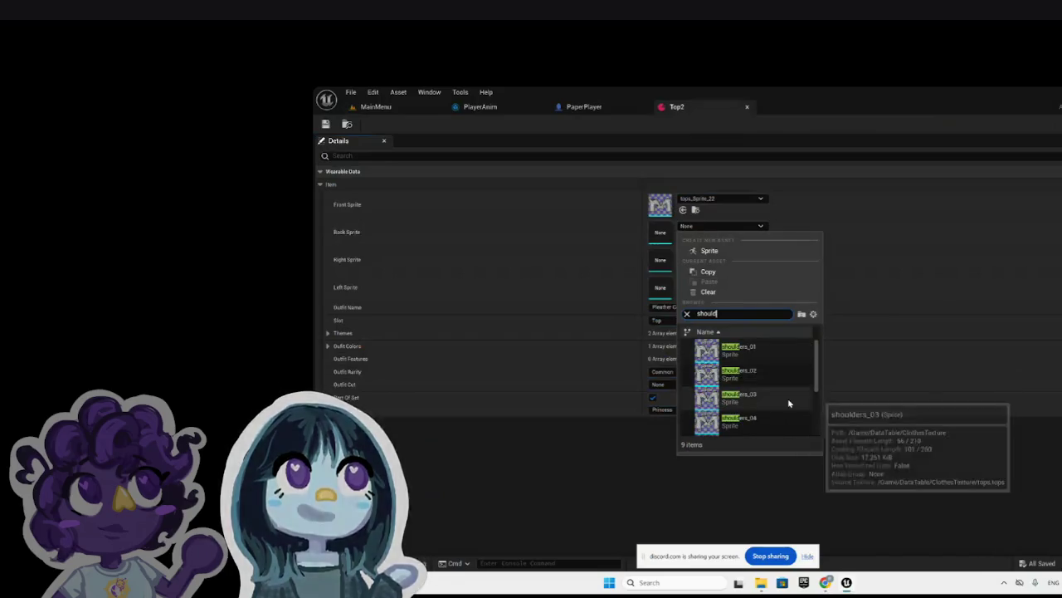
scroll(784, 399, down, 2)
scroll(788, 403, up, 2)
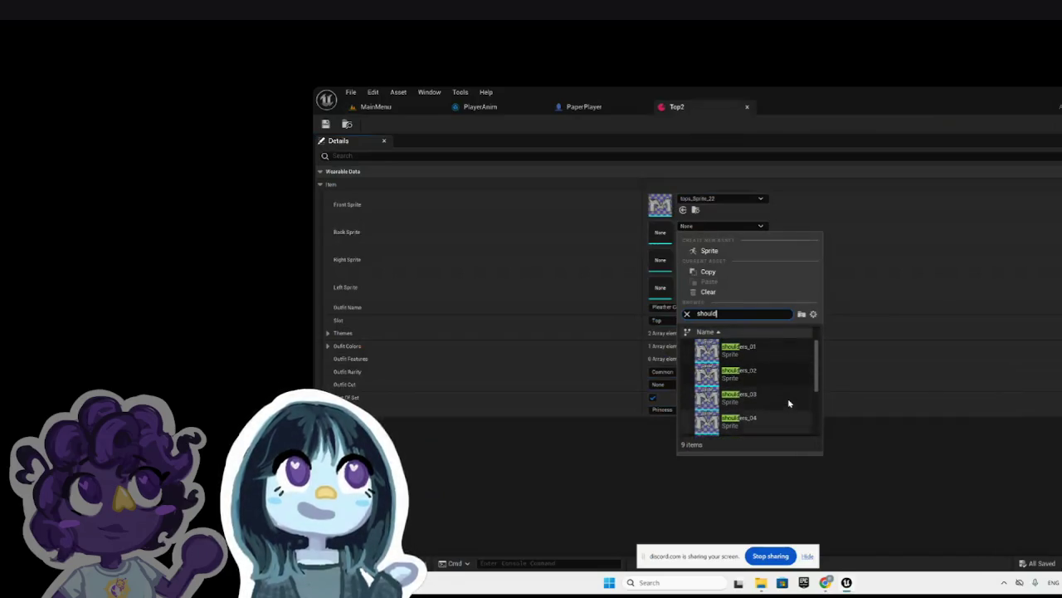
scroll(788, 403, down, 2)
scroll(789, 403, up, 1)
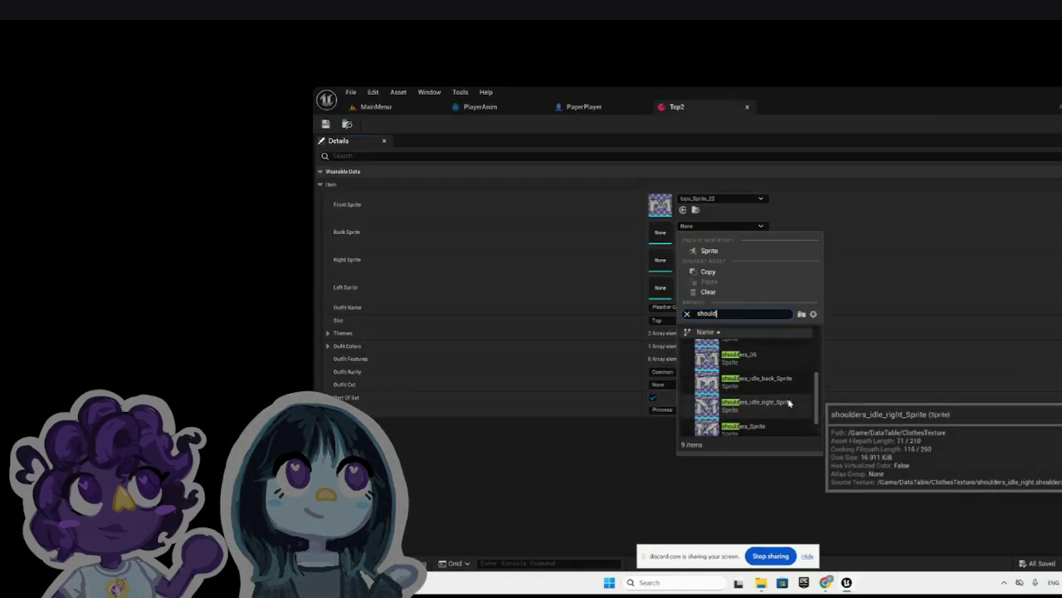
click(792, 382)
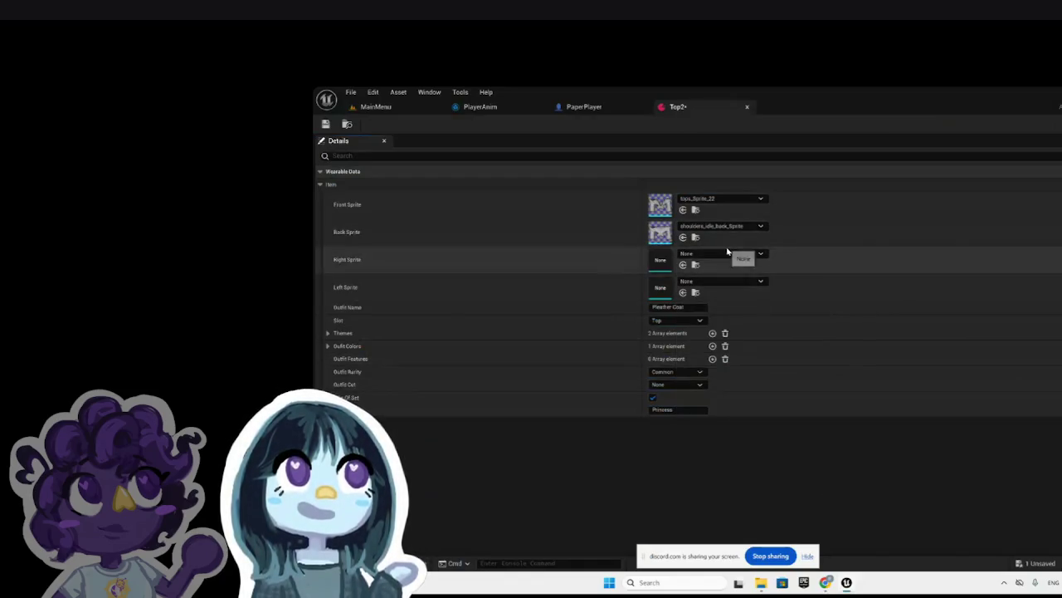
Step: Set Right Sprite to shoulders_idle_right_Sprite and Left Sprite to shoulders_Sprite1
click(728, 254)
text(iyk)
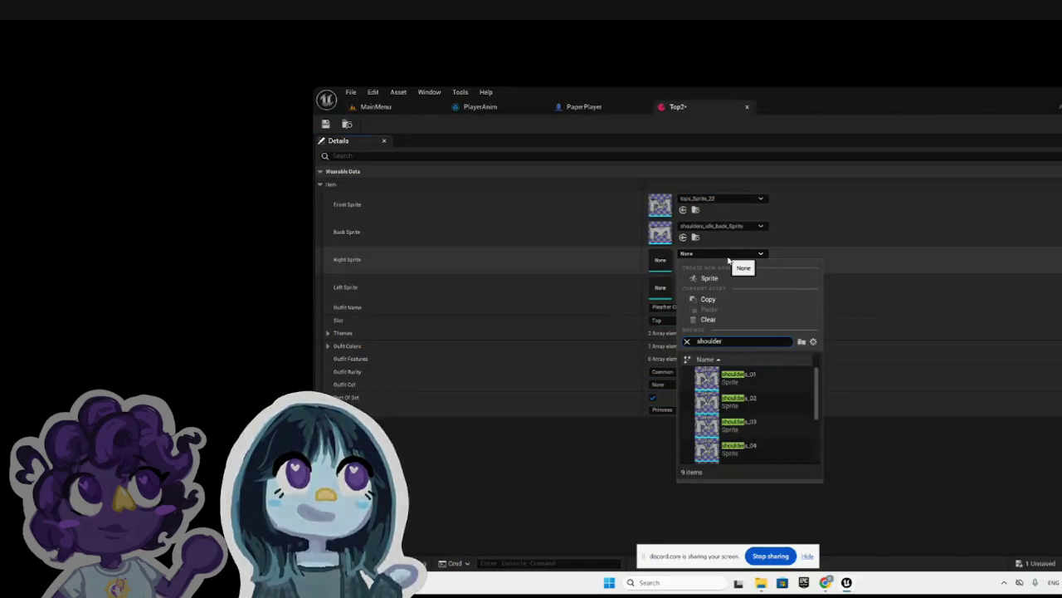
scroll(786, 397, down, 3)
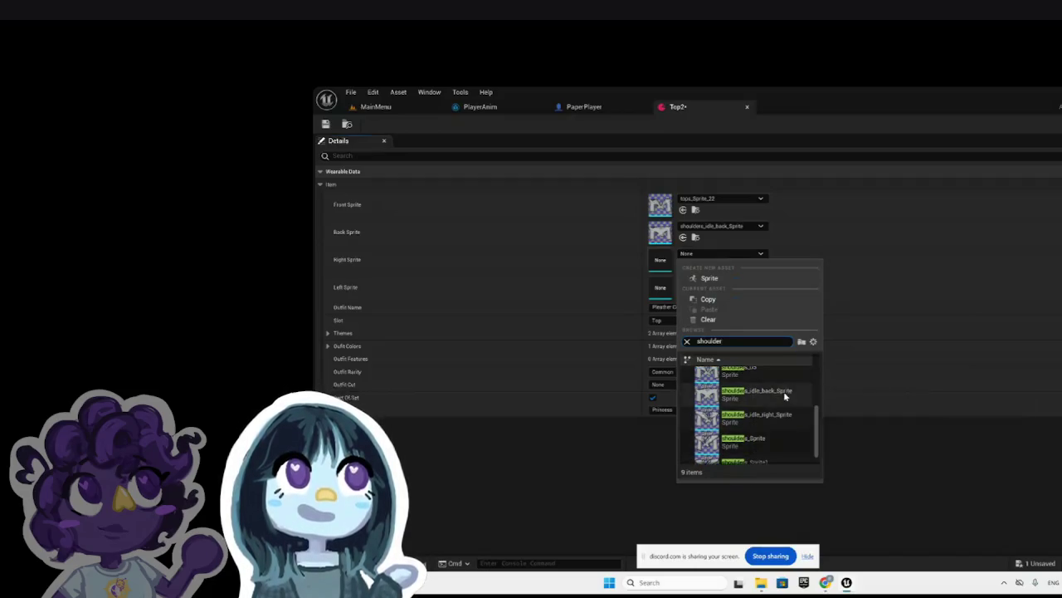
click(788, 423)
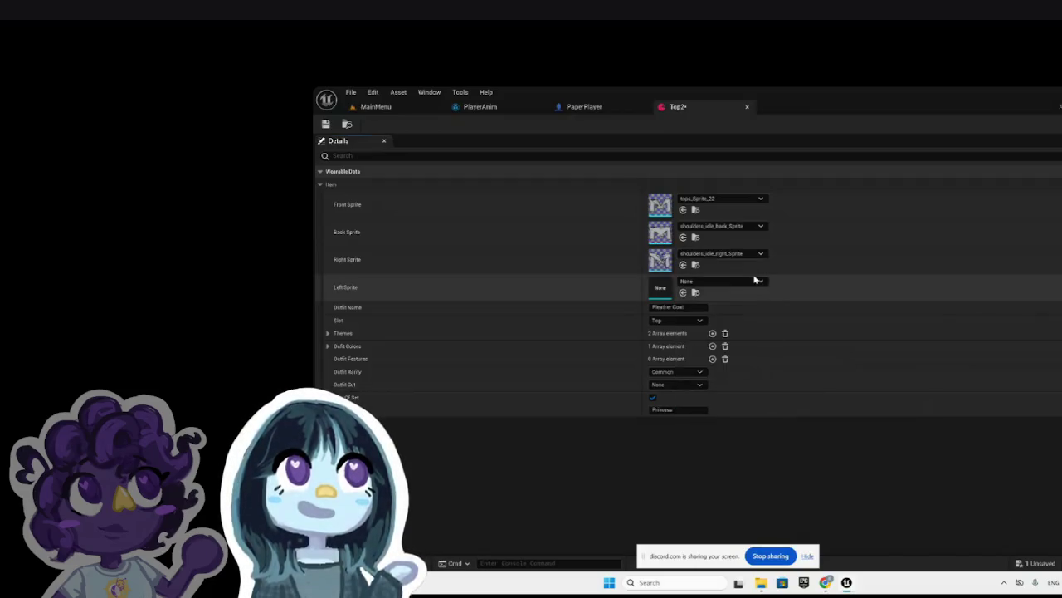
click(754, 282)
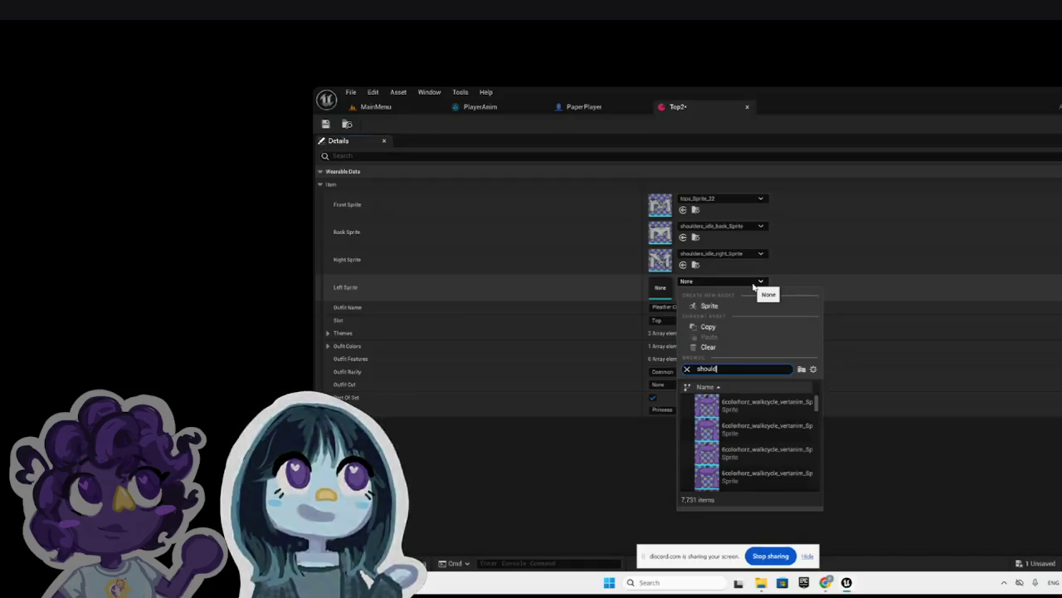
scroll(754, 440, down, 3)
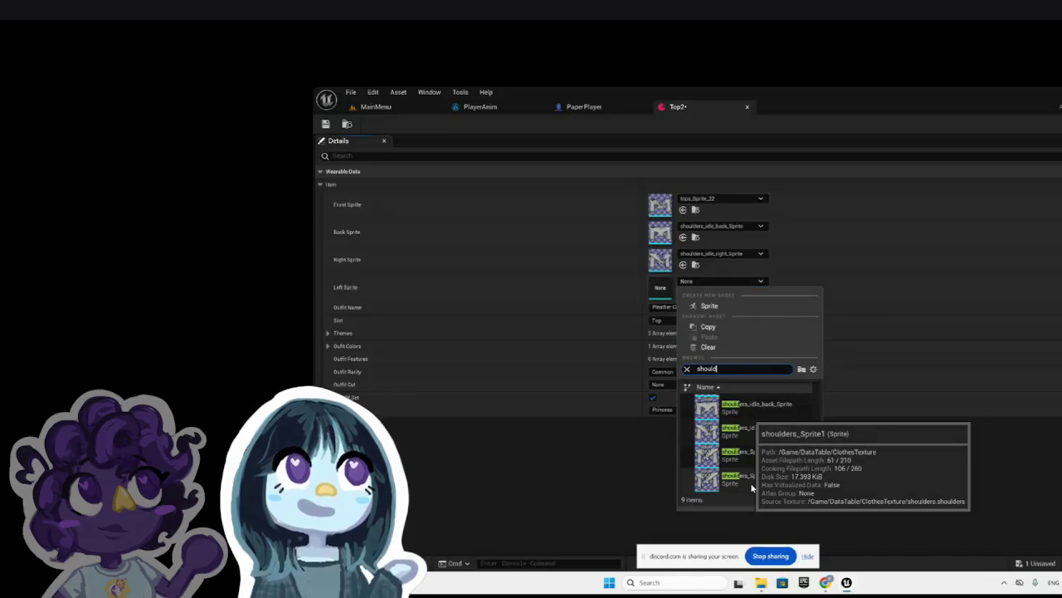
click(750, 483)
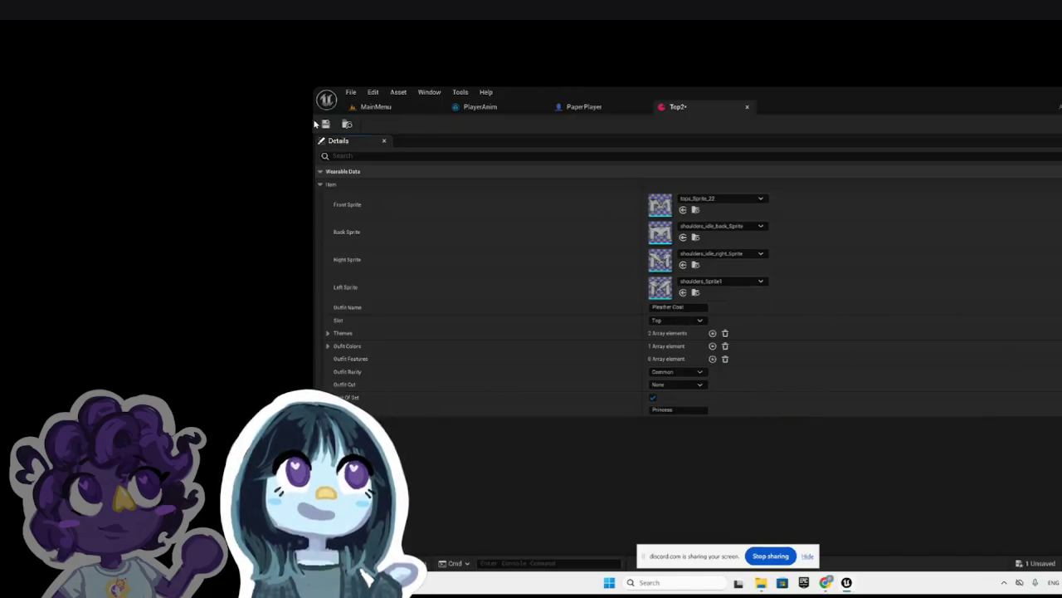
Step: Review PaperPlayer's Animate Clothes, event graph and construction script, and the PlayerAnim asset
click(585, 107)
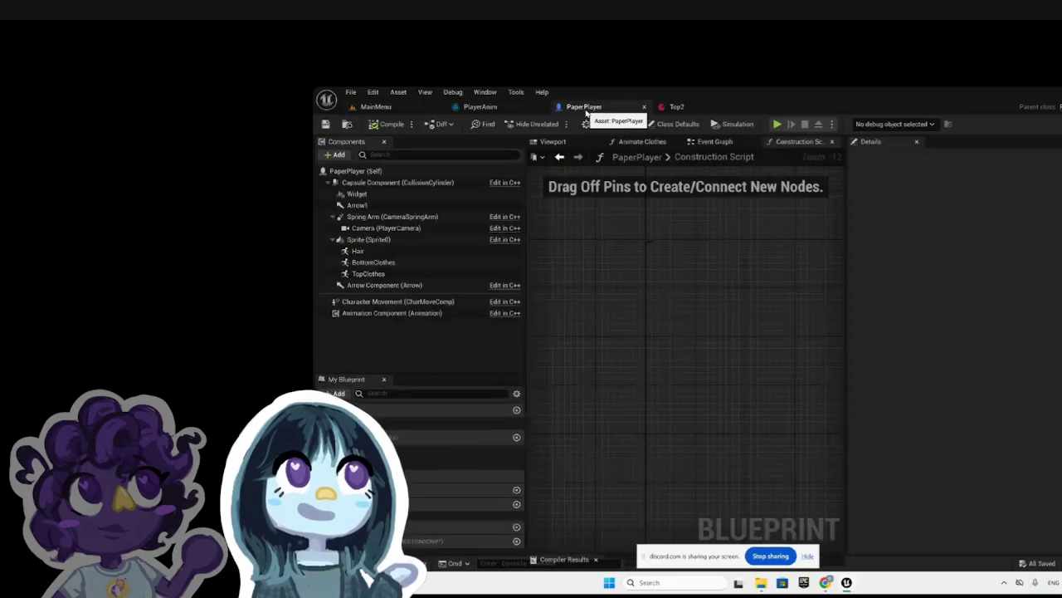
click(639, 146)
click(716, 142)
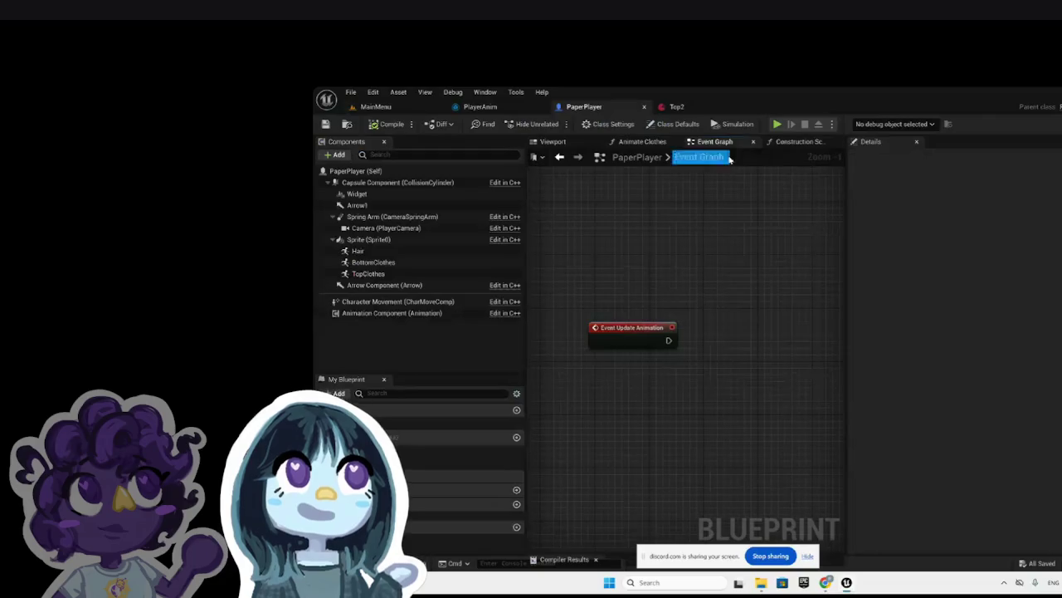
click(802, 142)
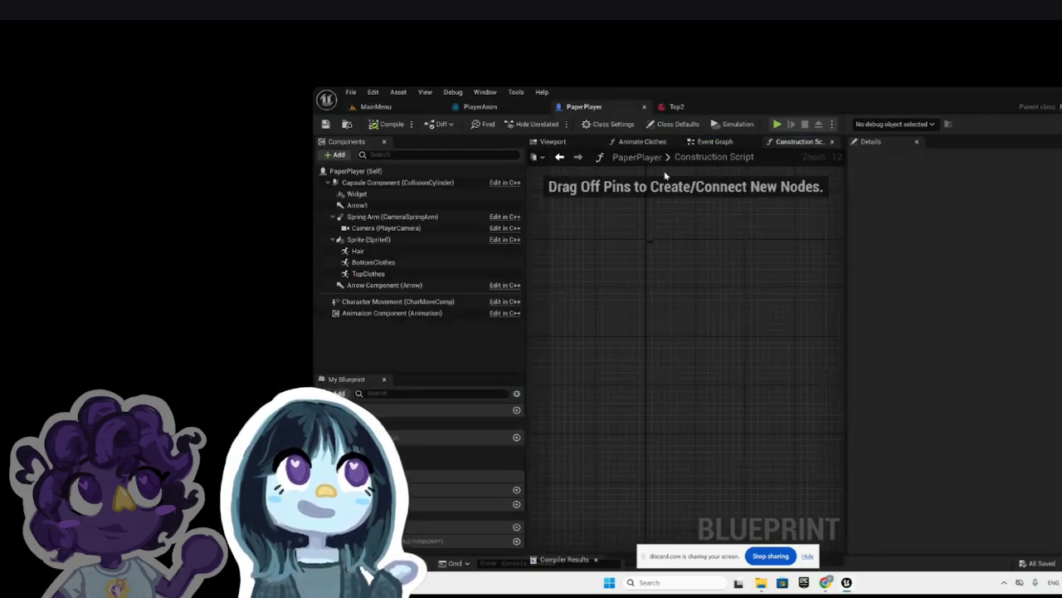
click(506, 107)
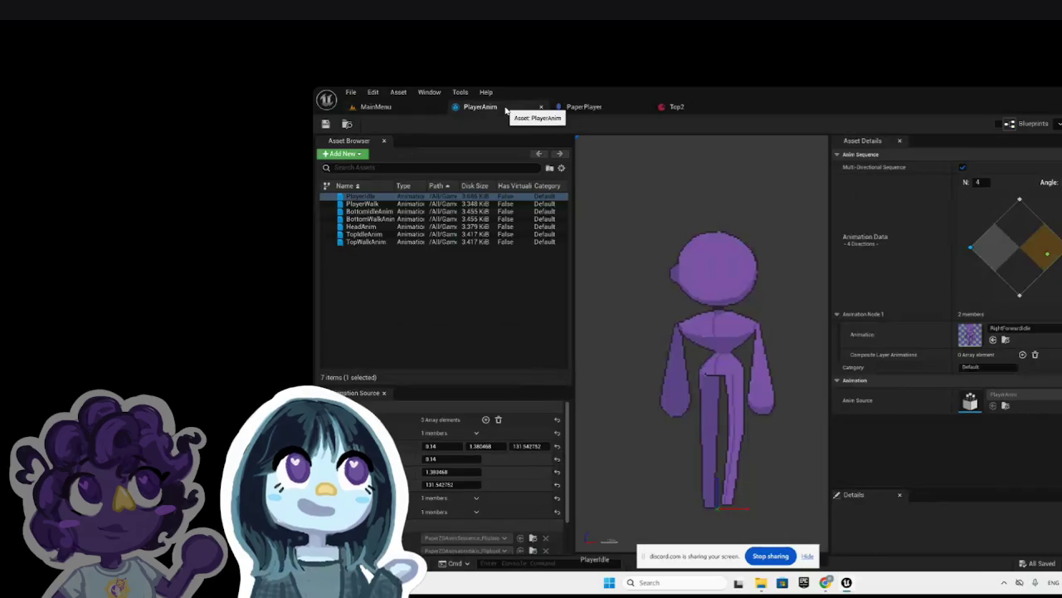
click(585, 107)
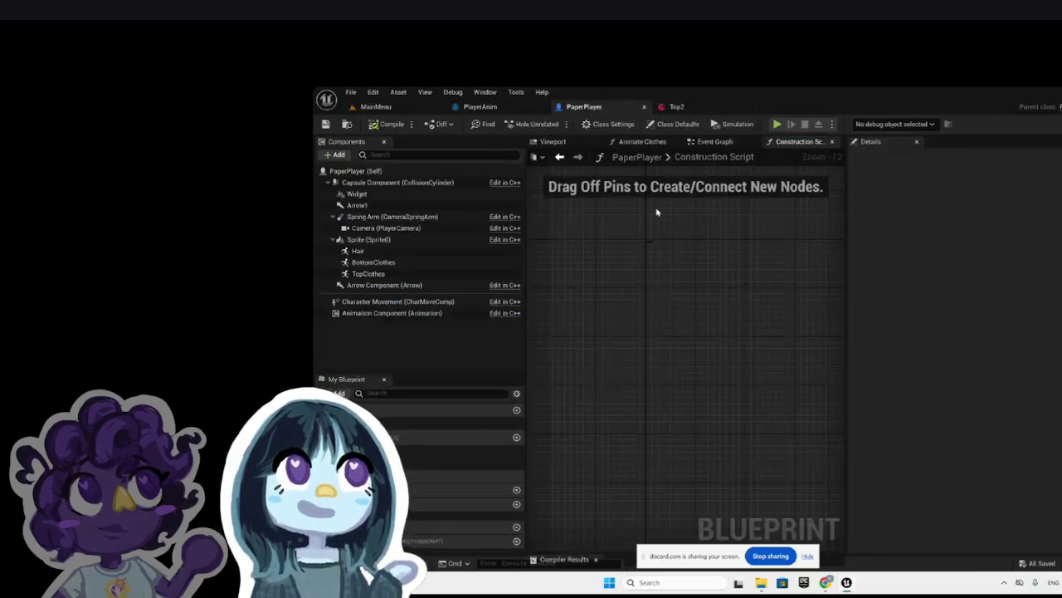
click(716, 142)
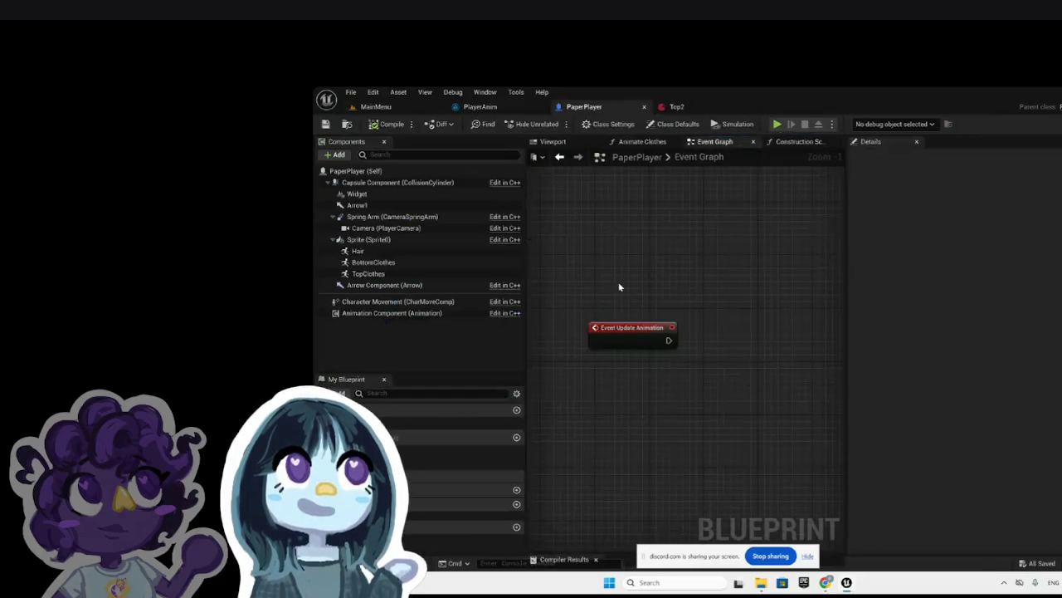
Step: Add an Animate Clothes call after Event Update Animation and straighten its wire
scroll(618, 281, down, 3)
mouse_move(648, 312)
mouse_down()
mouse_move(526, 177)
mouse_move(693, 314)
mouse_up()
text(animat)
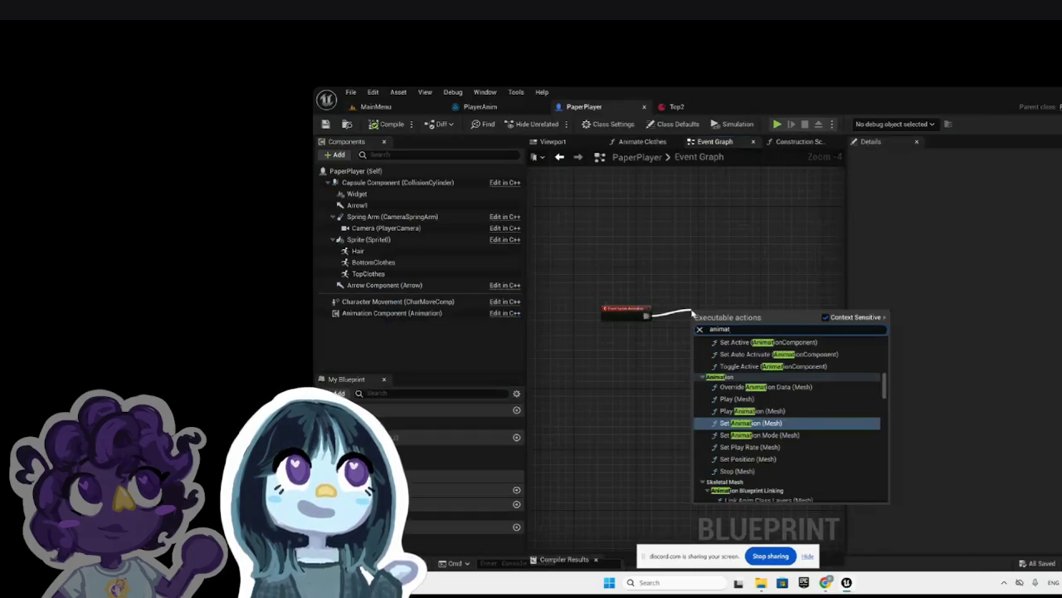
text(e clothes)
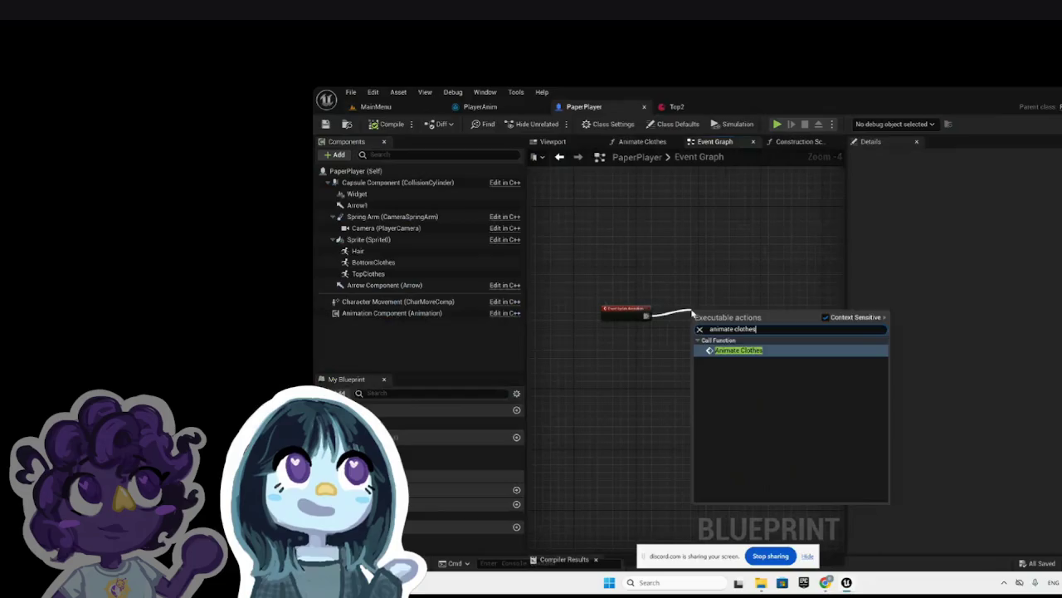
key(Return)
scroll(712, 314, up, 2)
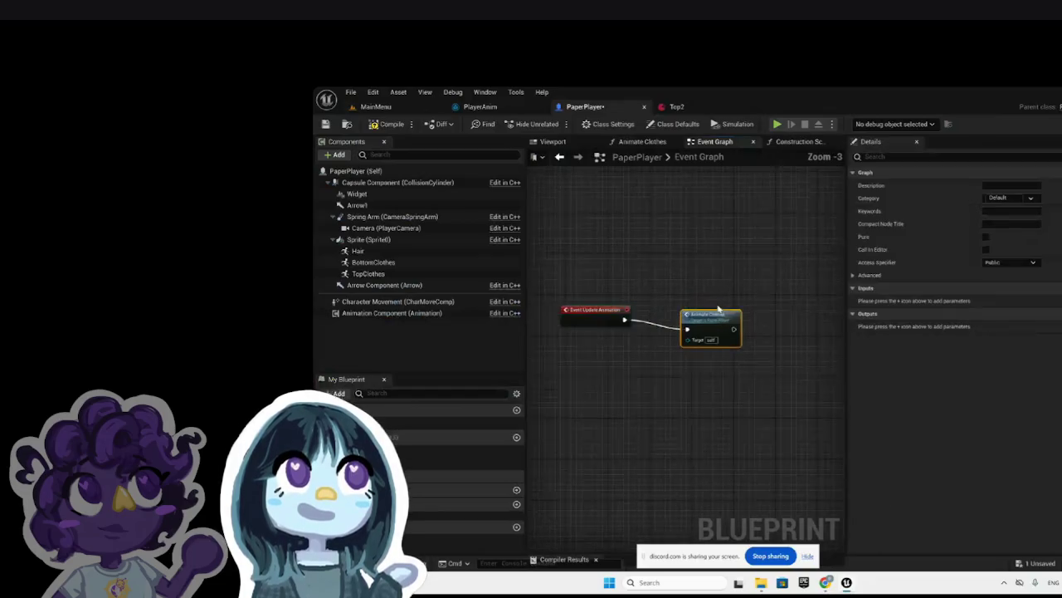
drag(713, 312, 714, 302)
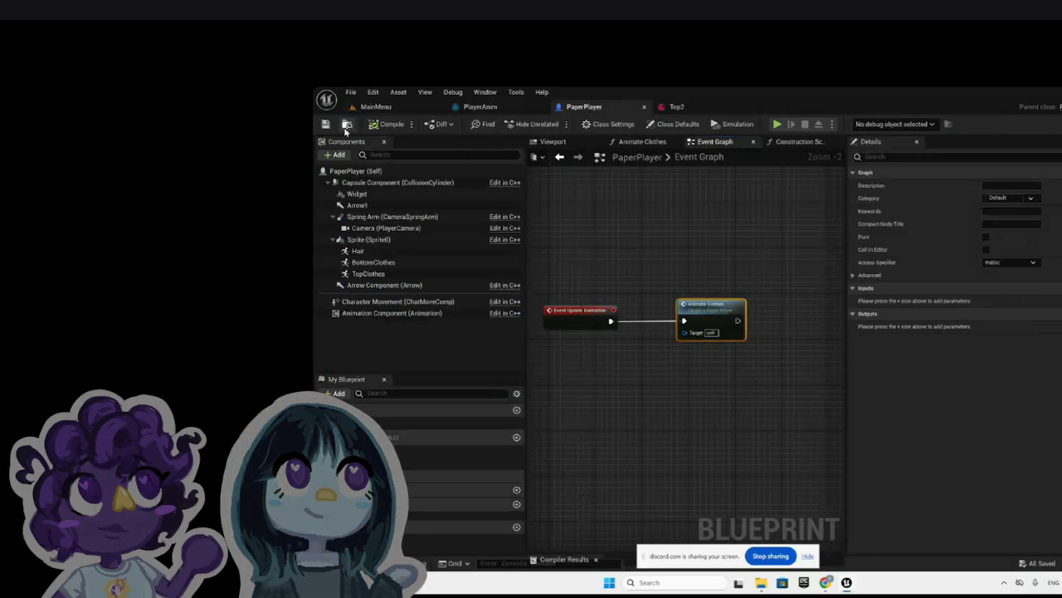
click(616, 260)
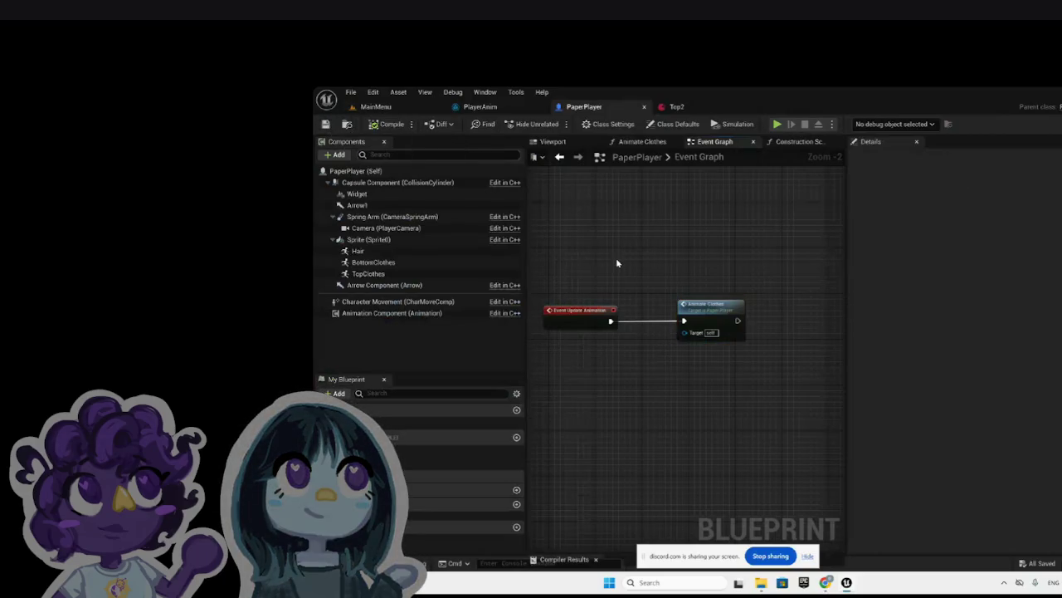
Step: Zoom out of the graph and go to the MainMenu level's DataTable folder
scroll(616, 261, down, 3)
scroll(617, 263, down, 6)
scroll(616, 263, down, 1)
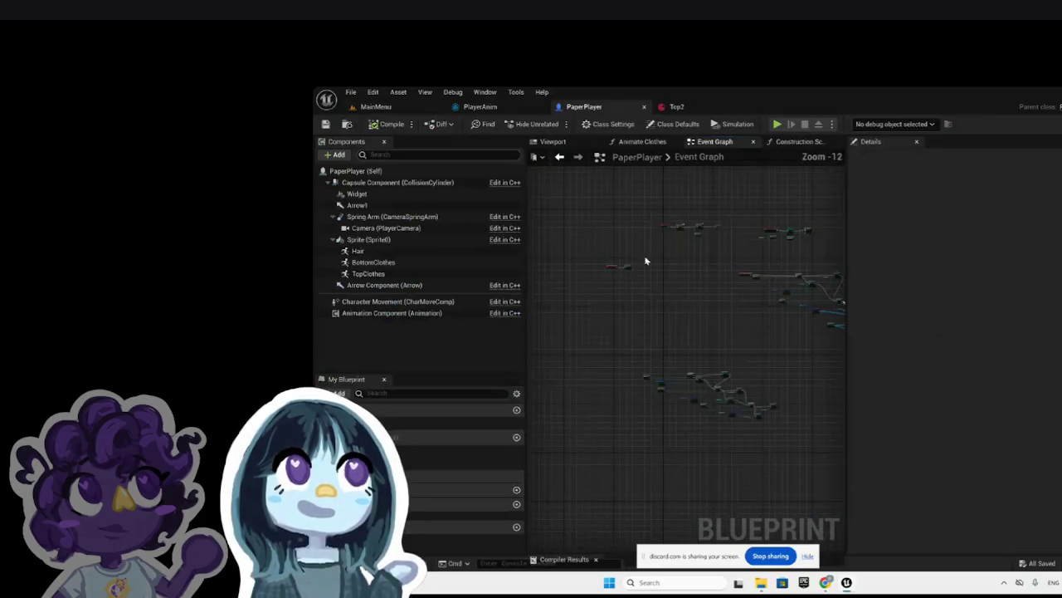
scroll(785, 273, up, 6)
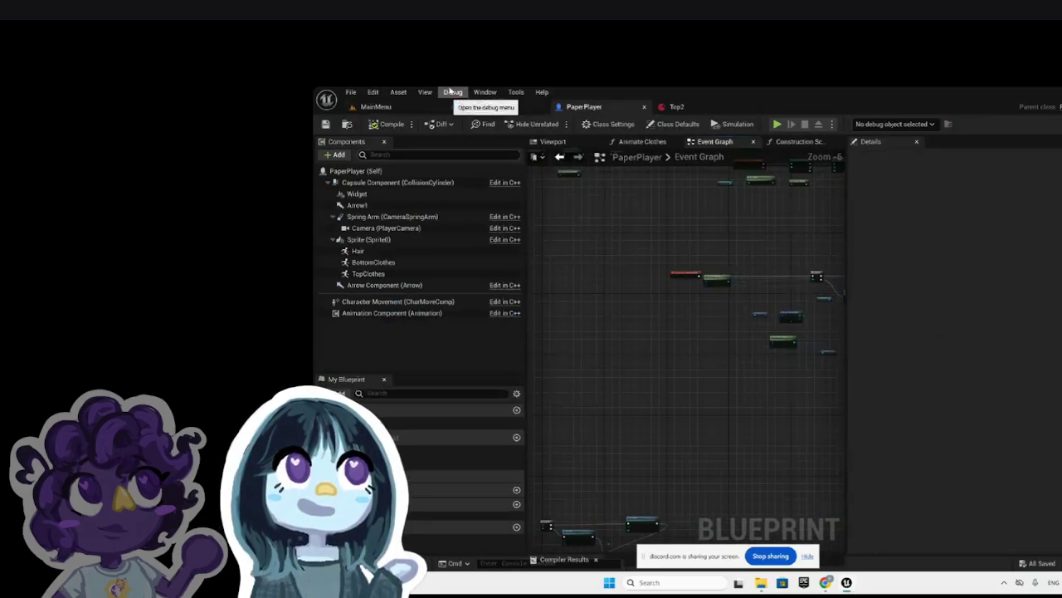
click(423, 110)
click(387, 400)
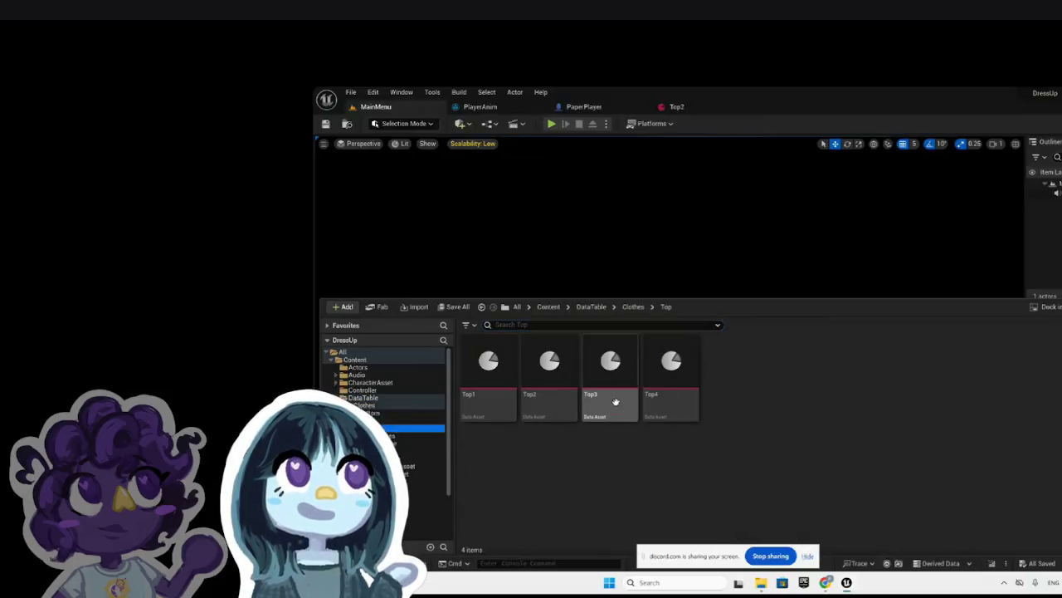
Step: Select Top1, Top3 and Top4 and drag them out of the Top folder
click(612, 396)
click(488, 399)
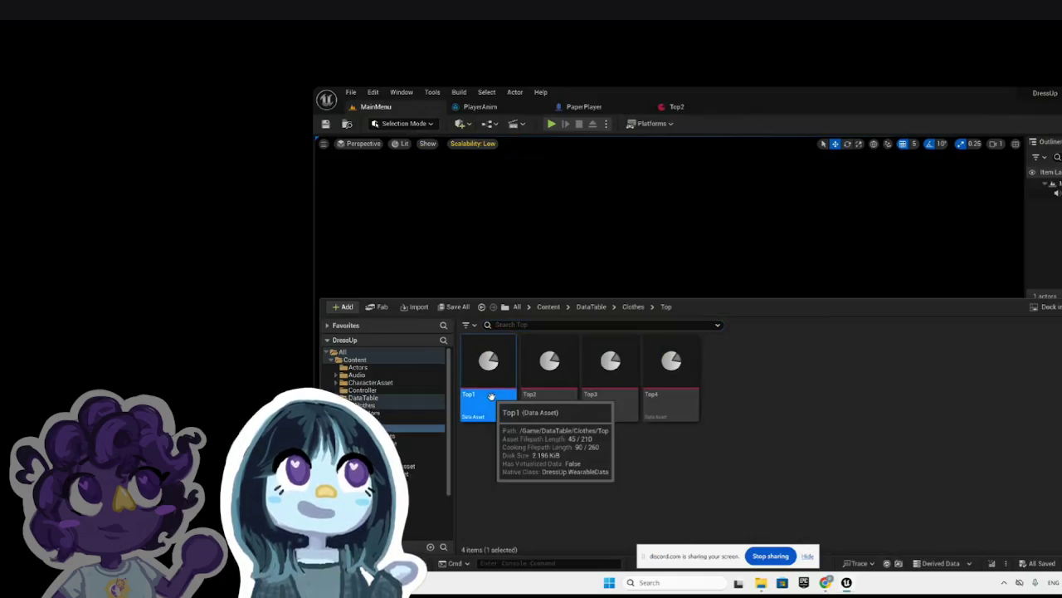
ctrl+click(611, 400)
ctrl+click(666, 399)
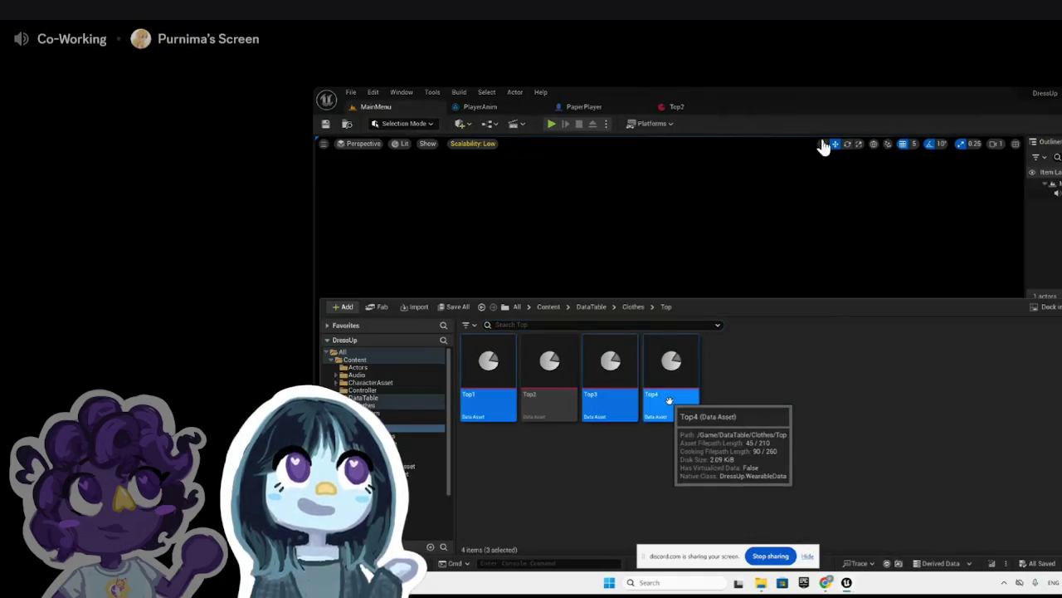
drag(469, 406, 413, 465)
Step: Confirm moving the three tops, then select the display capture in the Streamlabs preview
click(433, 473)
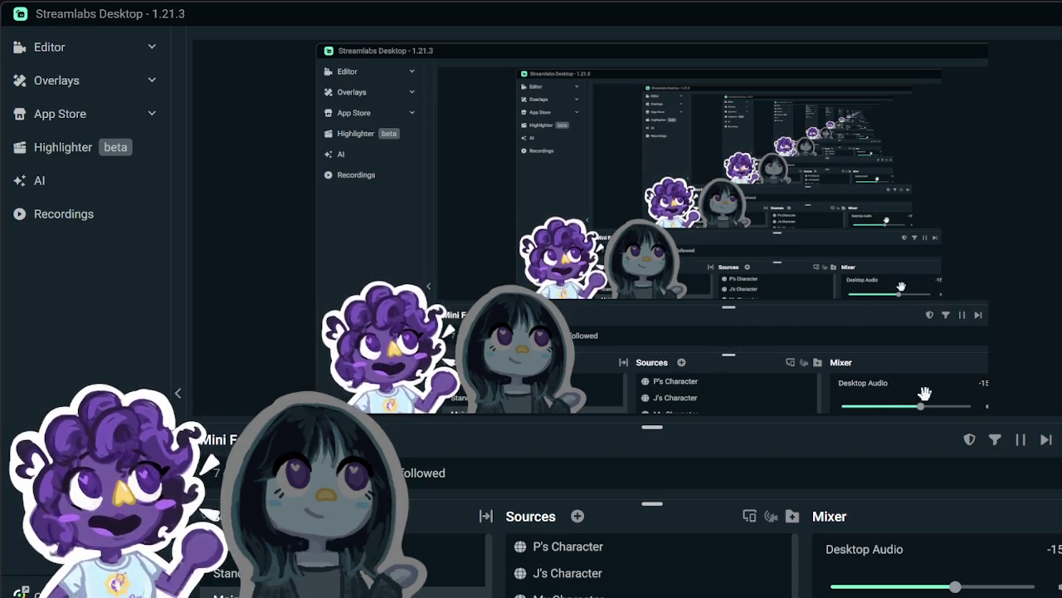
click(737, 350)
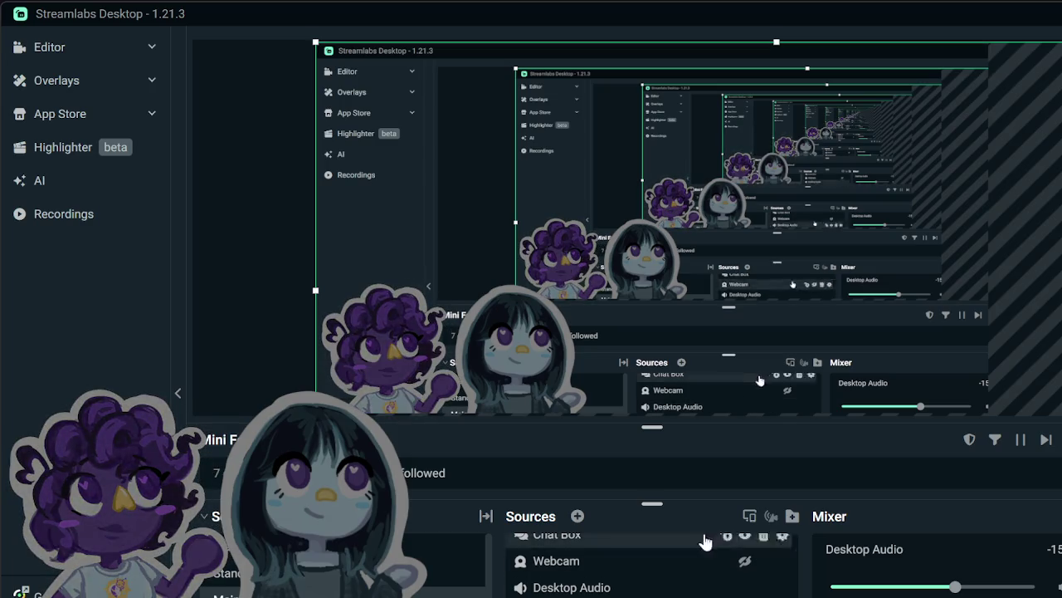
mouse_move(739, 574)
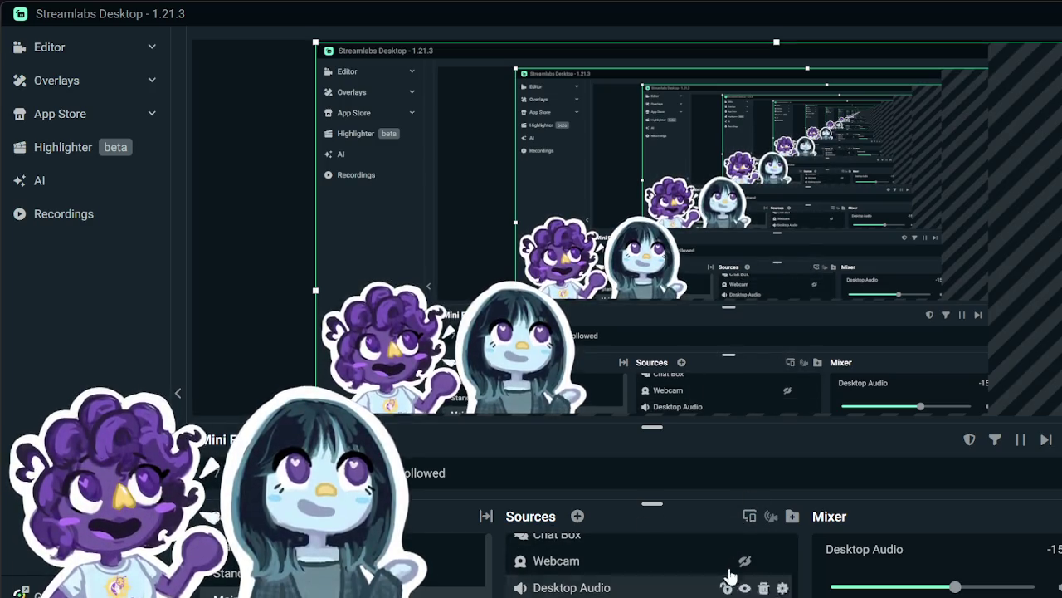
scroll(629, 572, up, 3)
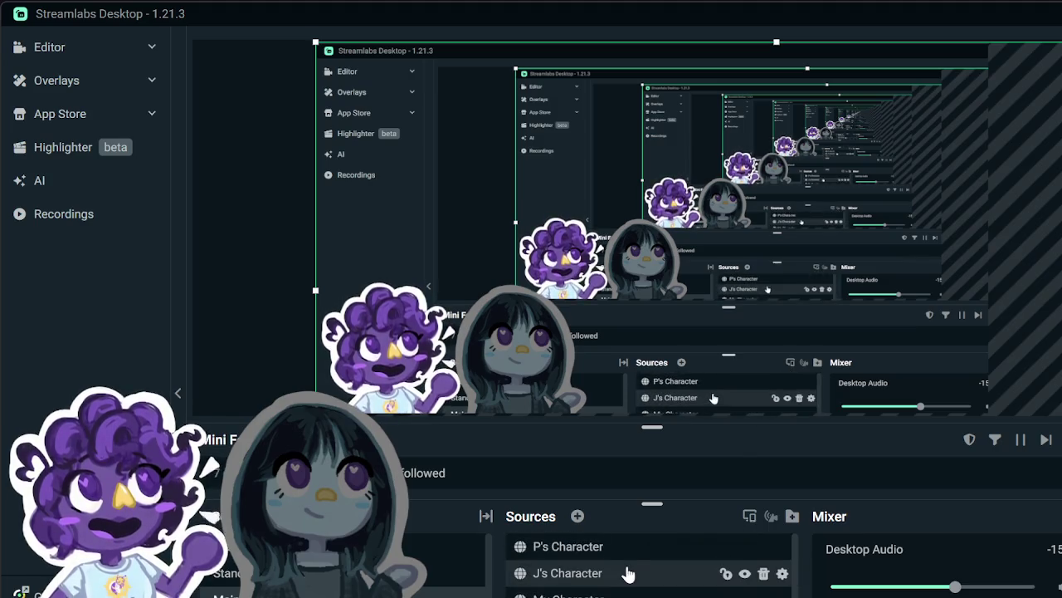
Step: Add a Window Capture source named P's screenshare and choose its captured window
click(577, 518)
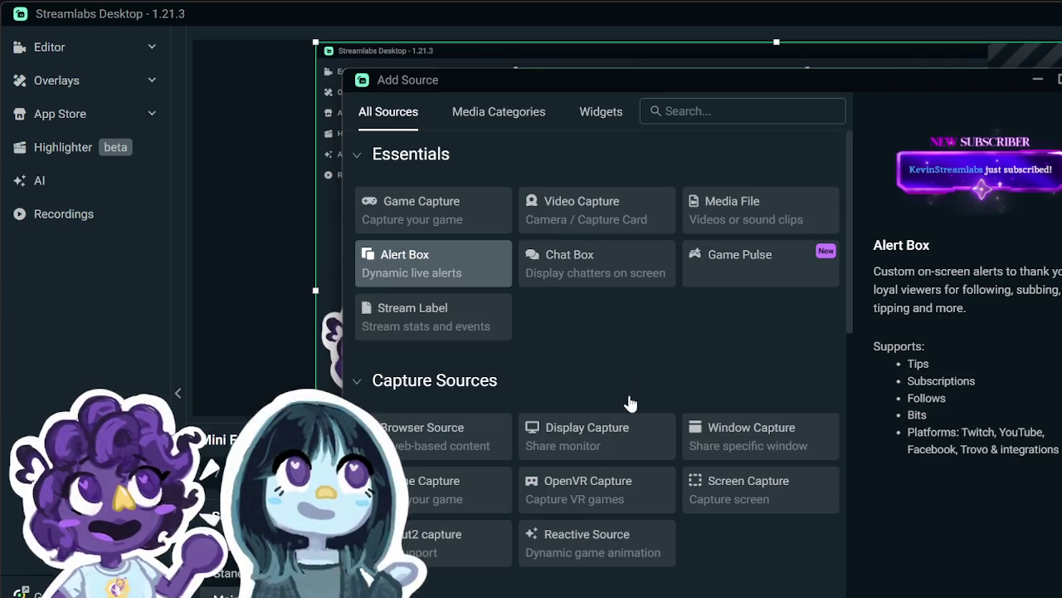
click(762, 449)
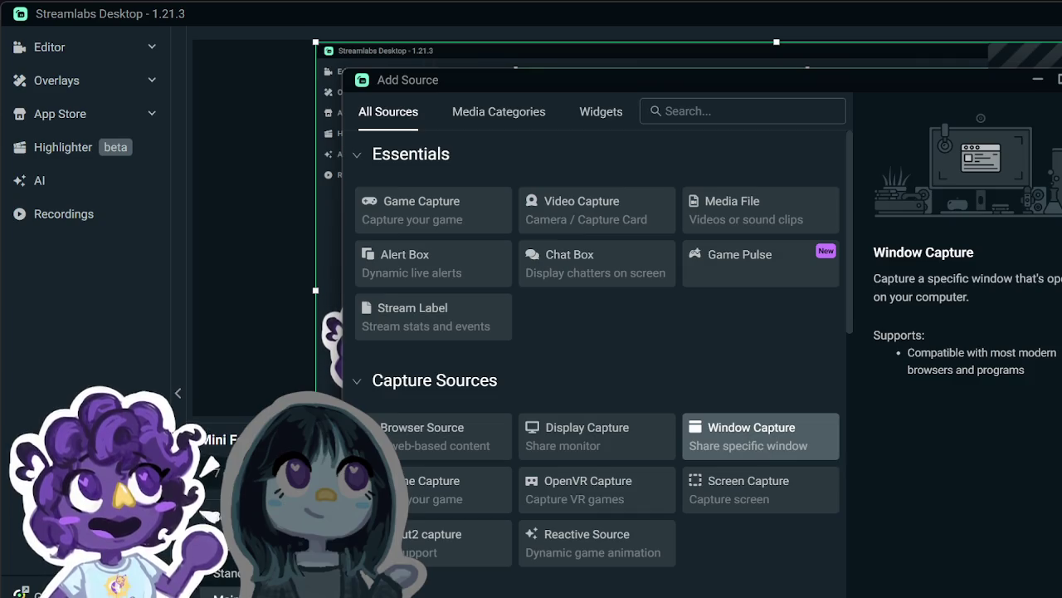
click(945, 558)
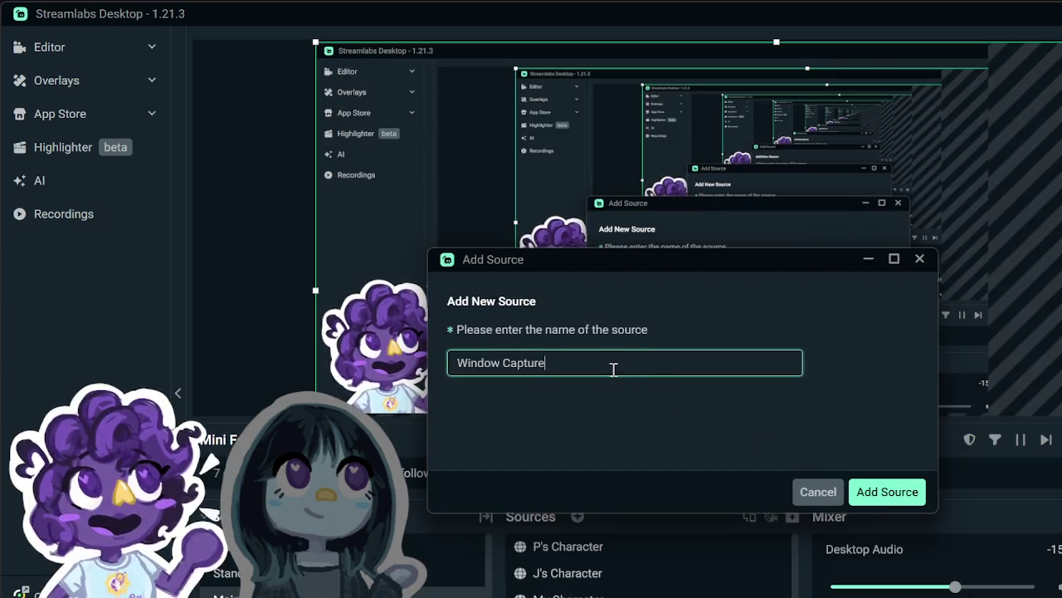
text(P's screens)
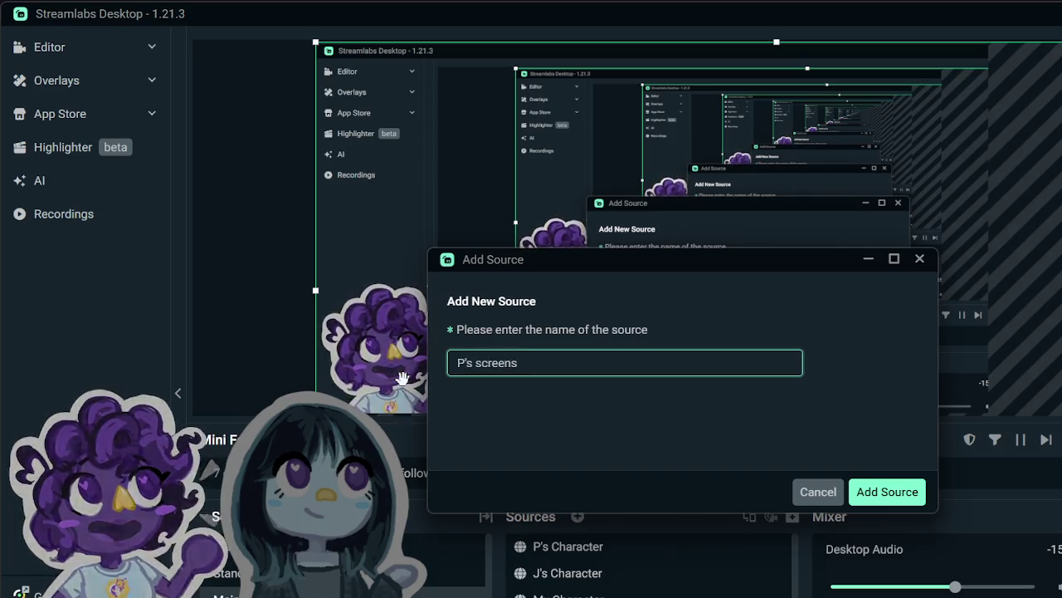
text(hare)
click(870, 491)
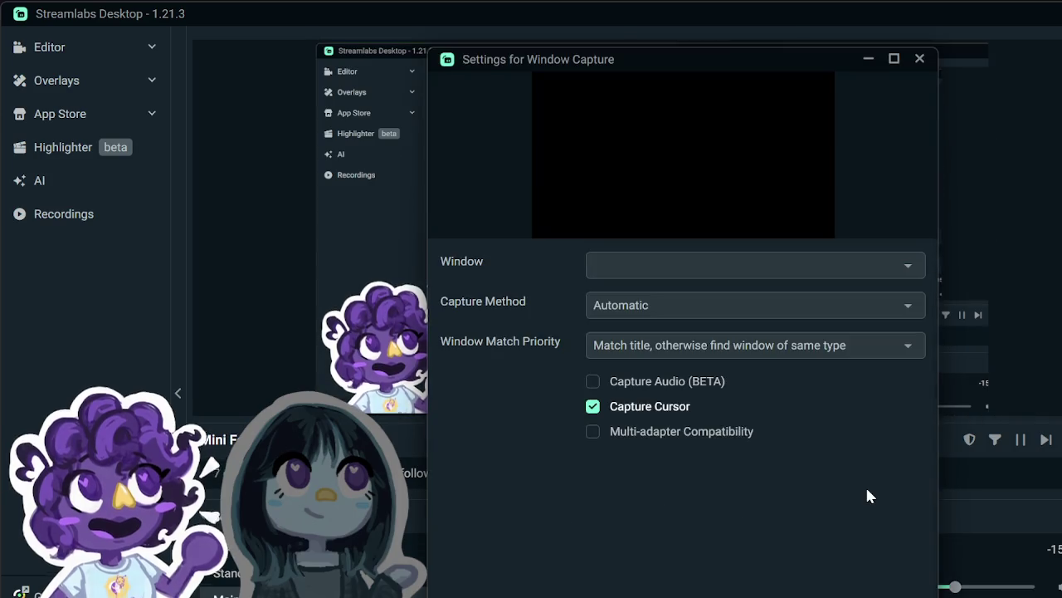
click(733, 274)
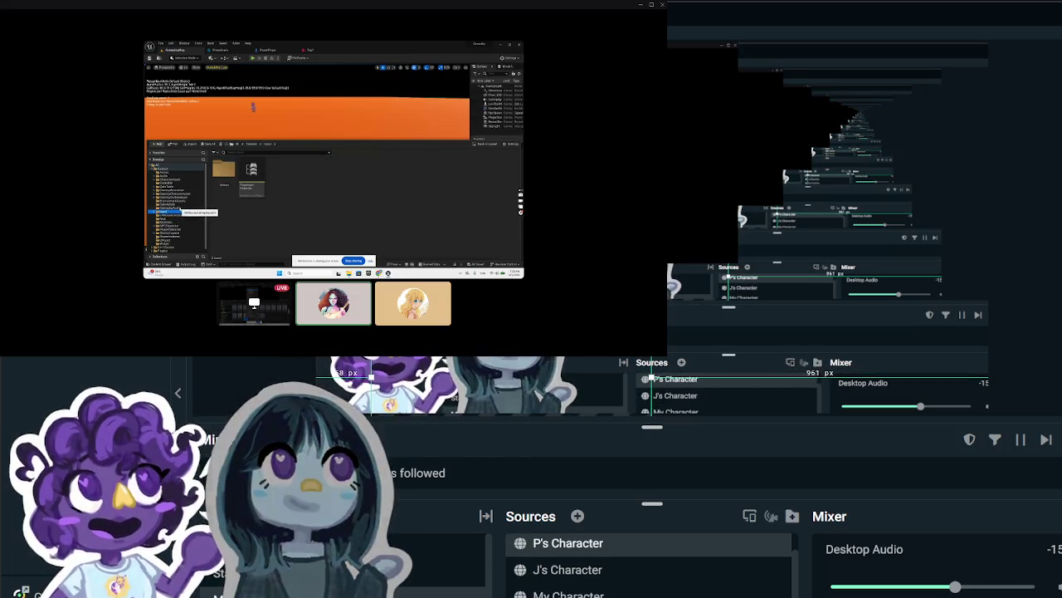
Step: Place the Streamlabs capture top-left, Unreal capture top-right, and purple and grey avatars along the bottom
mouse_move(108, 489)
mouse_down()
mouse_move(427, 465)
mouse_move(871, 319)
mouse_move(852, 341)
mouse_up()
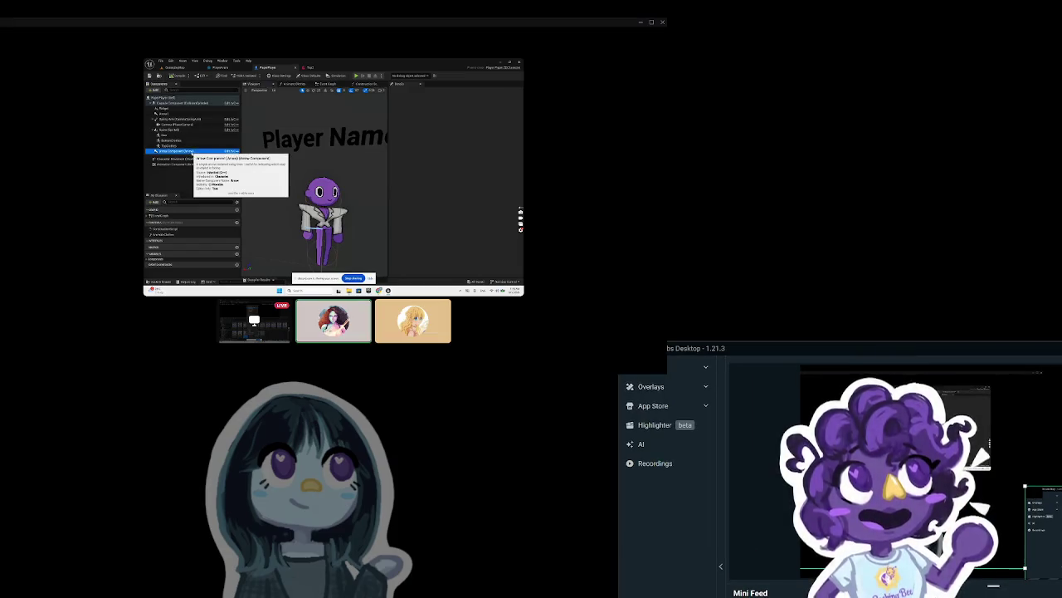
drag(913, 448, 871, 433)
mouse_move(1061, 448)
mouse_down()
mouse_move(1008, 527)
mouse_move(1044, 526)
mouse_up()
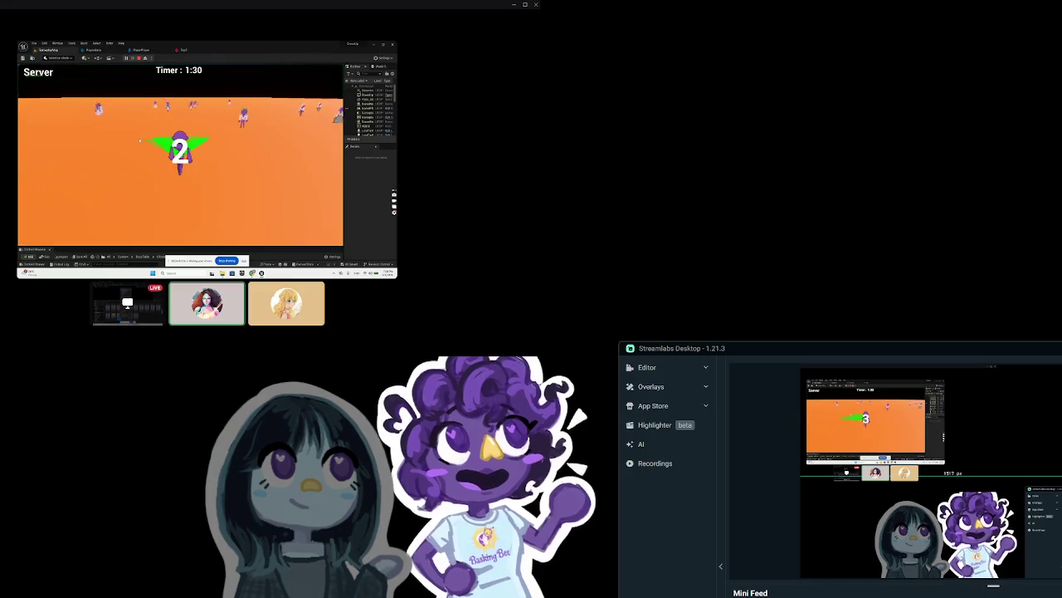
click(975, 531)
mouse_move(1037, 531)
mouse_down()
mouse_move(775, 39)
mouse_move(1037, 241)
mouse_move(782, 60)
mouse_move(794, 50)
mouse_move(243, 373)
mouse_move(261, 377)
mouse_up()
mouse_move(139, 58)
mouse_down()
mouse_move(590, 60)
mouse_move(699, 53)
mouse_move(737, 34)
mouse_move(737, 58)
mouse_up()
mouse_move(303, 464)
mouse_down()
mouse_move(357, 481)
mouse_move(747, 465)
mouse_move(702, 477)
mouse_move(545, 473)
mouse_move(770, 452)
mouse_move(867, 497)
mouse_up()
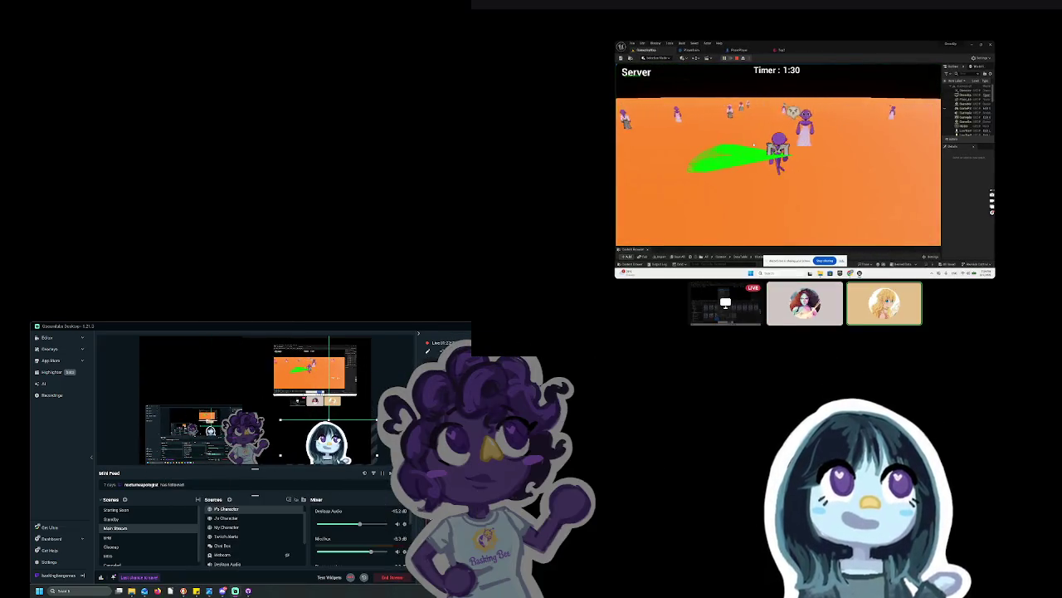
mouse_move(250, 460)
mouse_down()
mouse_move(253, 196)
mouse_move(221, 152)
mouse_up()
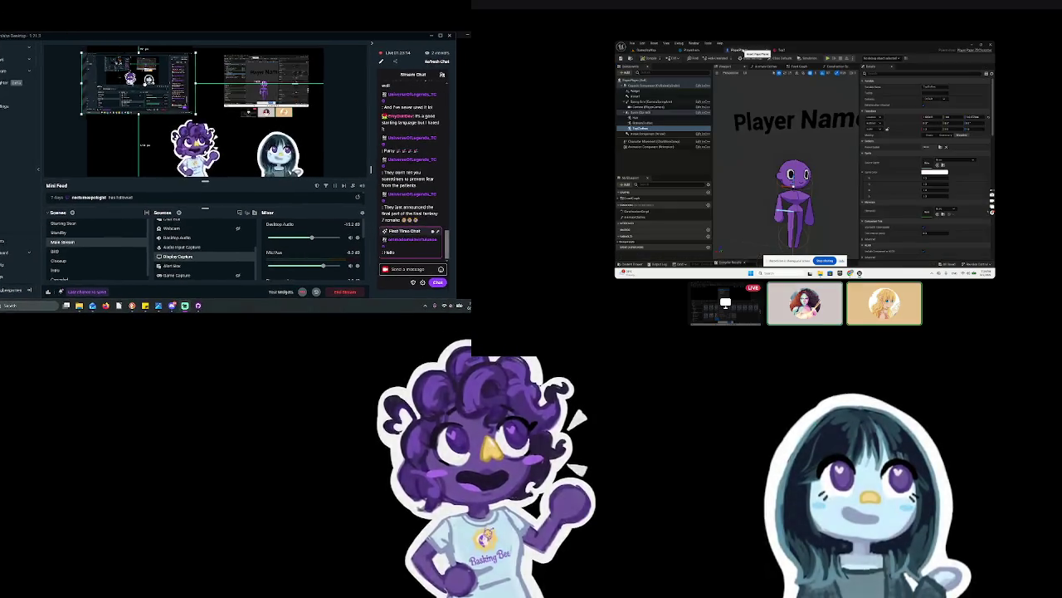
Step: In Unreal, switch to the Player blueprint's event graph
click(774, 50)
click(701, 49)
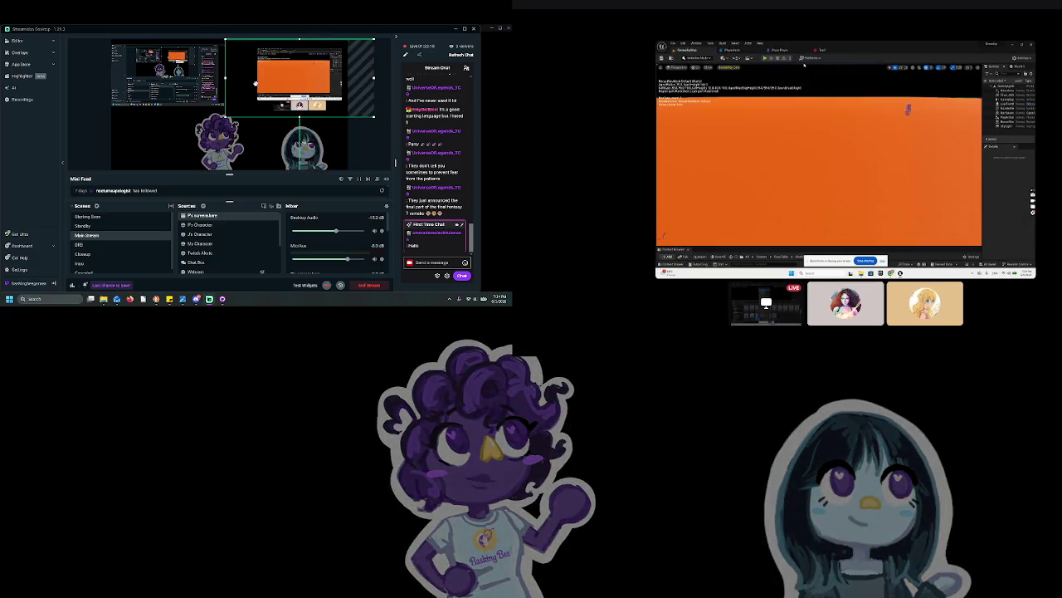
click(780, 49)
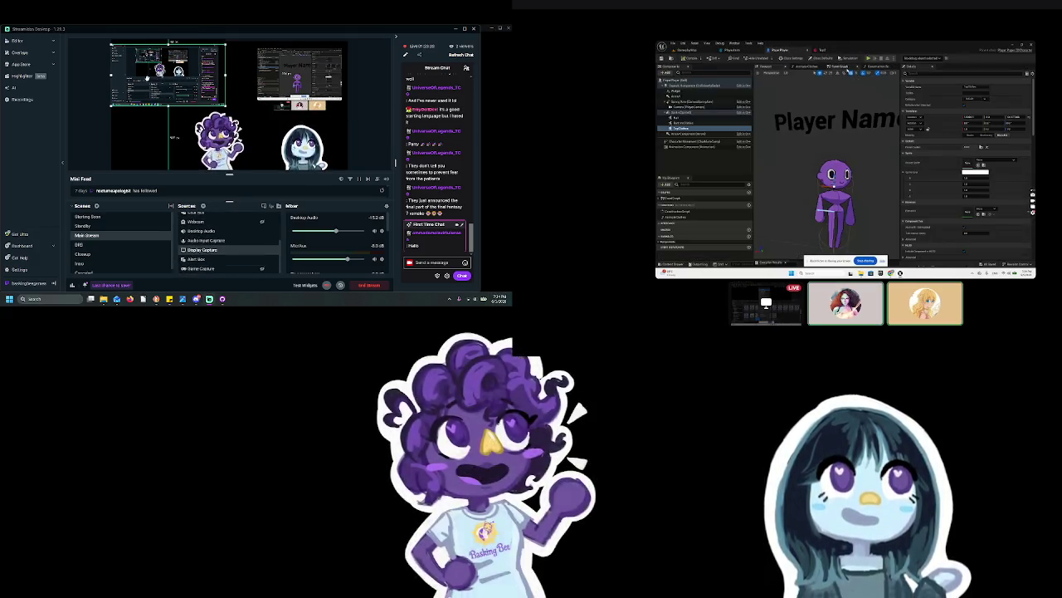
click(848, 67)
Step: Drag Display Capture up the Sources list toward Twitch Alerts
drag(224, 251, 234, 232)
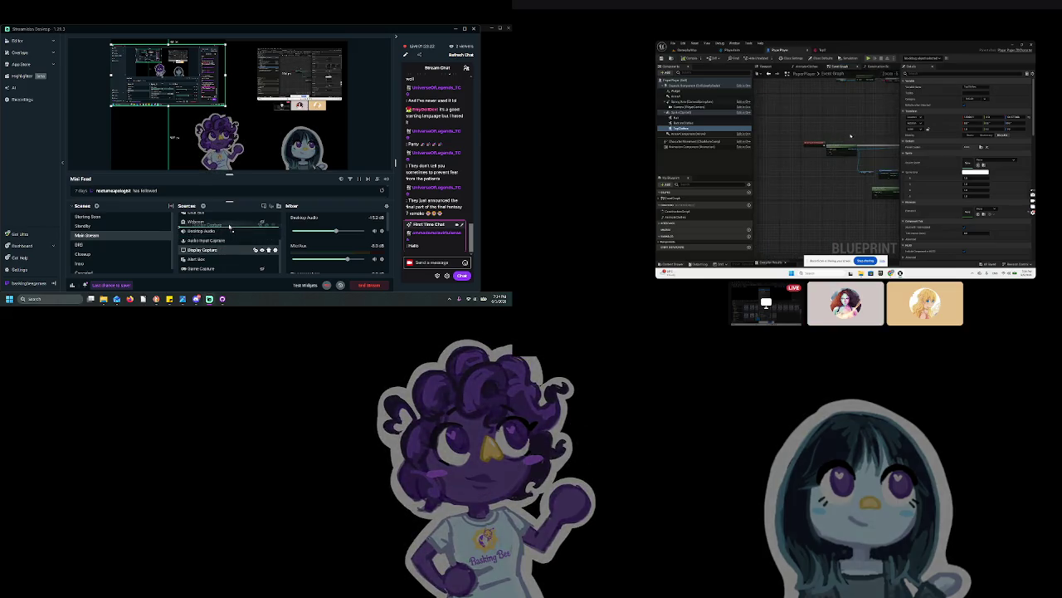
scroll(235, 240, up, 1)
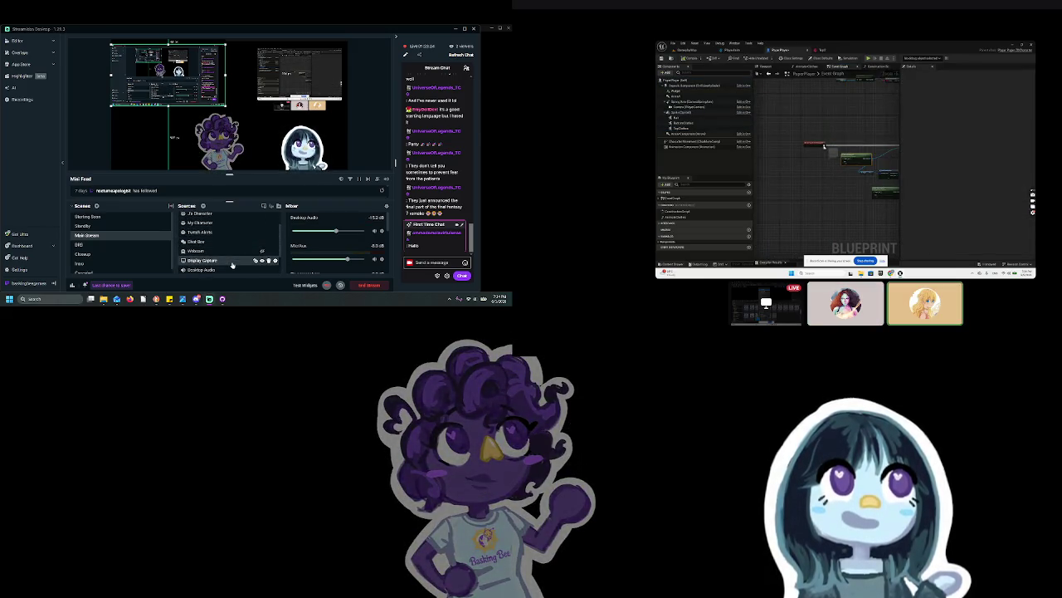
mouse_move(227, 262)
mouse_down()
mouse_move(235, 231)
mouse_move(229, 238)
mouse_up()
scroll(229, 238, up, 1)
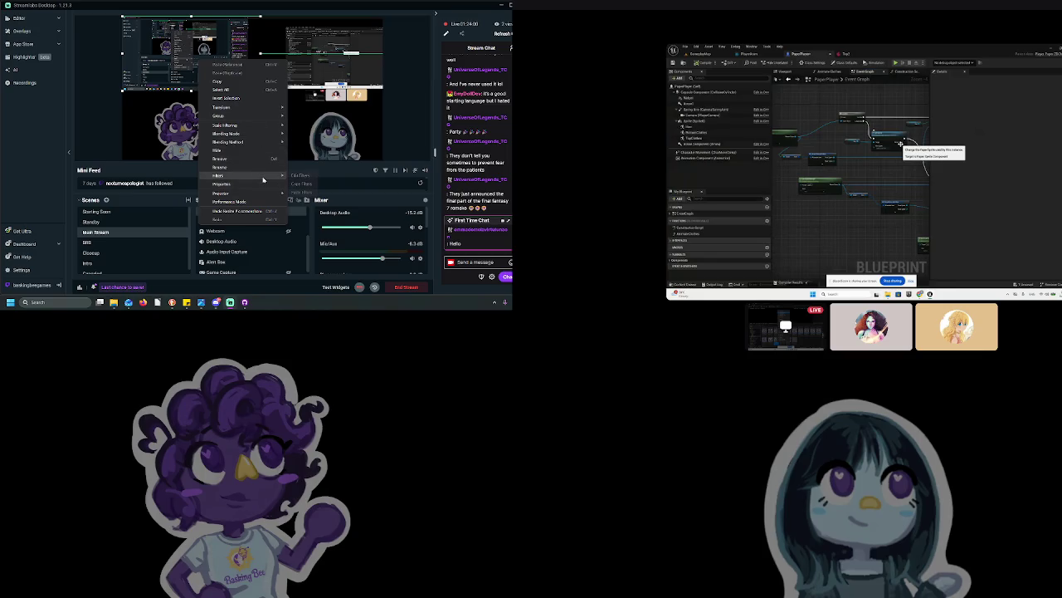
Step: Put Display Capture above P's screenshare, enlarge the Streamlabs capture, and bring Discord forward
click(288, 216)
right_click(241, 213)
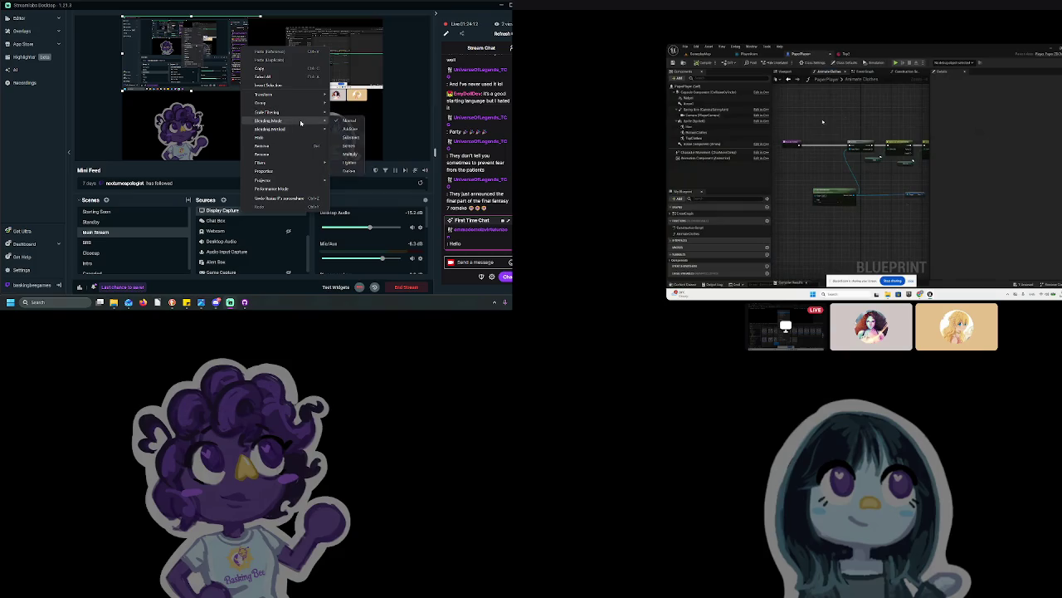
click(298, 137)
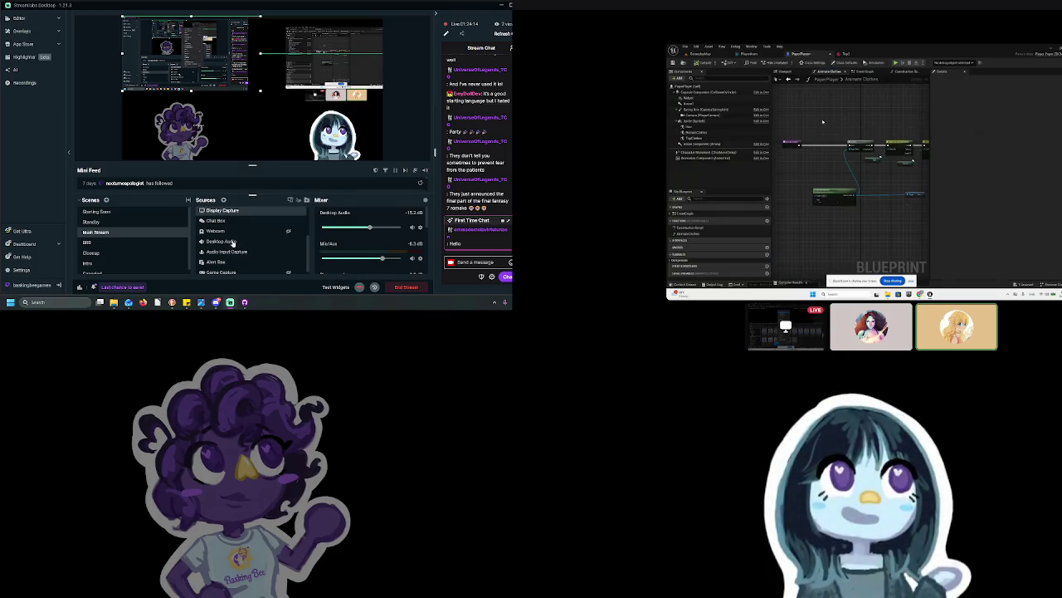
scroll(237, 233, up, 2)
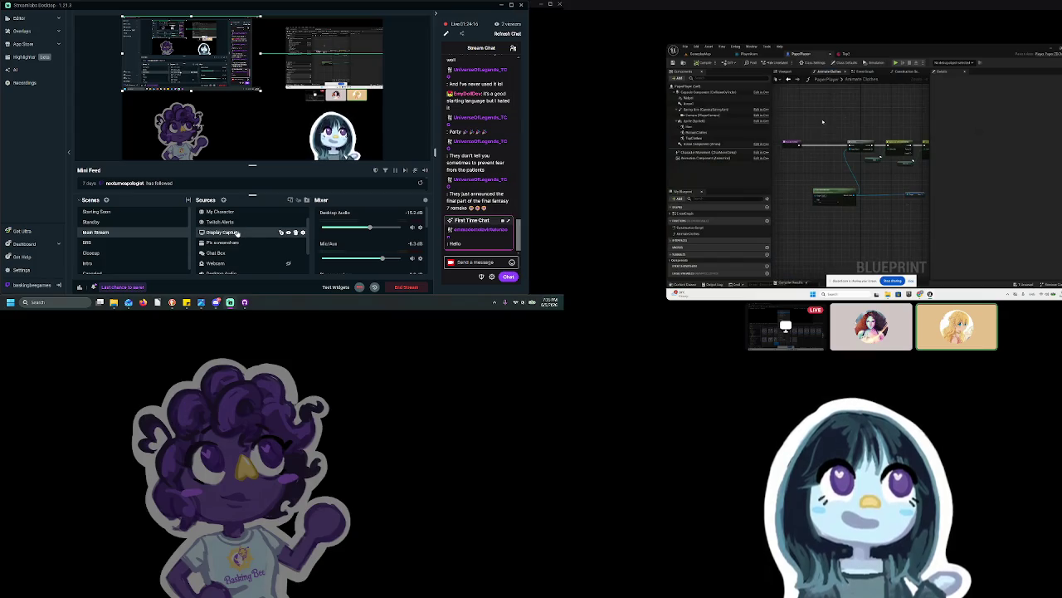
drag(237, 233, 236, 248)
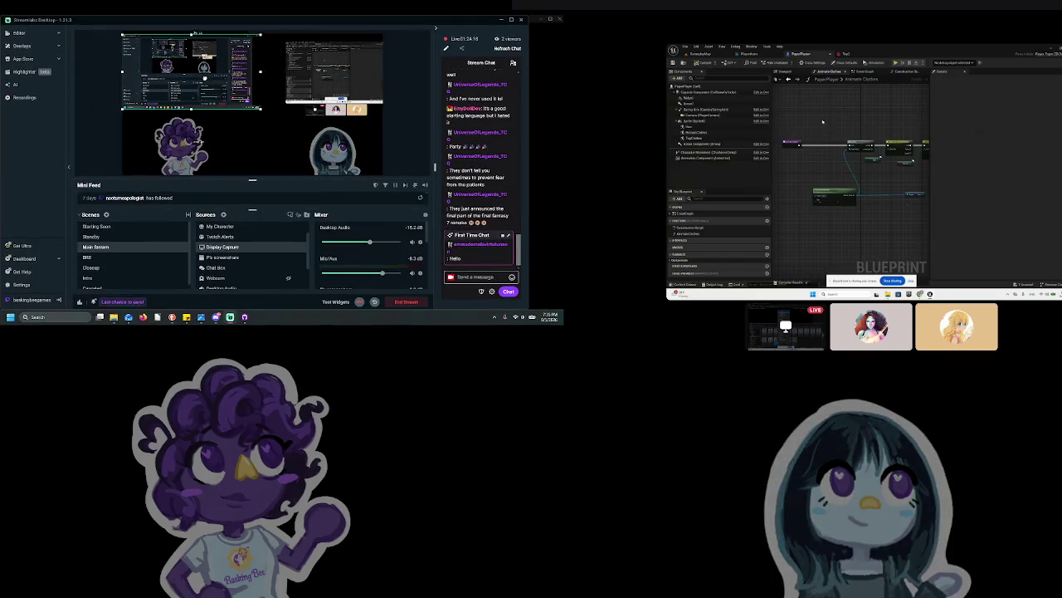
mouse_move(251, 81)
mouse_down()
mouse_move(306, 112)
mouse_move(292, 109)
mouse_up()
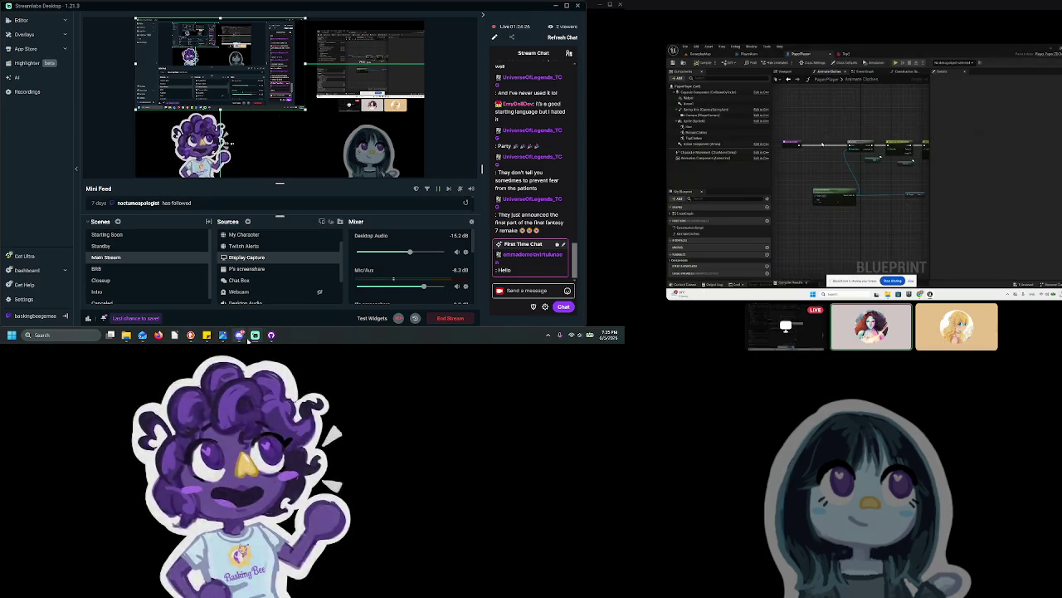
click(266, 305)
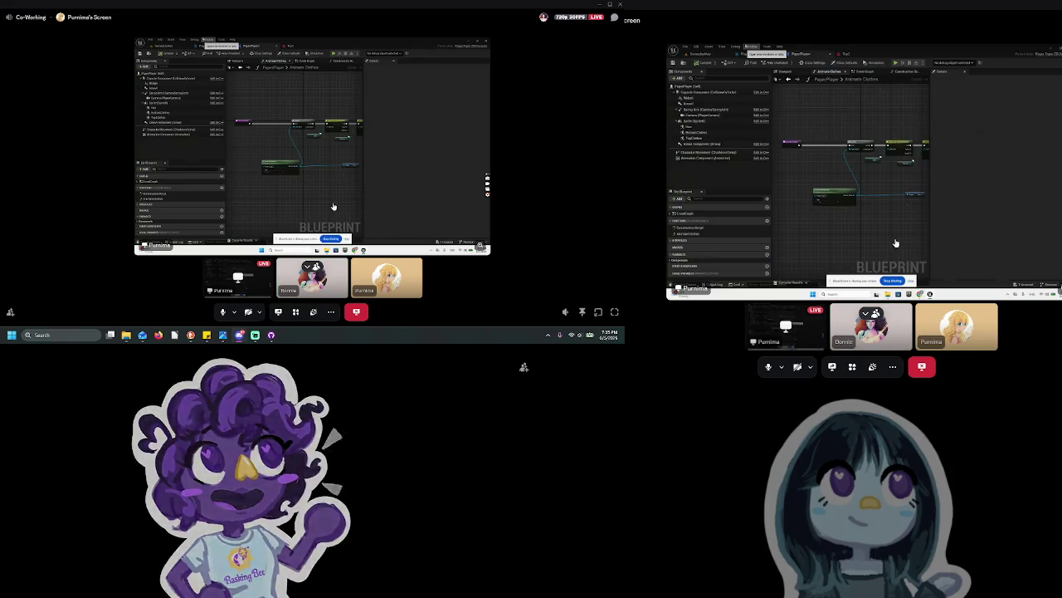
Step: Zoom into the Confluence whiteboard's two stick-figure frames, then switch to the Google Drive ART folder
click(224, 334)
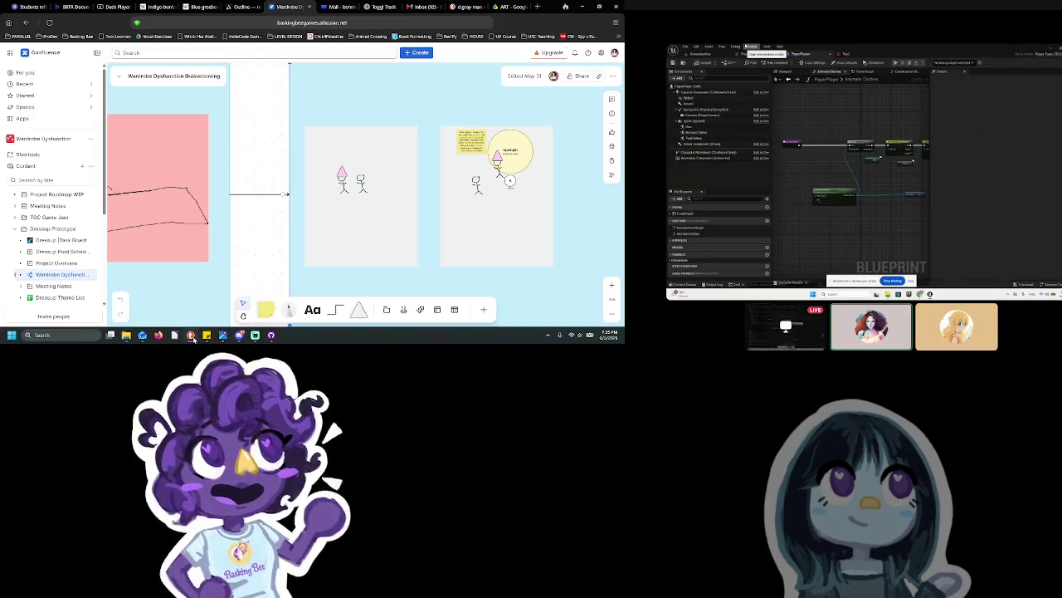
scroll(418, 224, up, 3)
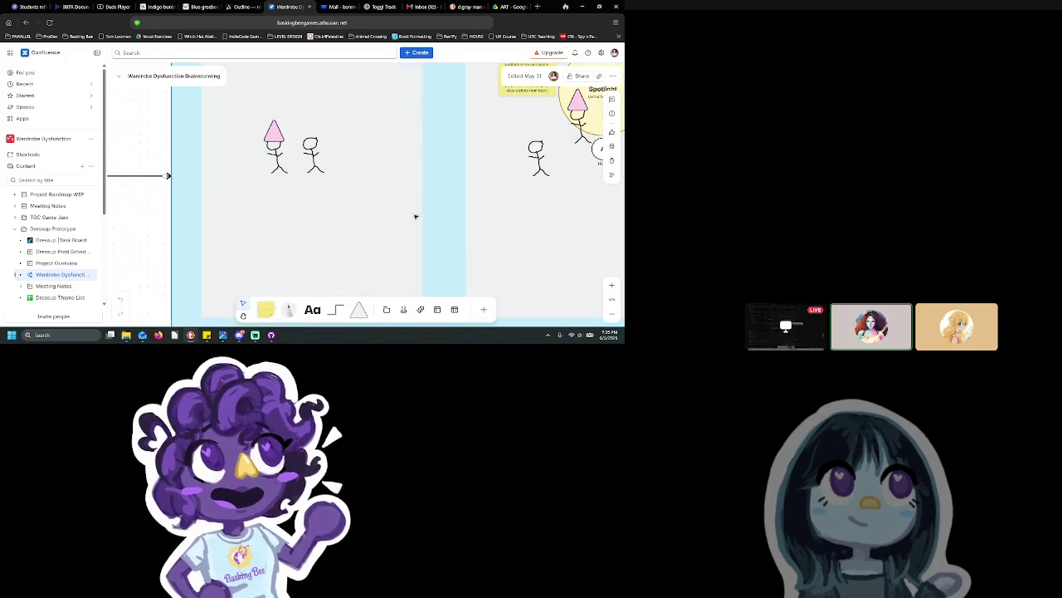
scroll(401, 216, right, 2)
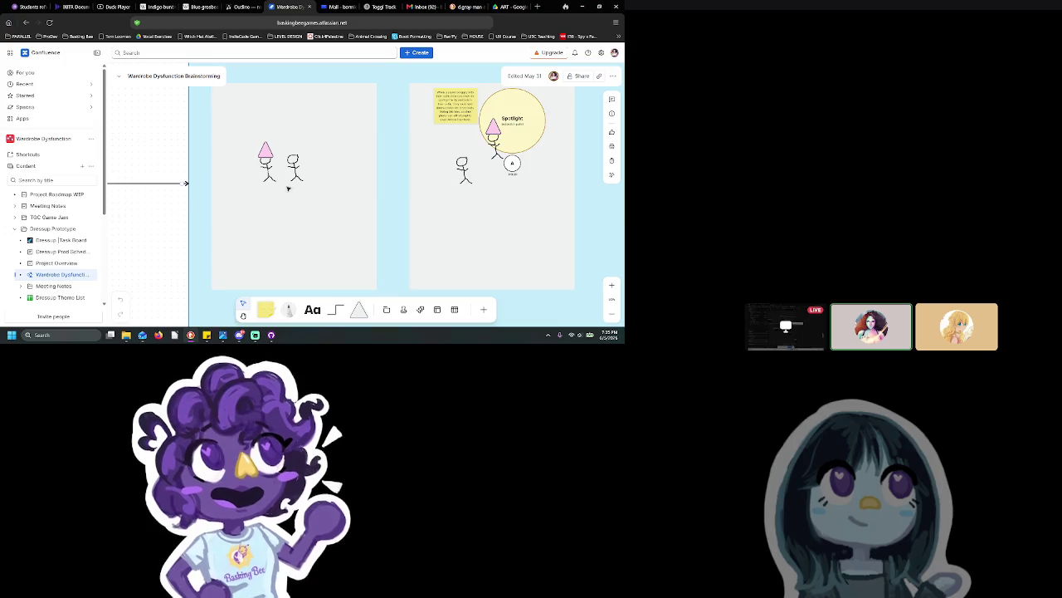
scroll(288, 188, up, 2)
scroll(299, 191, up, 2)
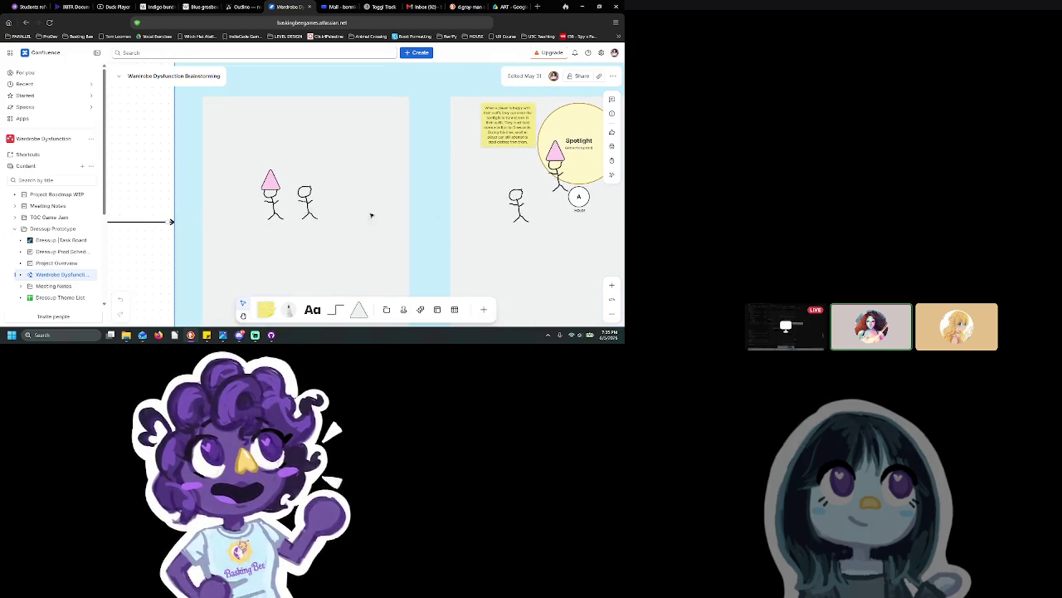
scroll(331, 214, down, 5)
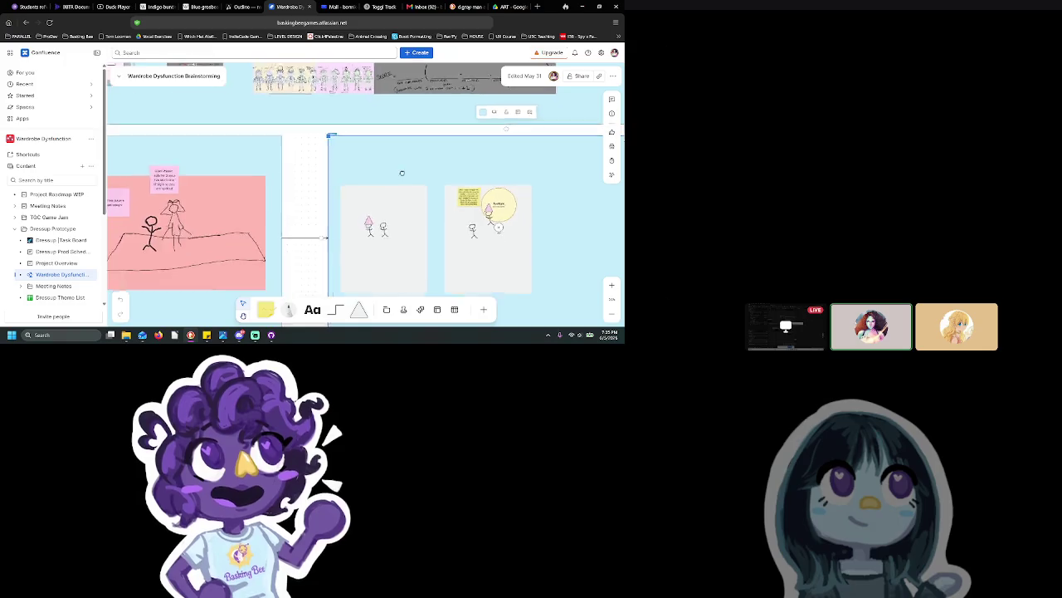
scroll(374, 201, up, 2)
scroll(390, 186, down, 2)
scroll(410, 175, up, 2)
scroll(409, 174, up, 2)
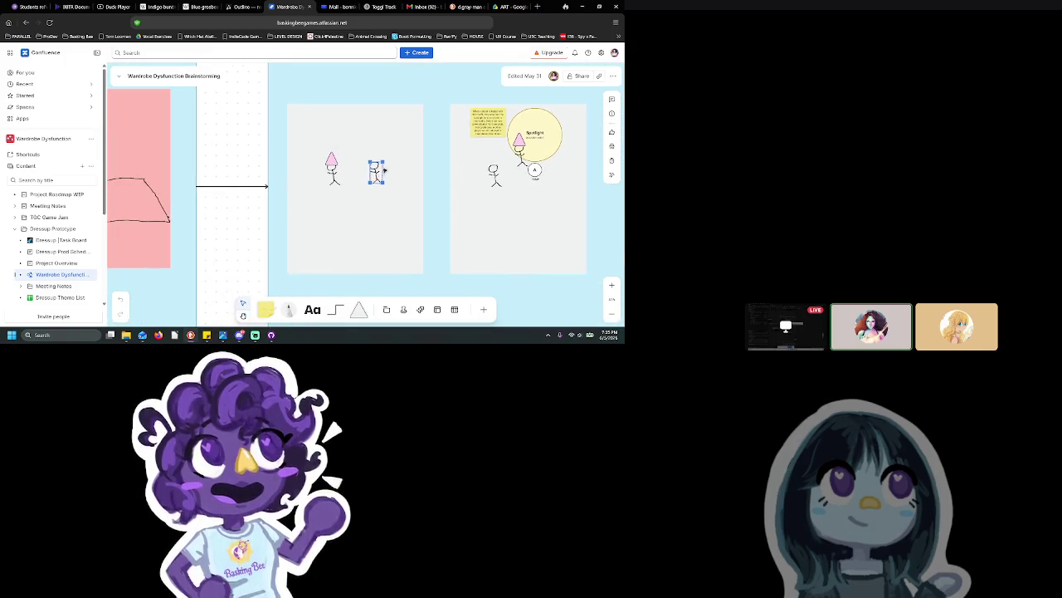
click(500, 6)
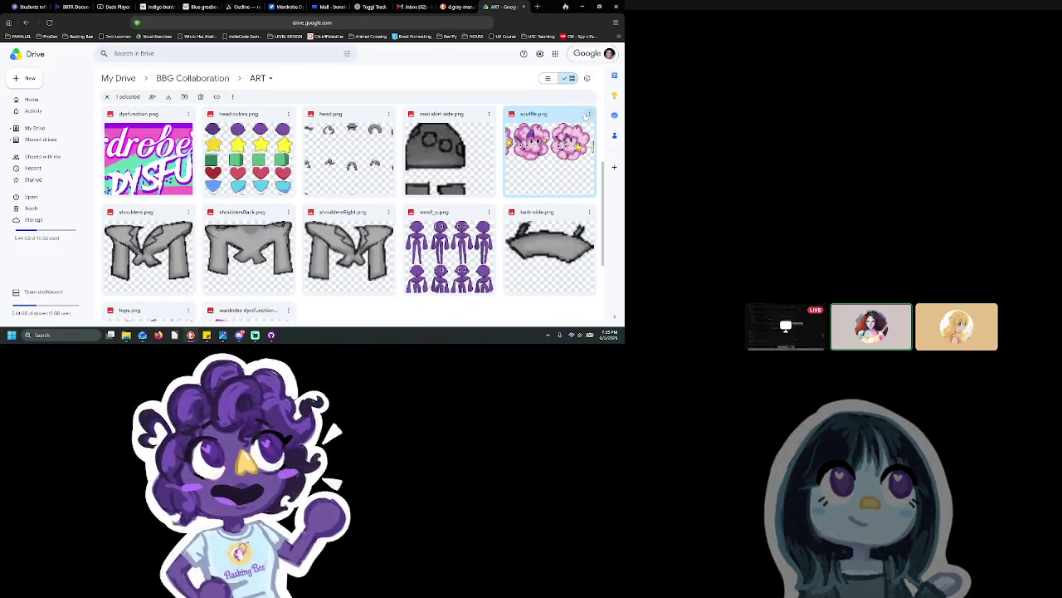
Step: Preview the downloaded scuffle.png, then drag it from Downloads onto the left storyboard frame
click(289, 7)
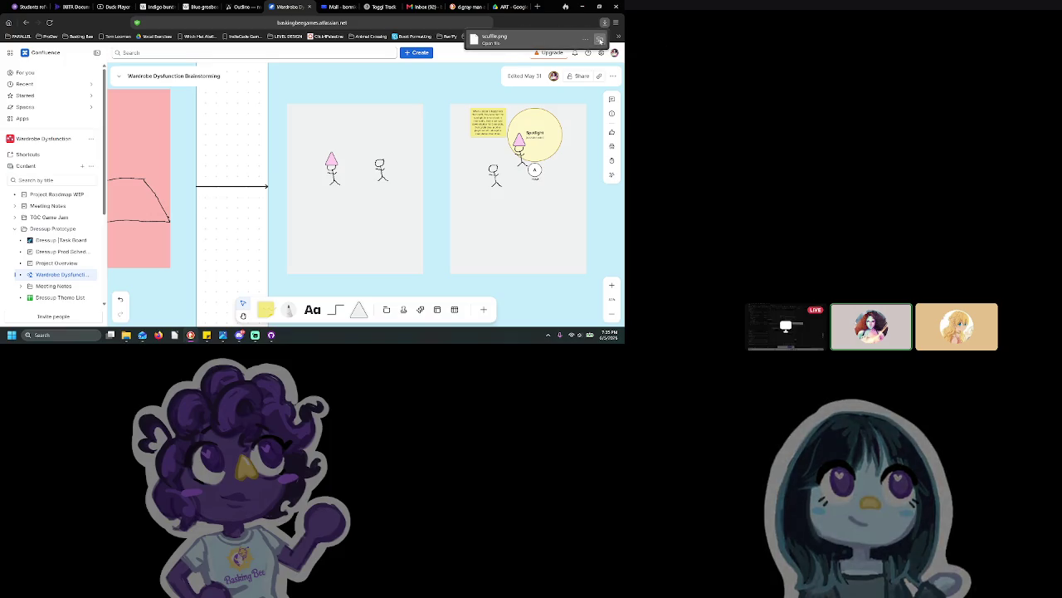
click(558, 42)
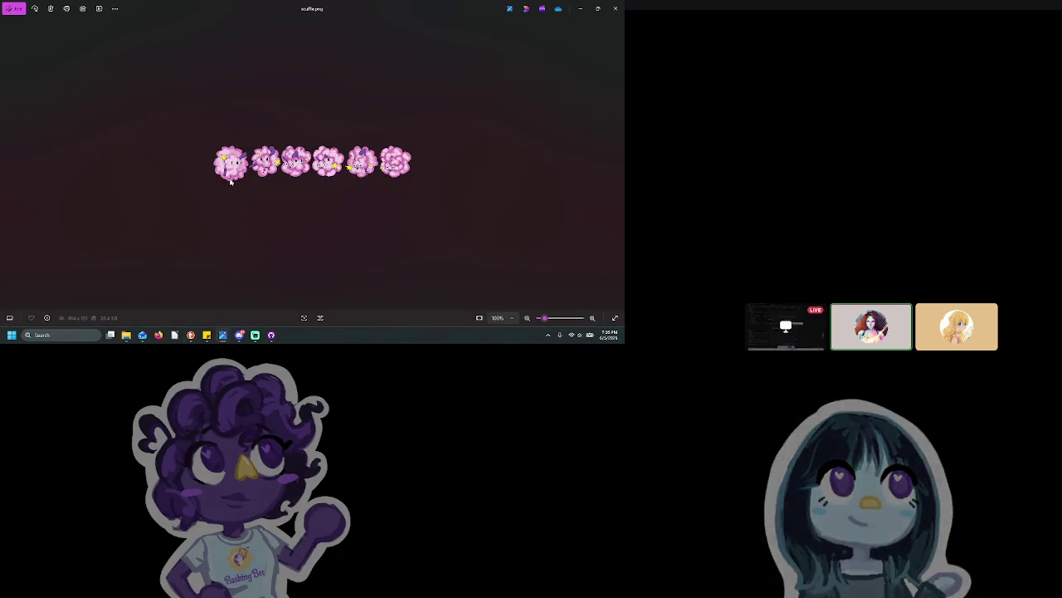
click(615, 9)
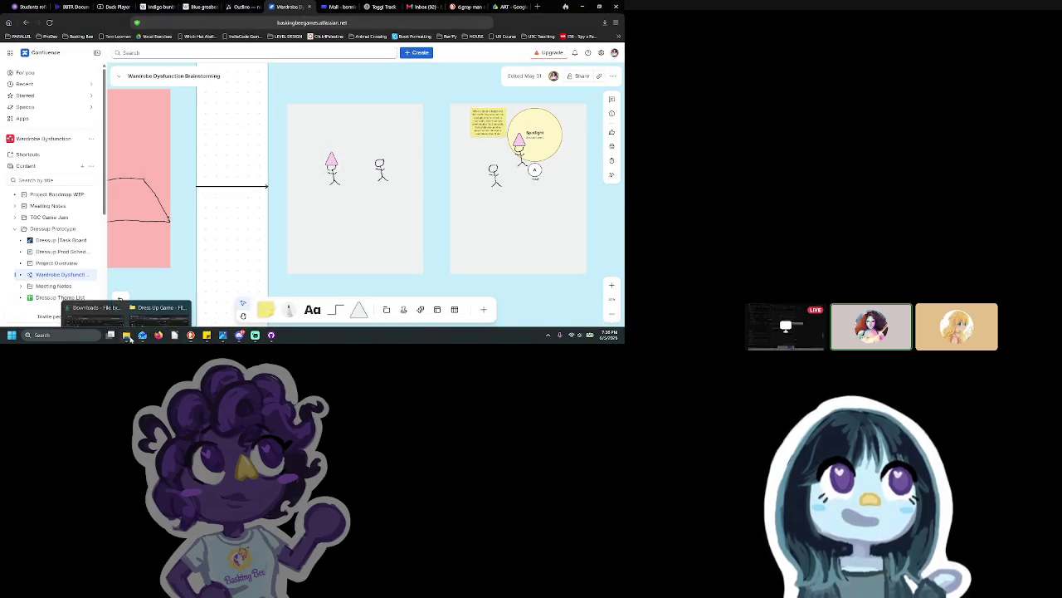
mouse_move(126, 335)
click(95, 294)
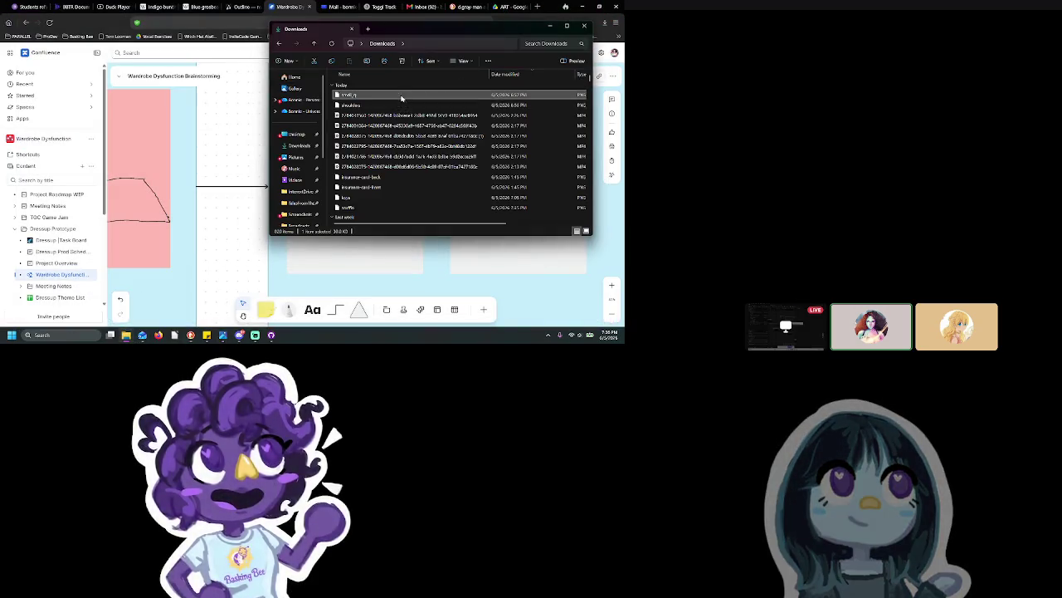
click(373, 208)
mouse_move(373, 208)
mouse_down()
mouse_move(249, 163)
mouse_move(363, 121)
mouse_up()
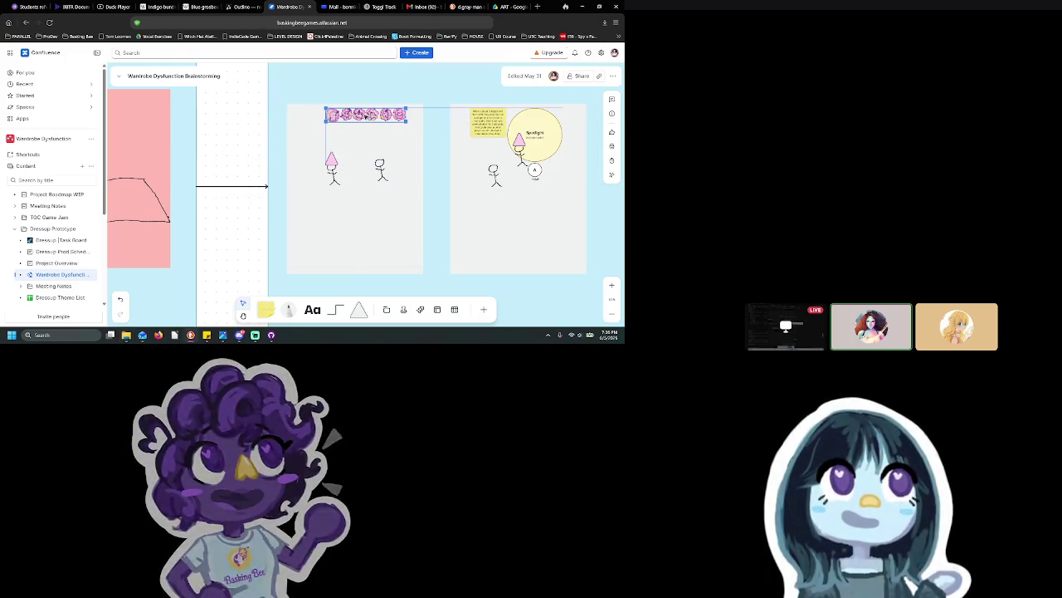
Step: Move the pink-hatted stick figure right and raise the plain figure level with it
scroll(360, 169, up, 2)
click(396, 175)
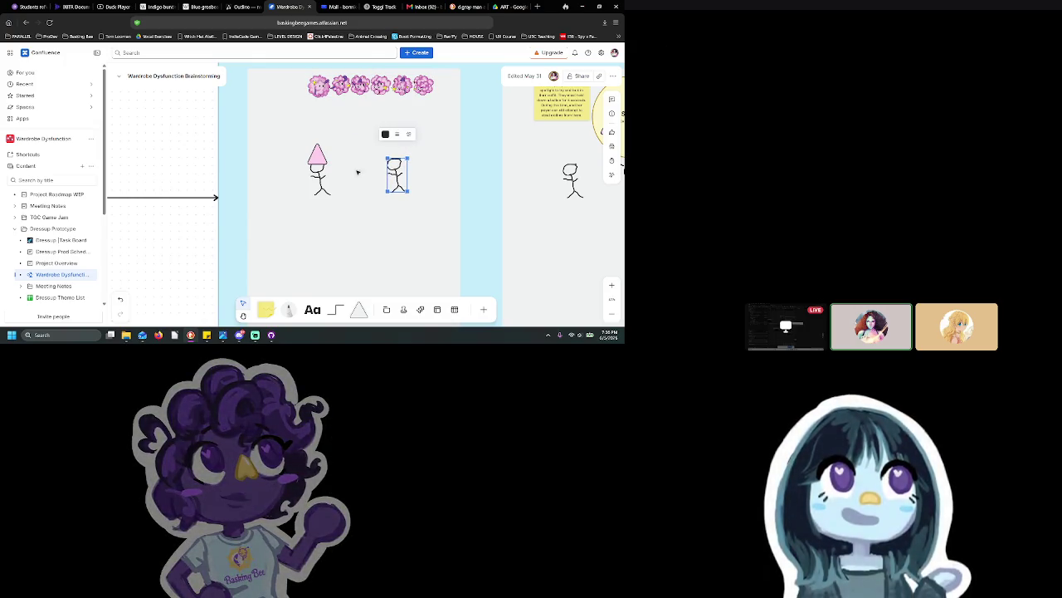
drag(317, 157, 397, 153)
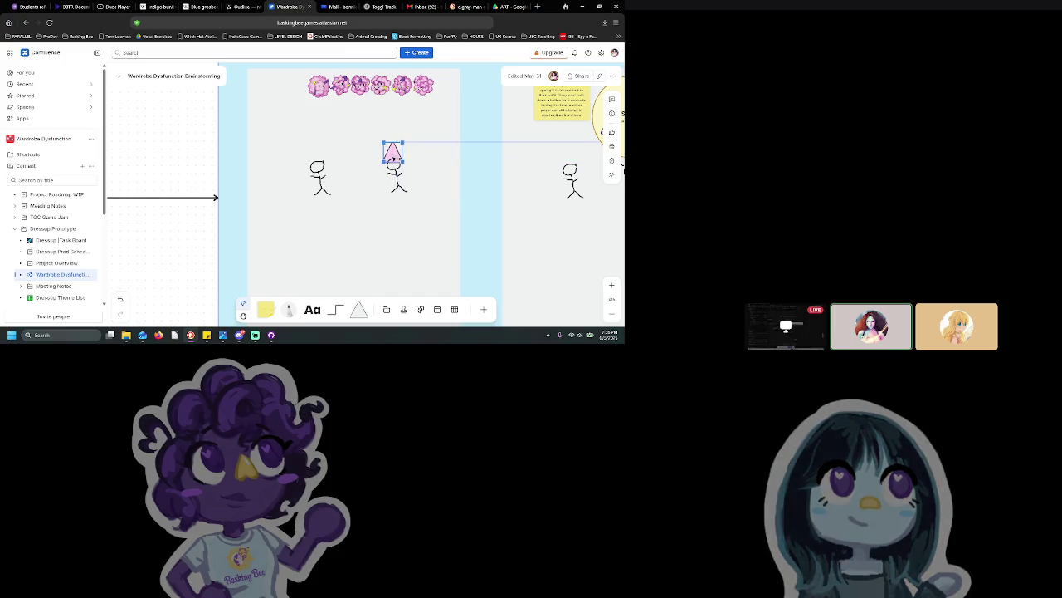
key(ctrl+z)
click(397, 176)
shift+click(323, 175)
click(324, 174)
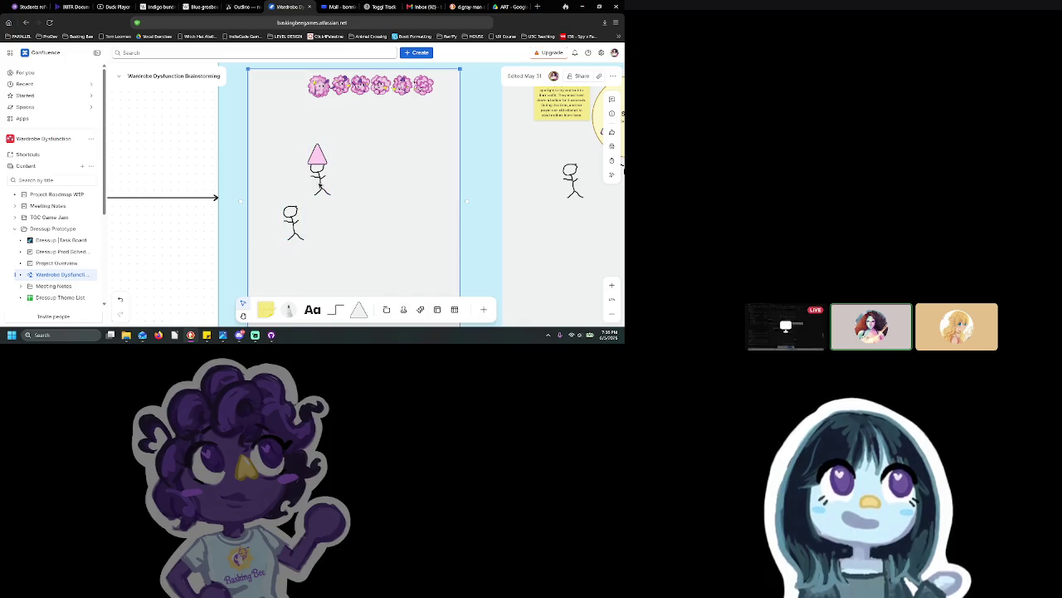
drag(326, 177, 405, 181)
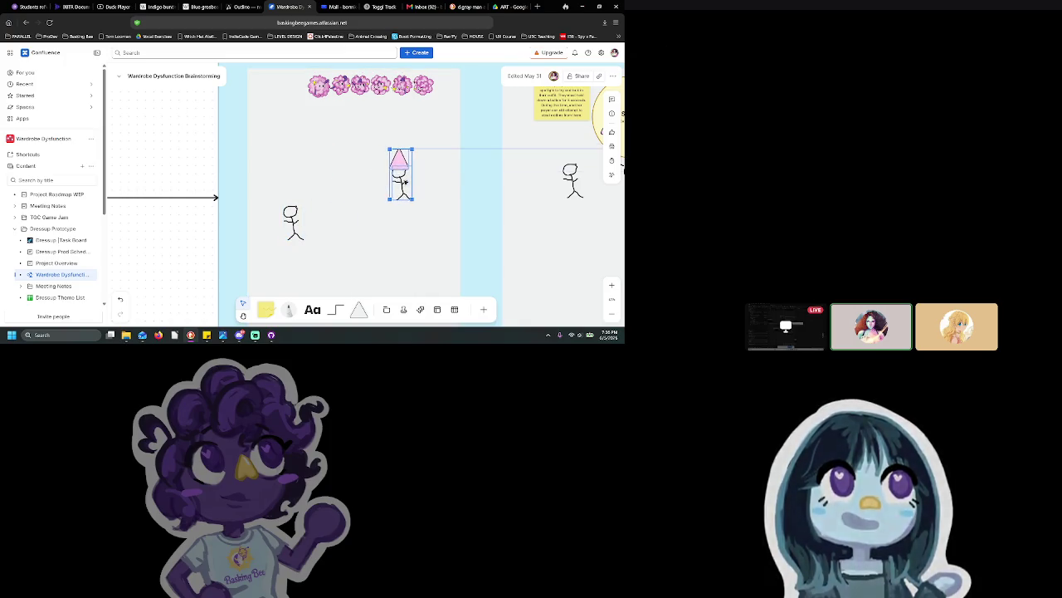
drag(291, 221, 307, 184)
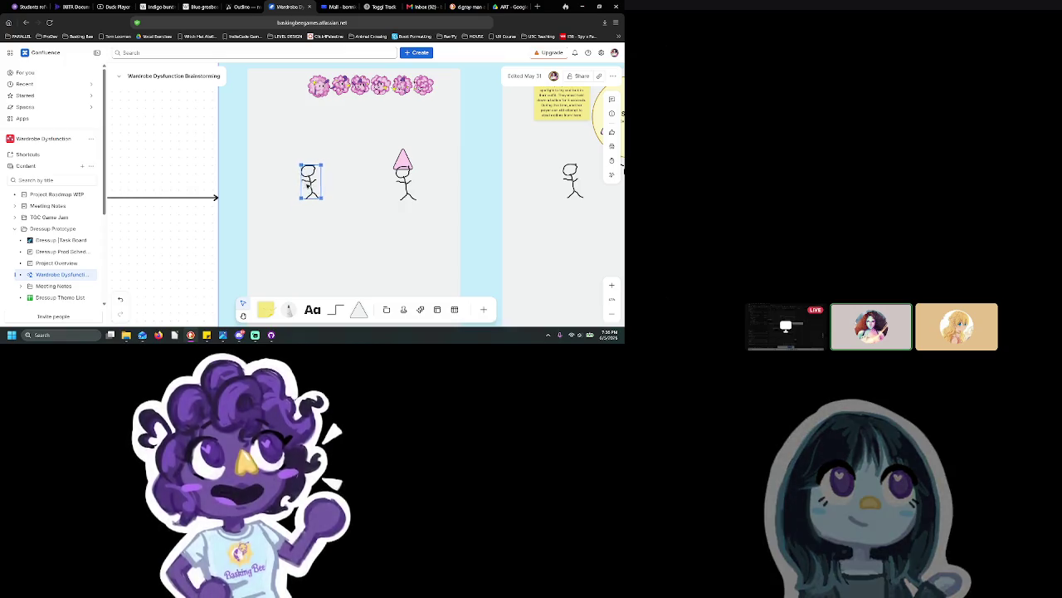
Step: Check the pink hat's actions without changing it, then nudge the scuffle sprite row lower
click(404, 159)
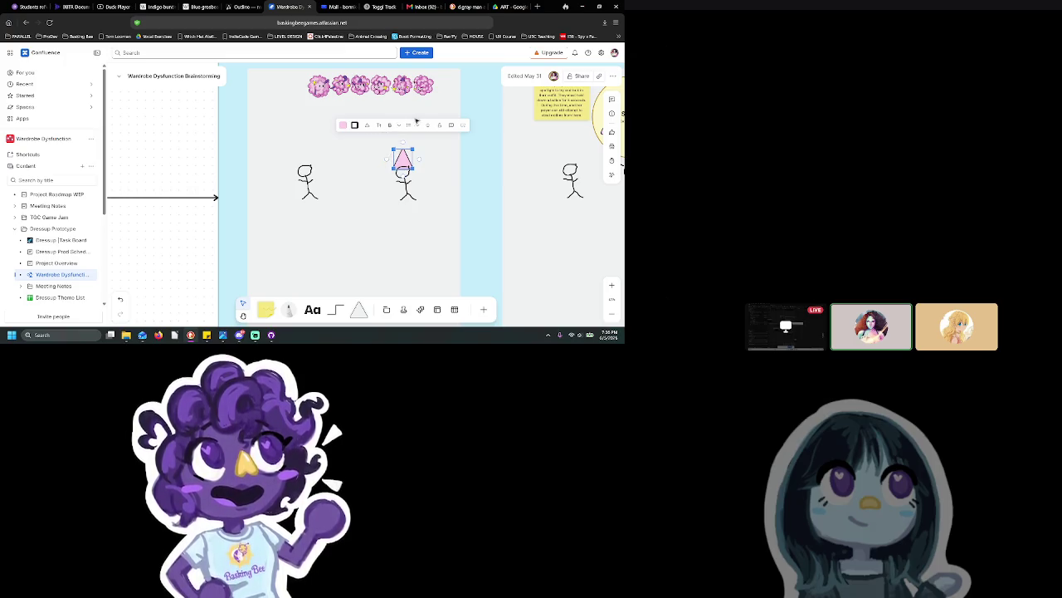
right_click(405, 160)
key(Escape)
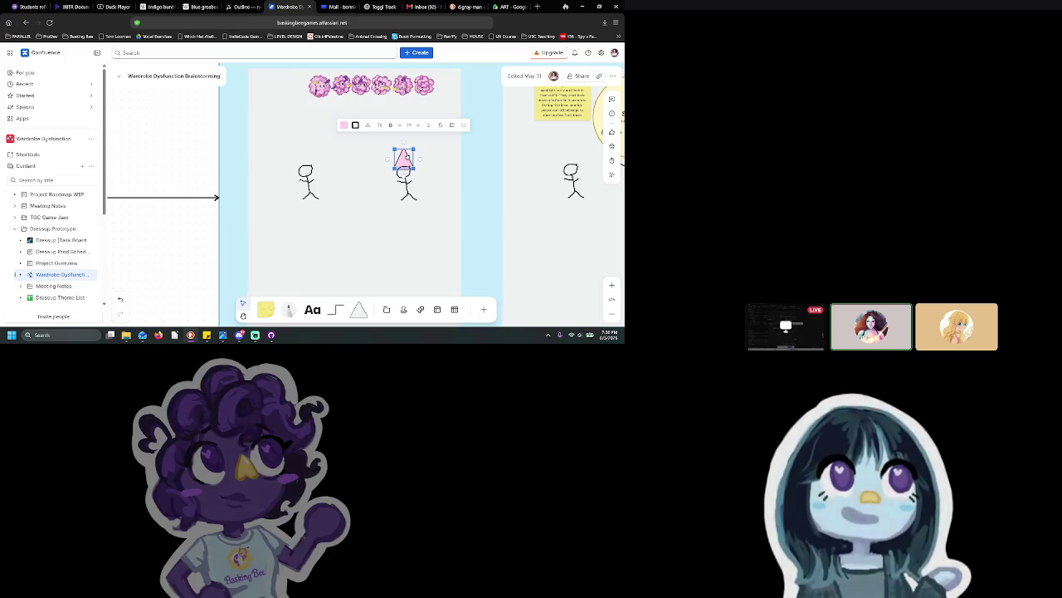
right_click(405, 157)
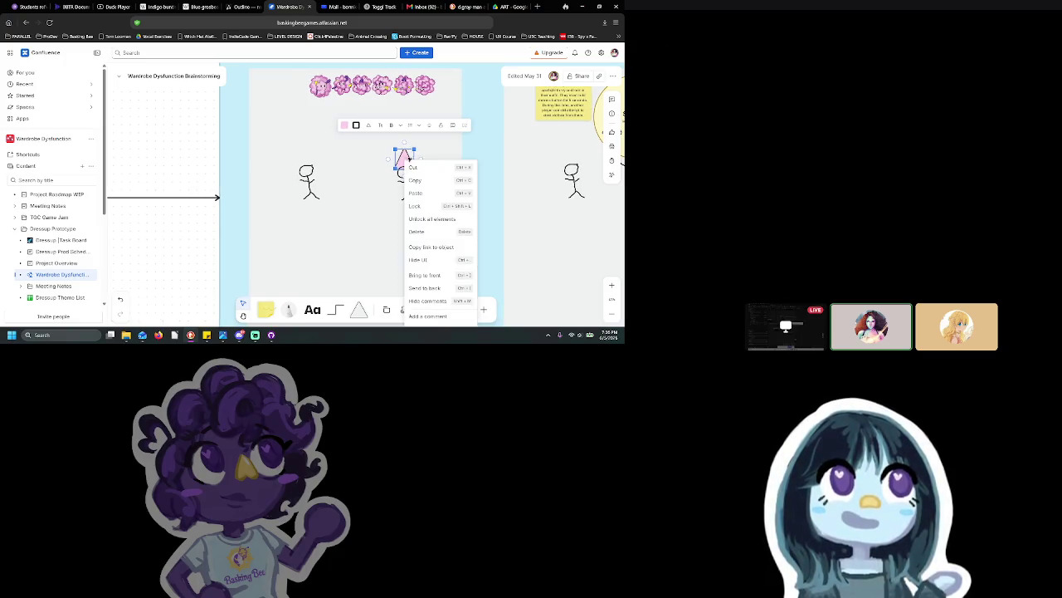
click(432, 271)
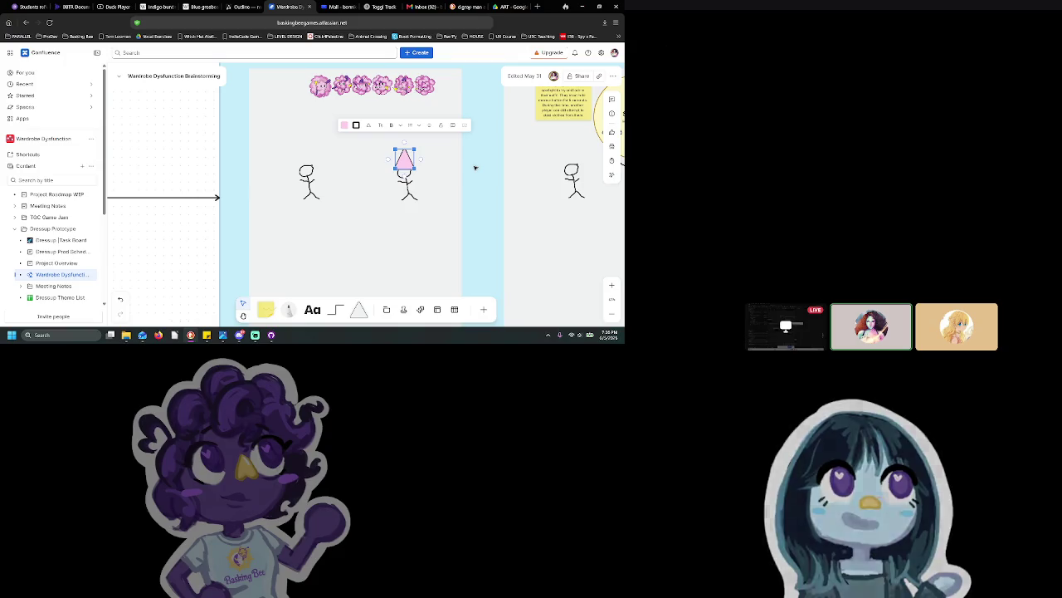
click(362, 81)
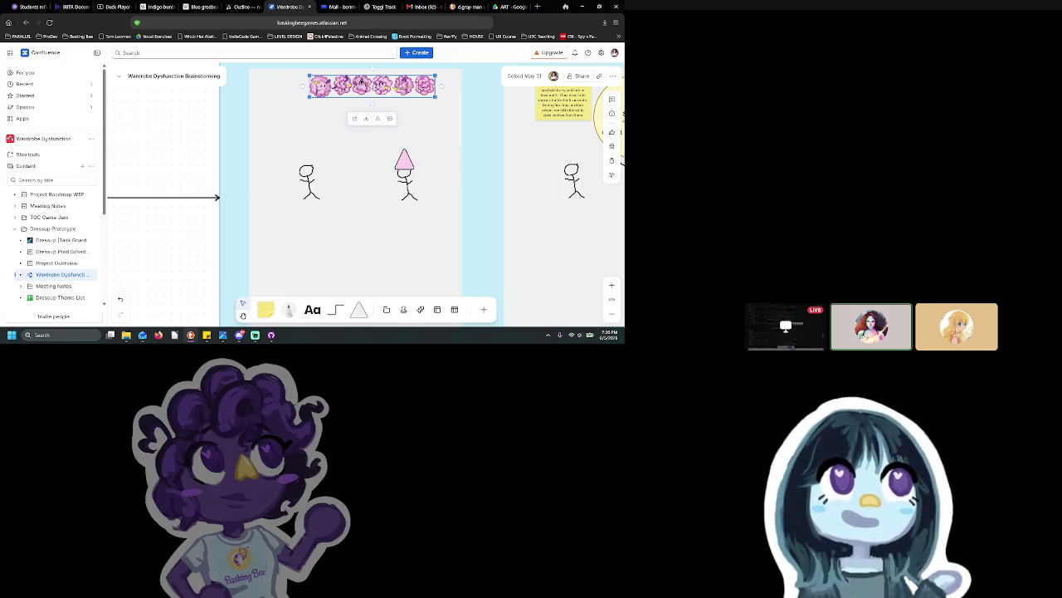
drag(362, 103, 362, 105)
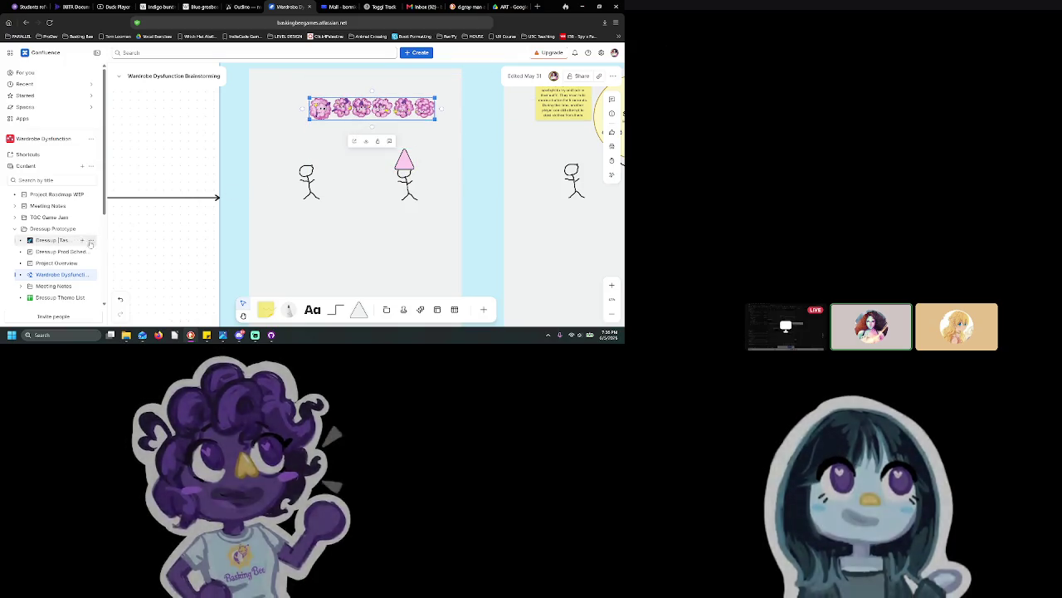
click(58, 240)
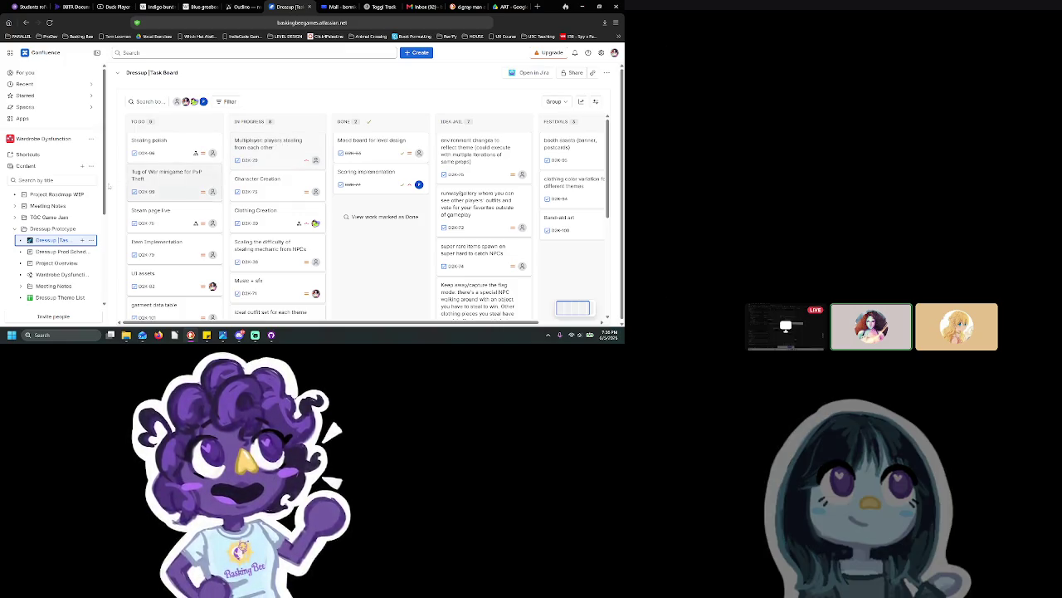
click(54, 274)
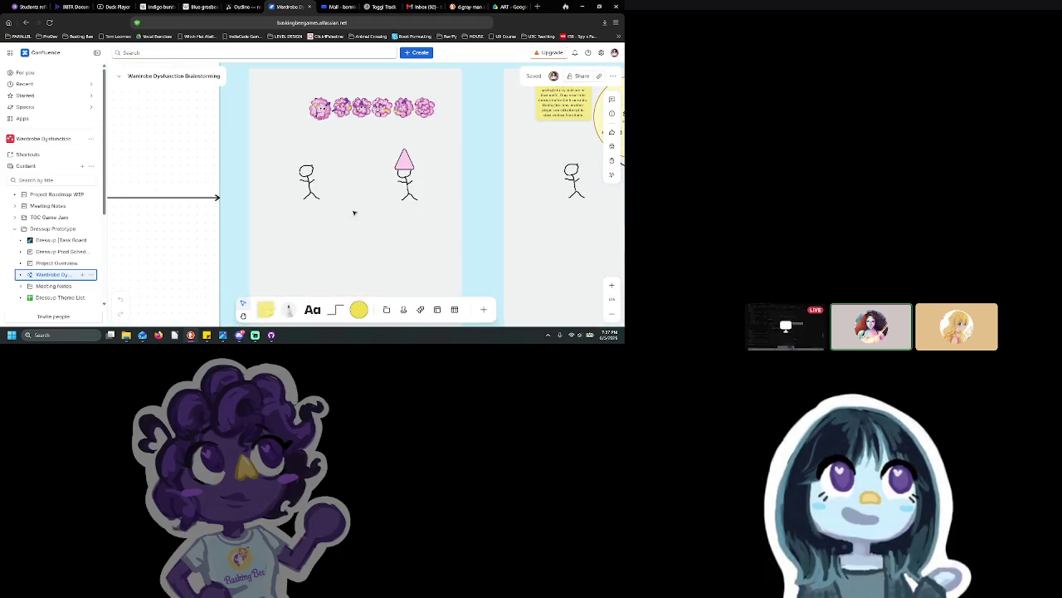
click(330, 118)
Step: Delete the scuffle sprite row, leaving only the two stick figures on the frame
scroll(386, 118, up, 5)
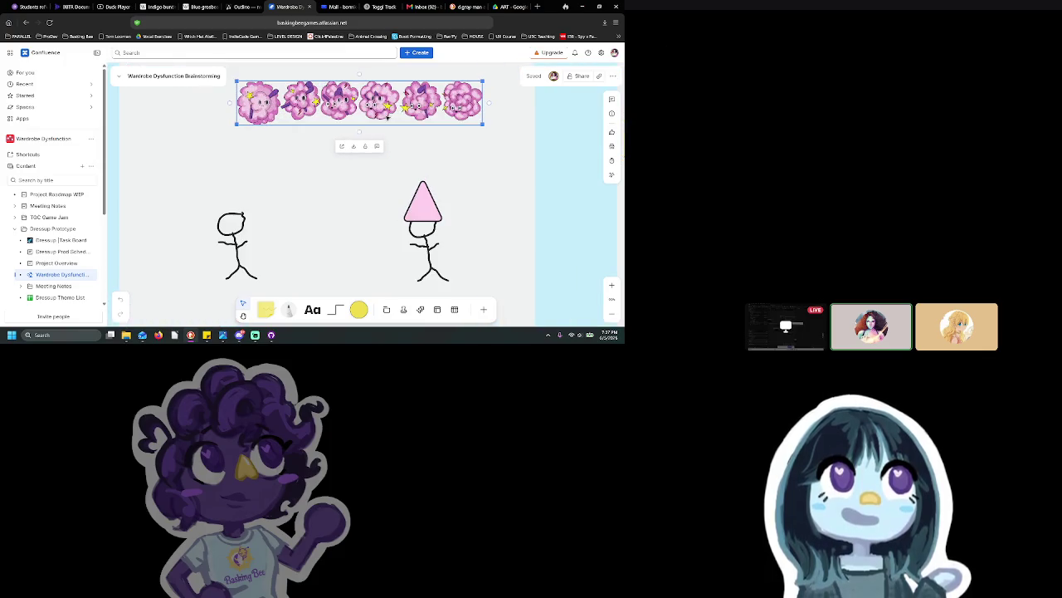
right_click(381, 145)
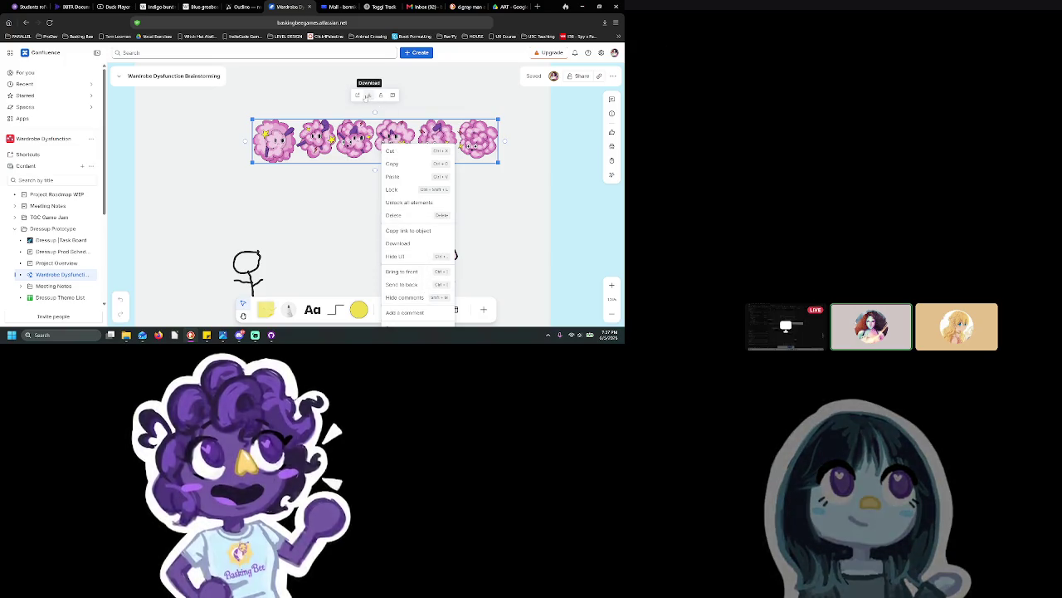
click(366, 96)
key(Delete)
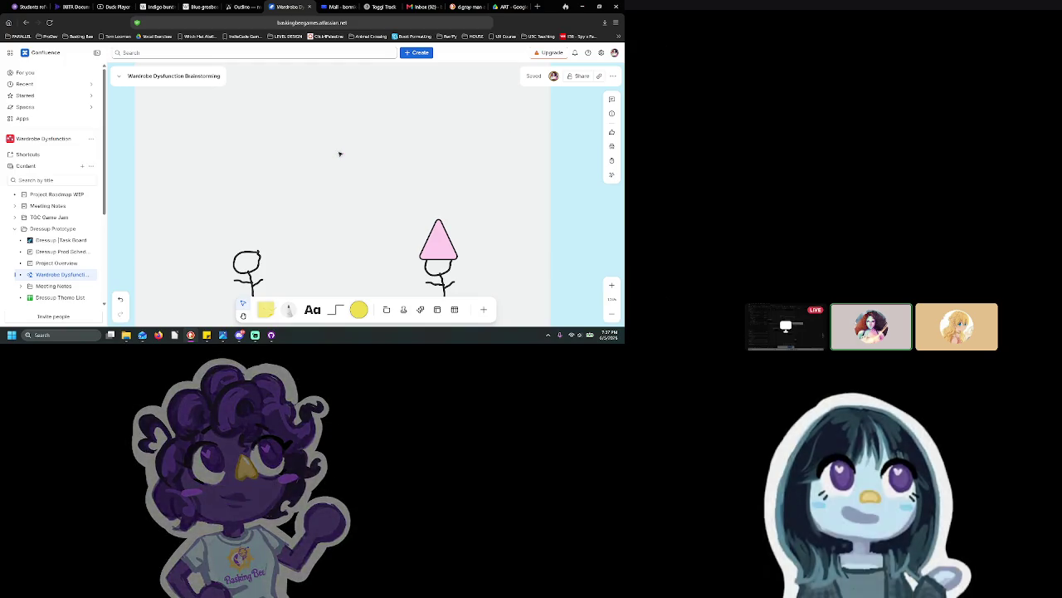
click(117, 338)
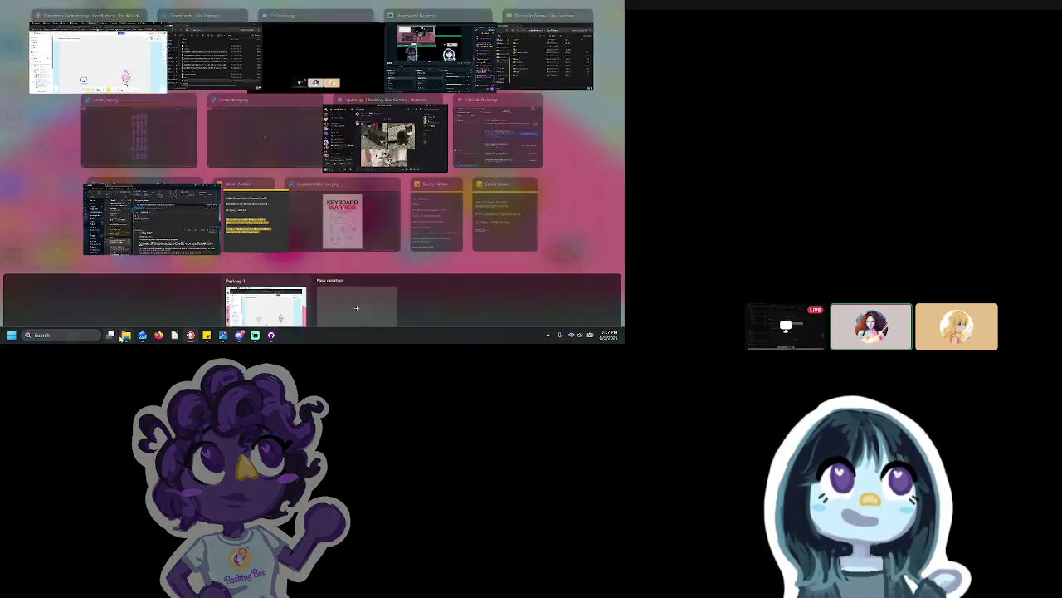
click(117, 338)
mouse_move(126, 338)
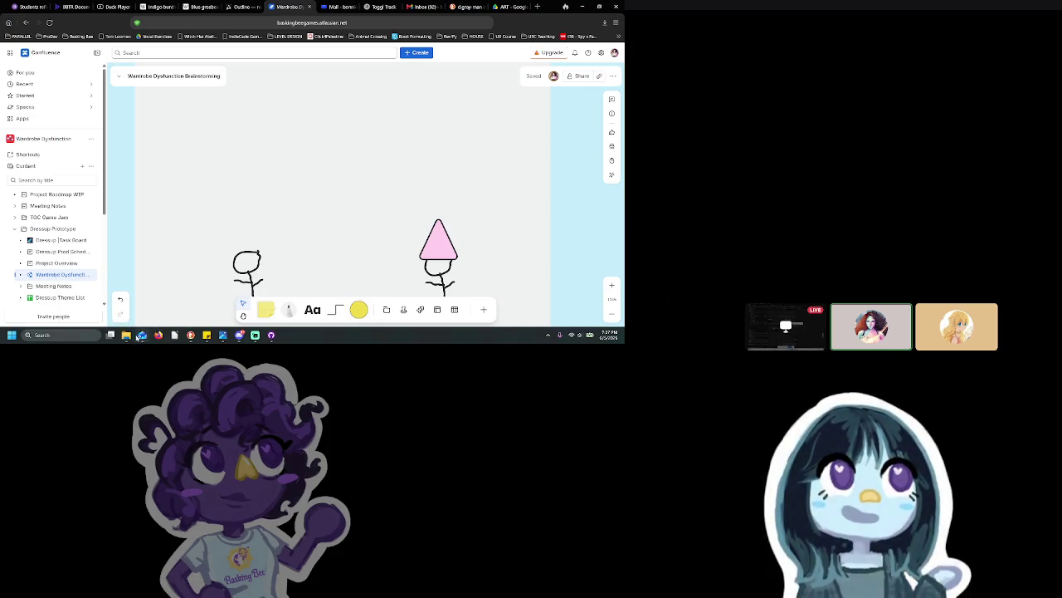
Step: Crop scuffle.png in Photos to its first sprite frame and save the copy to Dress Up Game
click(94, 297)
double_click(351, 208)
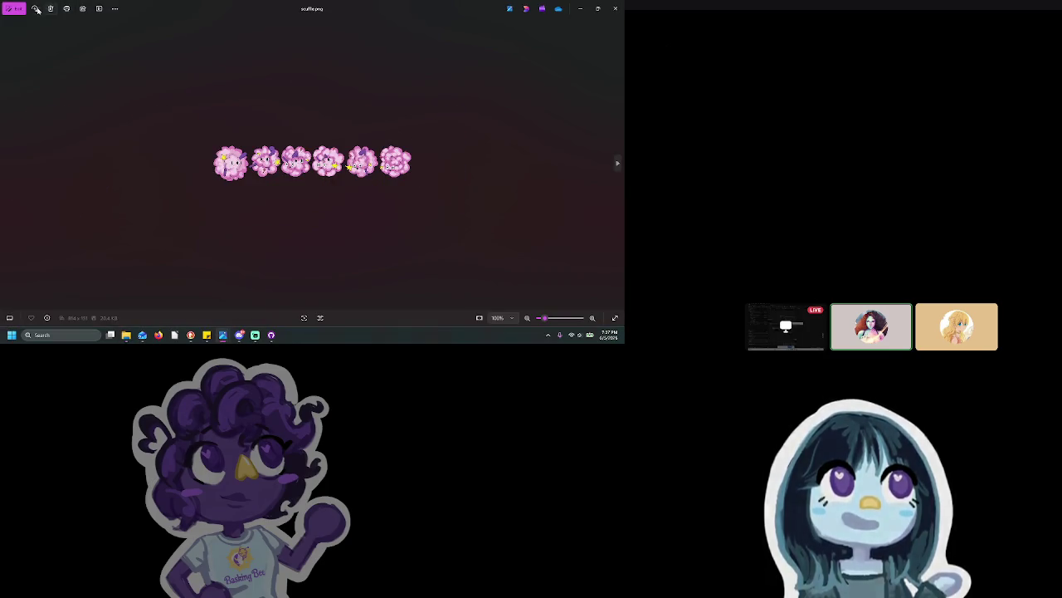
click(19, 10)
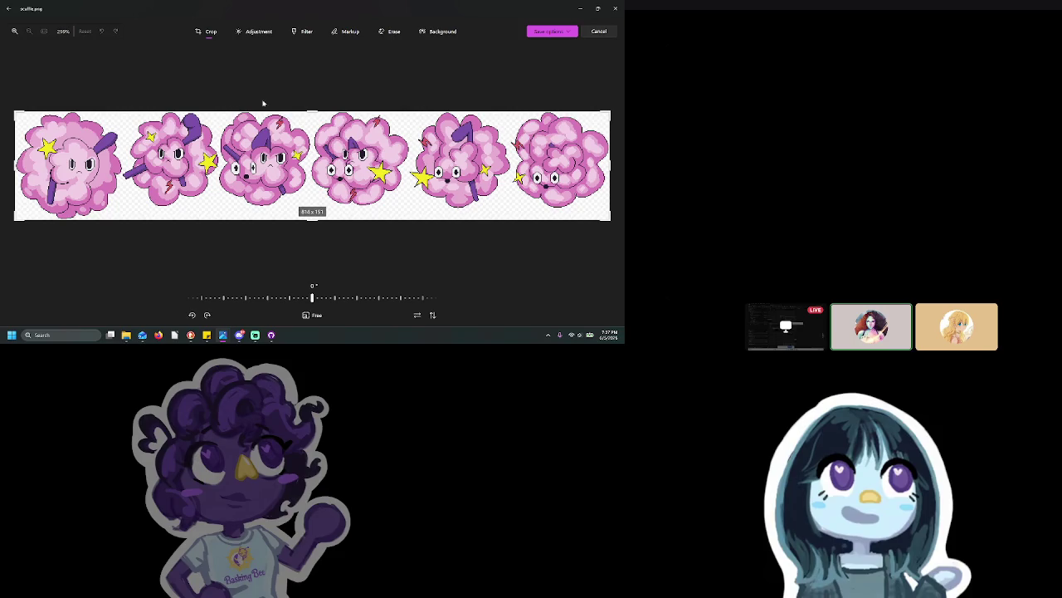
drag(613, 165, 129, 172)
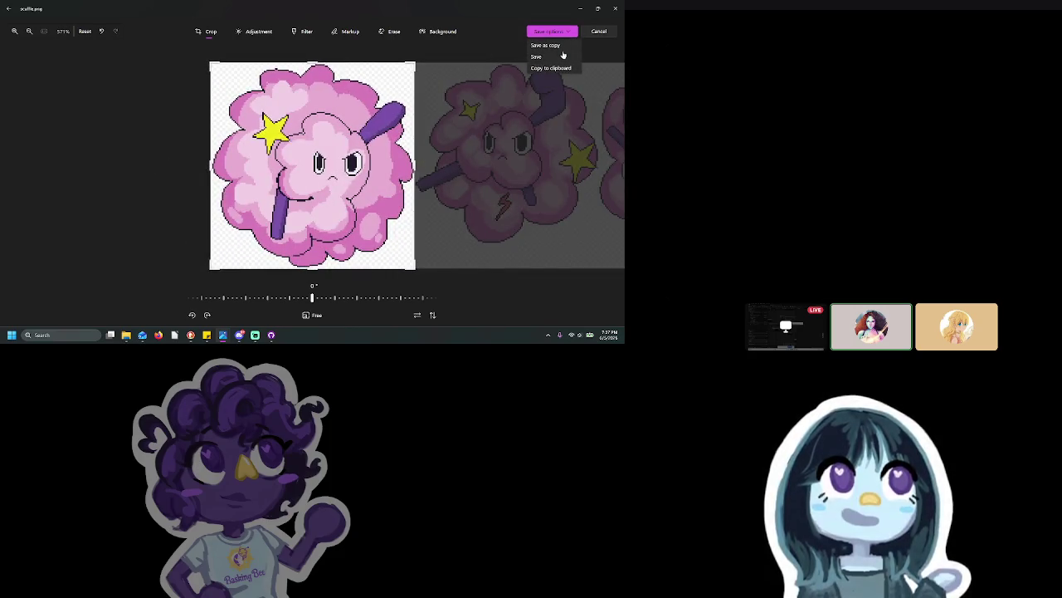
click(558, 50)
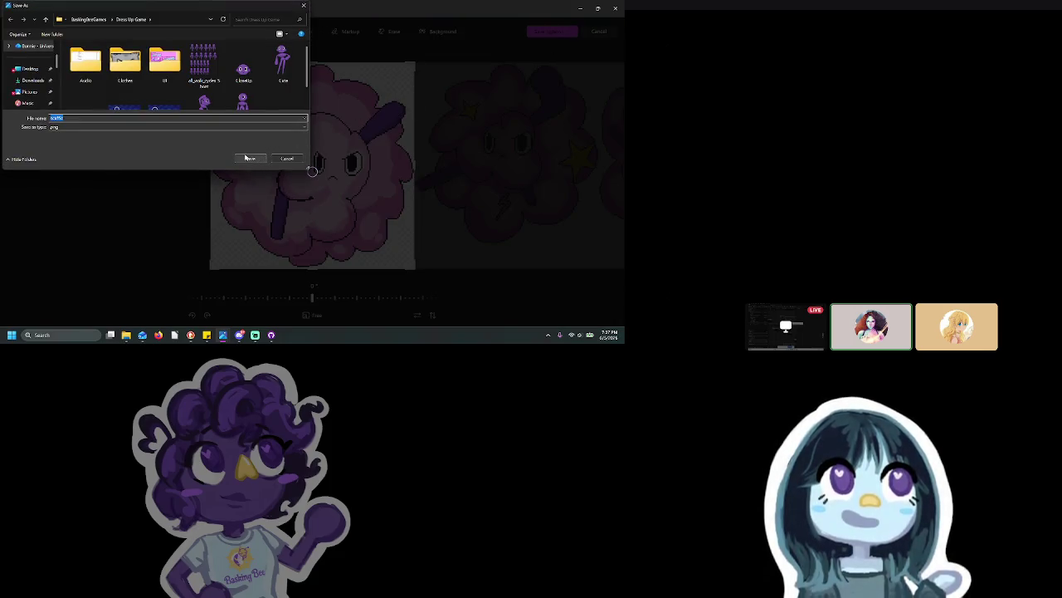
click(249, 158)
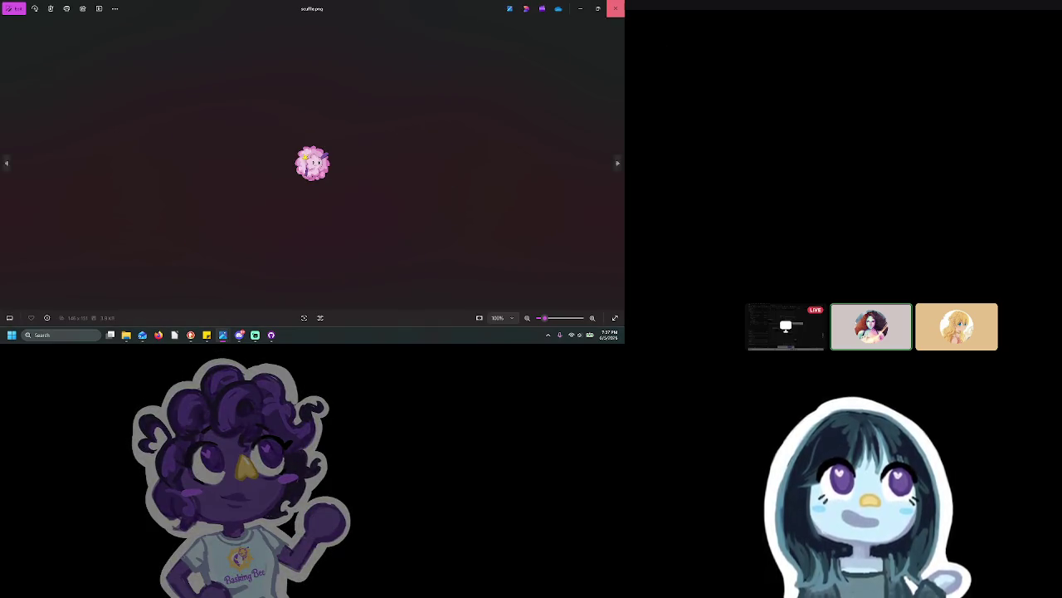
click(614, 8)
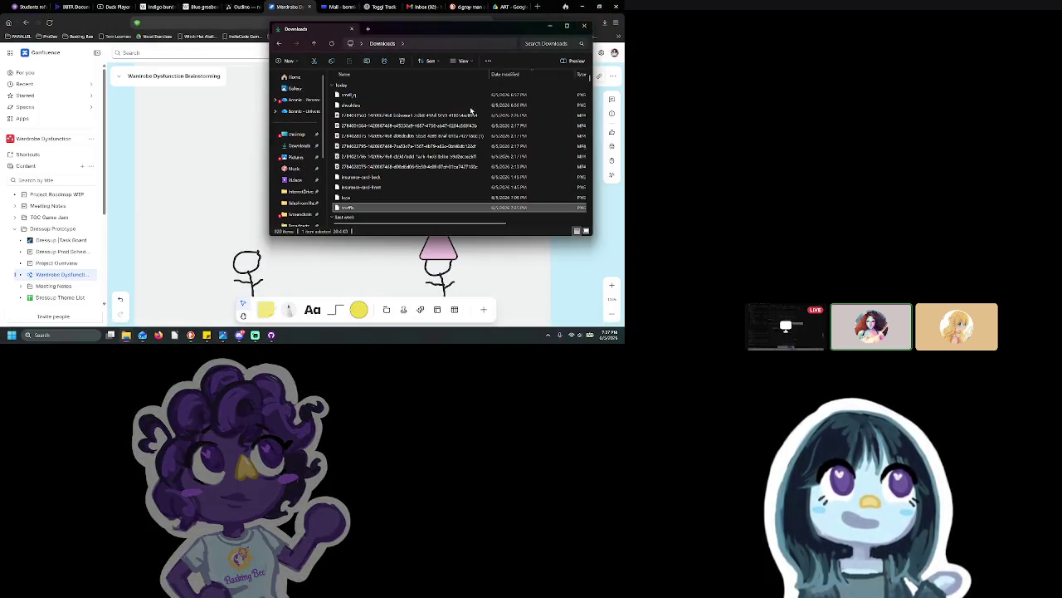
Step: Drag the cropped scuffle.png from the Dress Up Game folder onto the whiteboard frame
click(584, 24)
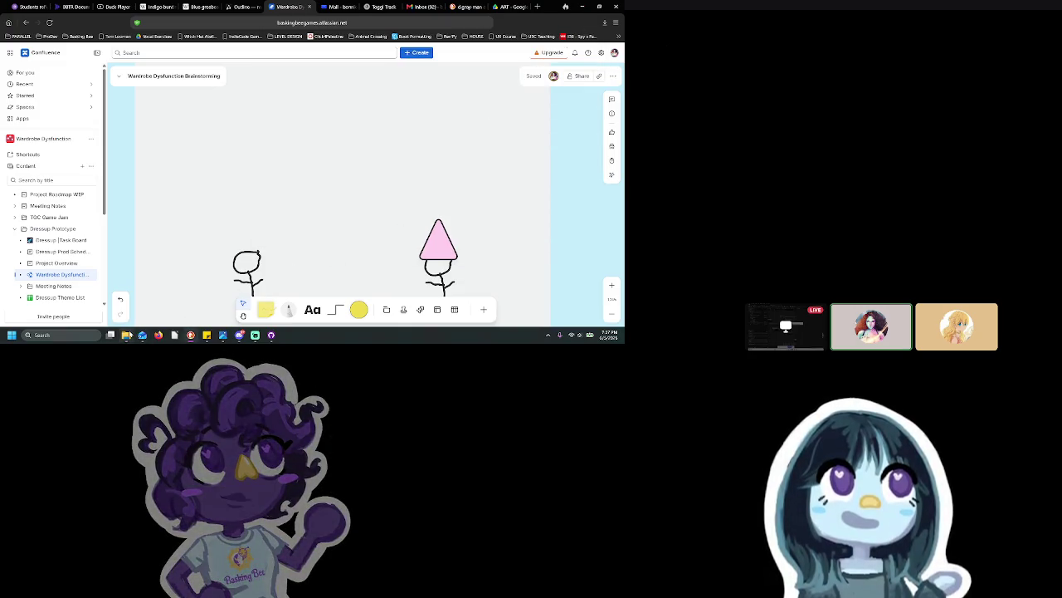
click(127, 335)
click(377, 208)
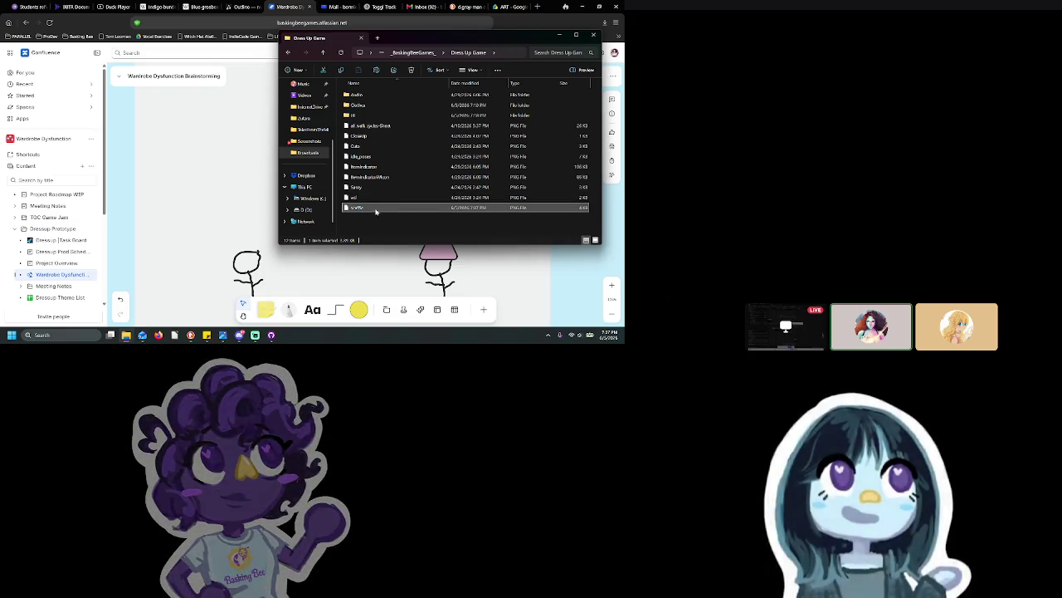
mouse_move(371, 211)
mouse_down()
mouse_move(268, 199)
mouse_move(348, 217)
mouse_move(343, 196)
mouse_up()
Step: Move both stick figures above the scuffle sprite and start a text box above the frame
ctrl+scroll(365, 217, down, 3)
scroll(365, 204, down, 2)
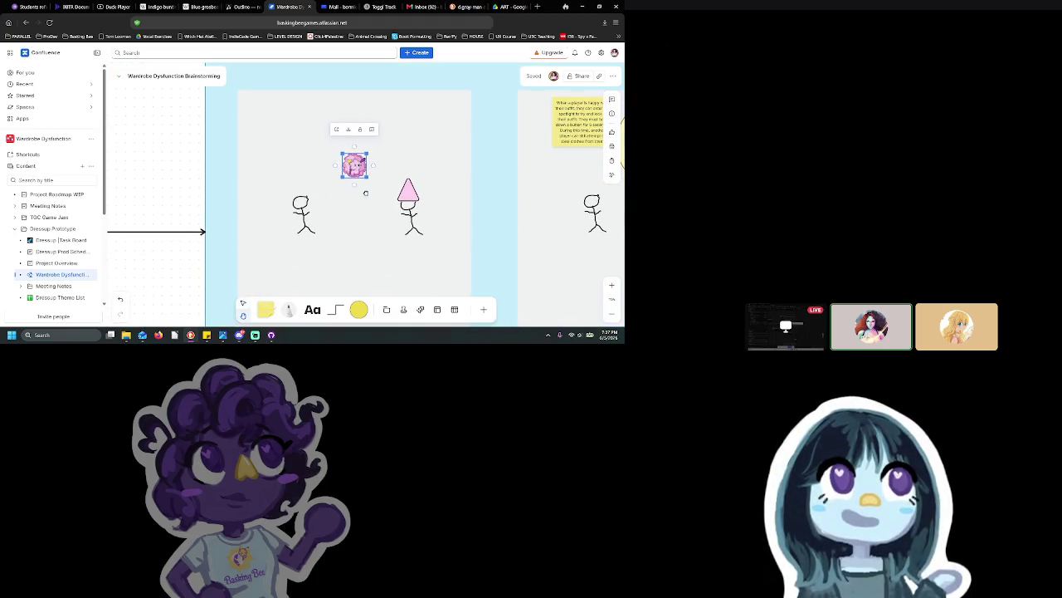
click(301, 214)
shift+click(410, 214)
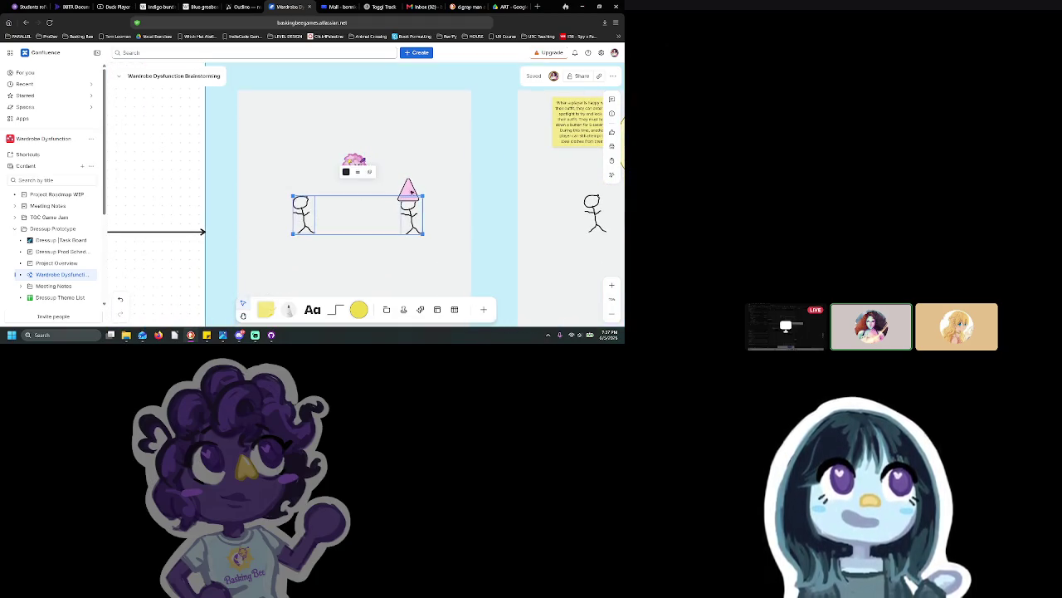
drag(410, 191, 407, 109)
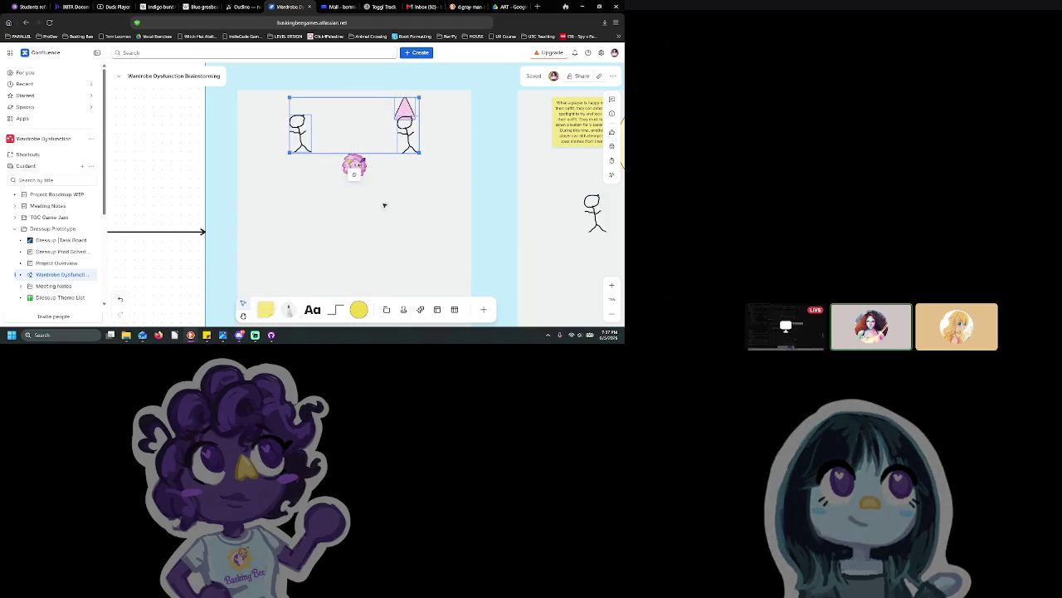
scroll(385, 199, up, 1)
click(313, 308)
click(261, 133)
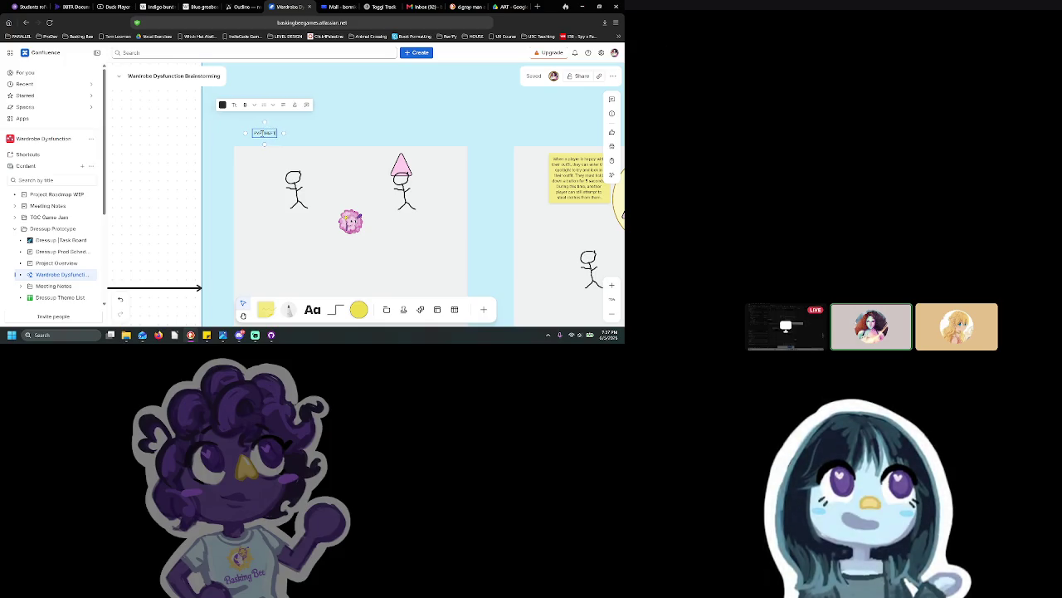
Step: Style the new title text as a Heading and move it onto the frame's corner
click(235, 105)
click(256, 132)
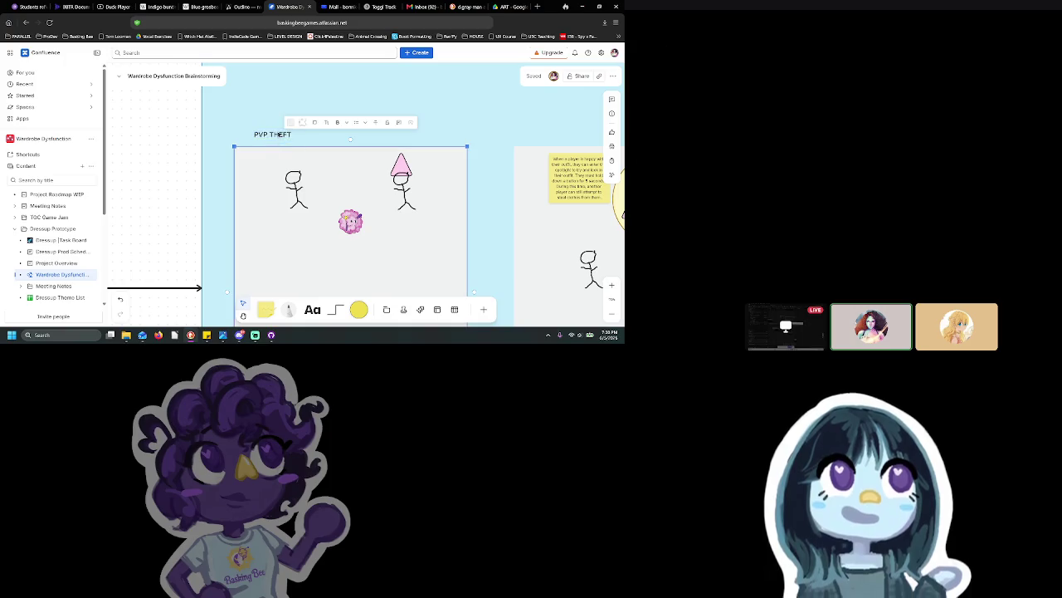
key(Escape)
mouse_move(277, 136)
mouse_down()
mouse_move(257, 153)
mouse_move(304, 142)
mouse_up()
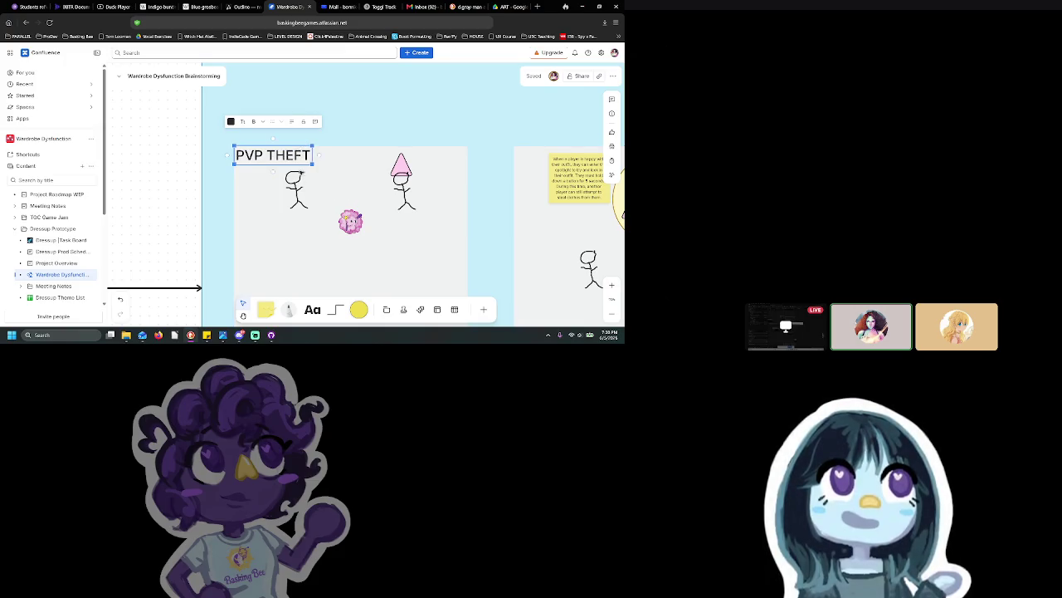
scroll(332, 154, down, 2)
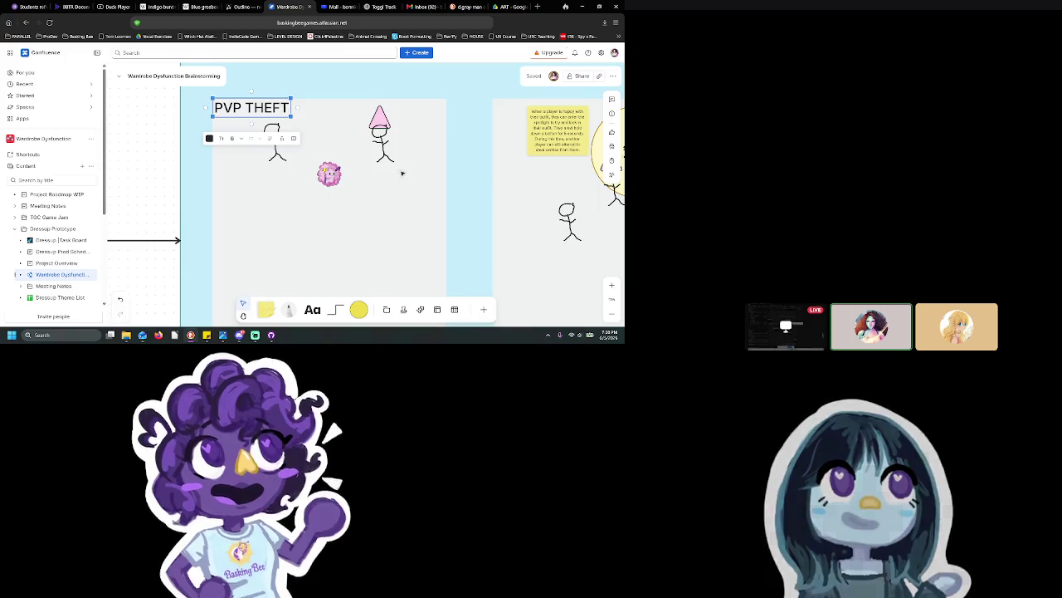
scroll(371, 225, up, 3)
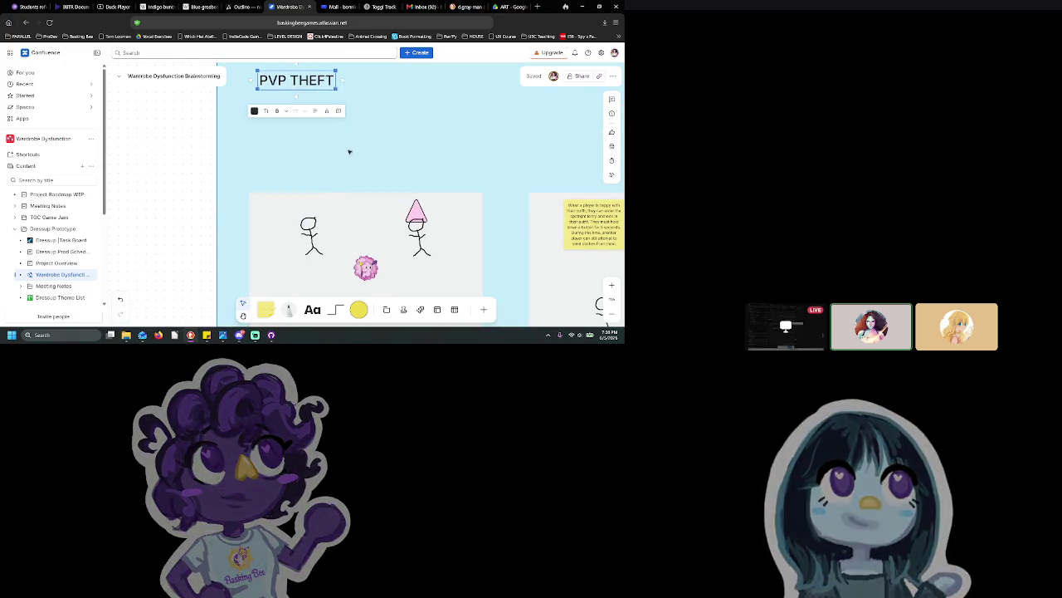
scroll(348, 152, down, 3)
scroll(371, 159, up, 2)
scroll(371, 160, left, 3)
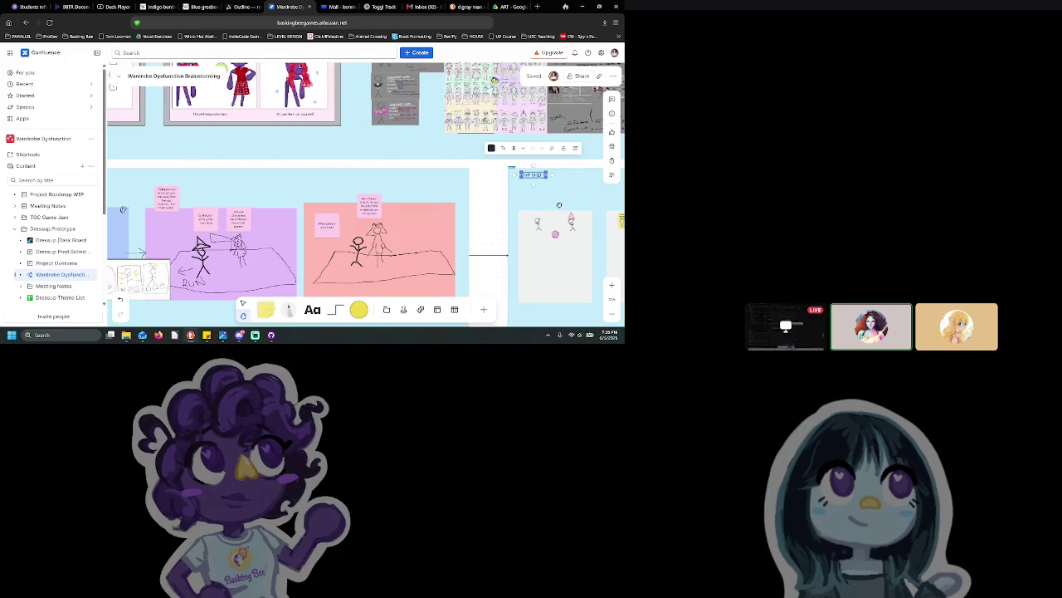
scroll(281, 191, right, 3)
scroll(282, 192, right, 4)
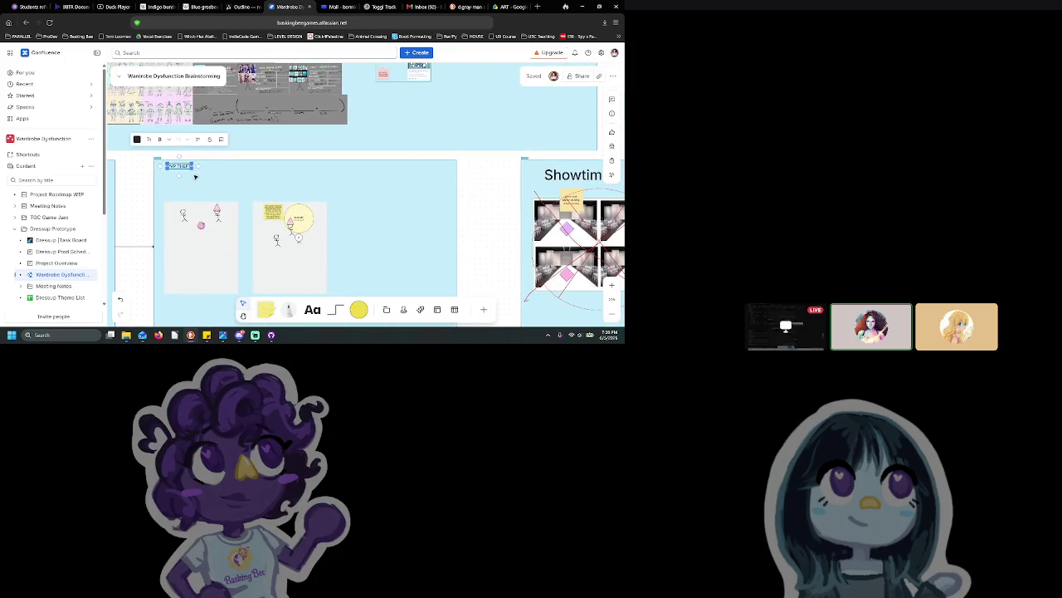
Step: Enlarge the title and retype it as 'PVP Theft'
drag(194, 172, 255, 182)
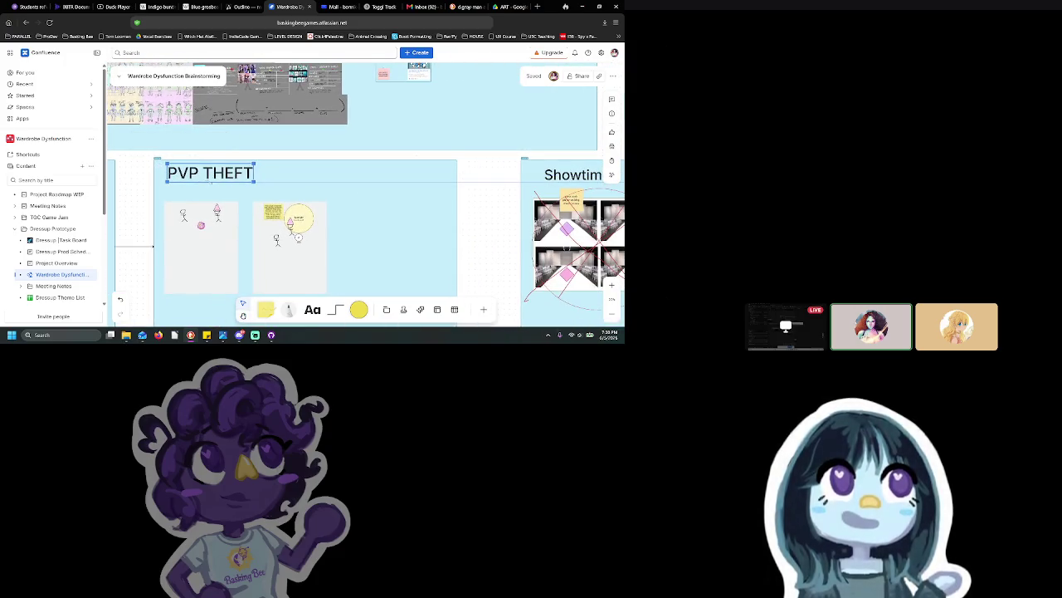
double_click(214, 171)
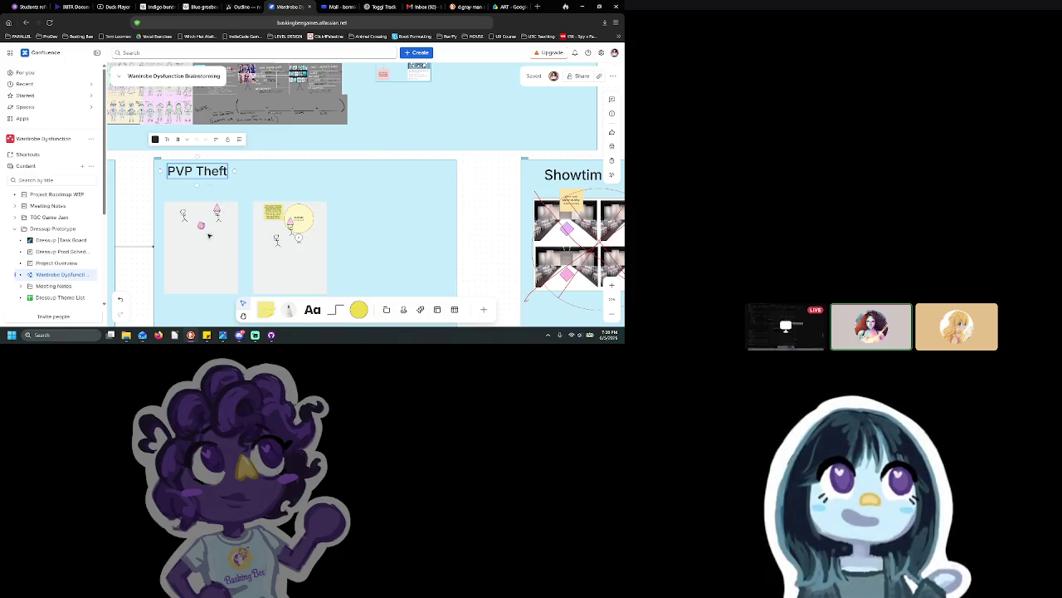
scroll(209, 236, up, 5)
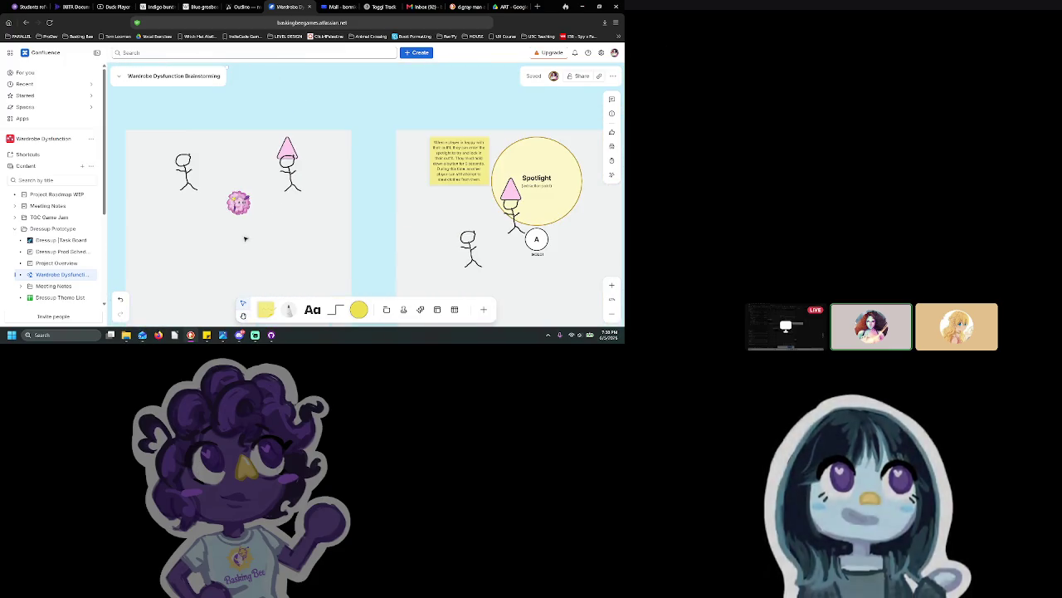
scroll(288, 190, down, 3)
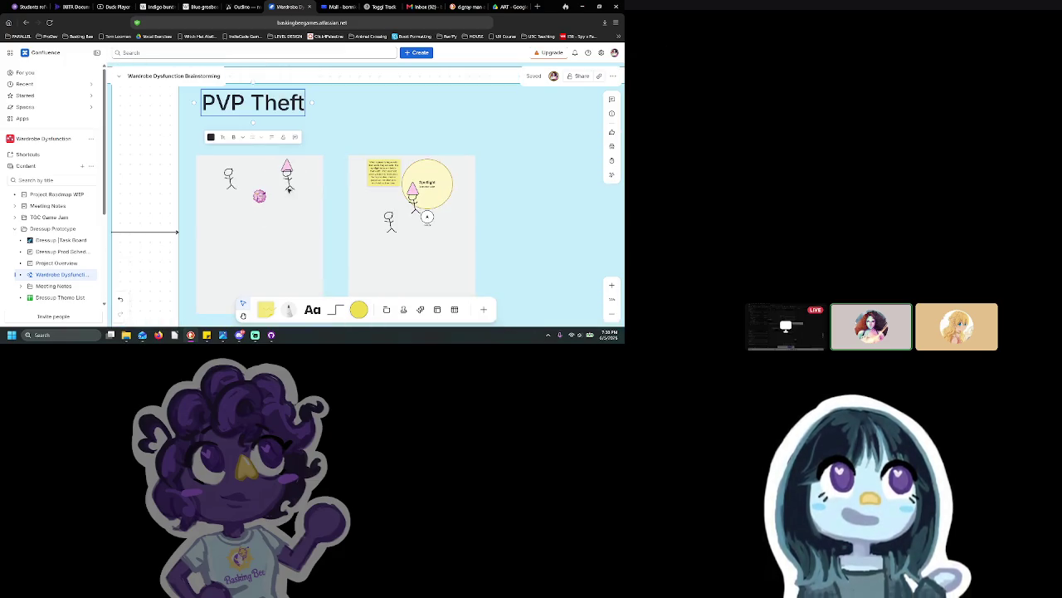
drag(333, 171, 261, 294)
drag(349, 207, 546, 285)
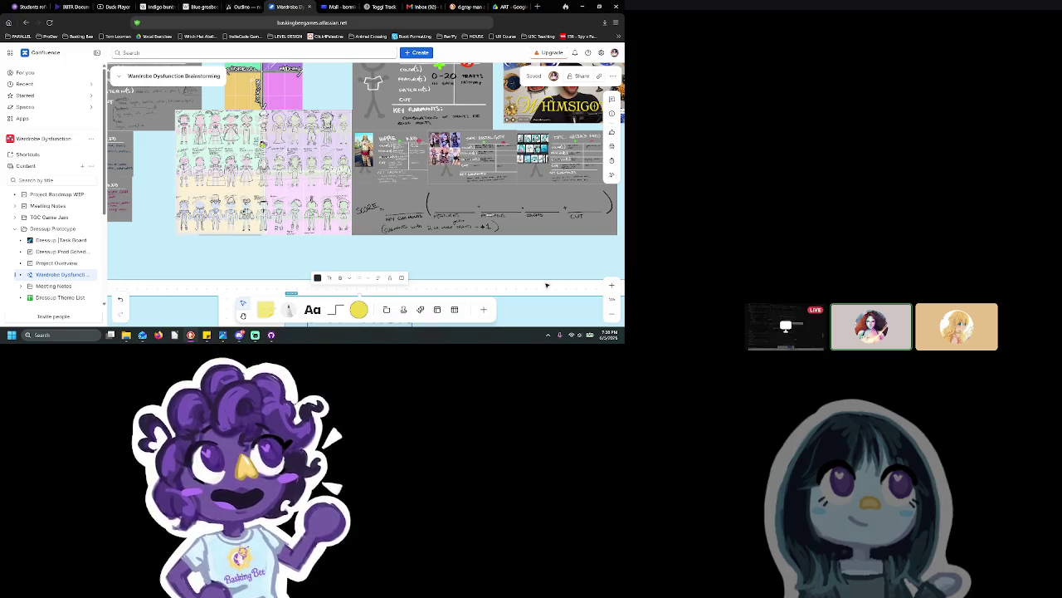
Step: Open the Dressup Task Board and review the multiplayer stealing task's details
click(74, 242)
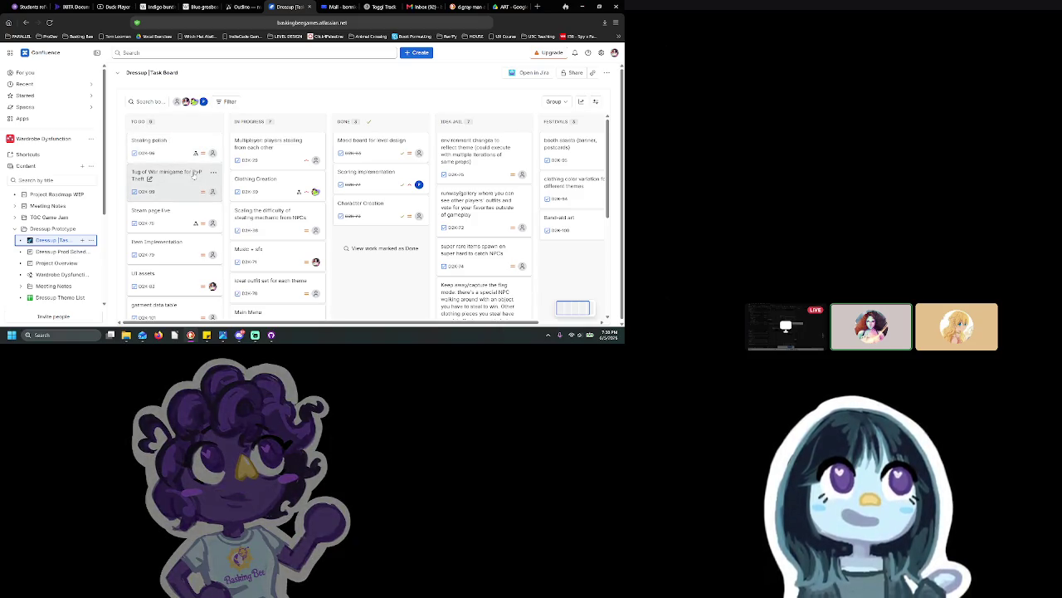
click(272, 158)
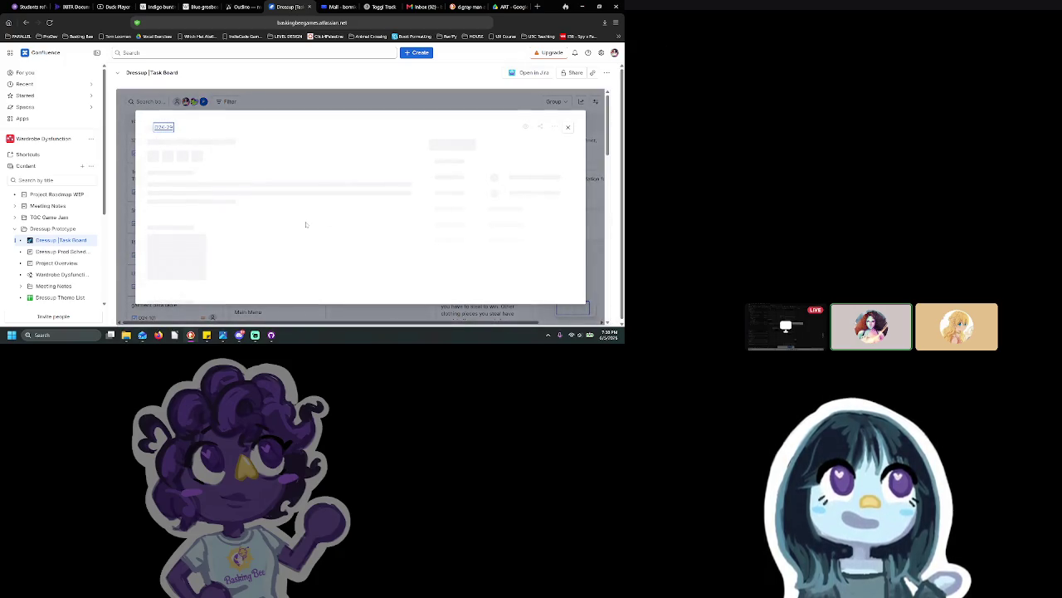
scroll(308, 227, down, 5)
scroll(311, 230, up, 5)
click(570, 124)
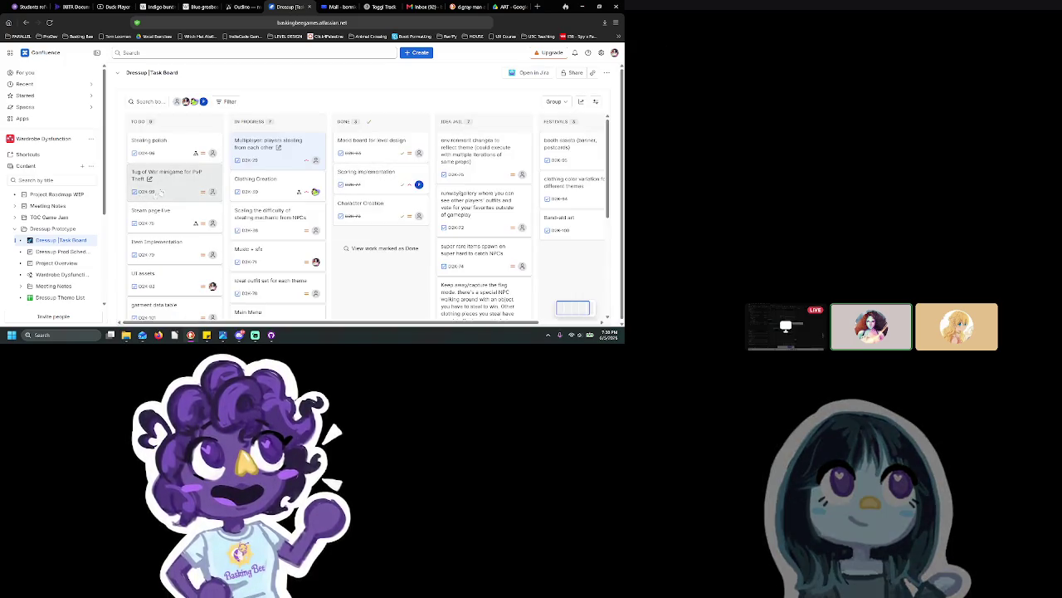
Step: Move the 'Tug of War minigame for PvP Theft' card into In Progress
click(166, 189)
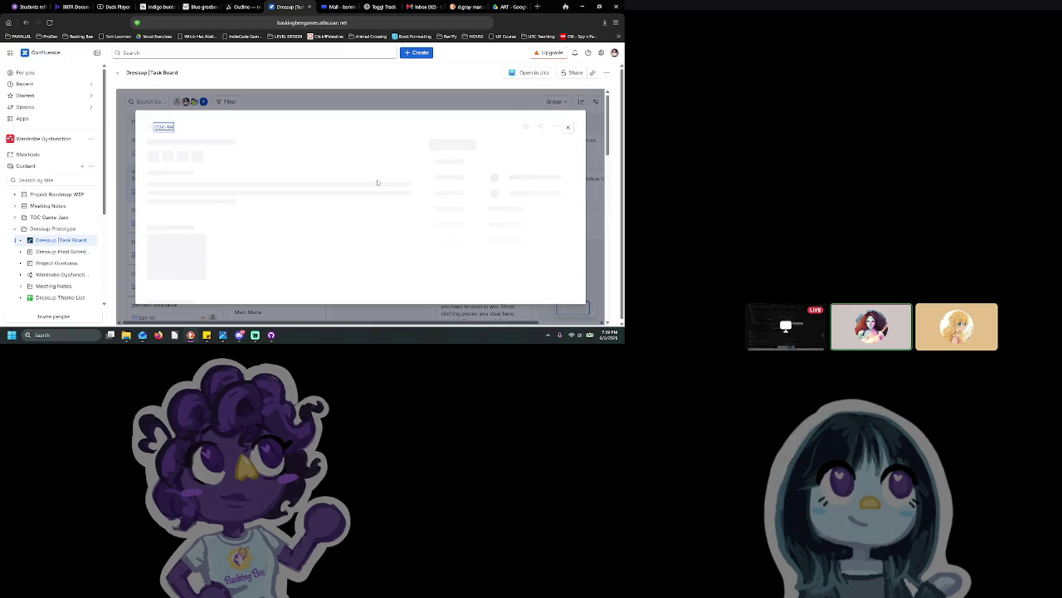
click(570, 125)
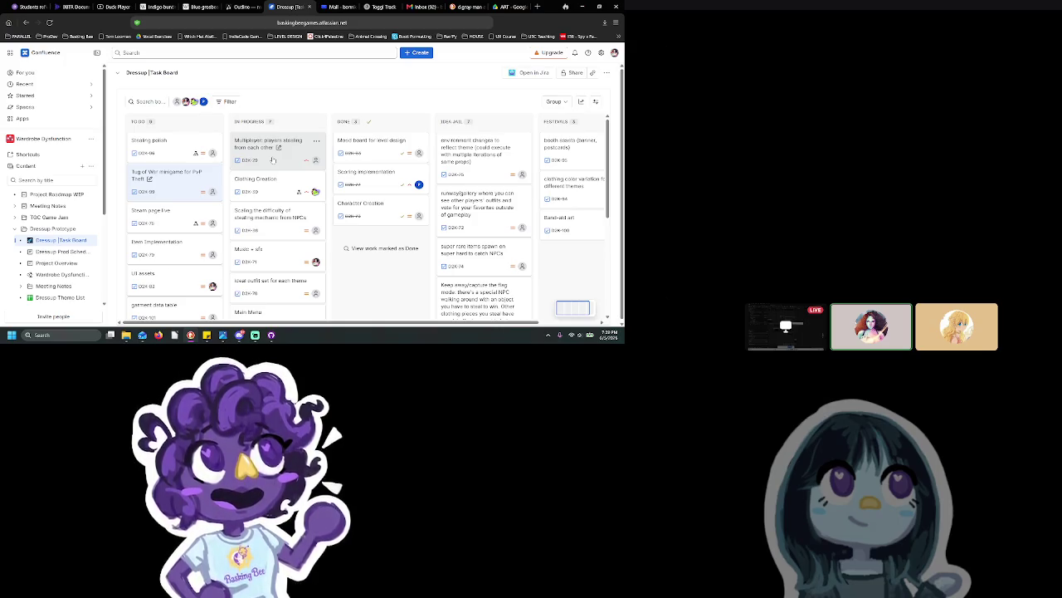
click(173, 191)
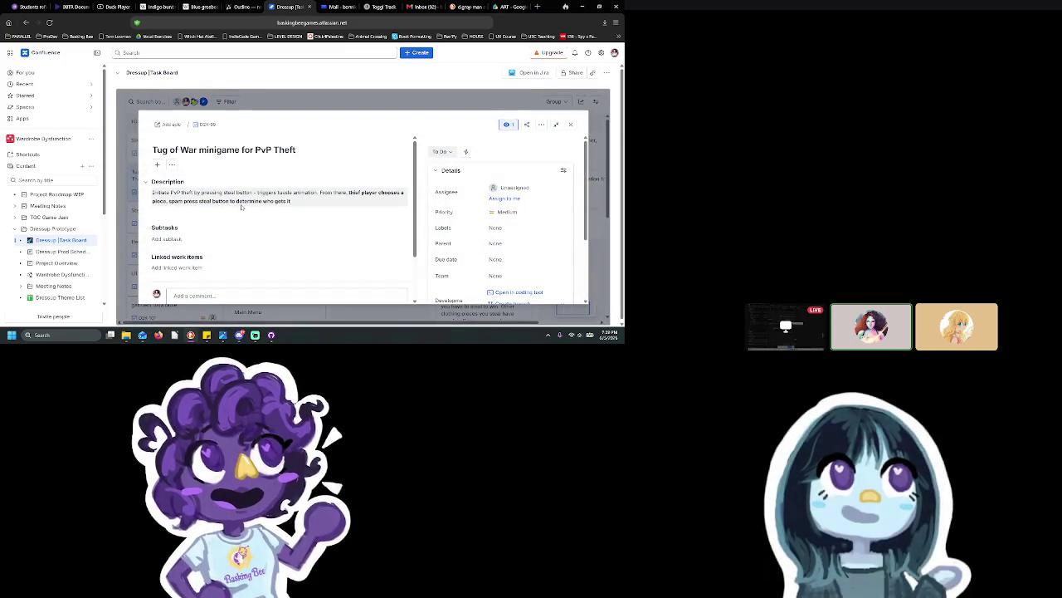
click(570, 125)
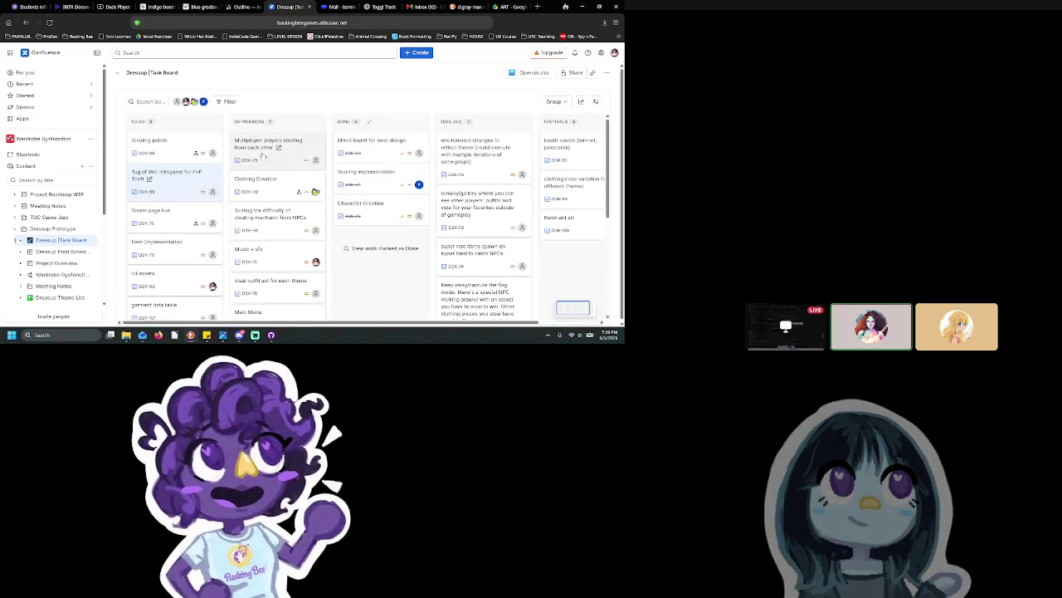
drag(161, 185, 266, 147)
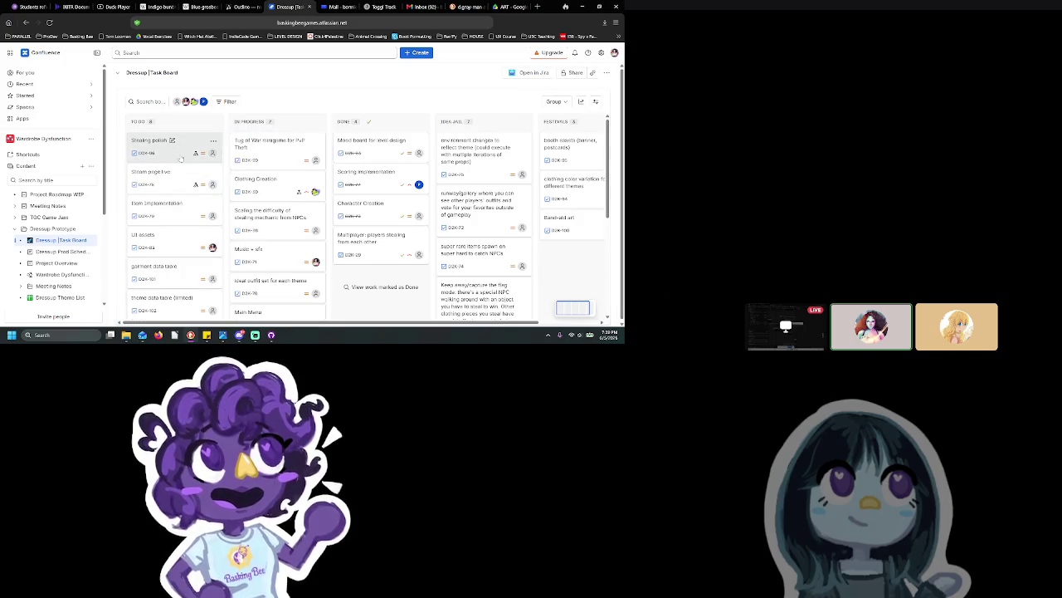
click(183, 245)
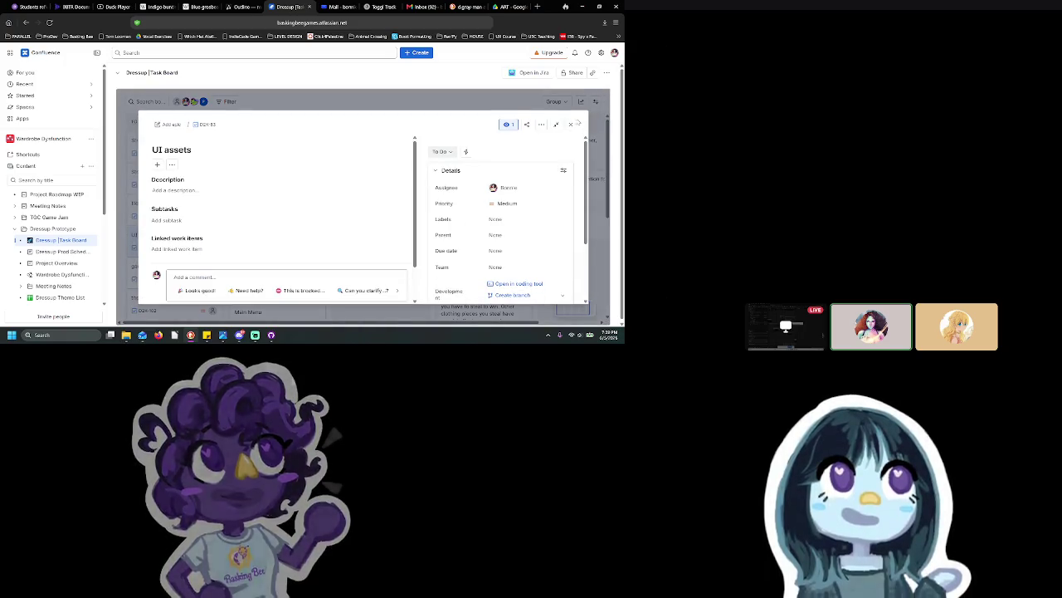
Step: Move the UI assets card into In Progress and reopen its work item
key(Escape)
drag(165, 257, 271, 188)
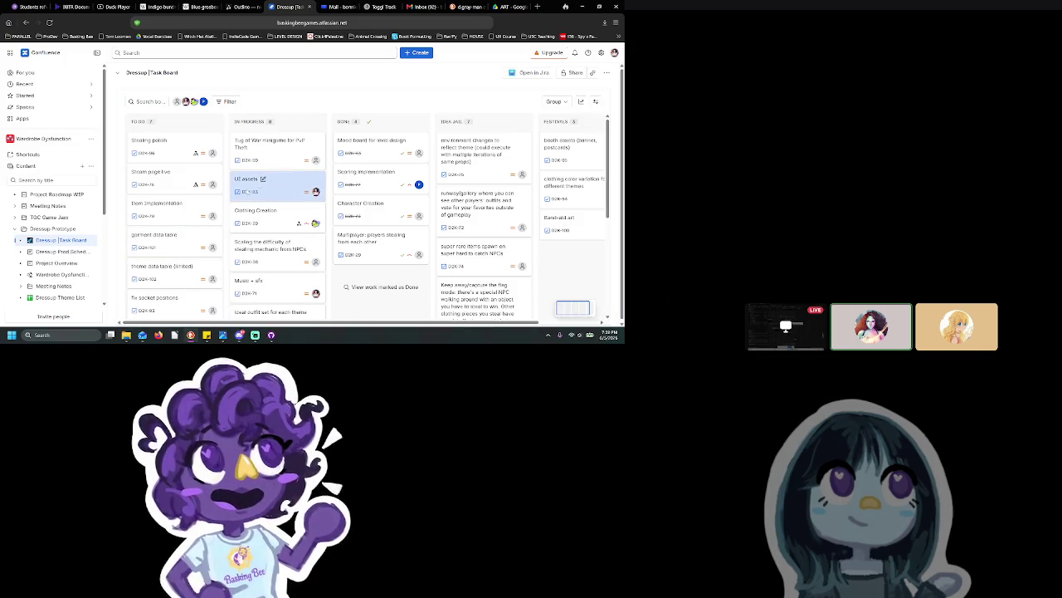
click(272, 188)
scroll(280, 243, down, 2)
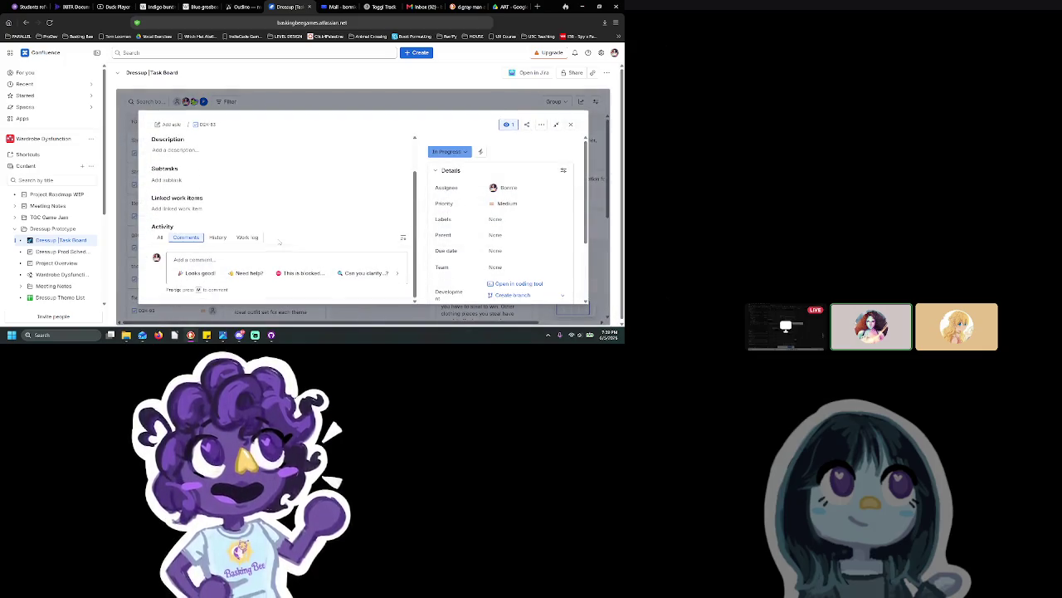
click(214, 264)
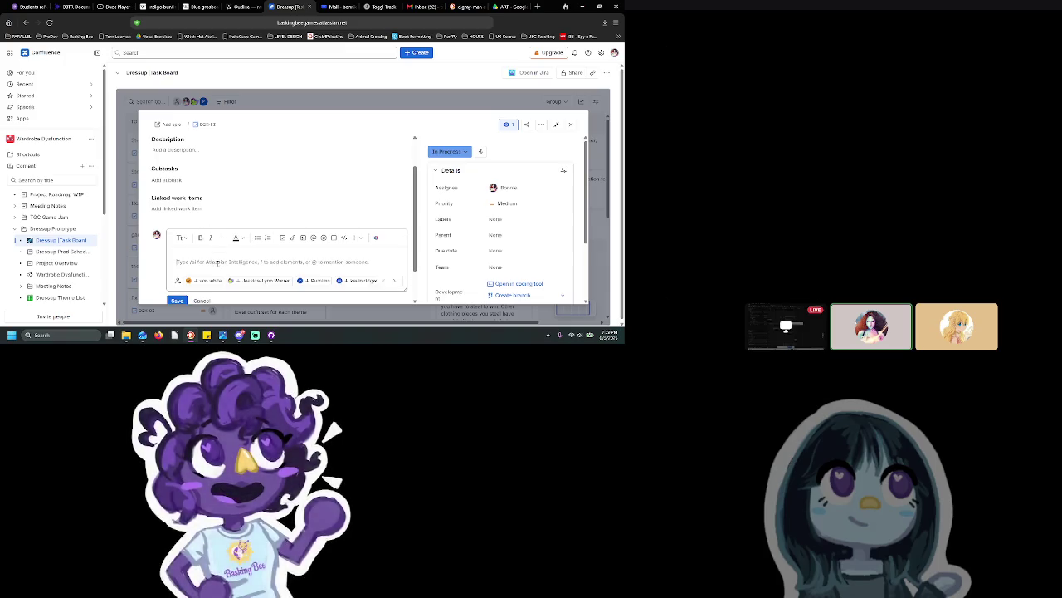
text(Moin M)
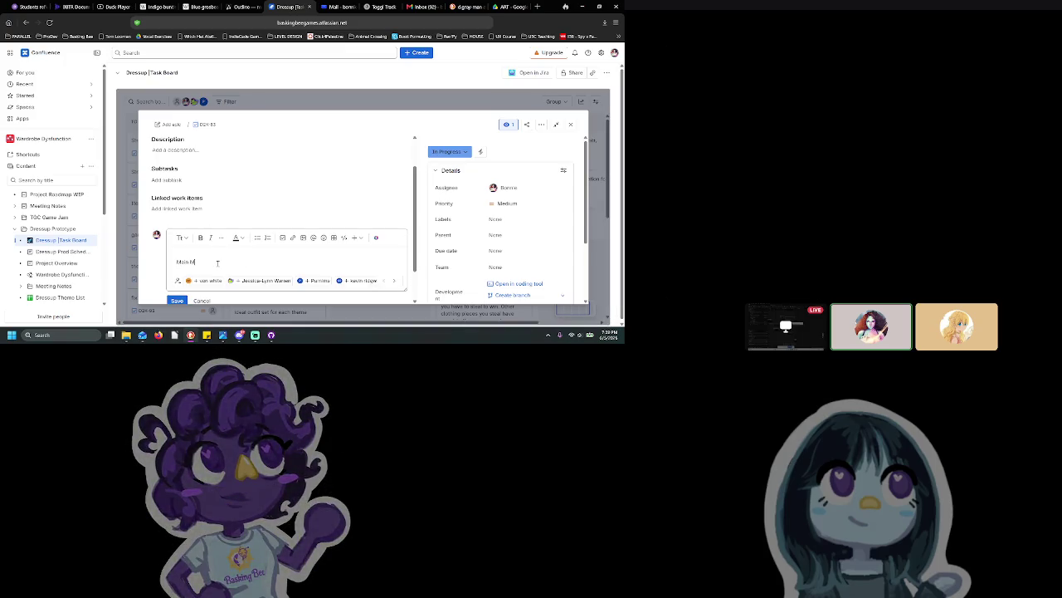
key(BackSpace)
key(BackSpace)
key(BackSpace)
Step: Add a 'Player HUD' subtask to the UI assets task
click(163, 180)
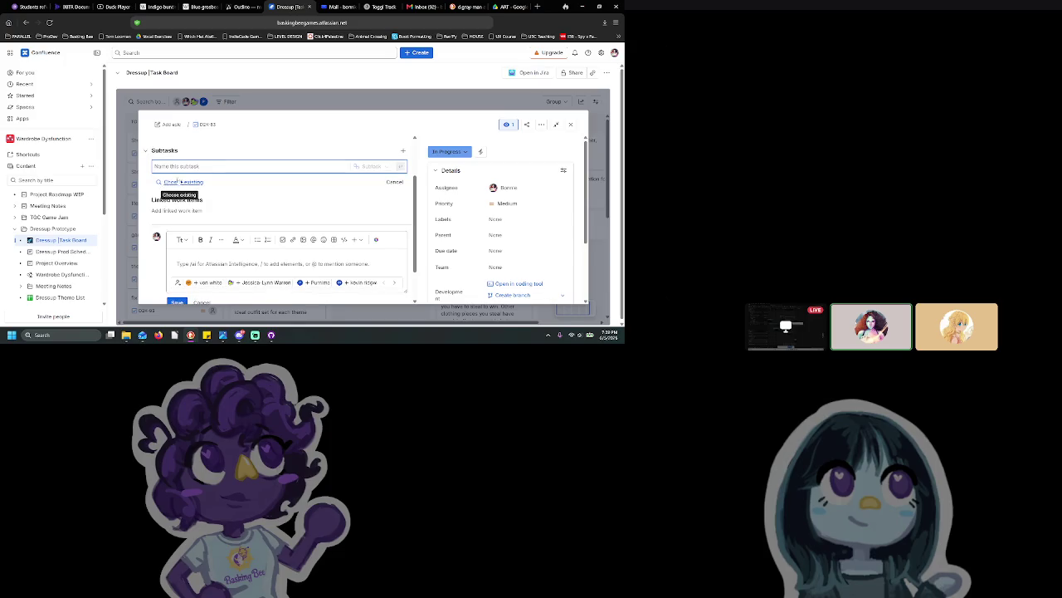
text(Player HUD)
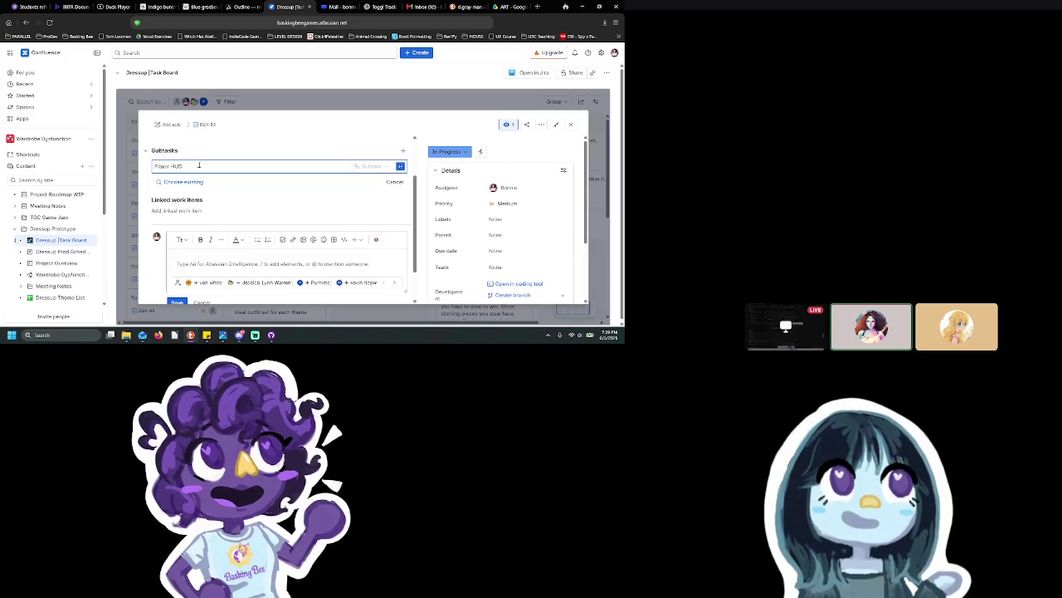
click(400, 167)
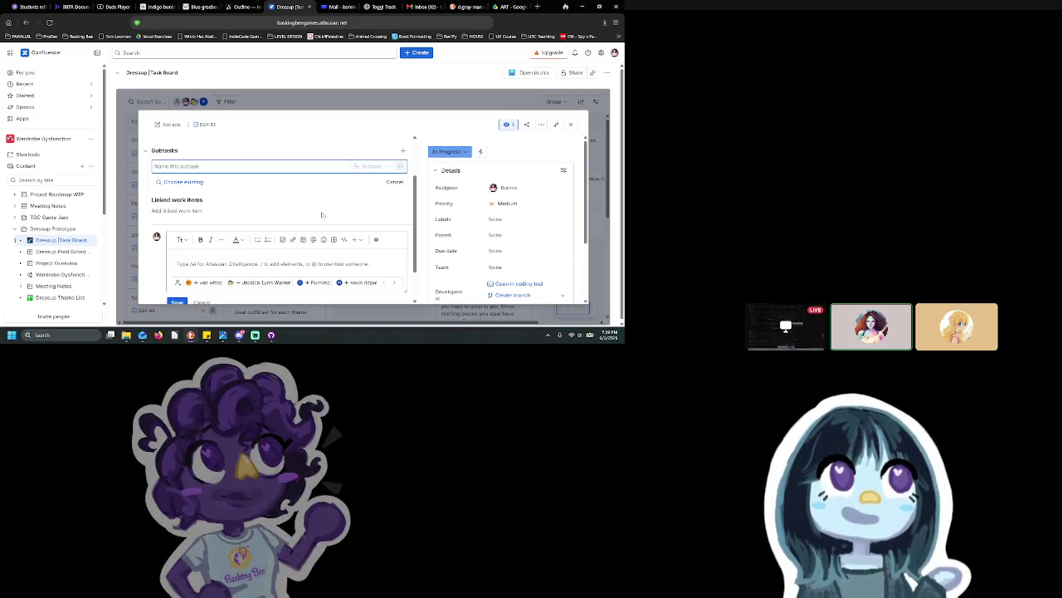
scroll(297, 246, up, 1)
scroll(297, 246, up, 3)
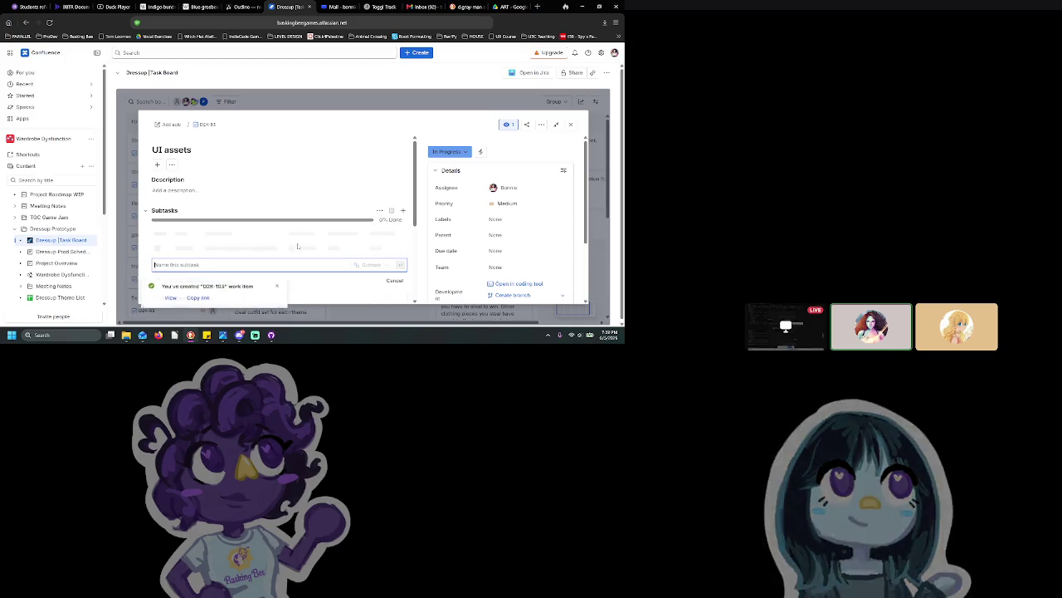
scroll(258, 252, down, 5)
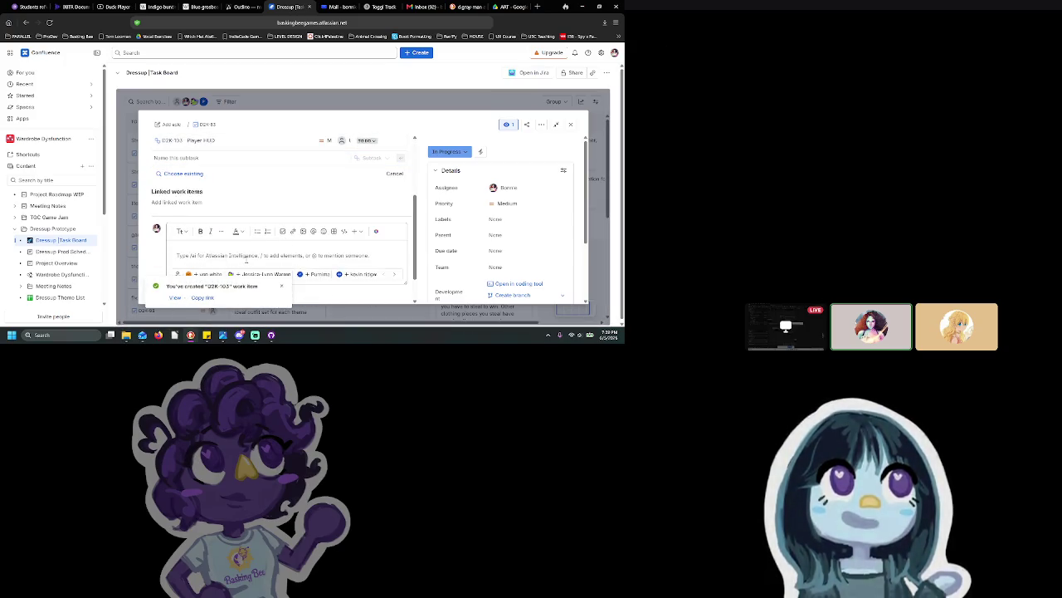
scroll(180, 168, up, 5)
Step: Rewrite the opening words of the task description, ending with 'Demo'
click(194, 190)
text(Dont)
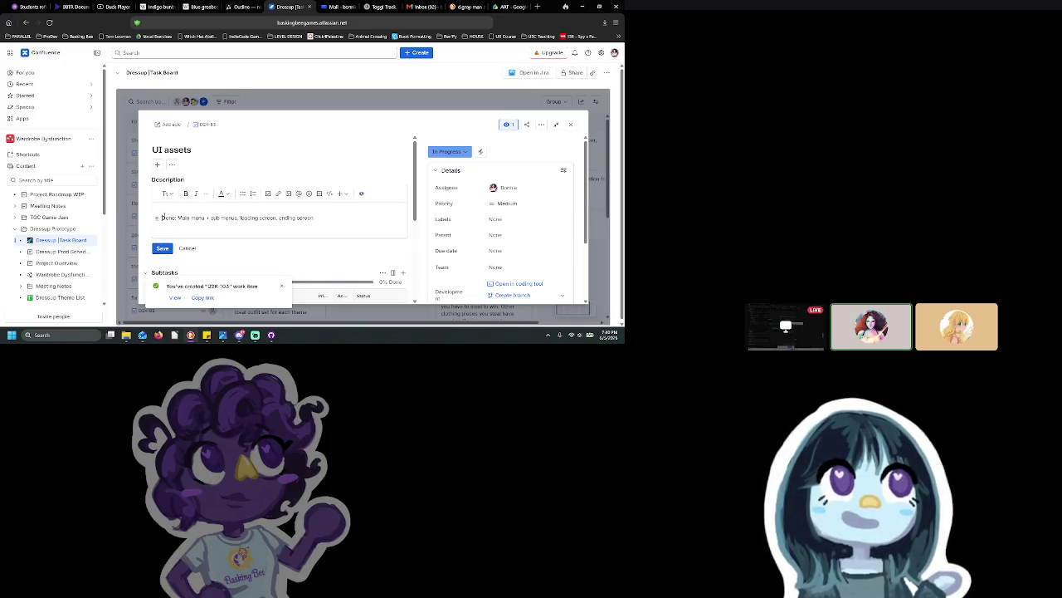
double_click(164, 217)
text(Mockup done)
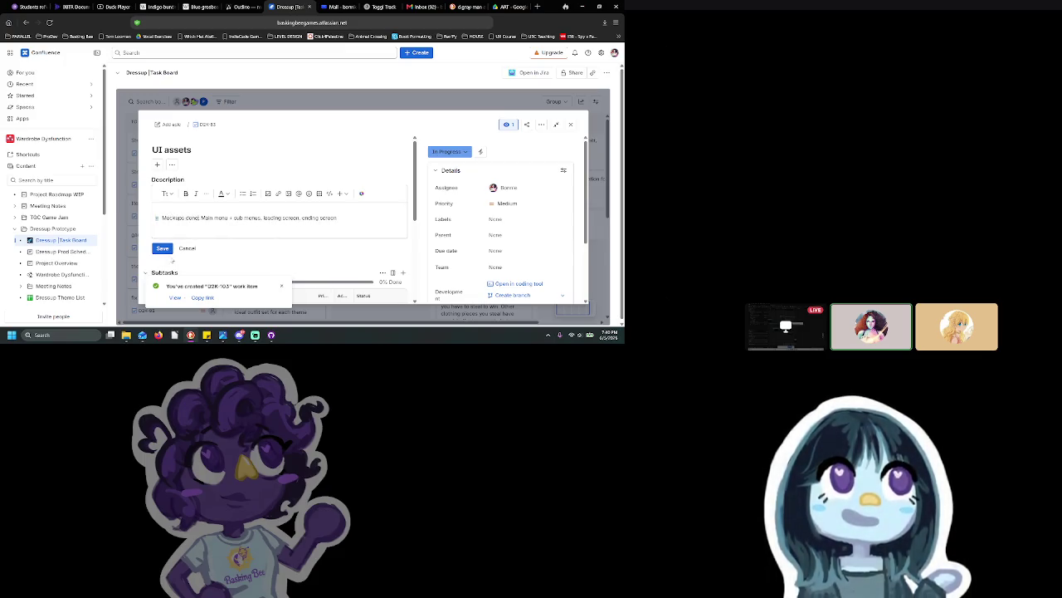
click(162, 249)
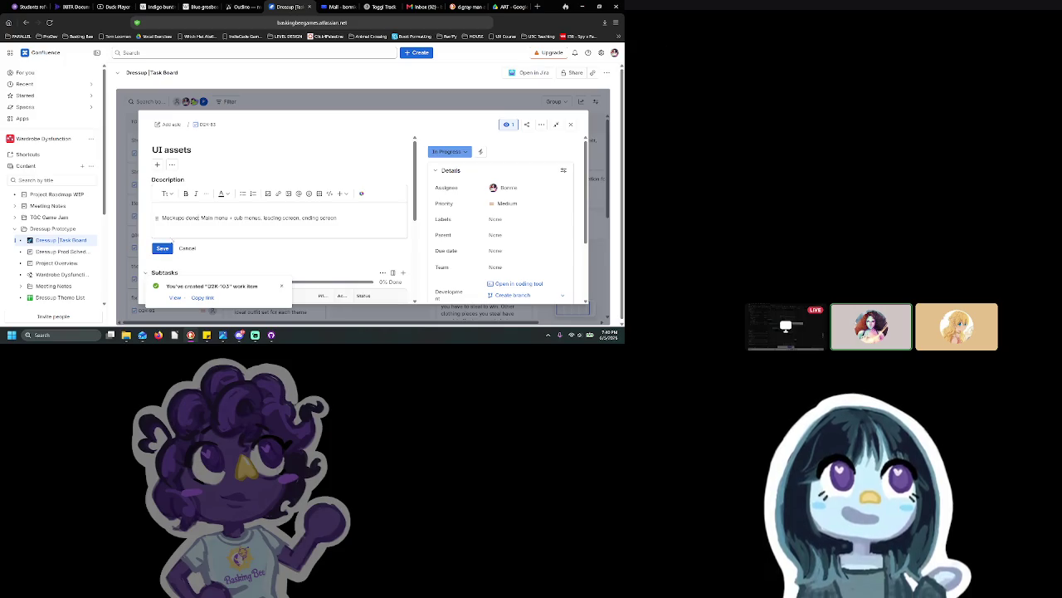
key(ctrl+shift+Left)
key(ctrl+shift+Left)
text(Demo)
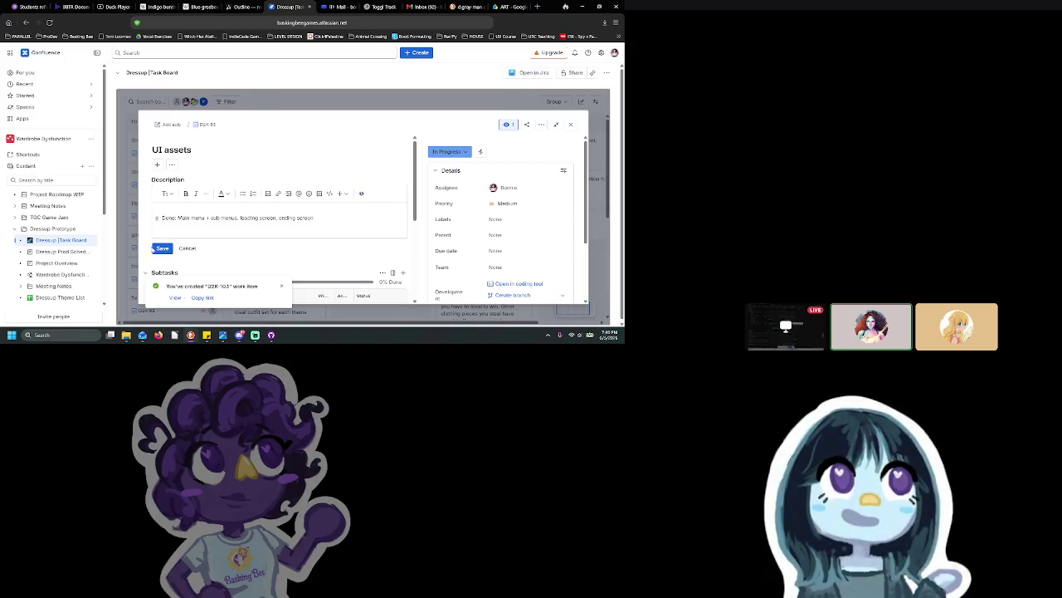
Step: Rename the task to 'UI Mockups' and return to the Wardrobe Dysfunction Brainstorming whiteboard
click(181, 150)
double_click(181, 151)
text(Mockups)
click(162, 251)
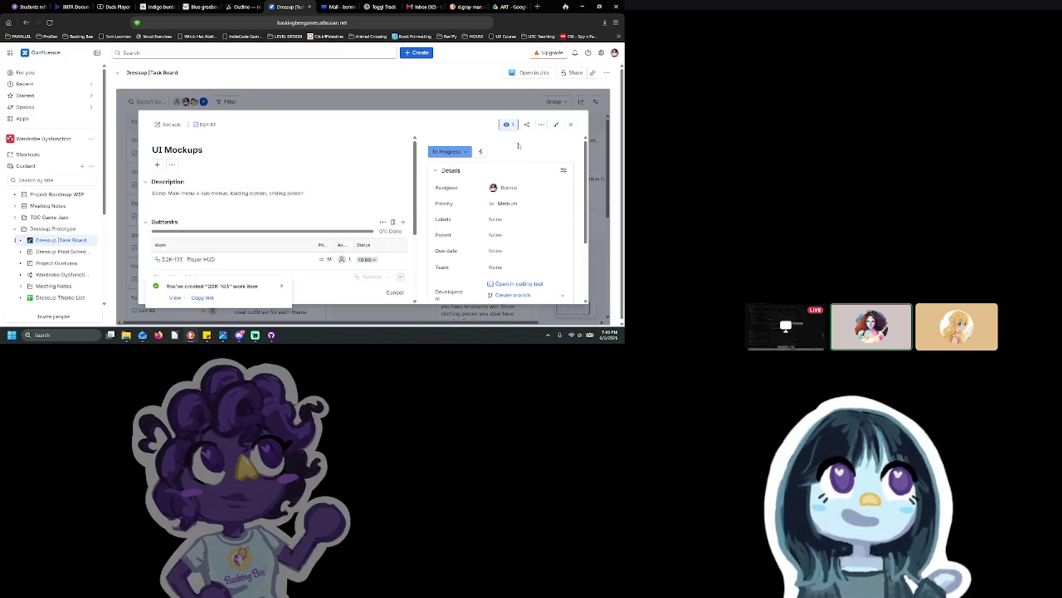
click(570, 123)
click(71, 275)
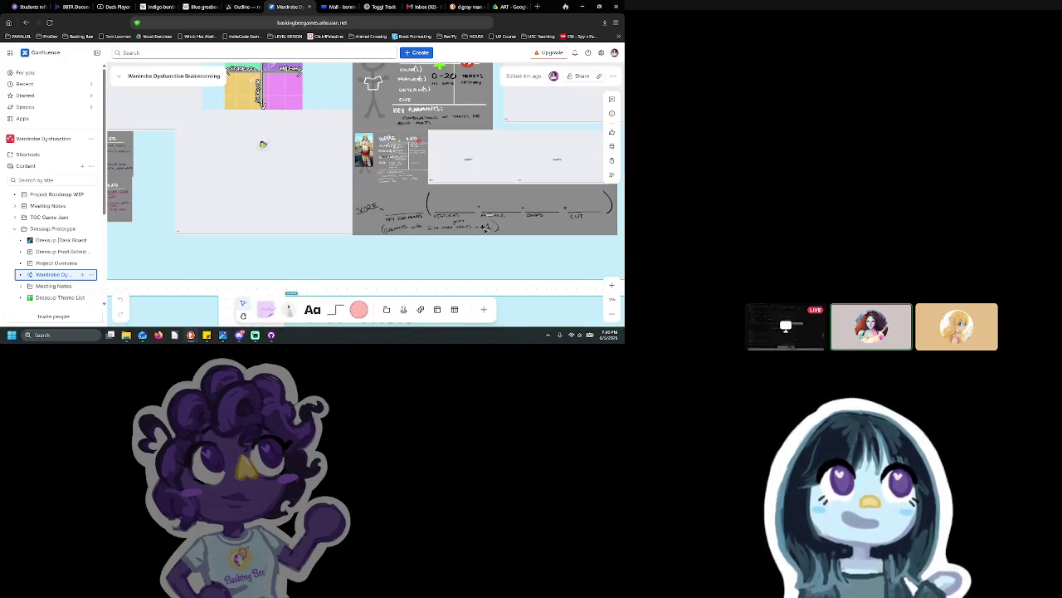
Step: Lower the pink image and move the plain stick figure beside the pink-hatted one
scroll(419, 260, up, 5)
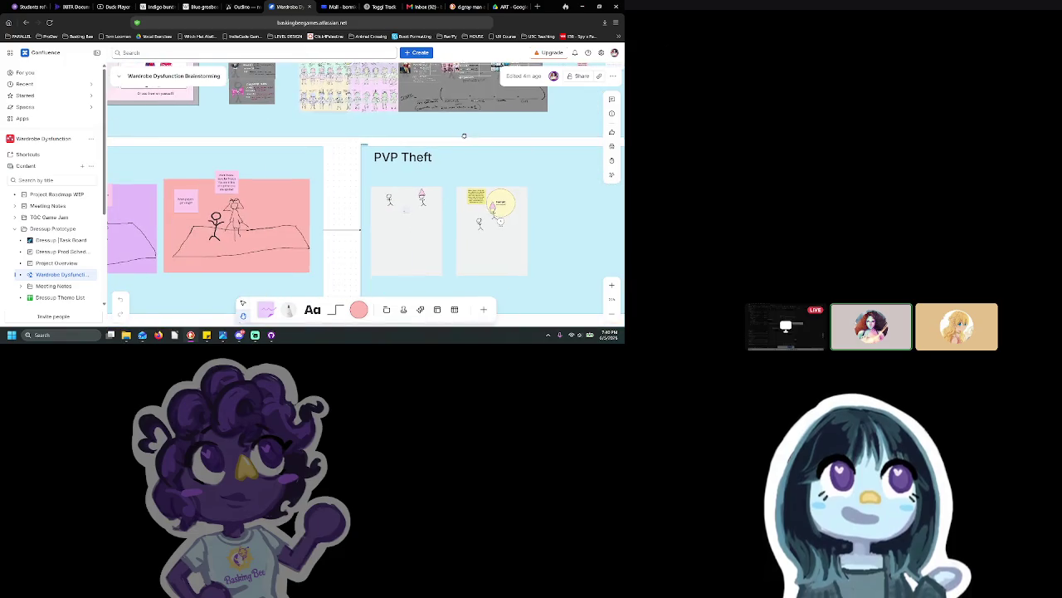
scroll(420, 218, up, 2)
drag(381, 199, 358, 234)
scroll(415, 208, right, 1)
click(331, 176)
drag(332, 179, 372, 180)
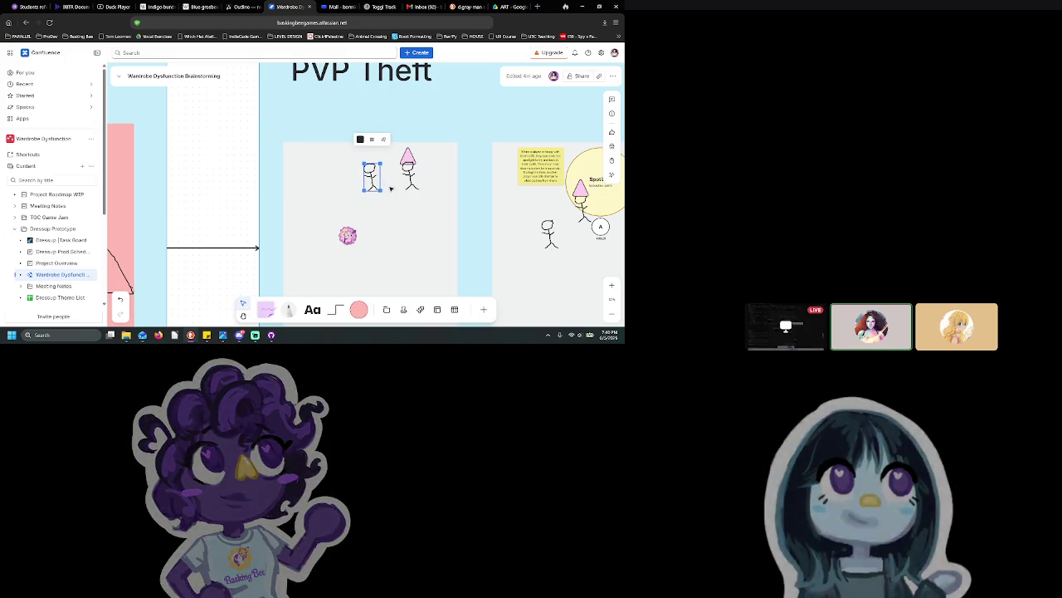
scroll(390, 189, up, 3)
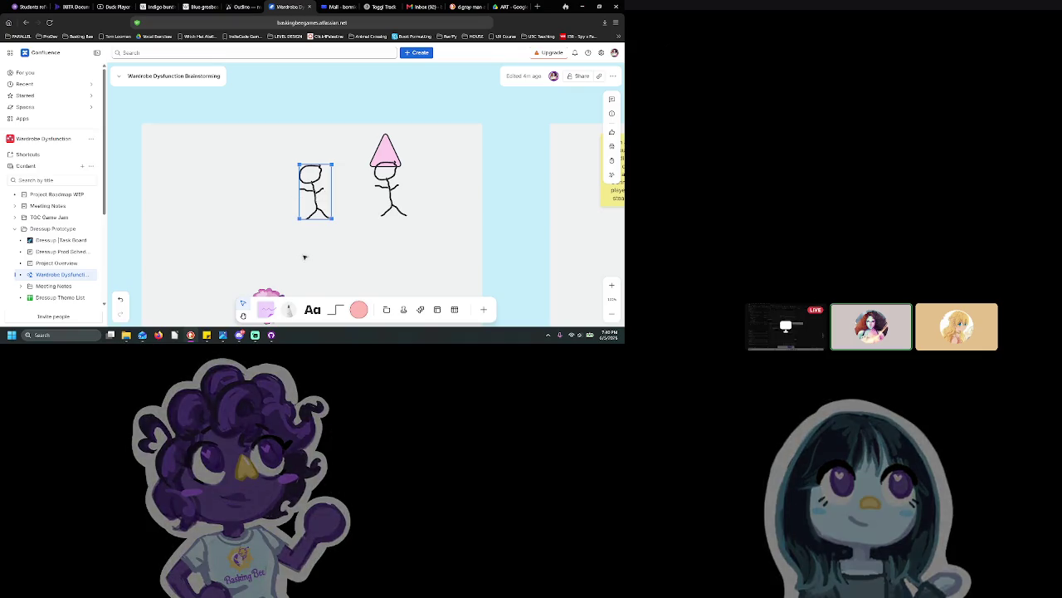
Step: Add a sticky note: a player wanting to steal walks up to another player and presses E
click(266, 309)
click(183, 175)
text(n a player)
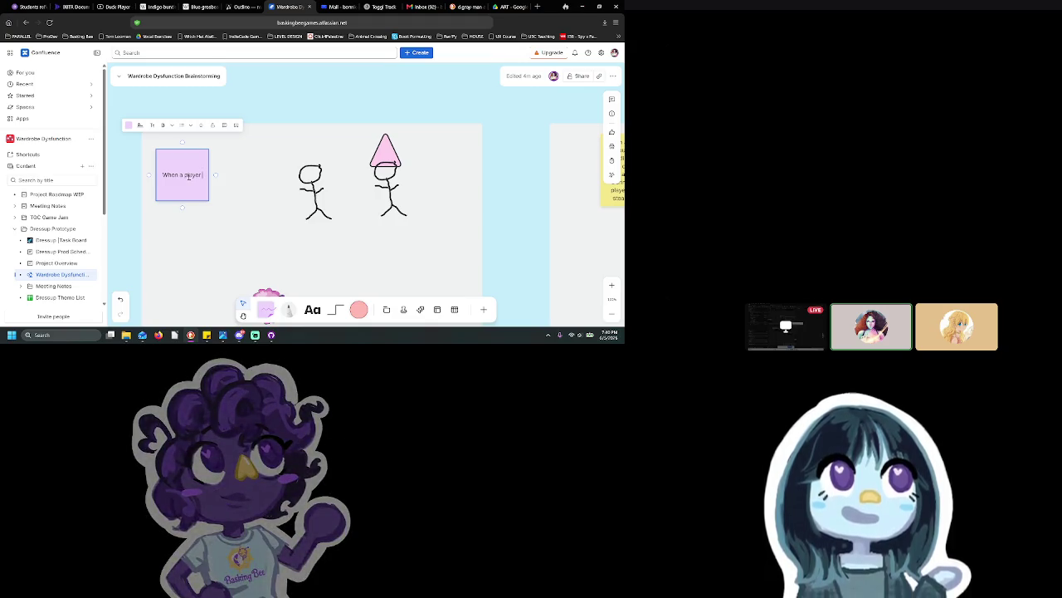
text( wants to steal from another)
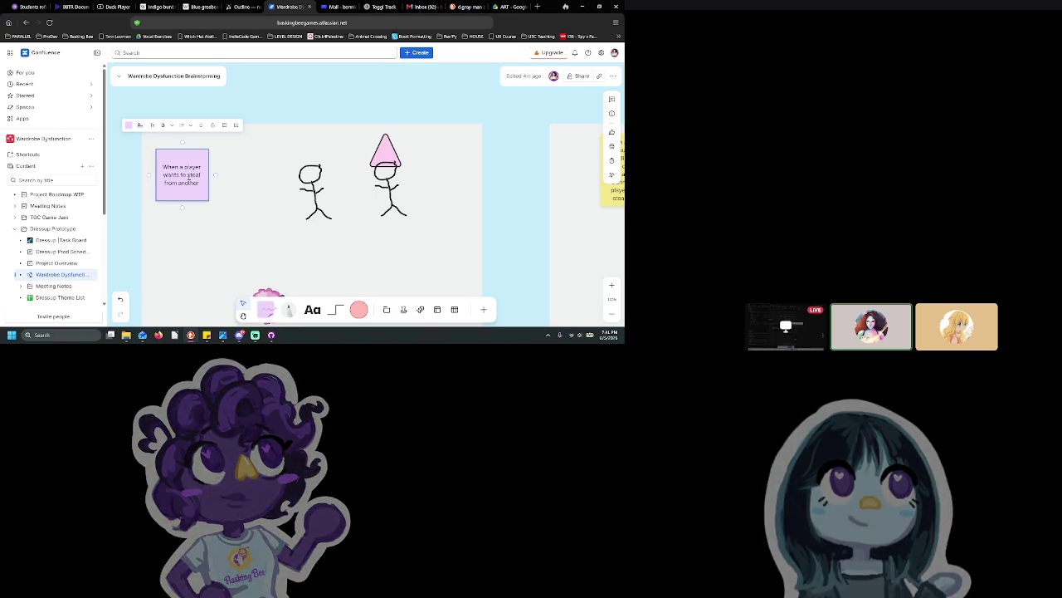
text(player, they start by p)
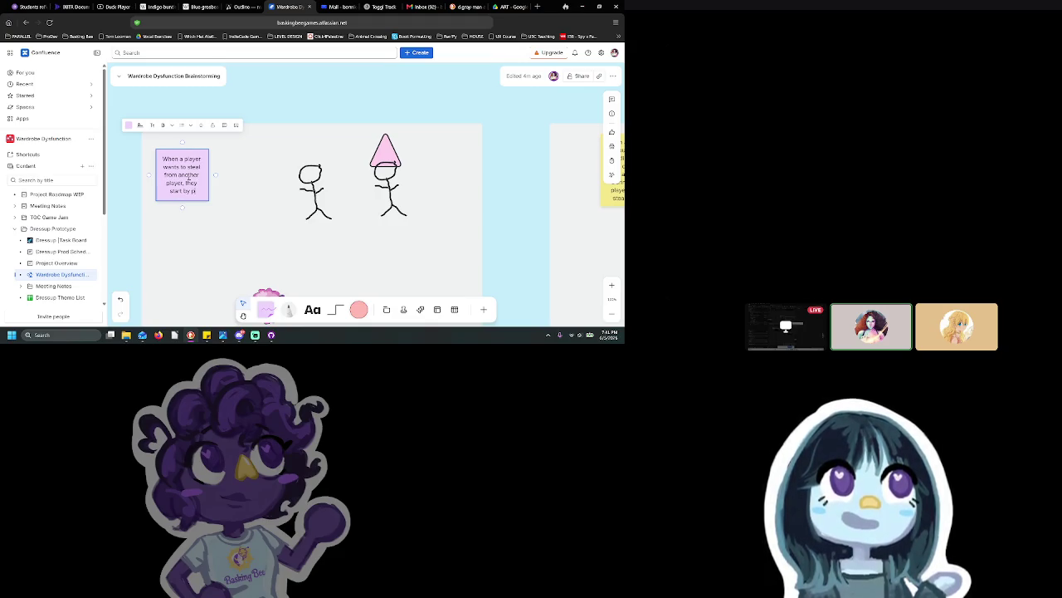
key(BackSpace)
text(lking up to them and pressing E)
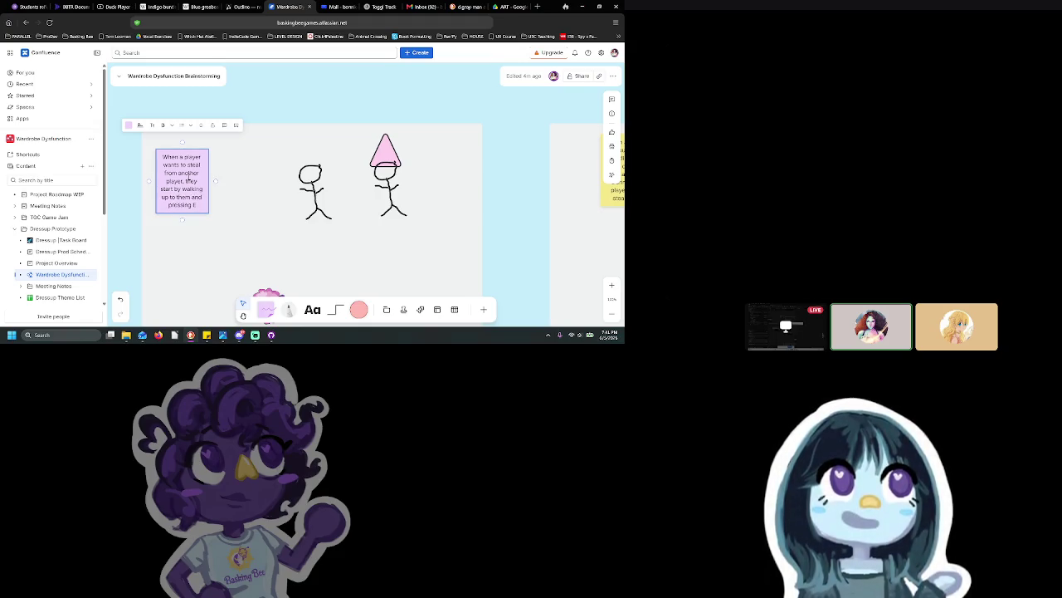
click(148, 166)
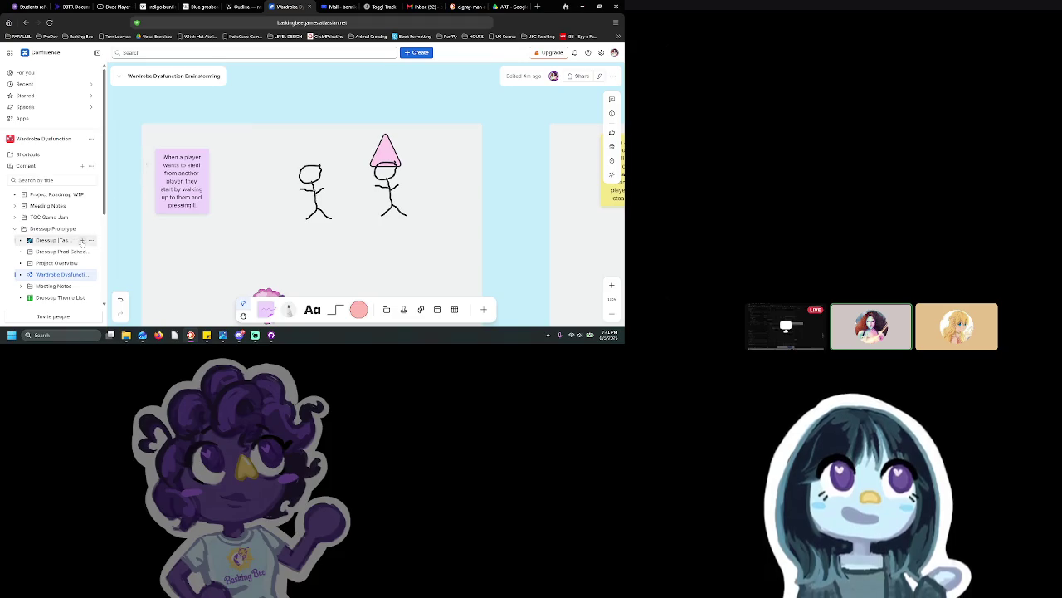
Step: Widen the stealing sticky note and shift it and the stick figure slightly right
click(180, 193)
mouse_move(209, 181)
mouse_down()
mouse_move(246, 179)
mouse_move(209, 175)
mouse_move(248, 164)
mouse_move(285, 169)
mouse_up()
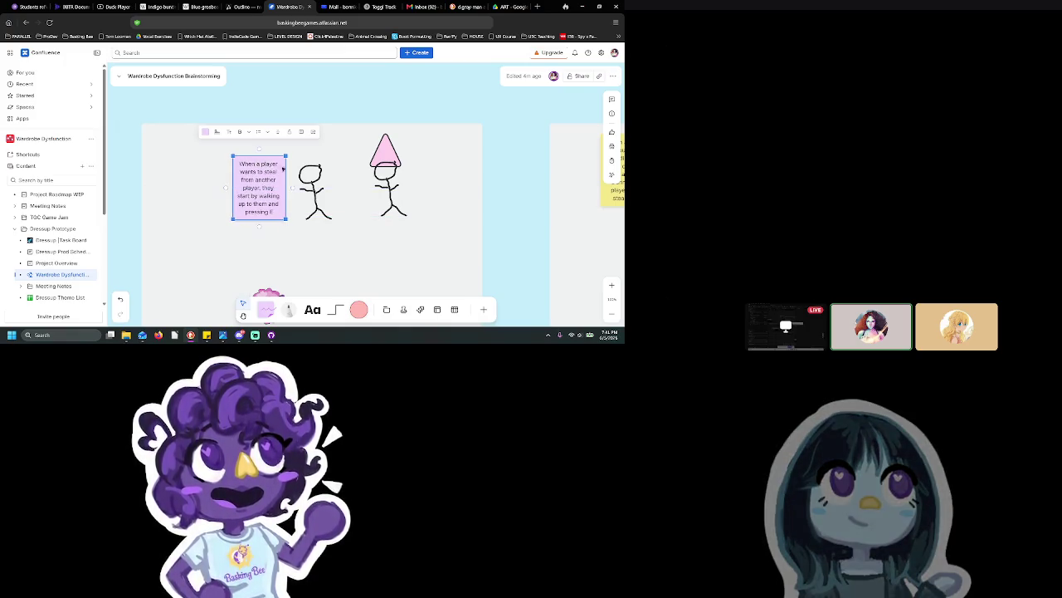
click(310, 192)
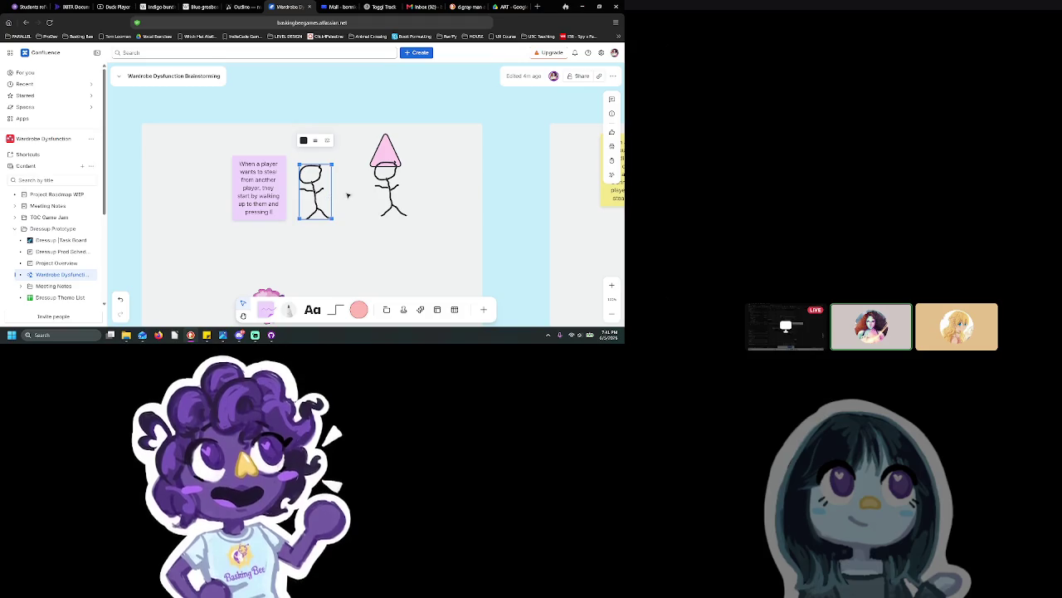
drag(322, 191, 347, 190)
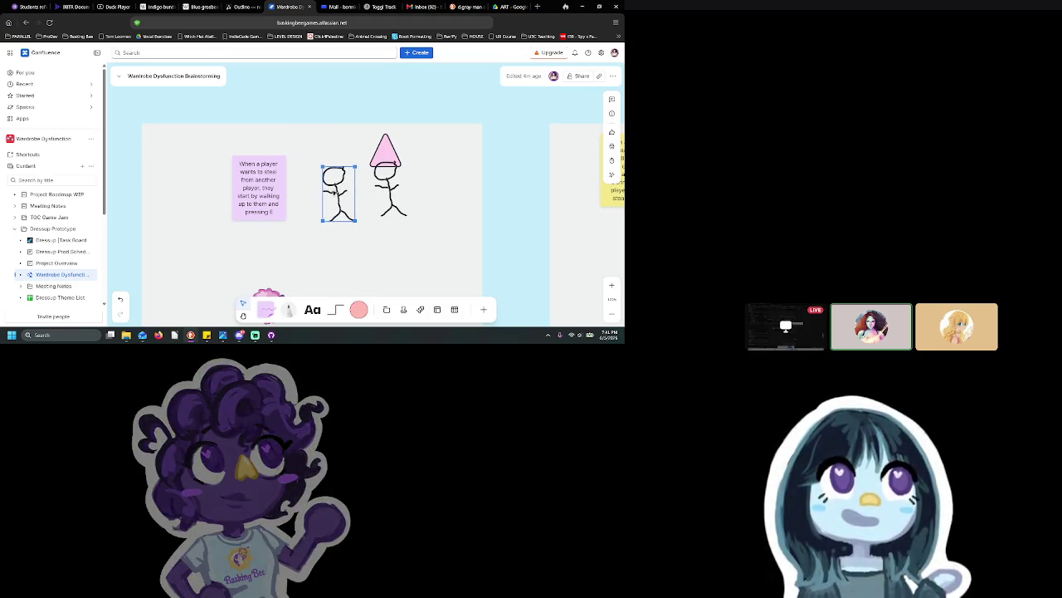
drag(282, 192, 290, 192)
Step: Enlarge the pink creature image and place it just below the stick figures
scroll(290, 199, down, 3)
click(270, 233)
mouse_move(279, 243)
mouse_down()
mouse_move(296, 263)
mouse_move(298, 227)
mouse_move(358, 193)
mouse_move(375, 208)
mouse_up()
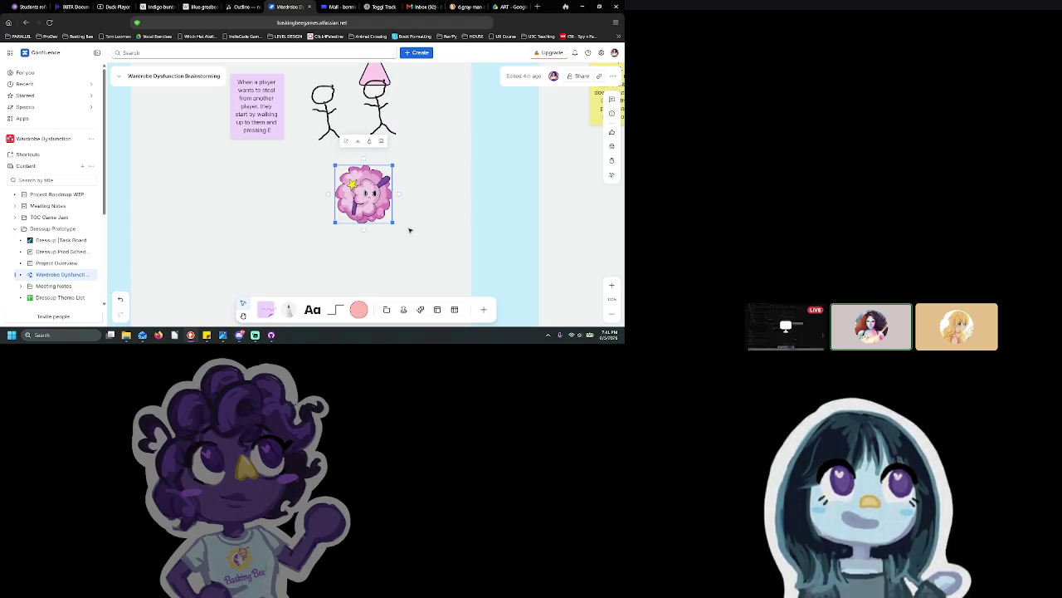
drag(374, 196, 370, 203)
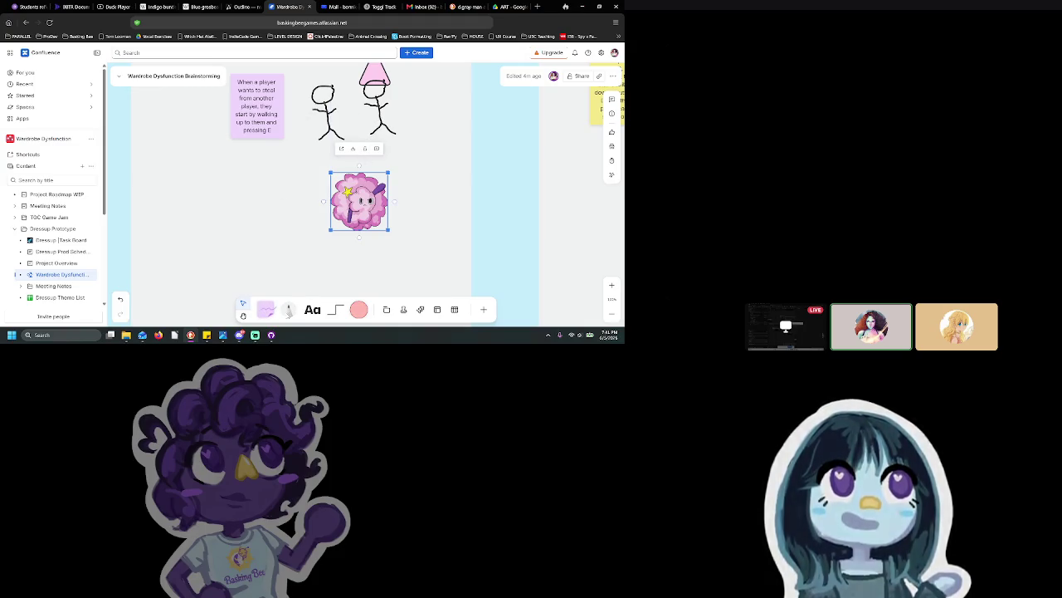
click(359, 310)
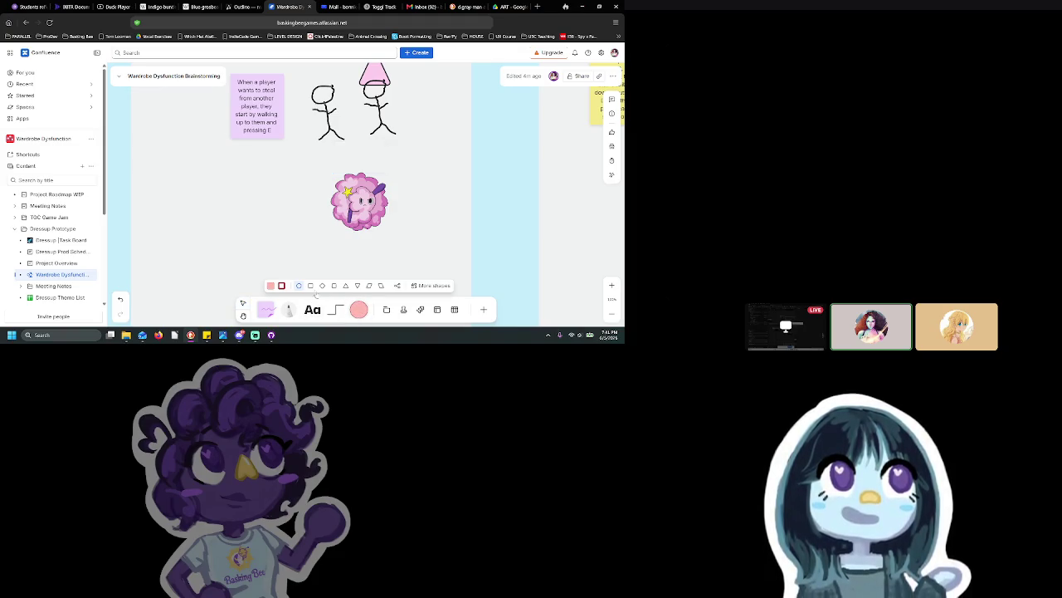
Step: Place a pink rectangle under the hatted stick figure and make it shorter
click(310, 286)
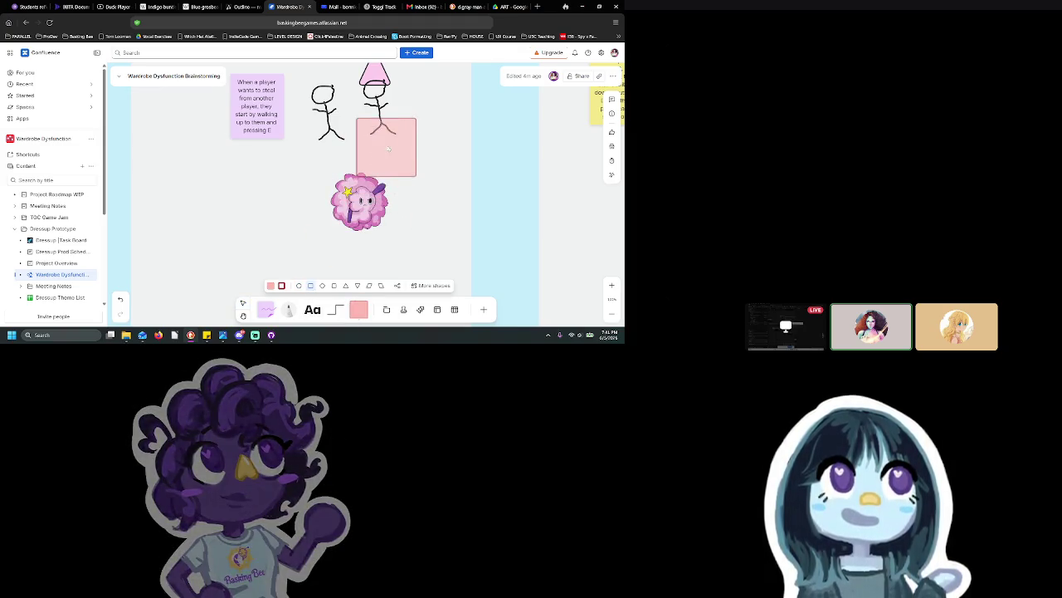
click(389, 140)
mouse_move(389, 171)
mouse_down()
mouse_move(411, 124)
mouse_move(377, 131)
mouse_move(376, 112)
mouse_move(384, 125)
mouse_up()
Step: Give the rectangle a lighter pink fill and set its border to None
click(319, 150)
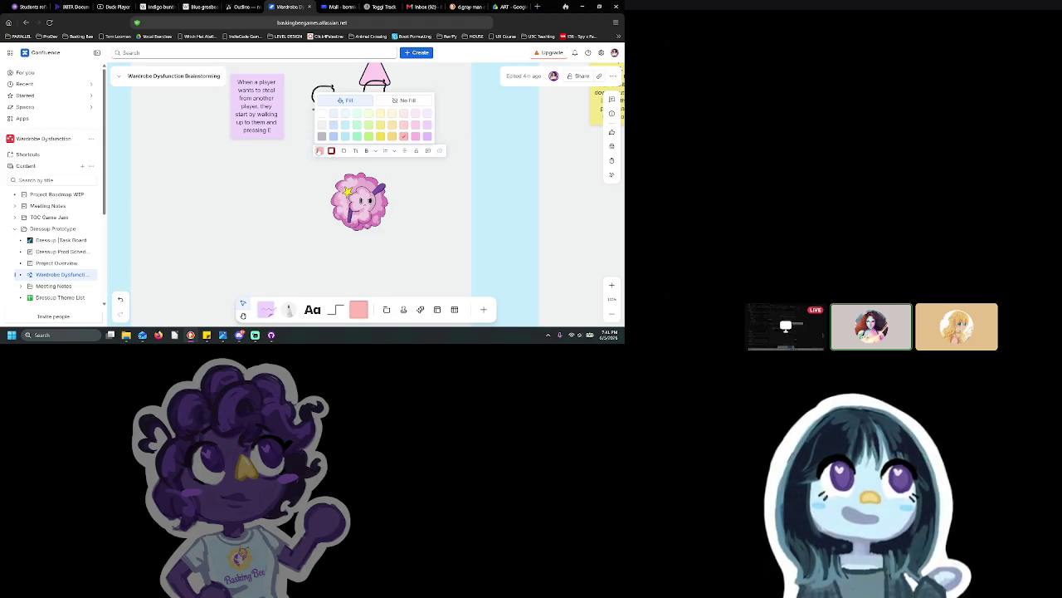
click(415, 137)
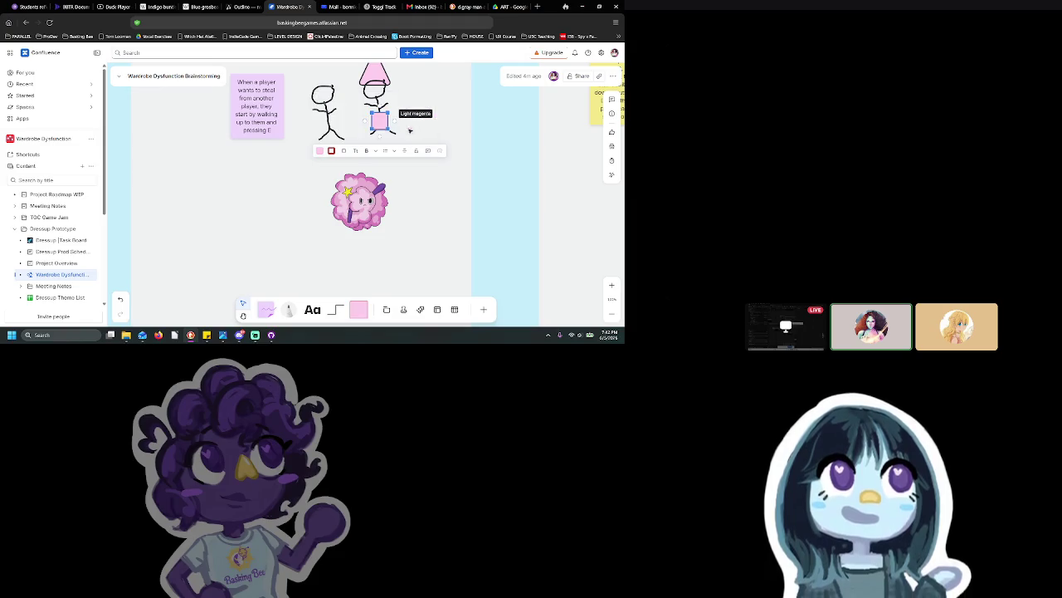
click(331, 150)
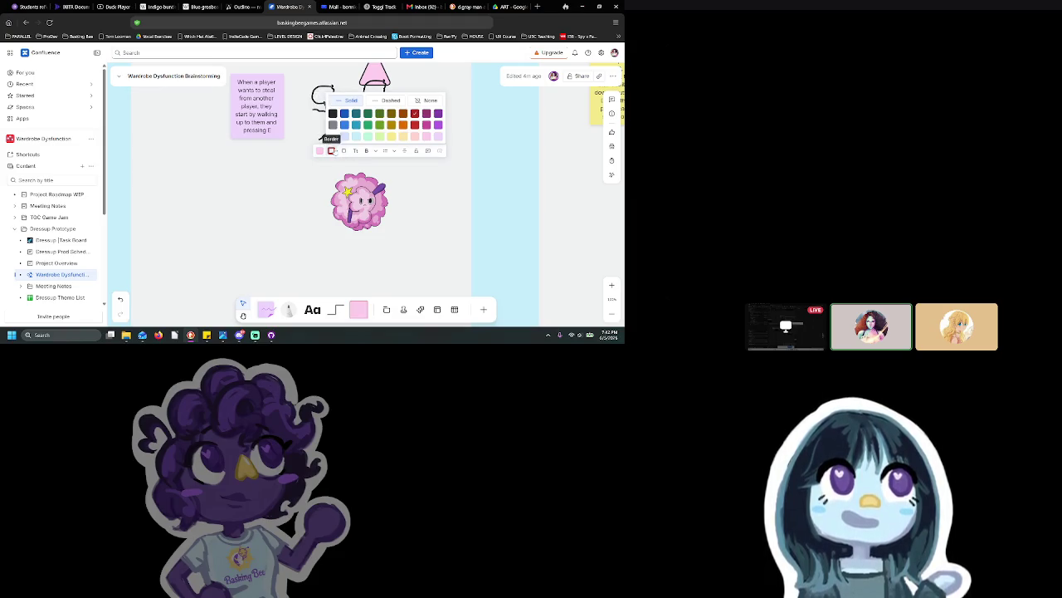
click(332, 111)
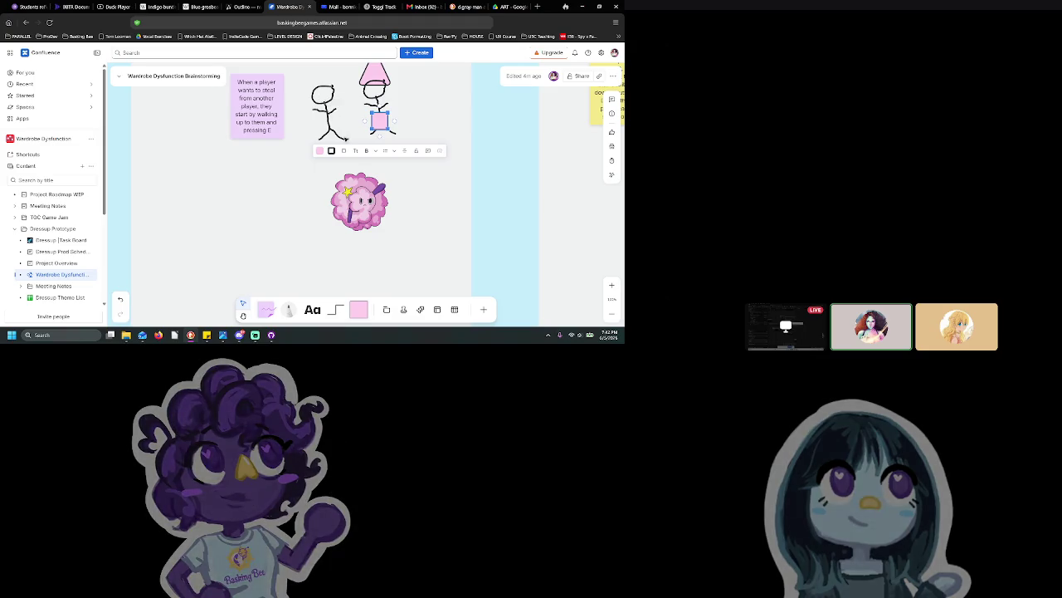
click(331, 150)
click(424, 100)
click(398, 89)
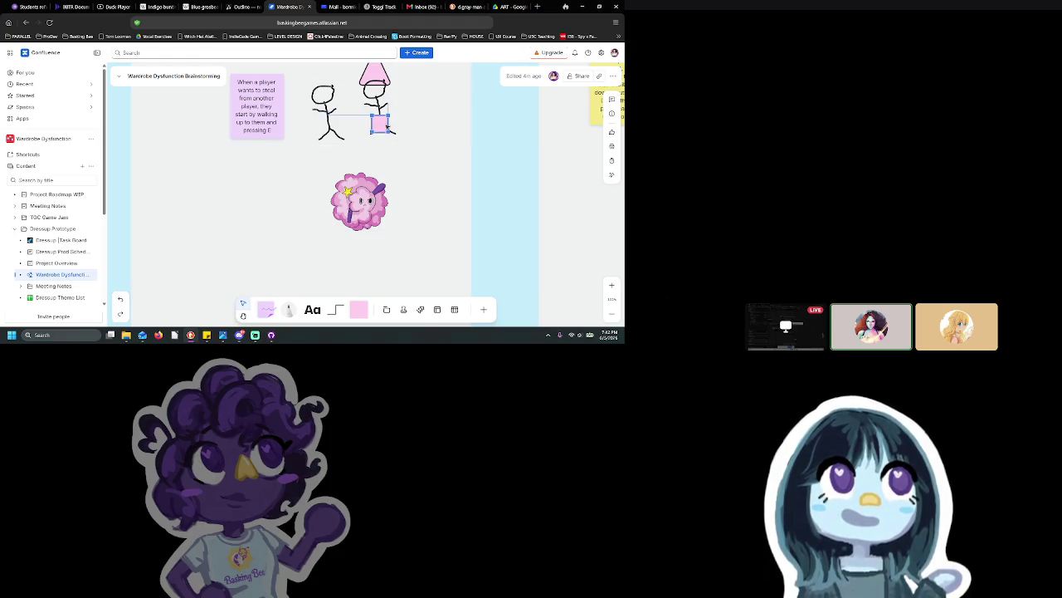
Step: Move the pink rectangle onto the hatted stick figure's torso
click(385, 124)
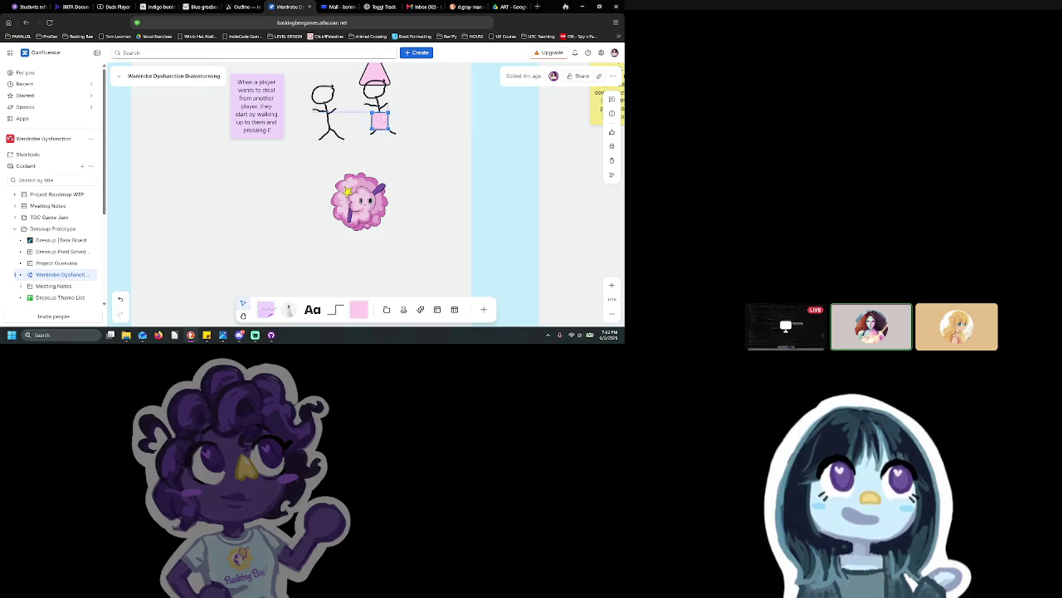
mouse_move(384, 123)
mouse_down()
mouse_move(380, 107)
mouse_move(383, 126)
mouse_up()
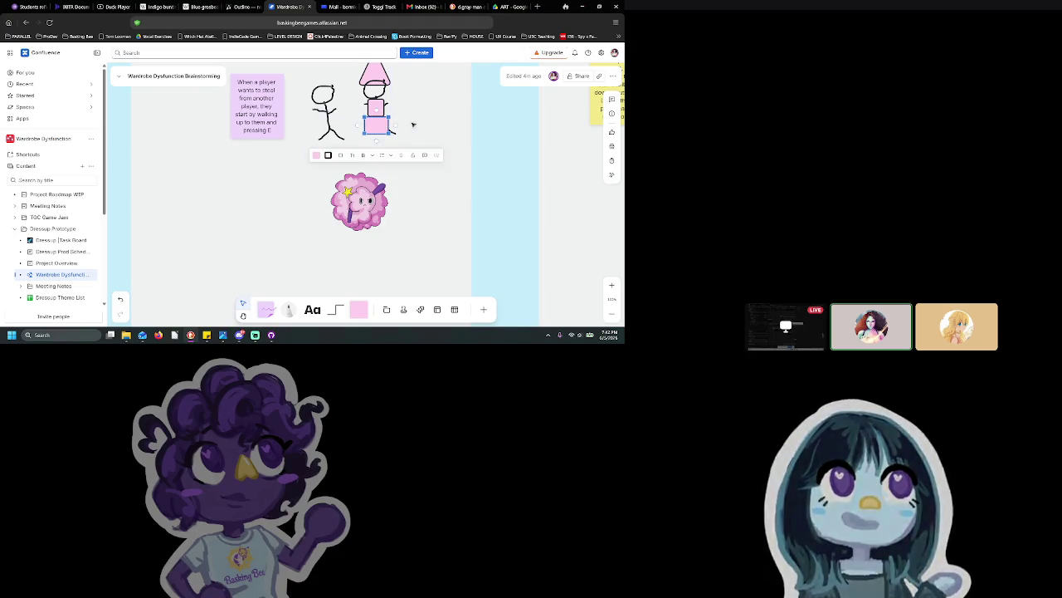
click(412, 126)
scroll(410, 125, down, 5)
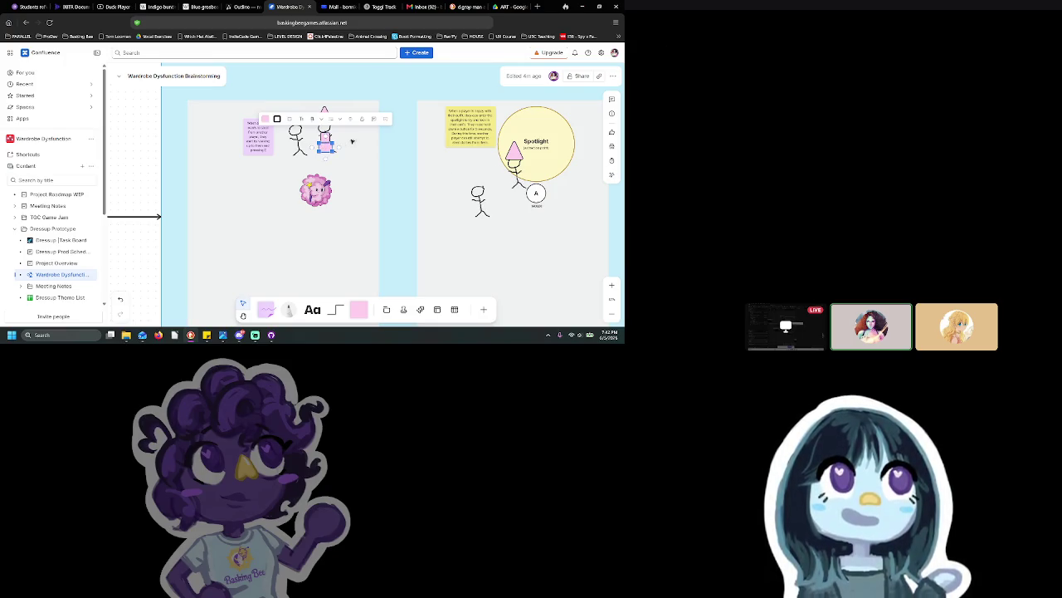
Step: Paste the pink clothing boxes onto the Spotlight stick figure and fit them to its body
scroll(324, 143, up, 5)
click(298, 141)
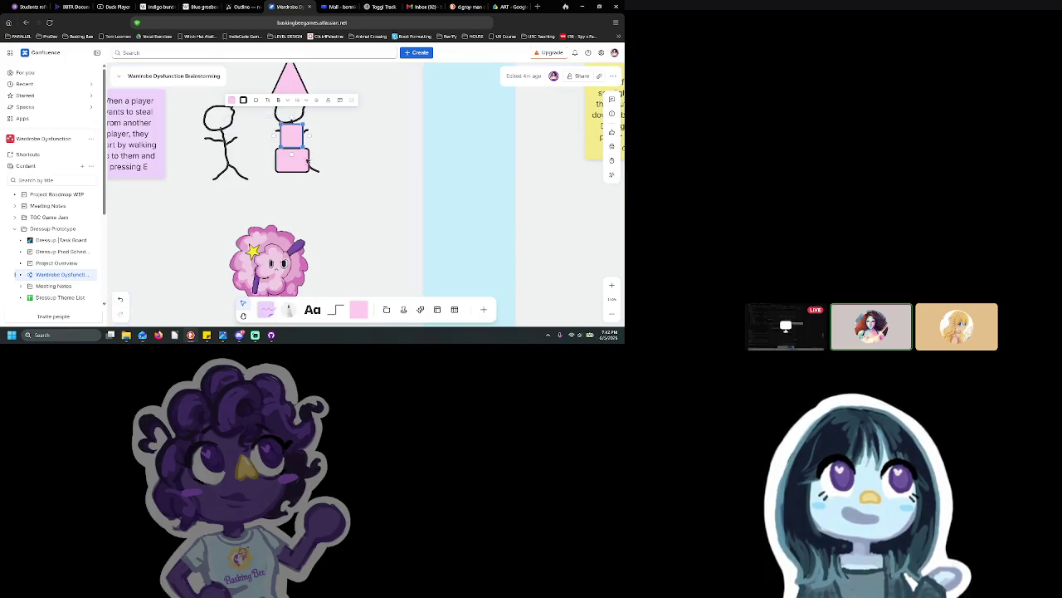
right_click(307, 163)
click(292, 161)
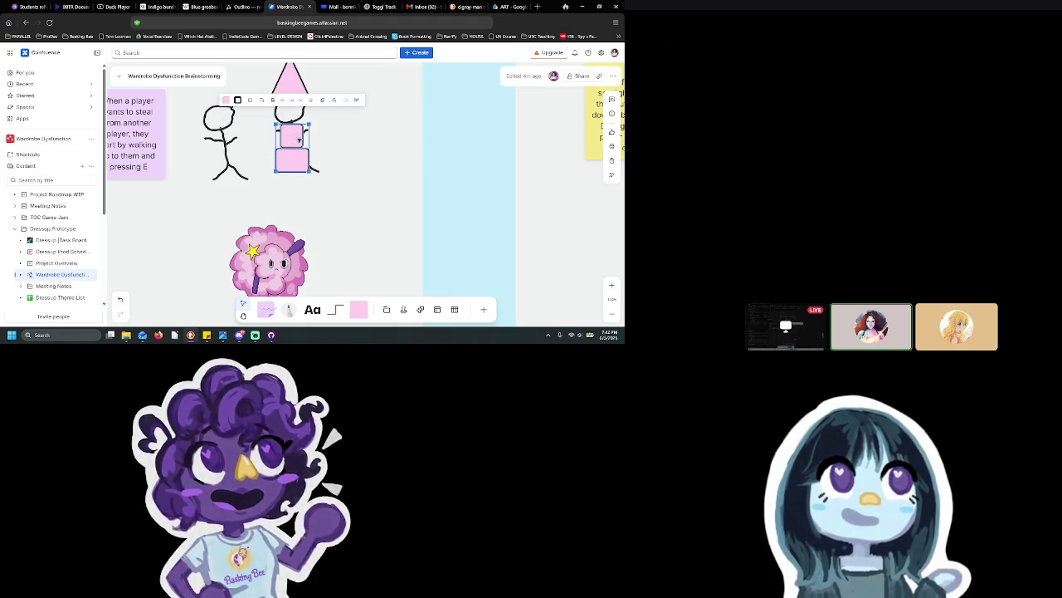
scroll(347, 167, down, 5)
scroll(489, 192, up, 5)
key(ctrl+v)
drag(431, 172, 435, 171)
scroll(279, 183, down, 5)
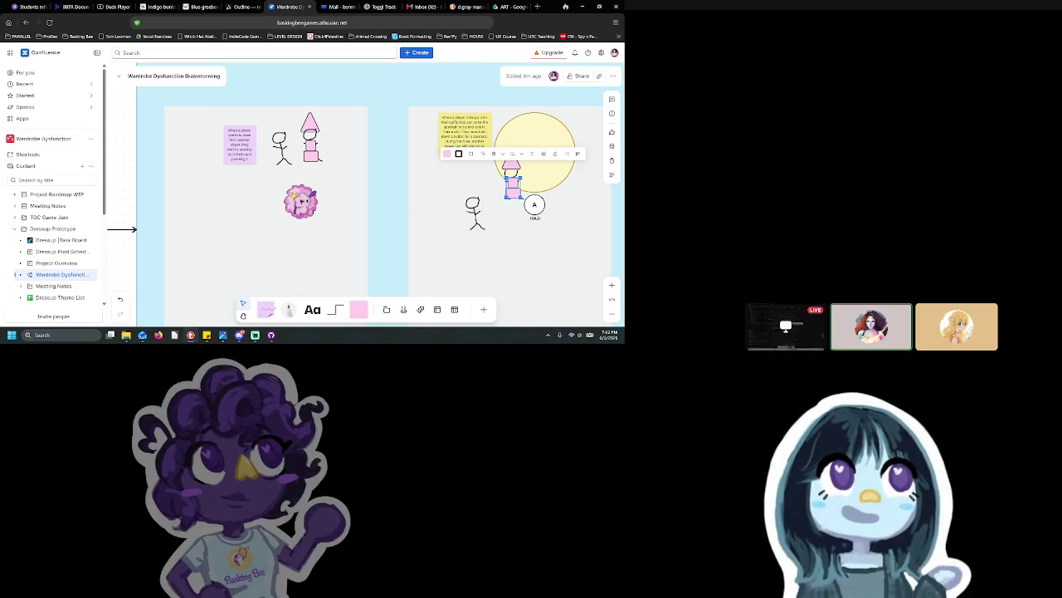
scroll(315, 197, up, 3)
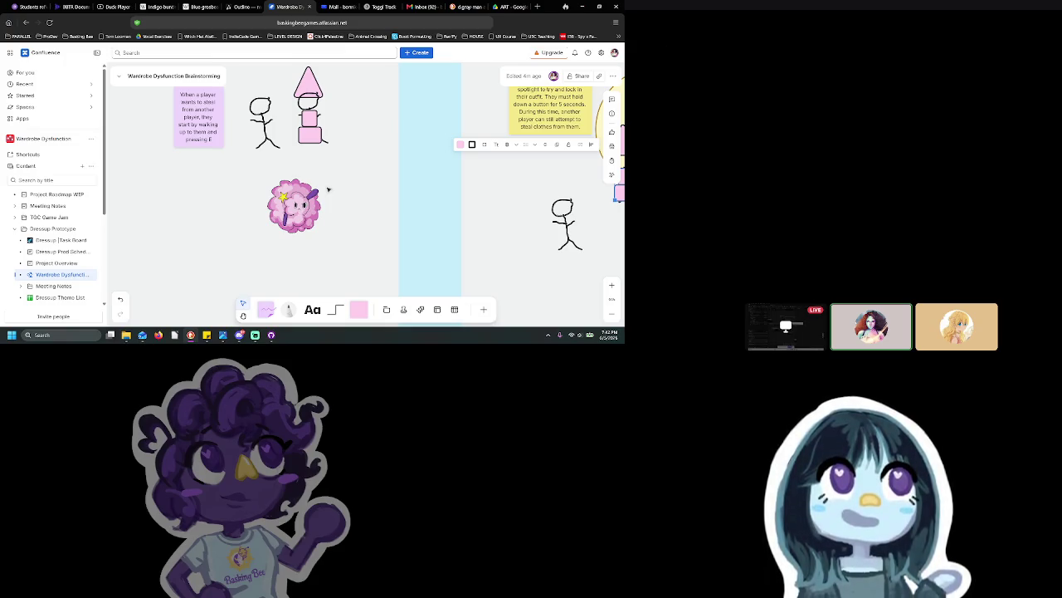
Step: Nudge the pink sprite, then copy the hat, head and box outfit beside it
drag(309, 198, 305, 203)
click(314, 85)
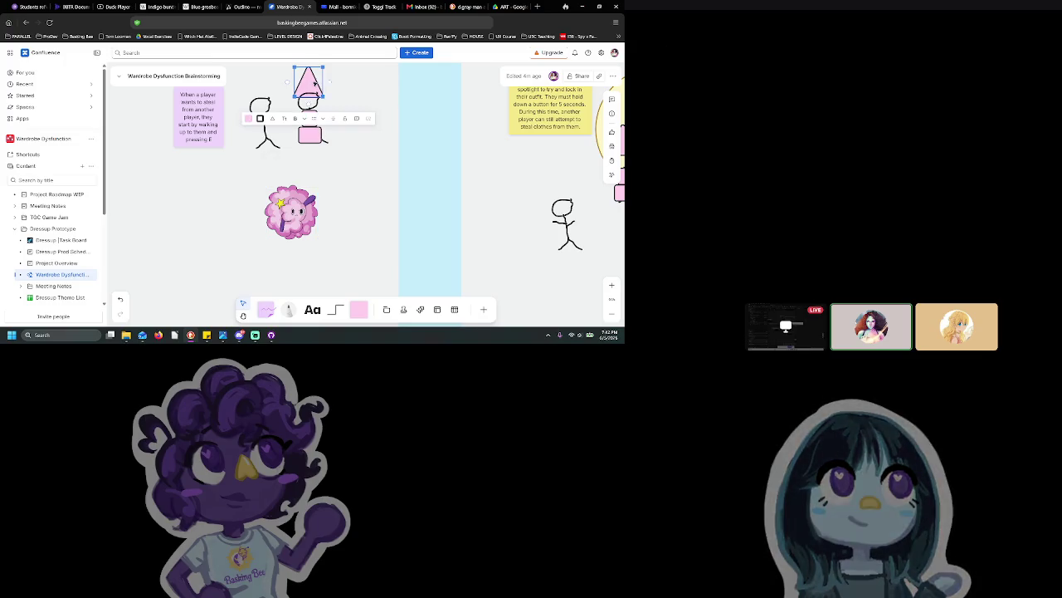
right_click(314, 143)
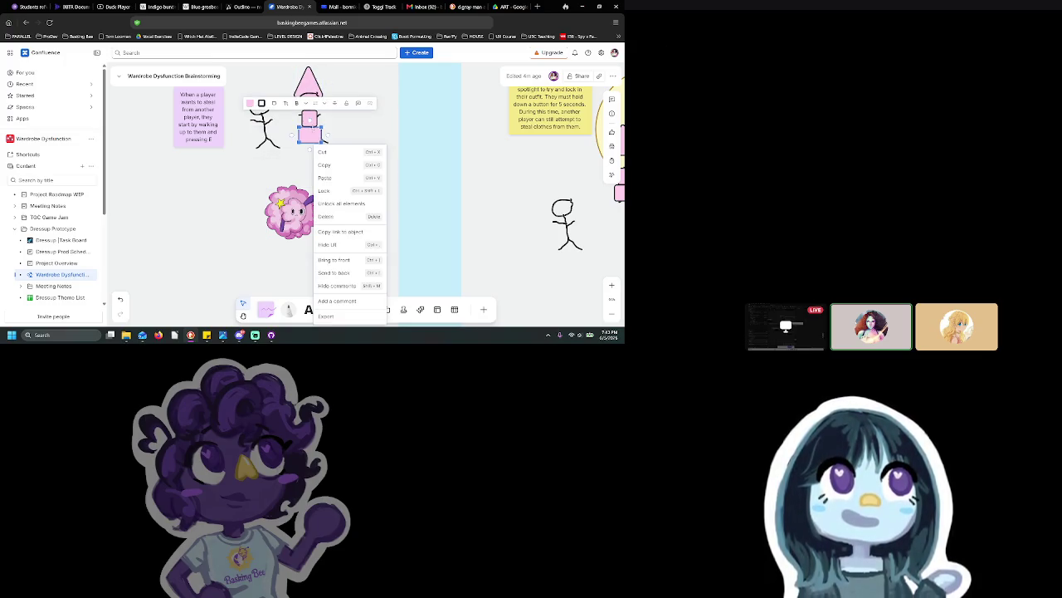
click(328, 122)
click(314, 116)
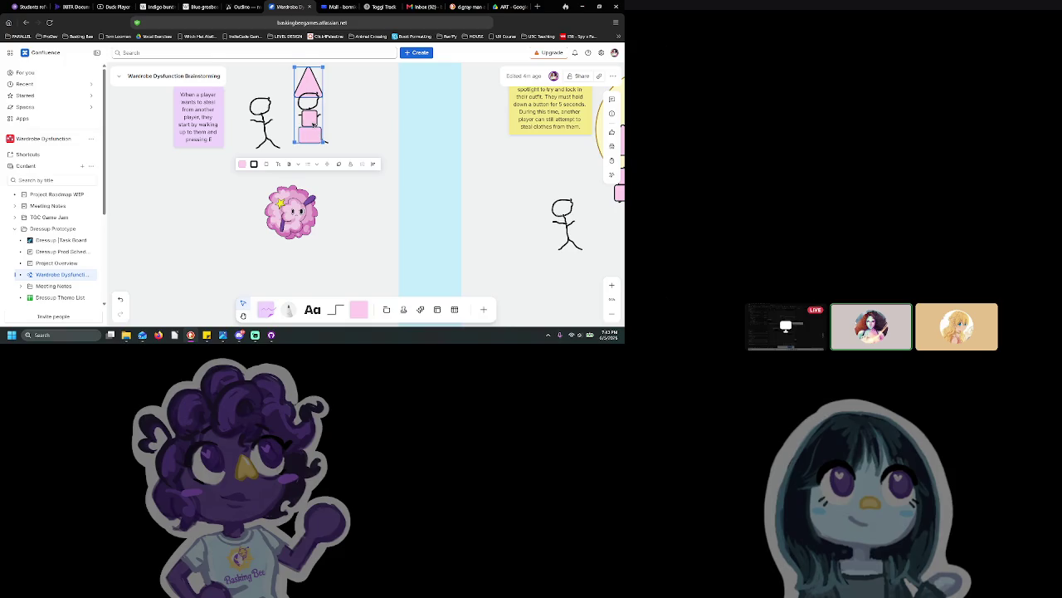
key(ctrl+c)
key(ctrl+v)
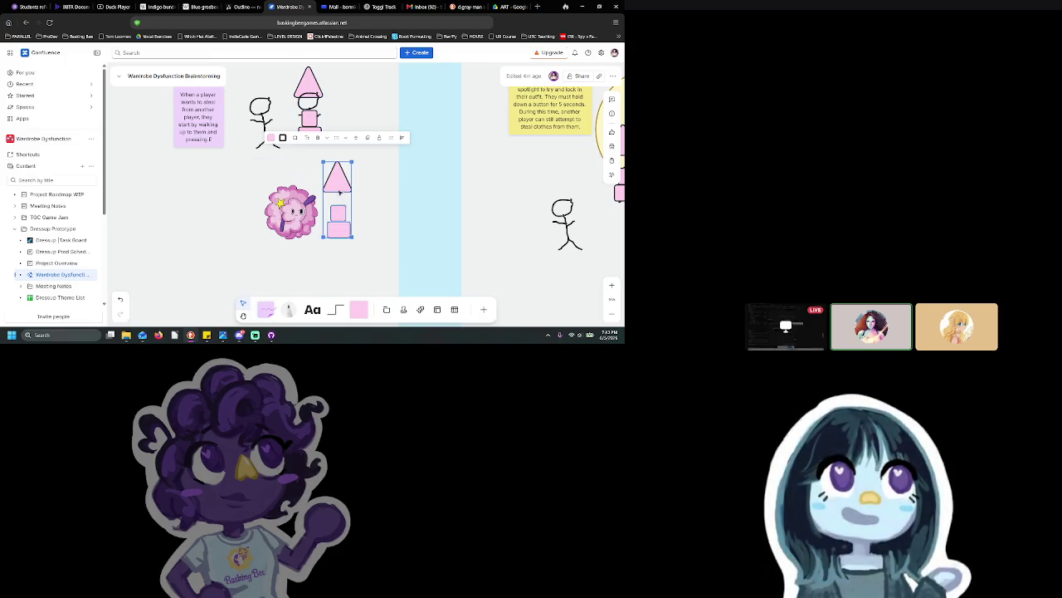
click(382, 202)
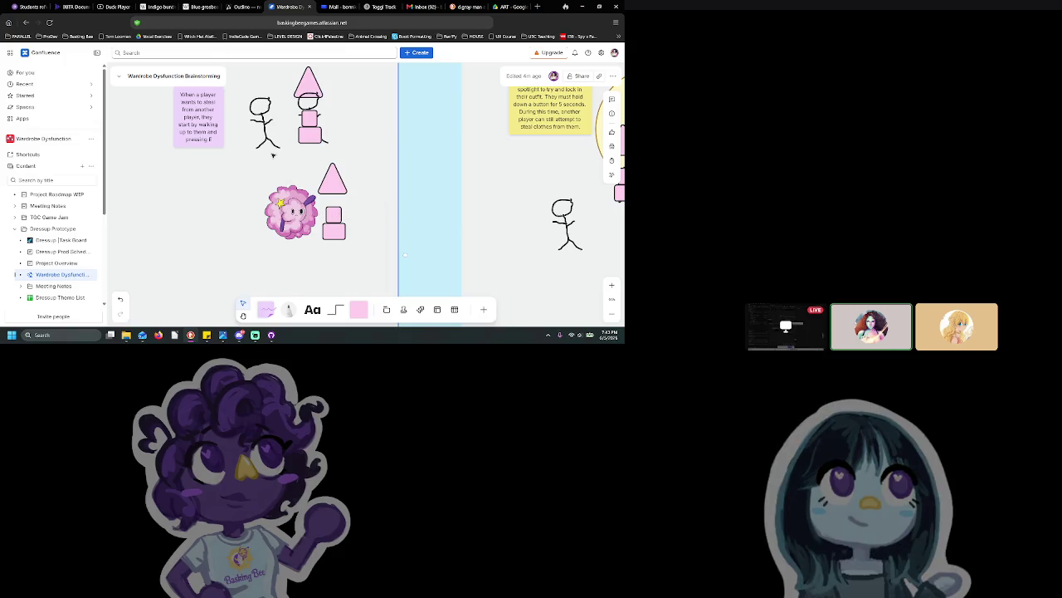
click(209, 149)
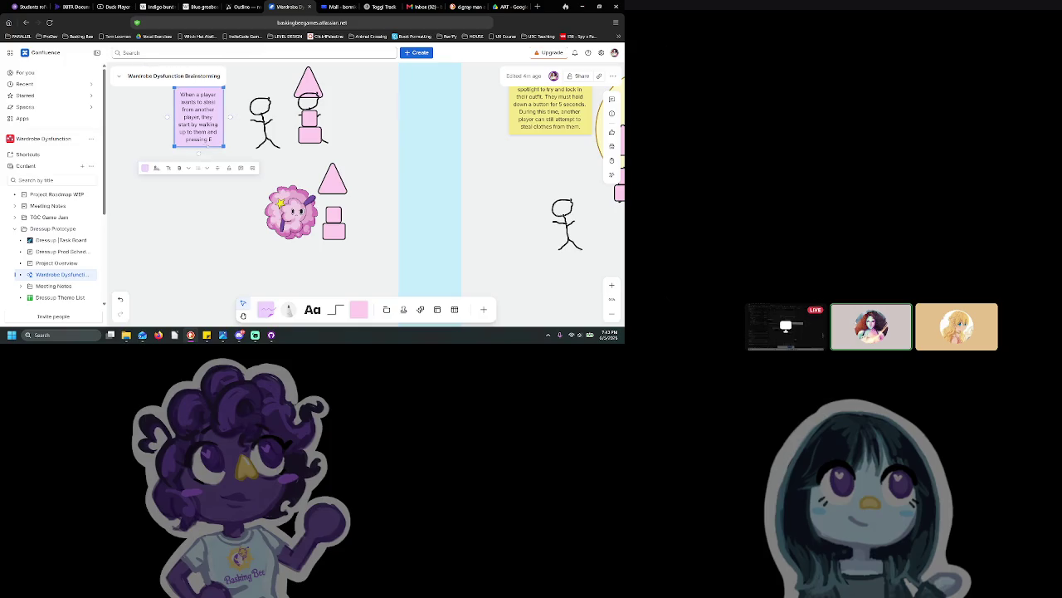
Step: Add a linked sticky note below the first step reading 'The cuffs animation starts' and lower one pink square
click(199, 159)
text(The cuffls animation)
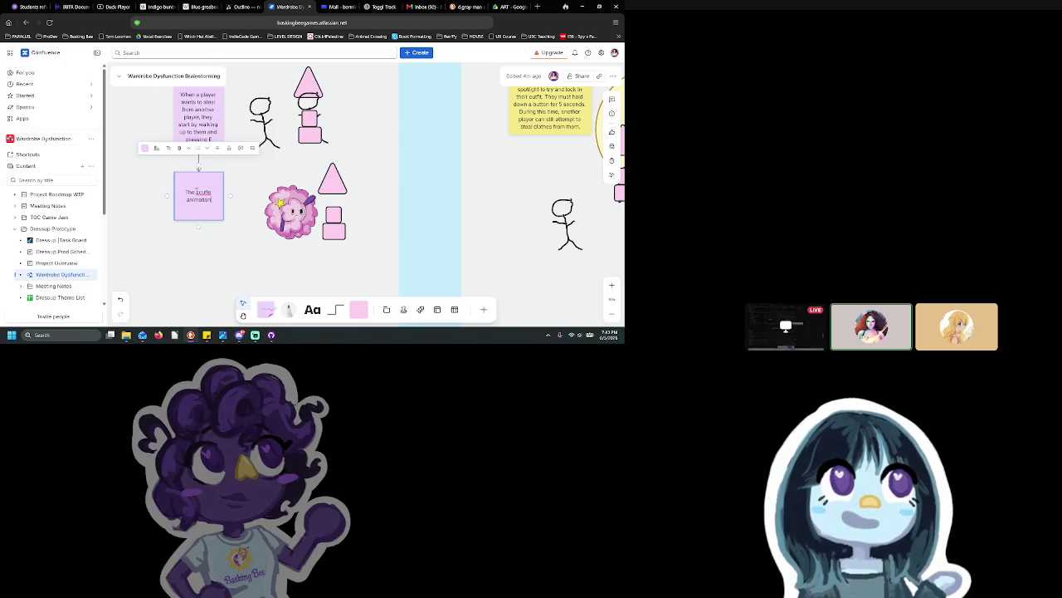
text( starts)
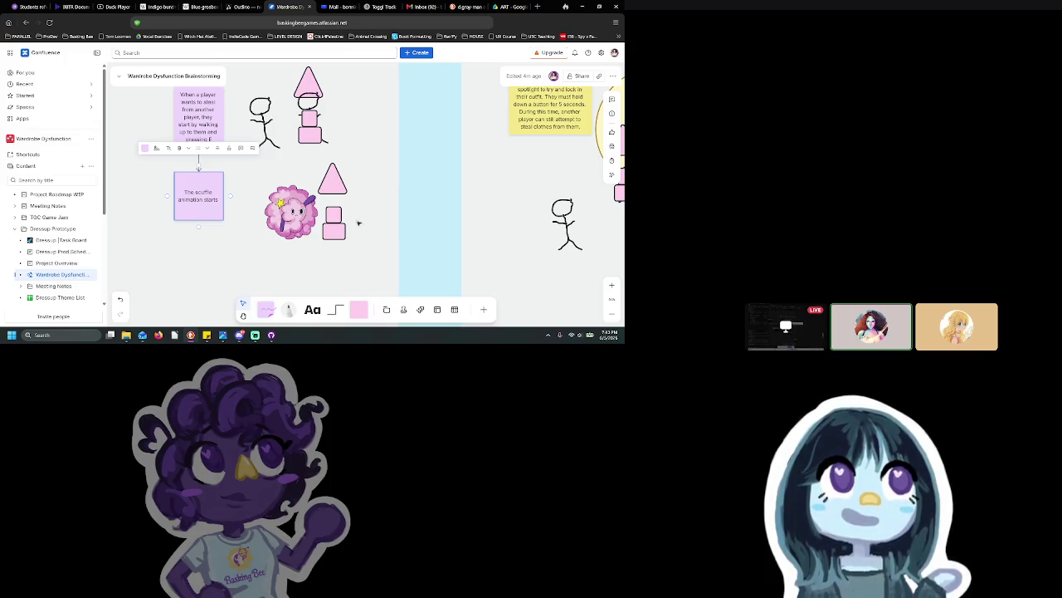
drag(336, 236, 333, 244)
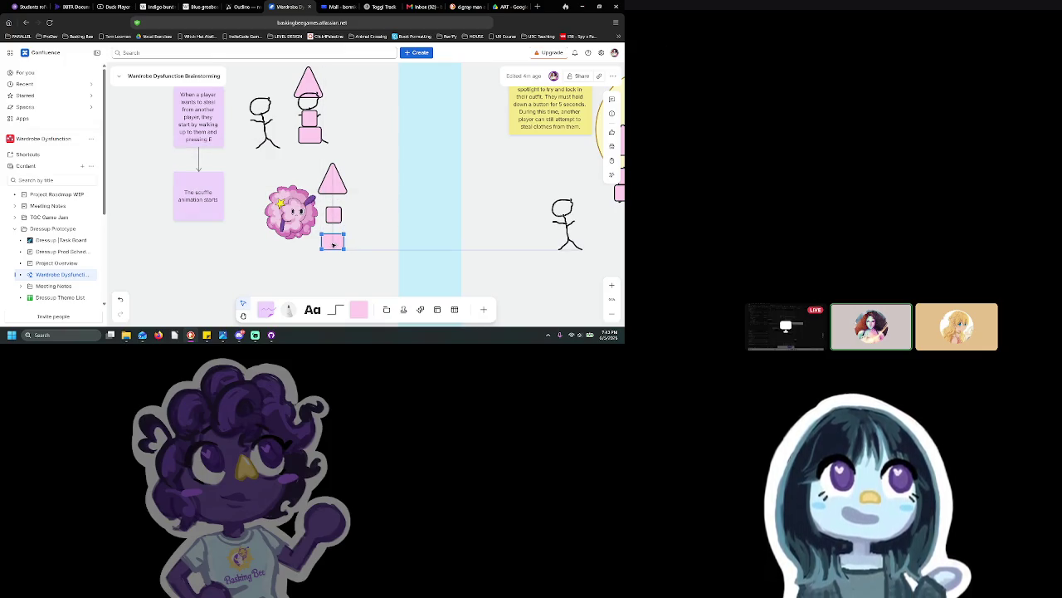
Step: Add a comma after 'starts' in the new sticky note
click(209, 206)
double_click(212, 199)
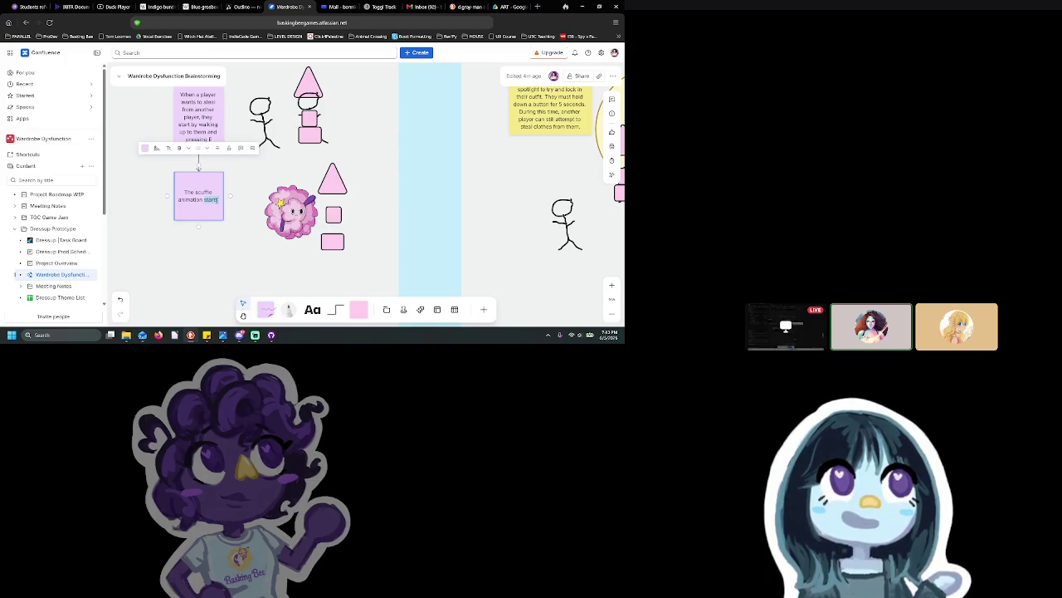
click(217, 200)
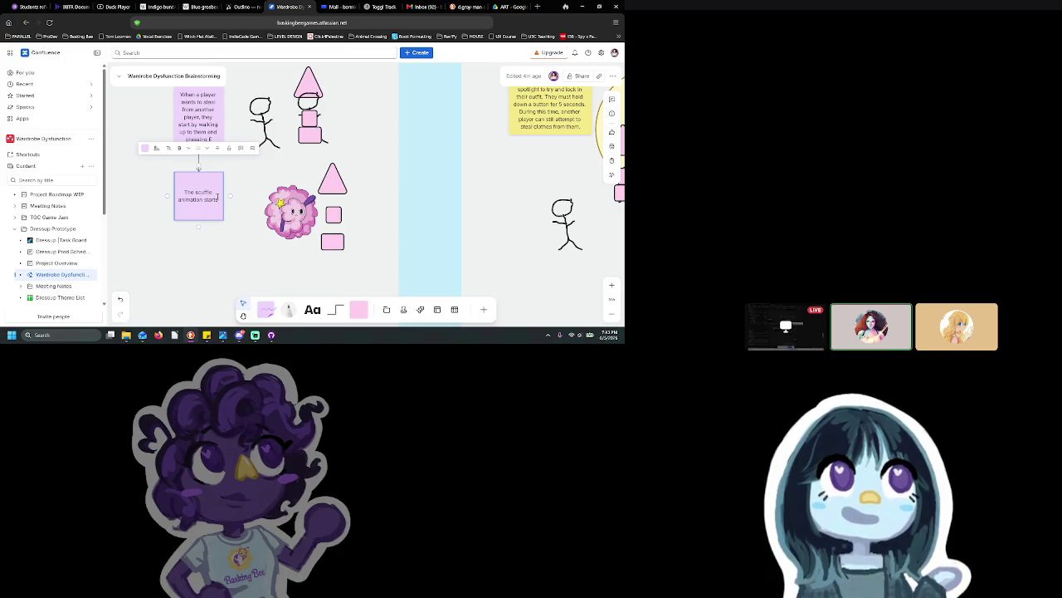
text(,)
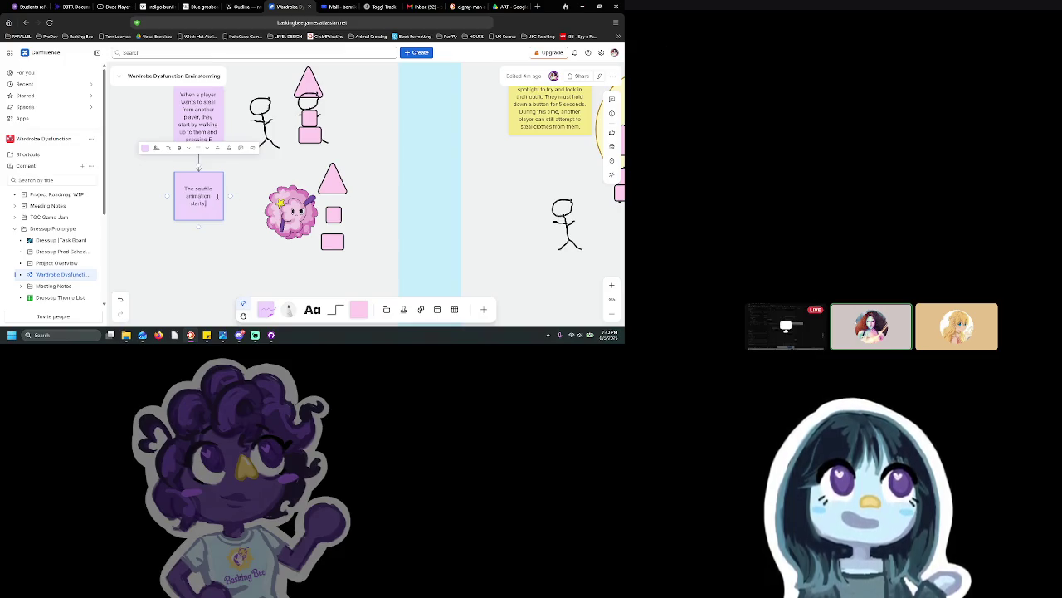
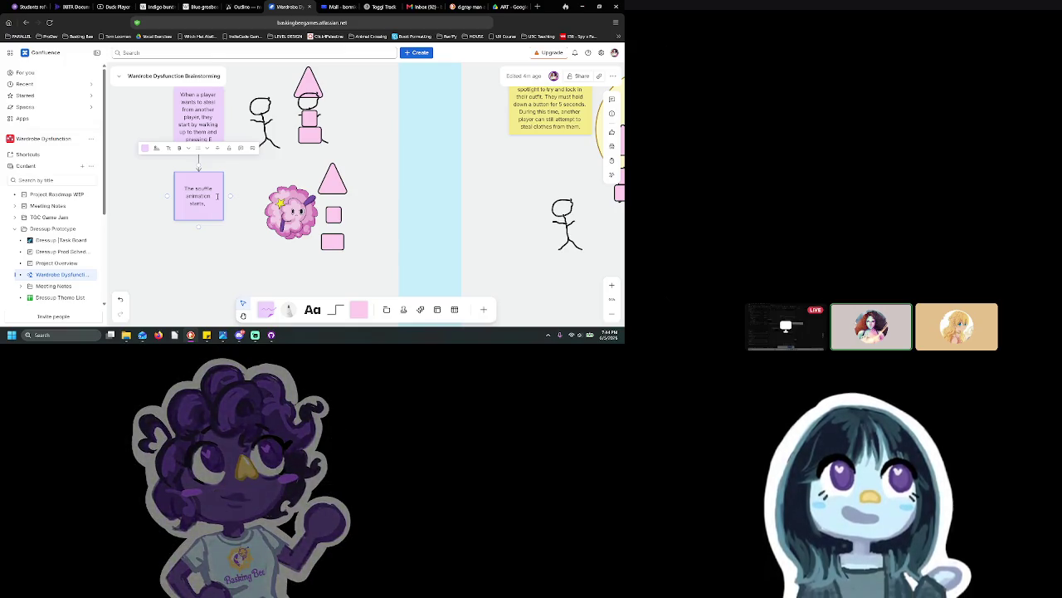
Step: Append 'and the' to the second pink sticky note and move the fluff sticker lower
text(and the)
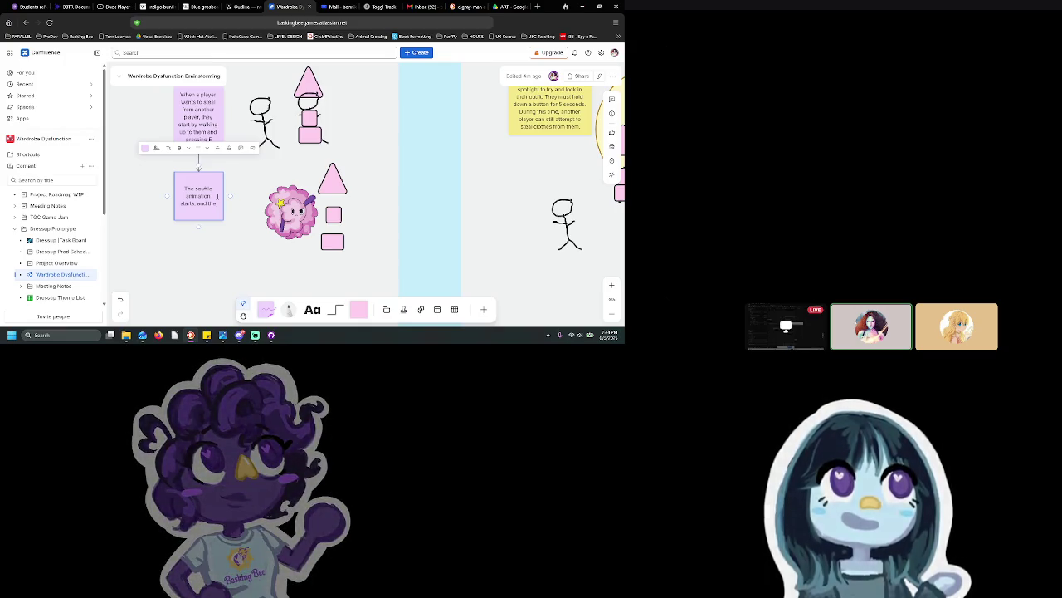
drag(291, 211, 292, 270)
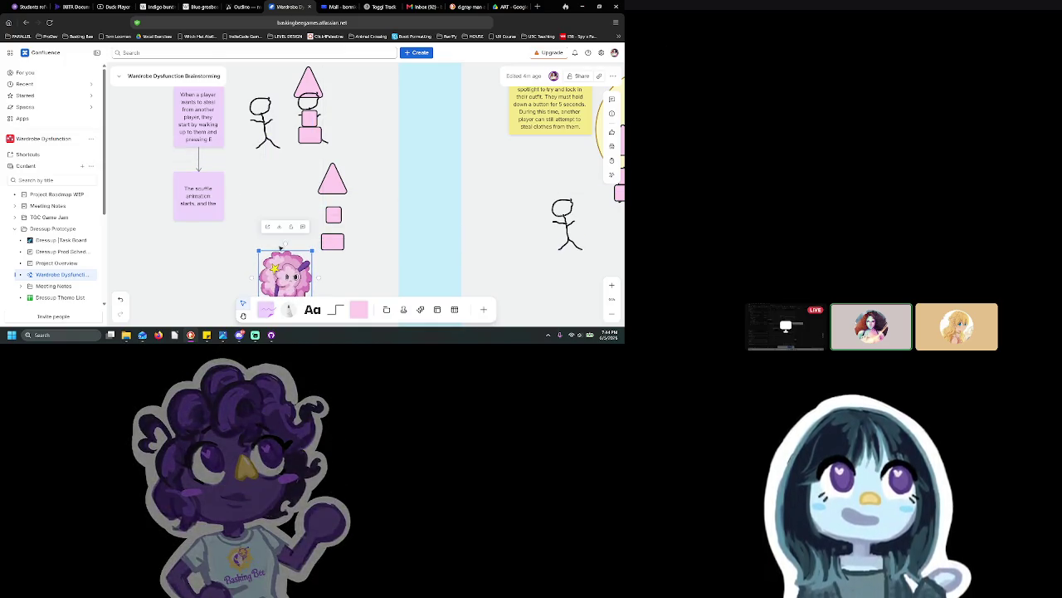
Step: Append 'Both players are frozen for 3 seconds while the thief clicks on the clothing piece' to the top note
scroll(365, 183, down, 1)
scroll(332, 241, down, 3)
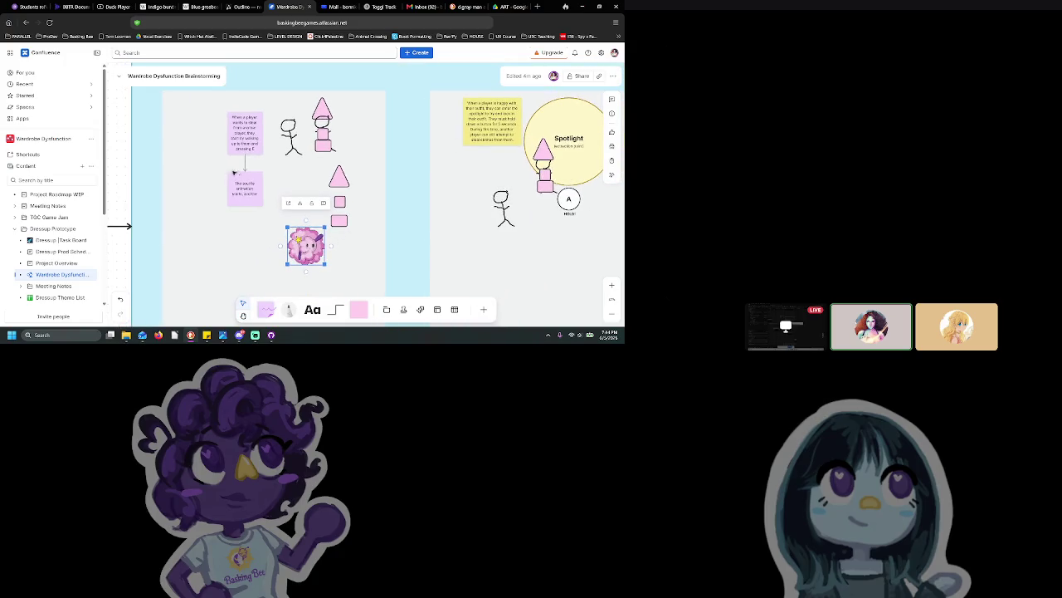
click(253, 147)
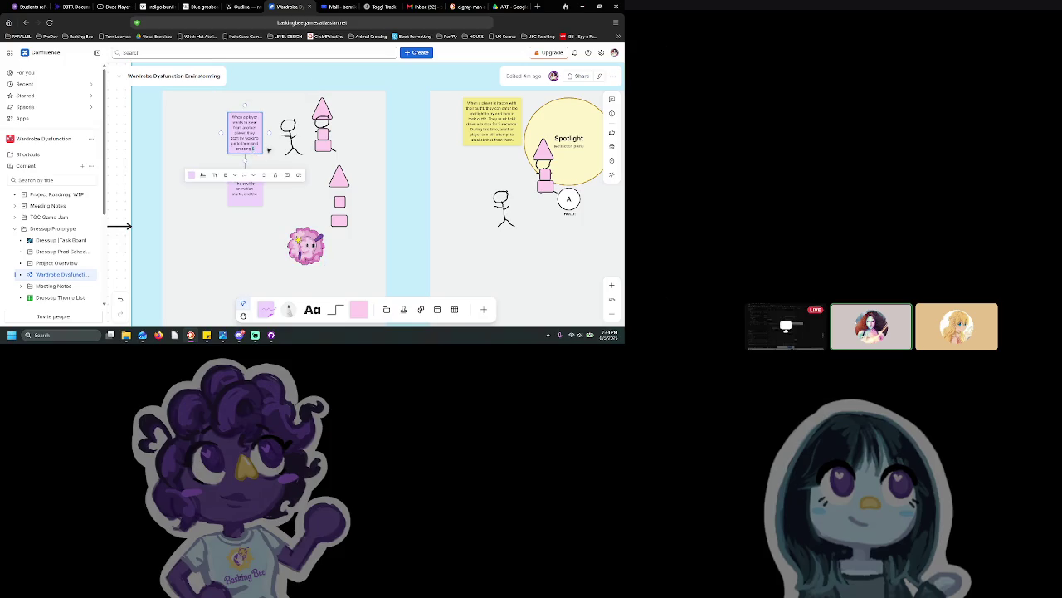
scroll(259, 149, up, 3)
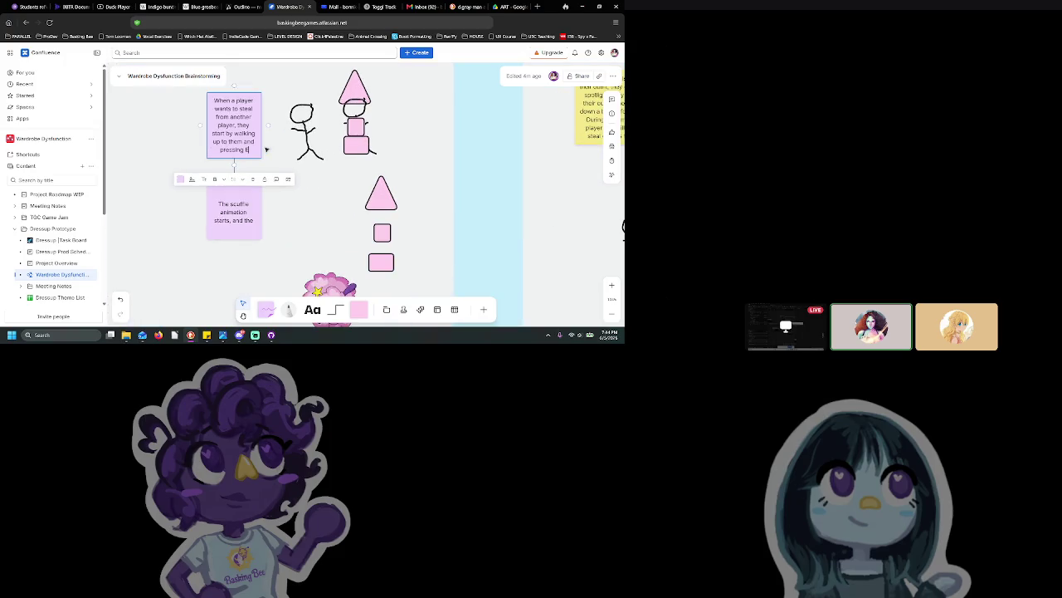
text(. Both pl)
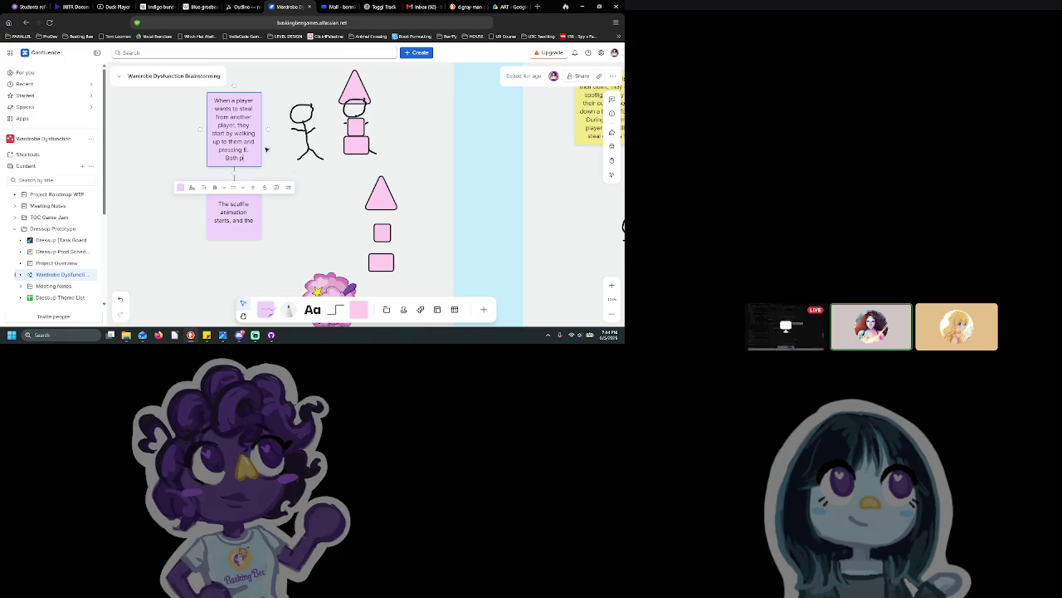
text(ayers are)
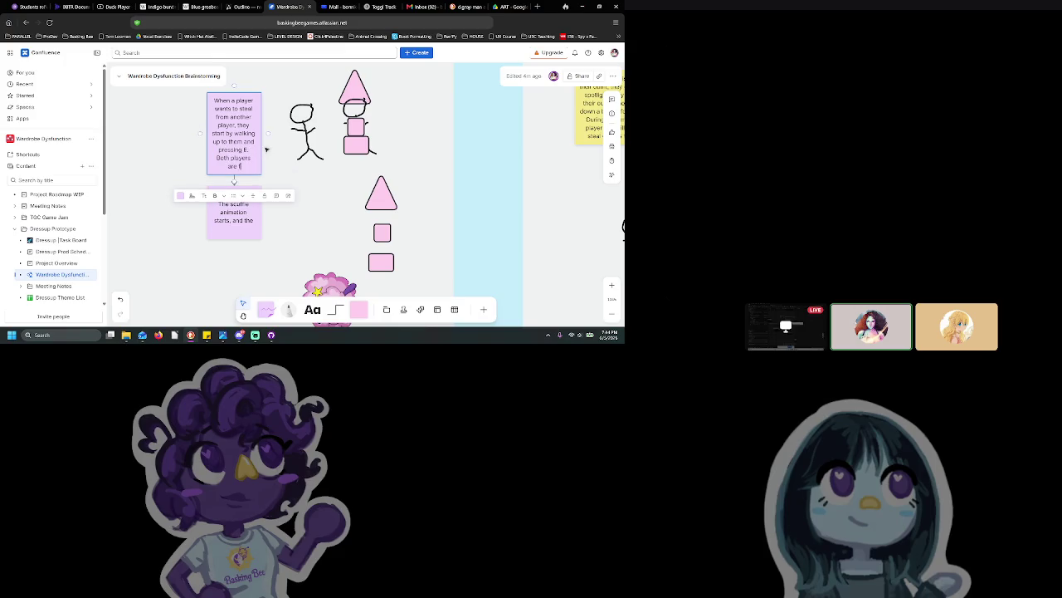
text( frozen)
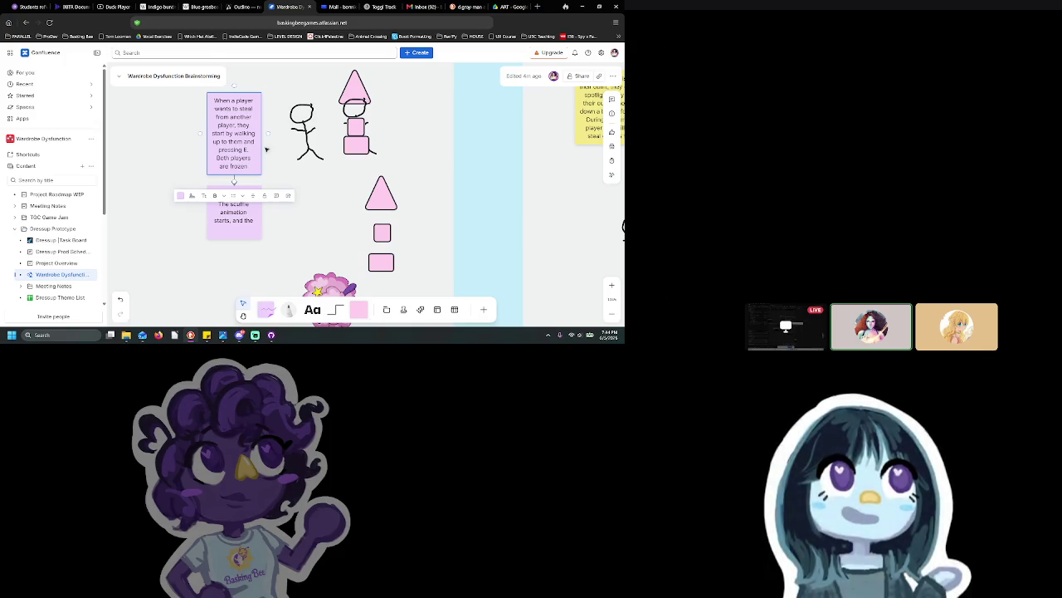
text( for 3 seconds while)
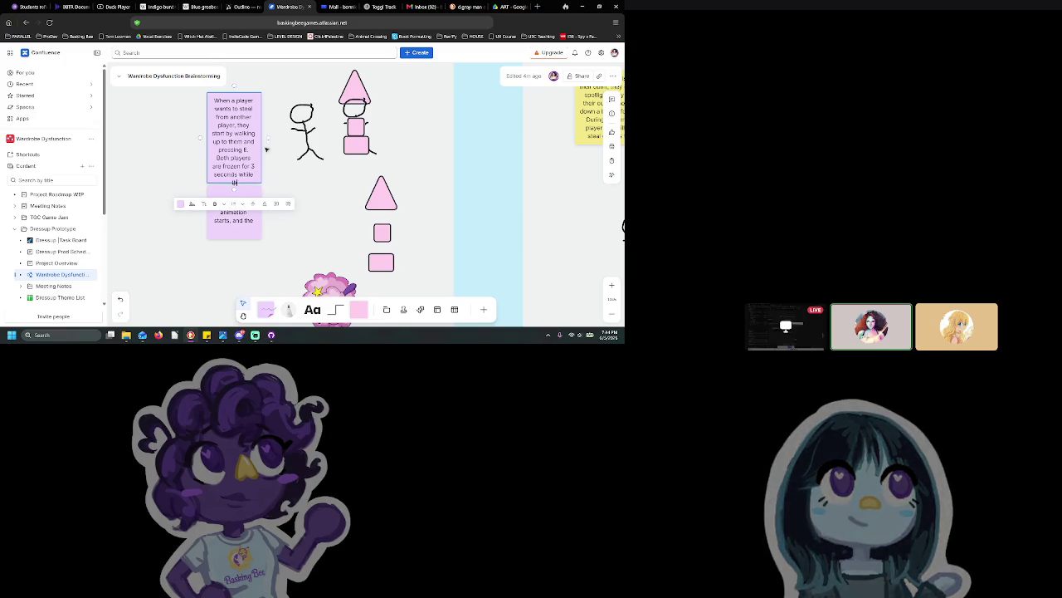
text( the thief)
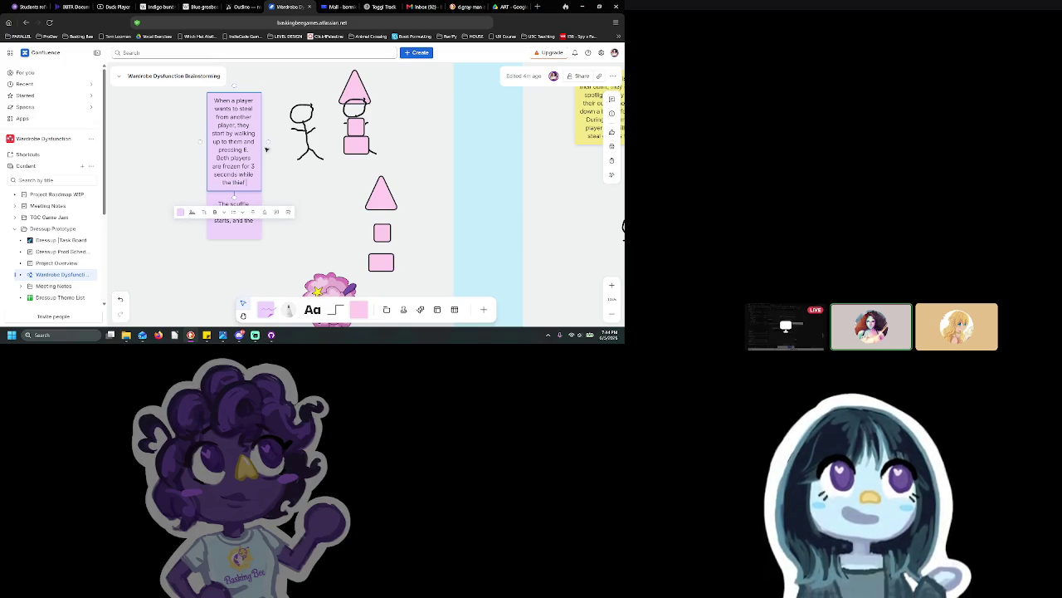
text( clicks on the clothing piece they want to steal)
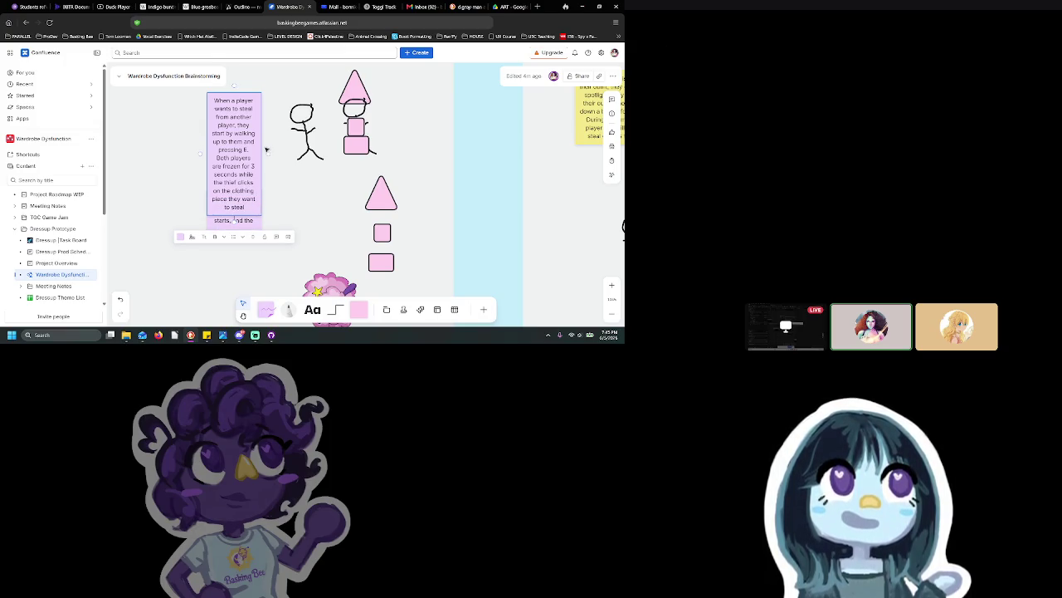
Step: Make the new frozen-for-3-seconds sentence bold and widen the top sticky note
drag(217, 158, 255, 205)
key(ctrl+b)
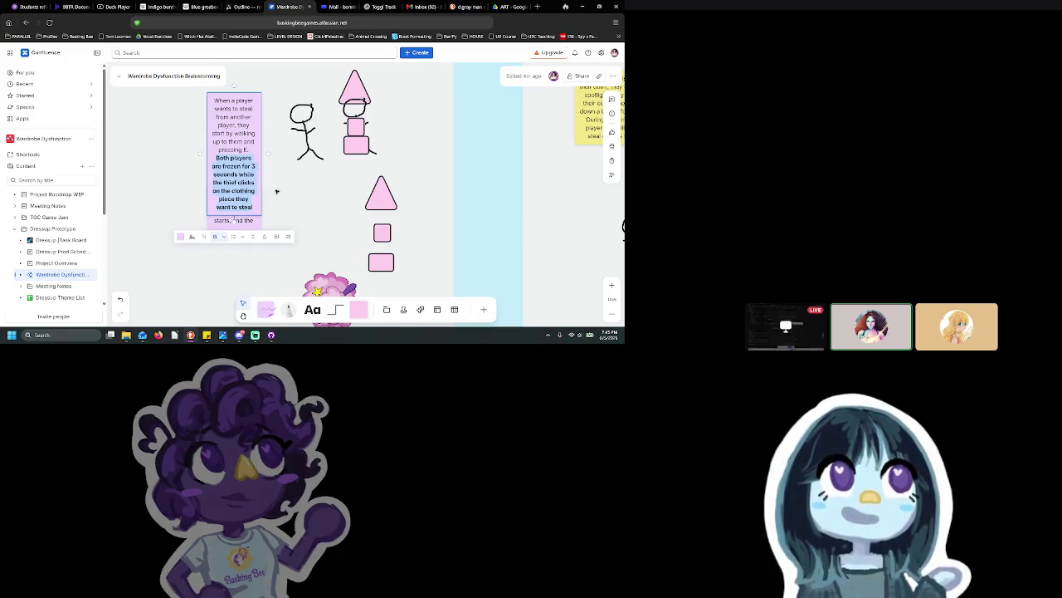
drag(207, 154, 171, 130)
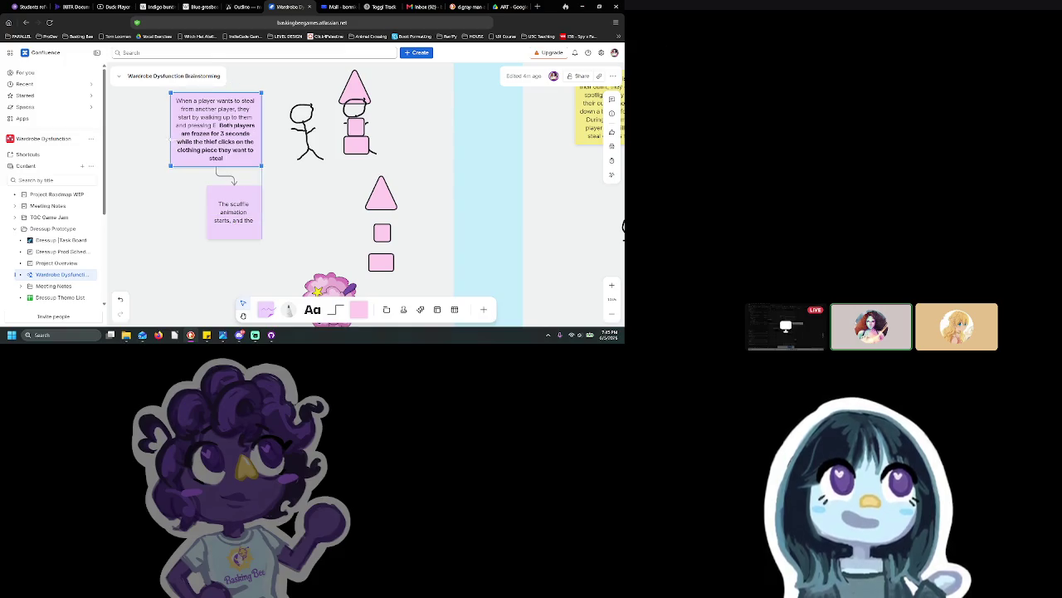
Step: Shift the second sticky note left so it sits under the first
click(239, 222)
drag(239, 222, 223, 222)
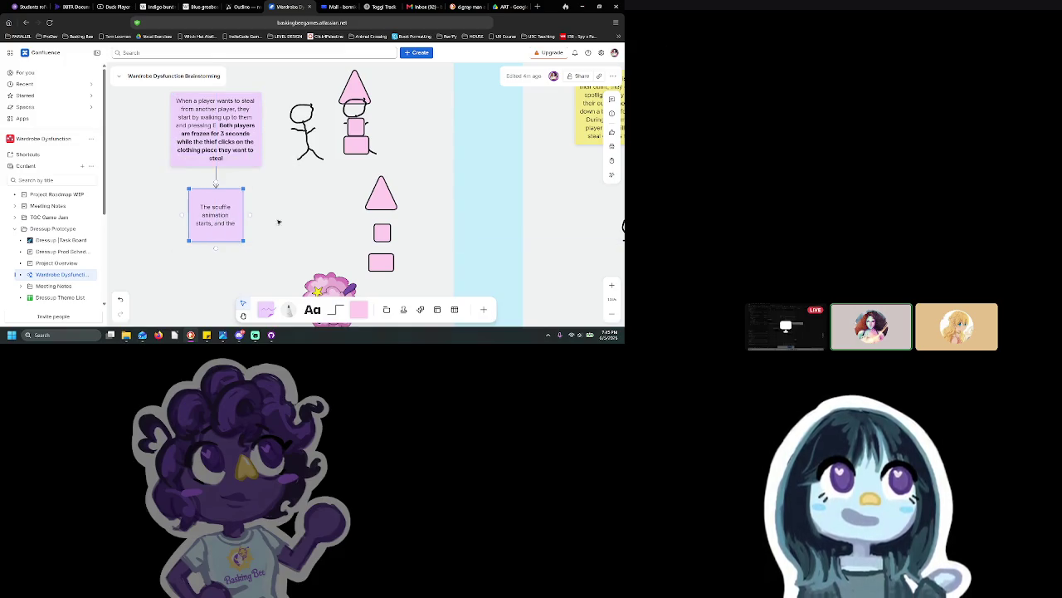
click(441, 145)
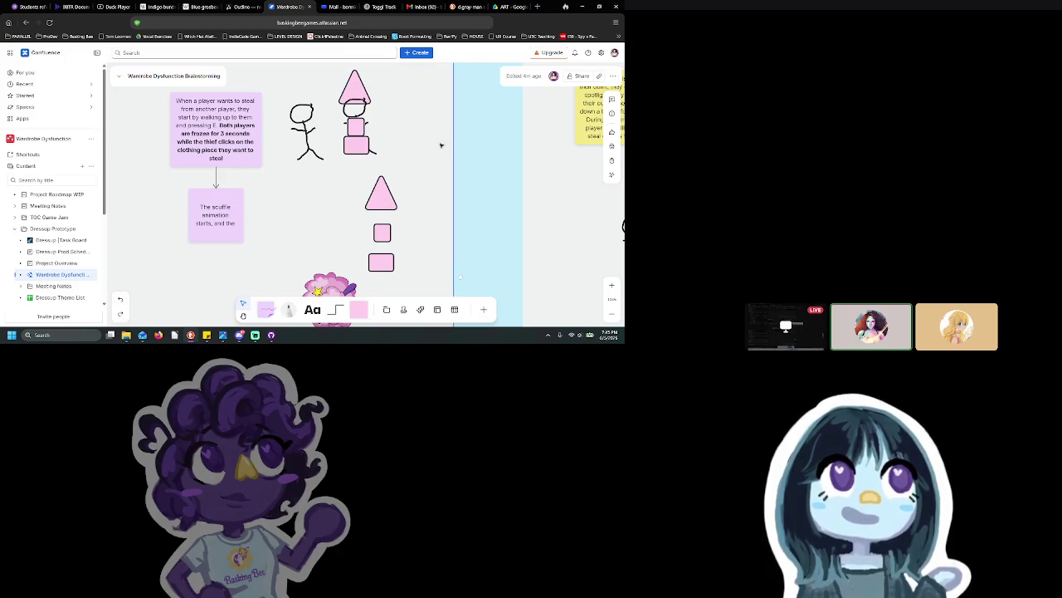
Step: Delete the lower pink triangle and two squares, then move the flower sticker up into the gap
click(381, 200)
shift+click(382, 233)
shift+click(388, 259)
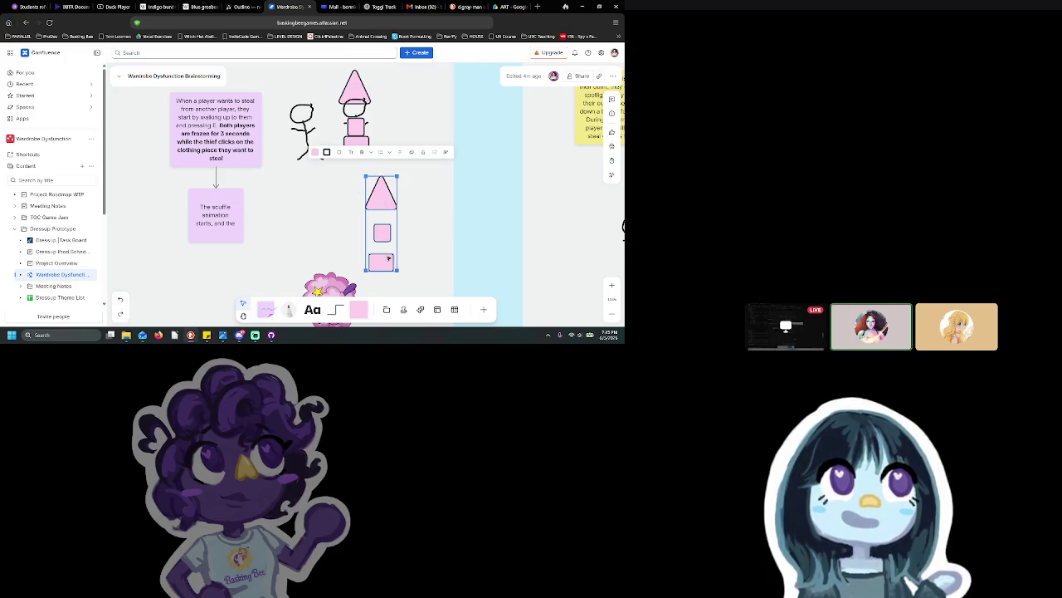
key(Delete)
scroll(387, 254, down, 1)
drag(344, 265, 345, 206)
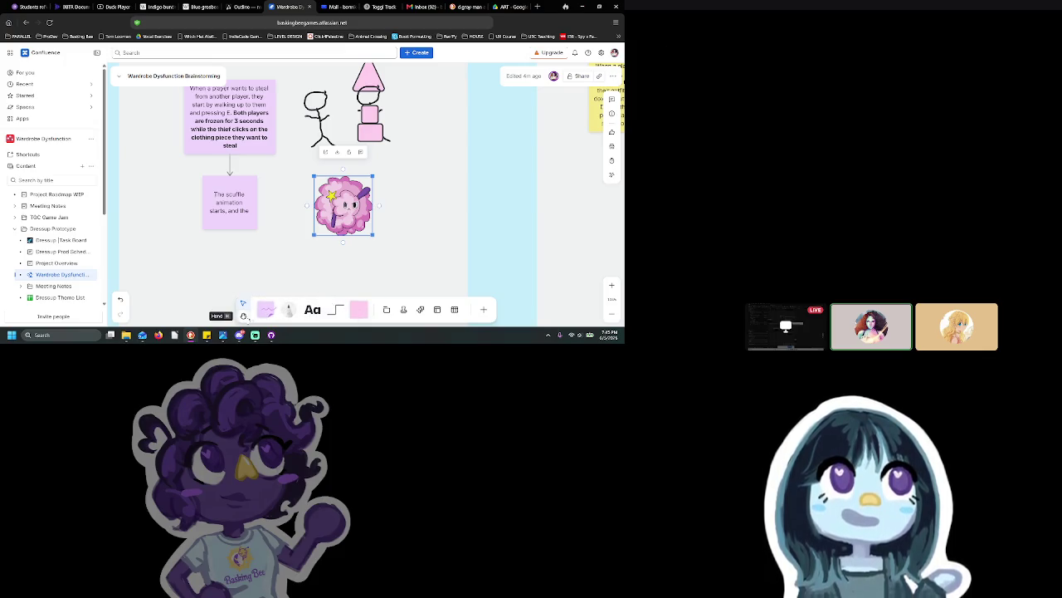
Step: Relabel the circled key shape beside the Spotlight as E and paste a duplicate E box
scroll(297, 247, right, 5)
scroll(488, 238, down, 2)
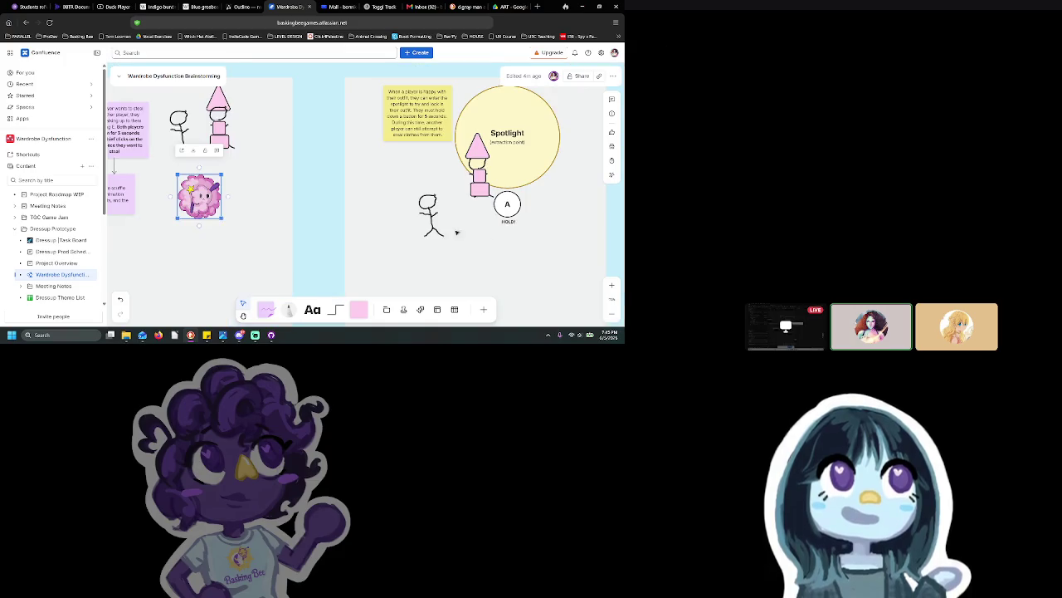
click(510, 207)
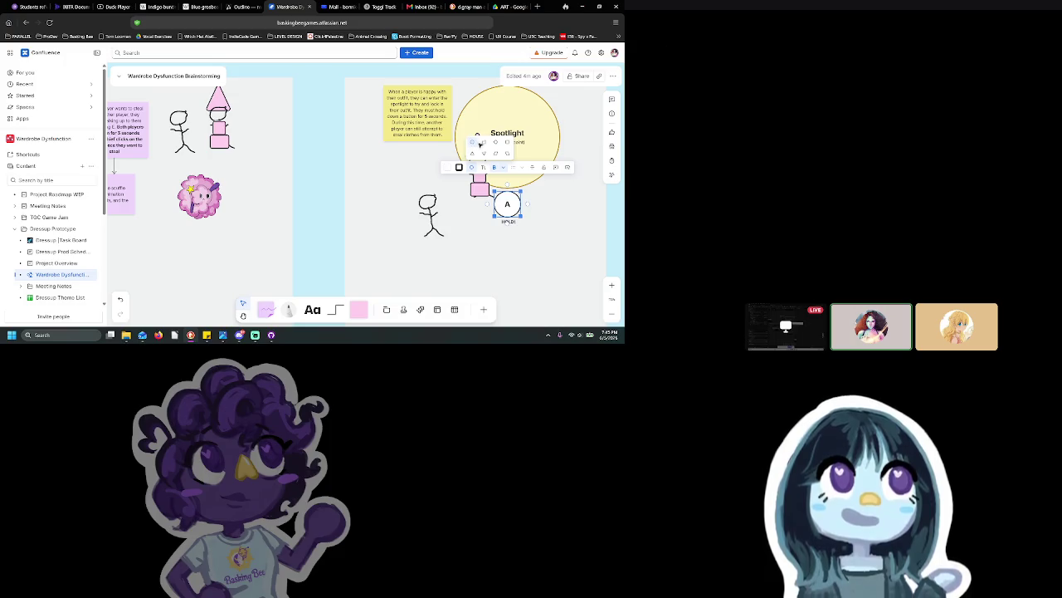
double_click(508, 204)
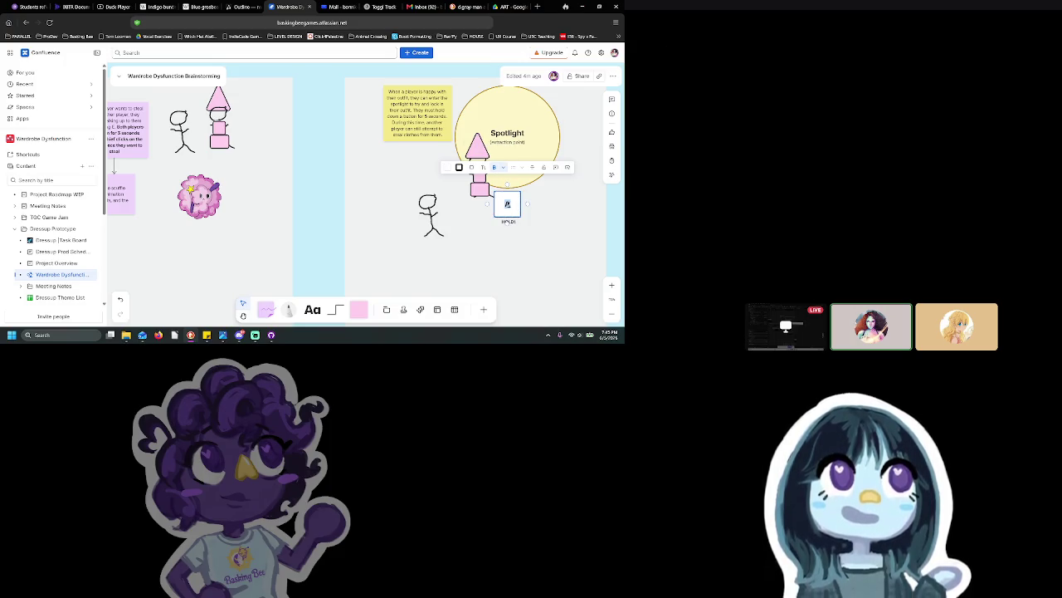
text(B)
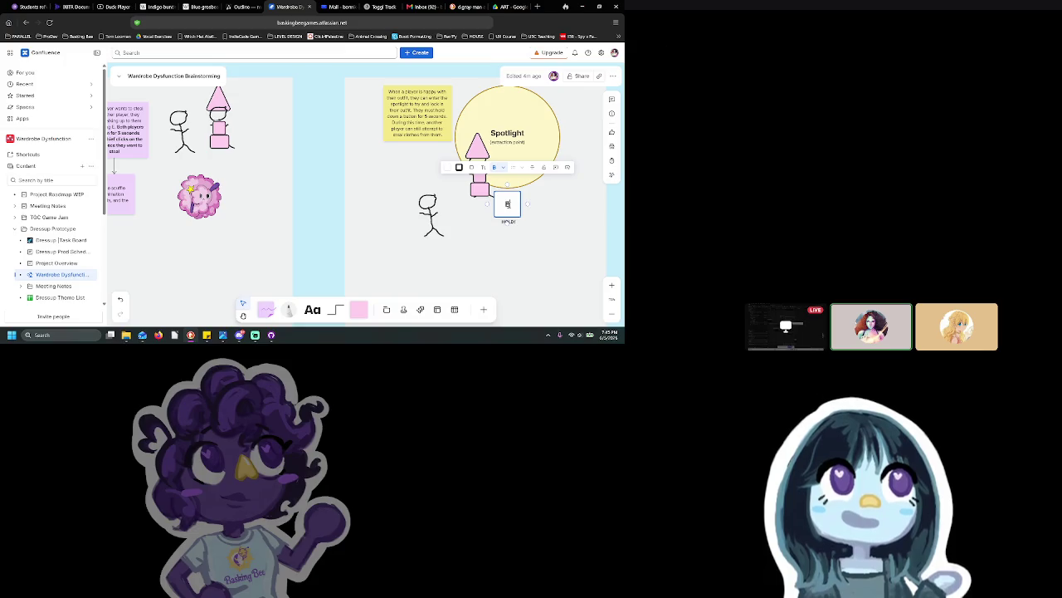
key(BackSpace)
text(E)
key(Escape)
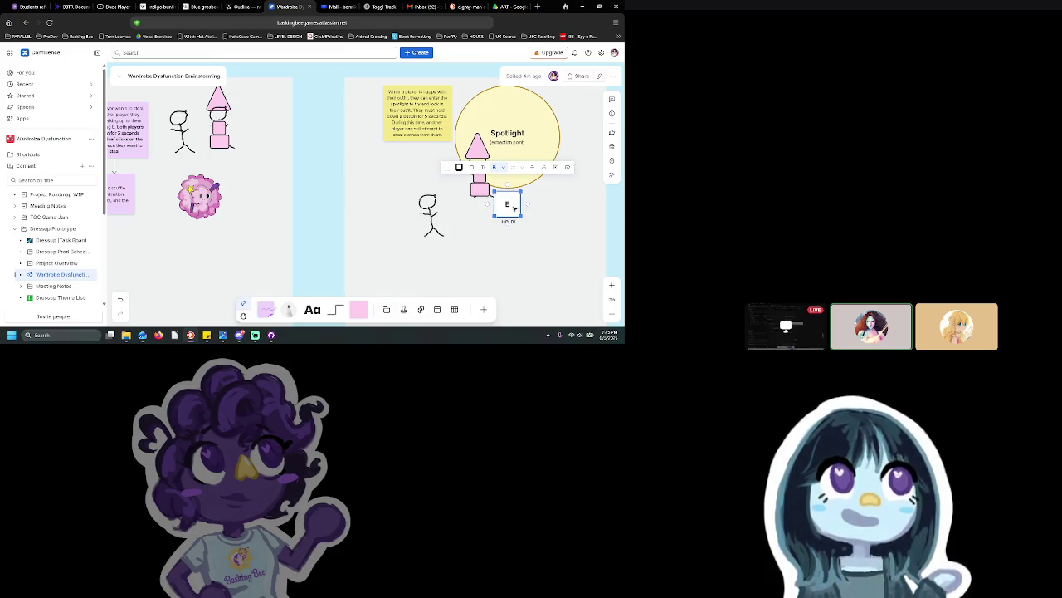
scroll(249, 250, left, 3)
key(ctrl+v)
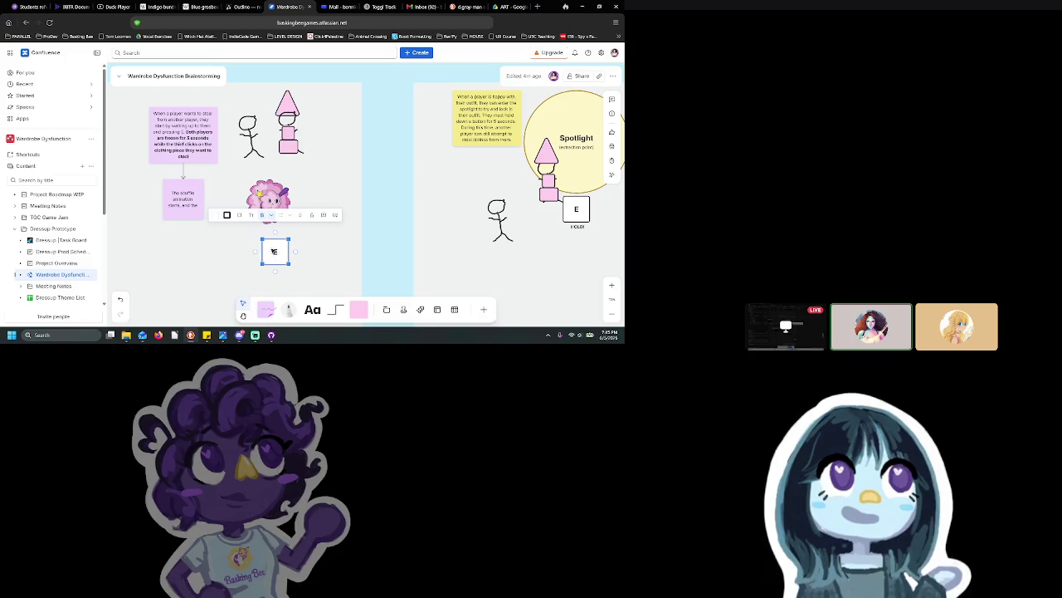
Step: Move the E box copy beneath the pig drawing and paste a copy of the HOLD! caption
drag(282, 250, 277, 240)
click(578, 227)
key(ctrl+c)
key(ctrl+v)
Step: Retype the pasted caption as 'PRESS RAPIDLY!' and nudge it left under the E box
scroll(276, 264, down, 2)
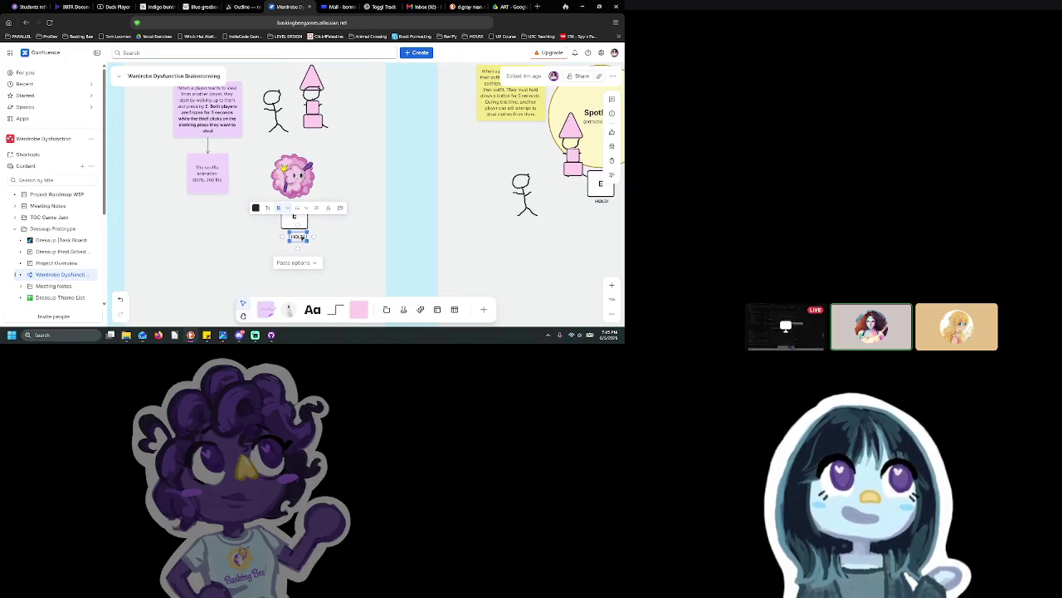
text(Press!)
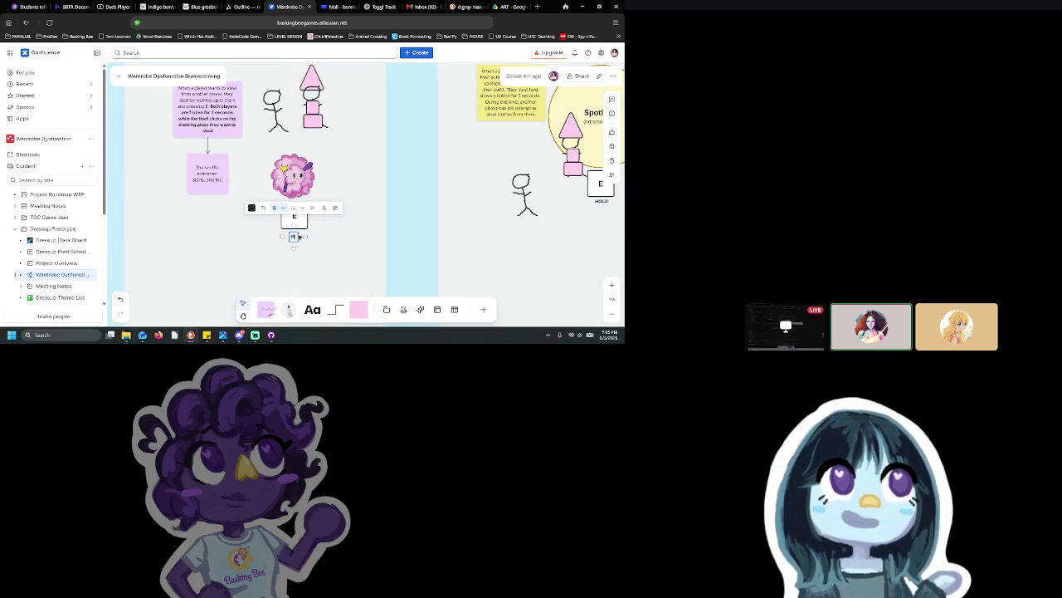
key(BackSpace)
key(BackSpace)
key(BackSpace)
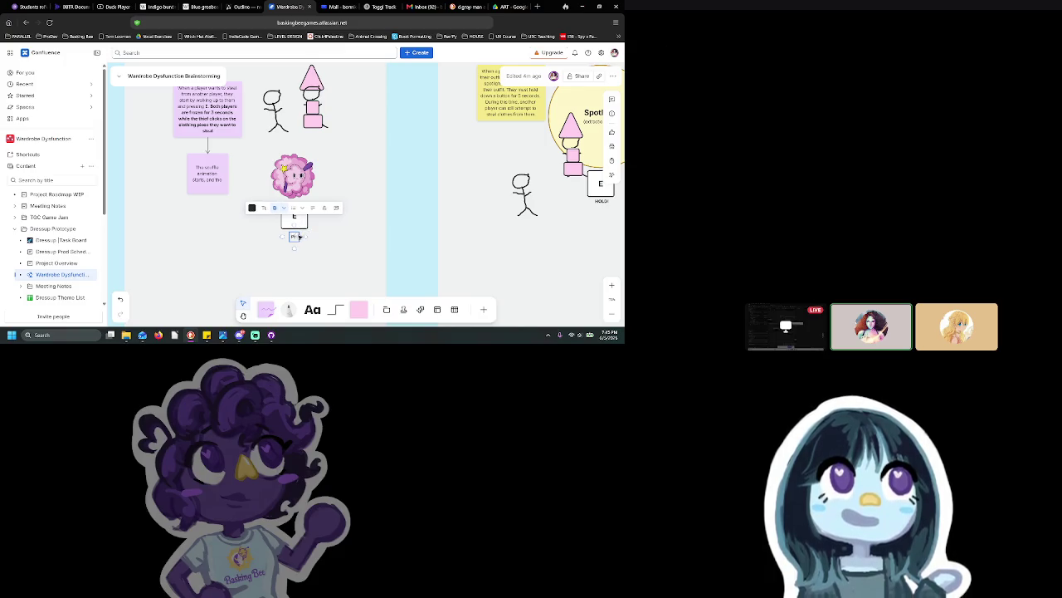
text(ess rapidly!)
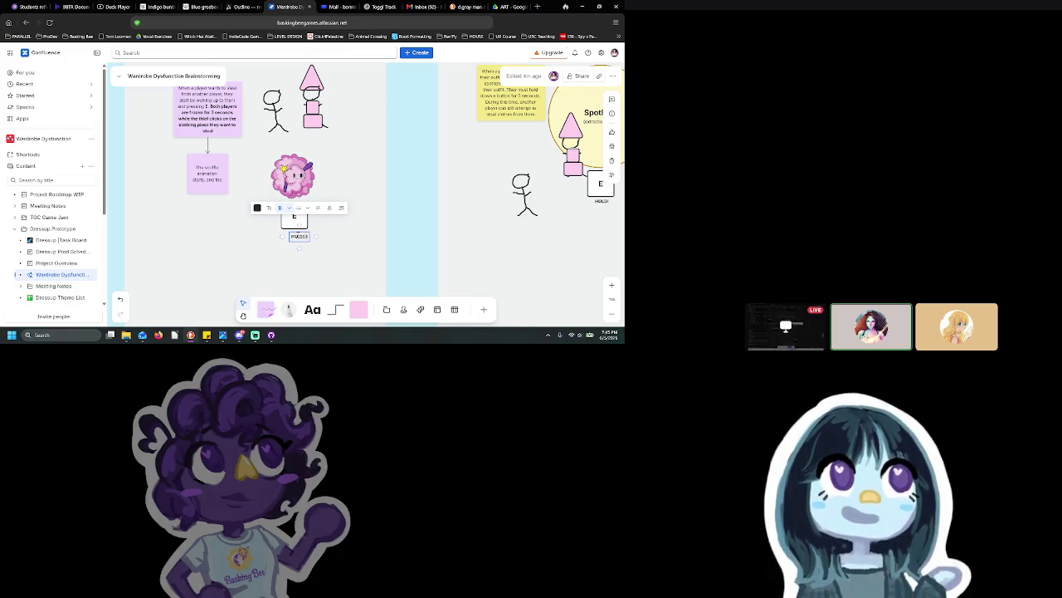
click(358, 242)
drag(312, 239, 295, 241)
click(358, 238)
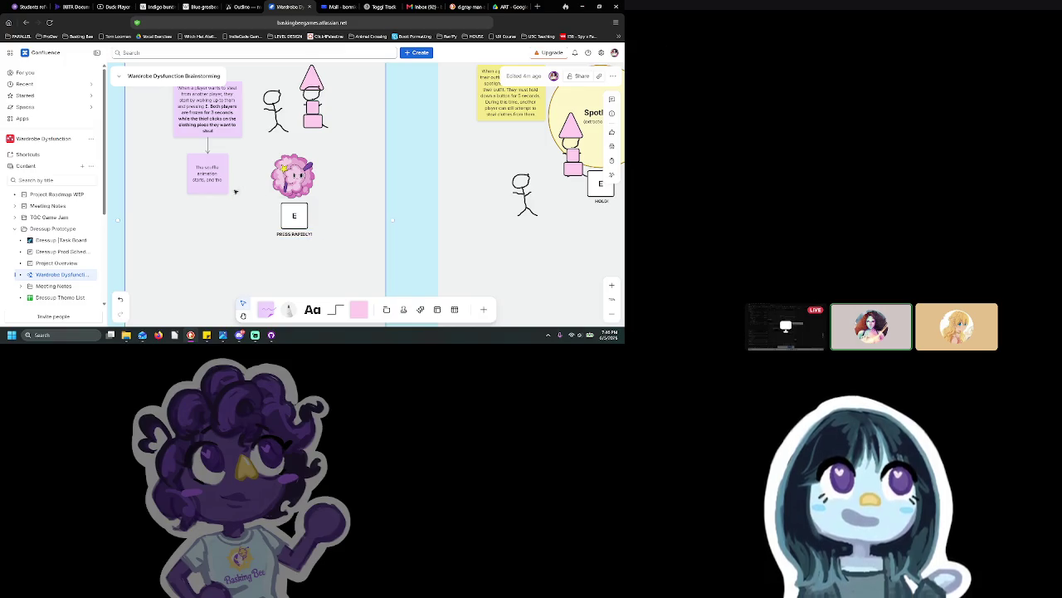
Step: Finish the scuffle note's sentence: players press the button rapidly to try and win a tug of war
click(220, 179)
text(will)
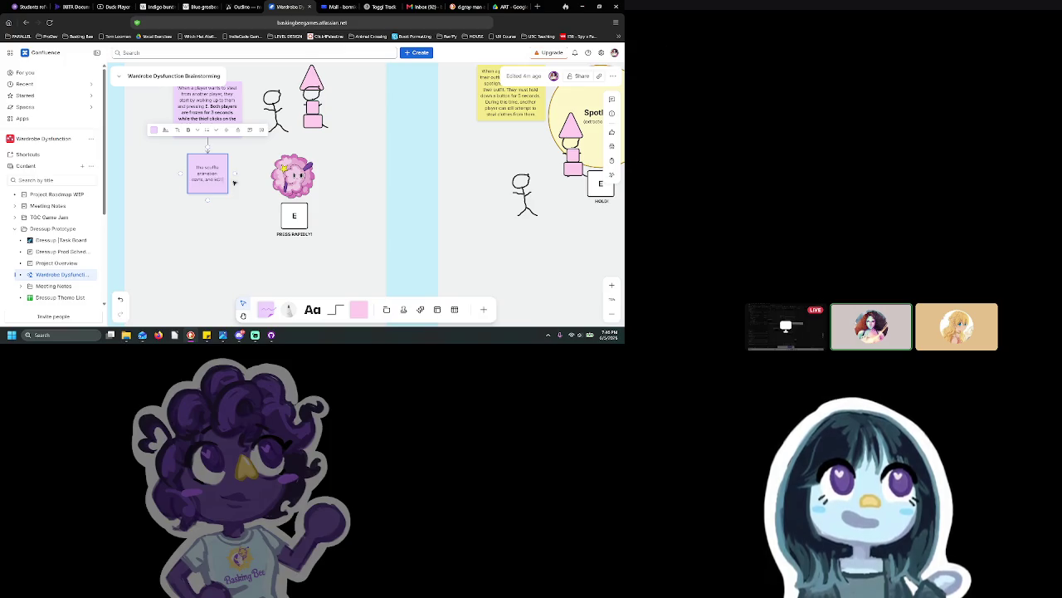
key(BackSpace)
key(BackSpace)
key(BackSpace)
key(BackSpace)
text(both player)
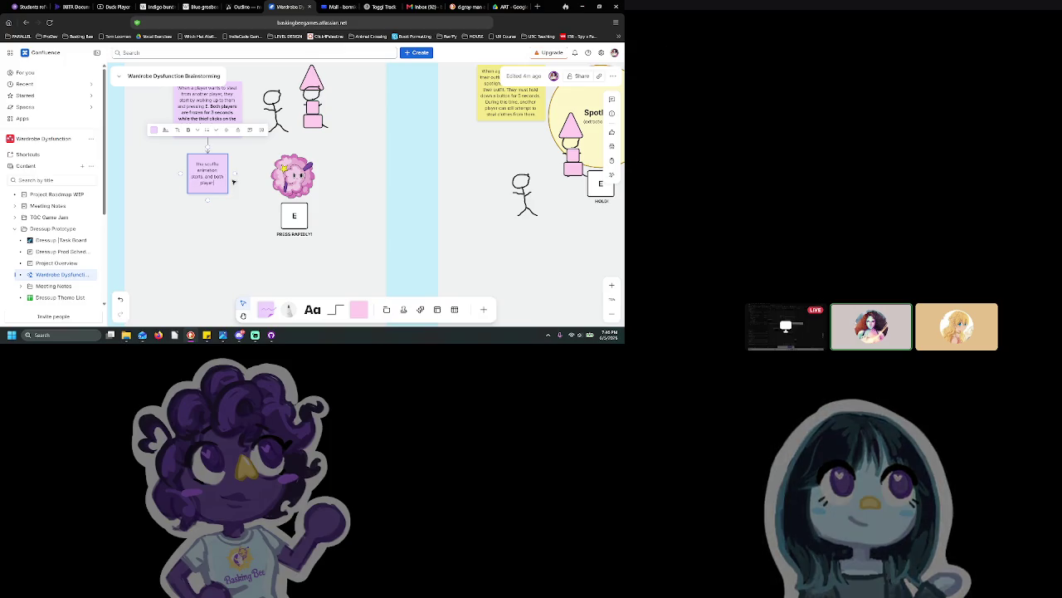
text( press the sam)
text(l button rep)
text( to try and win a tug of war!)
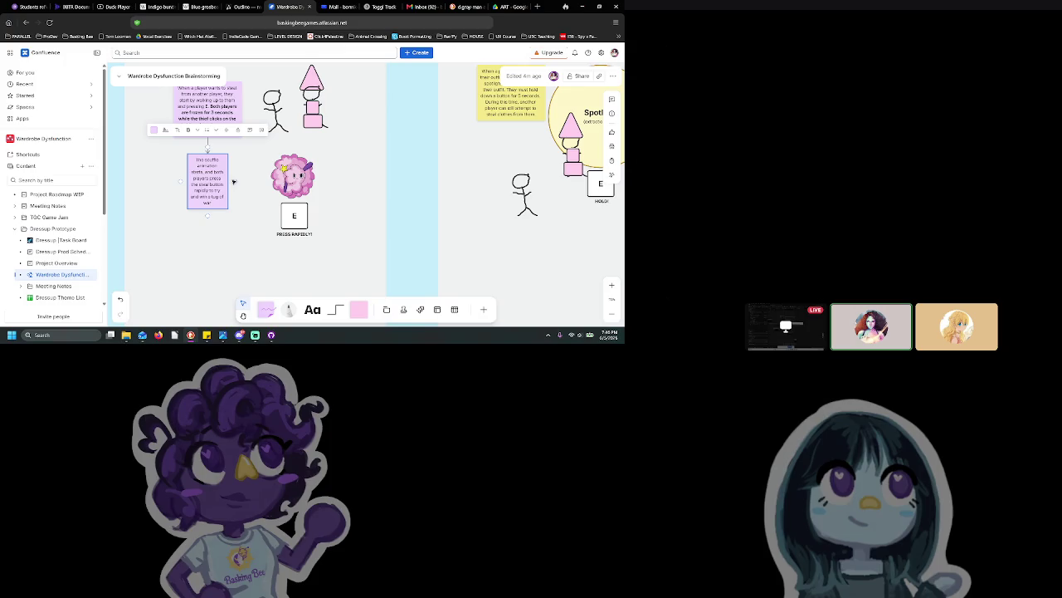
click(336, 247)
scroll(337, 247, down, 5)
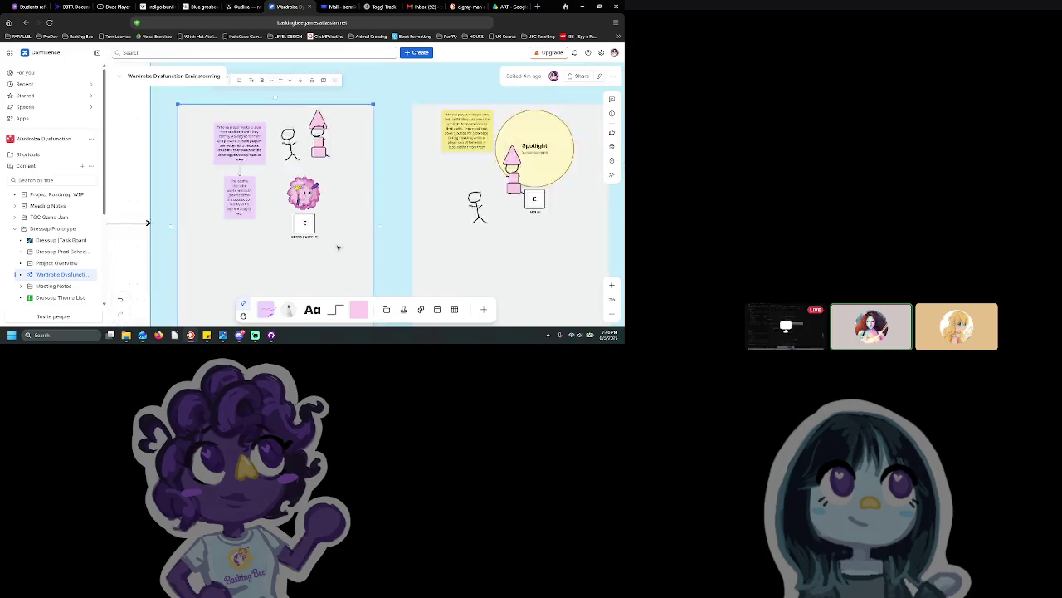
click(351, 254)
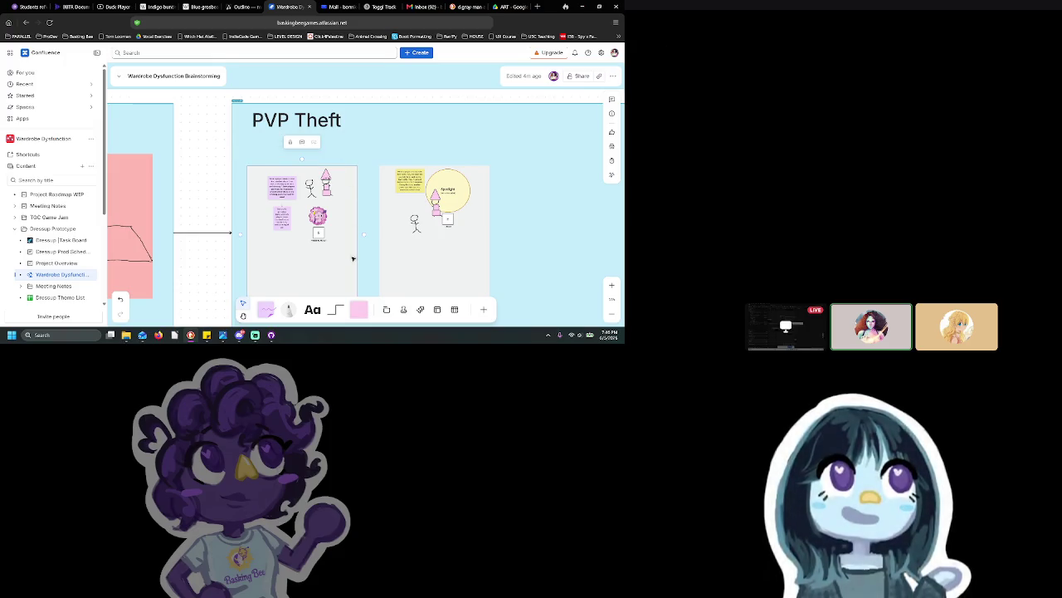
Step: Place a square above the pig drawing, colour it white, and flatten it into a thin wide bar
scroll(351, 255, up, 3)
mouse_move(332, 254)
mouse_down()
mouse_move(278, 190)
mouse_move(284, 205)
mouse_up()
click(326, 212)
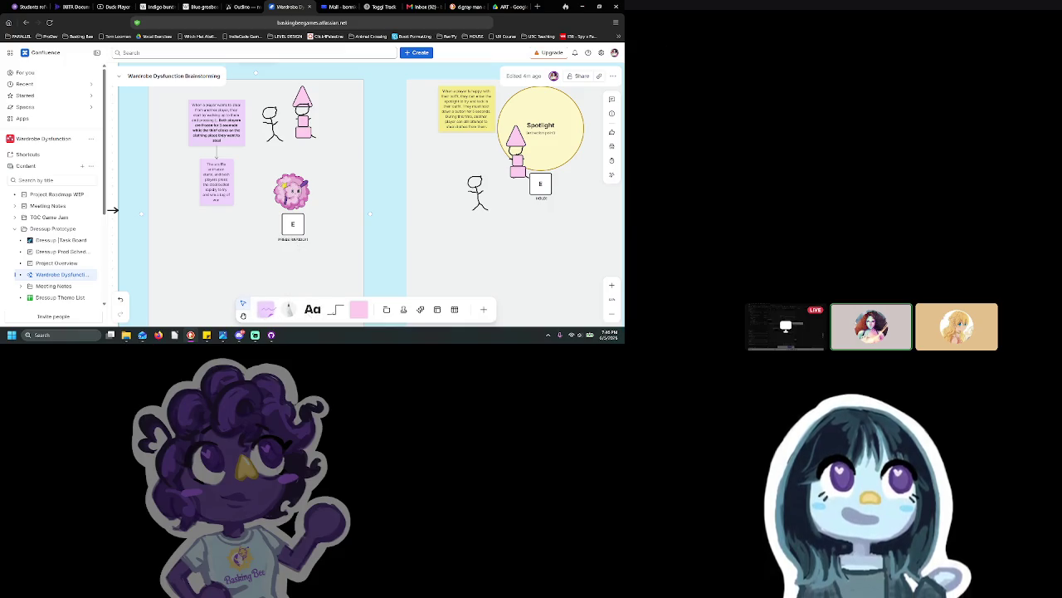
click(358, 309)
click(291, 171)
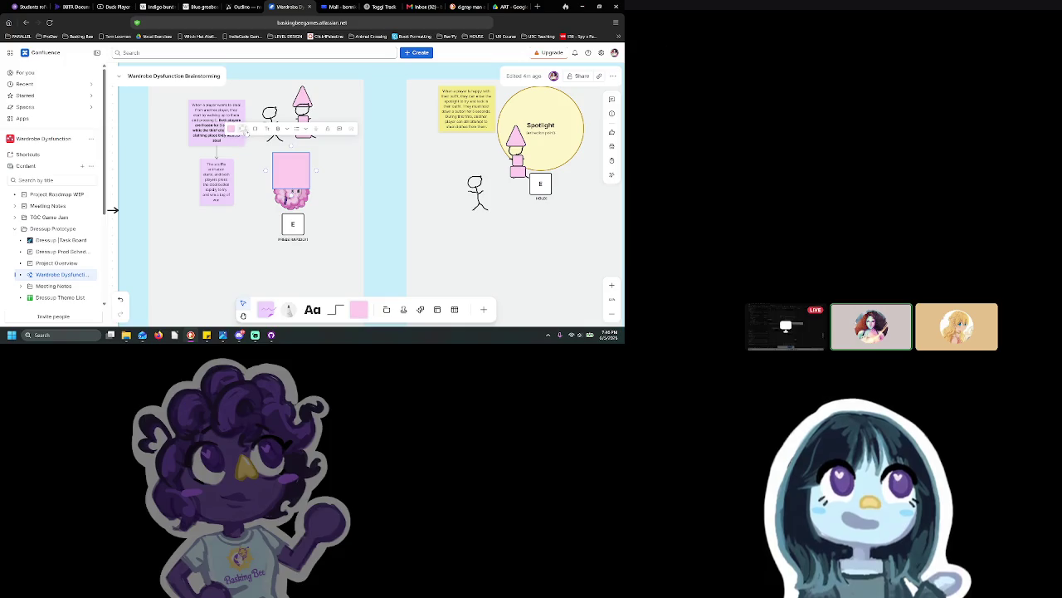
click(245, 130)
click(244, 80)
click(244, 129)
click(235, 92)
click(301, 171)
mouse_move(292, 189)
mouse_down()
mouse_move(297, 163)
mouse_move(340, 163)
mouse_move(309, 164)
mouse_up()
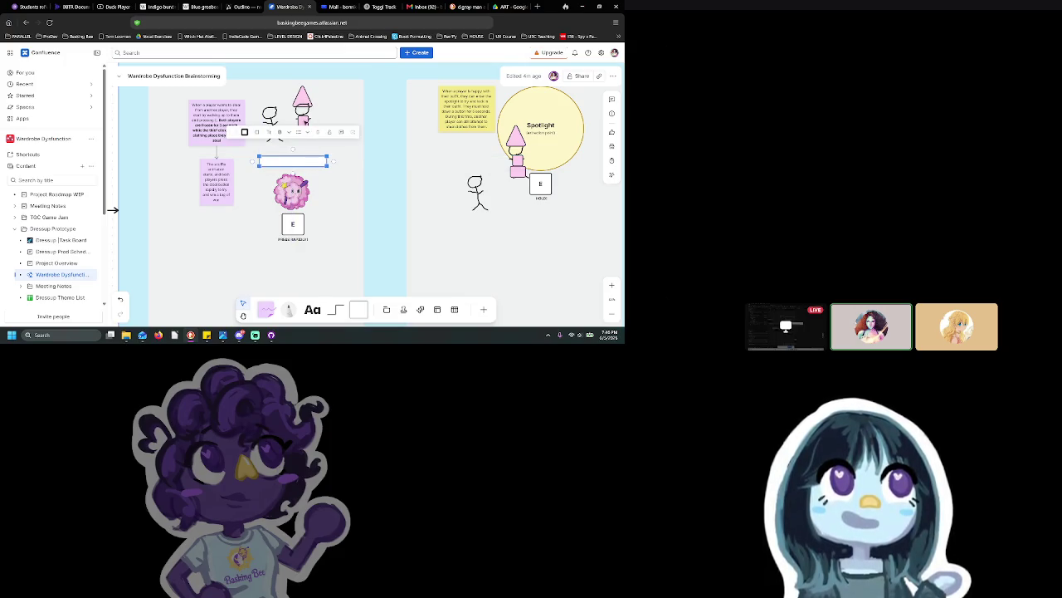
Step: Drag the small pink rectangle into the middle of the white bar as the meter marker
click(304, 121)
click(297, 158)
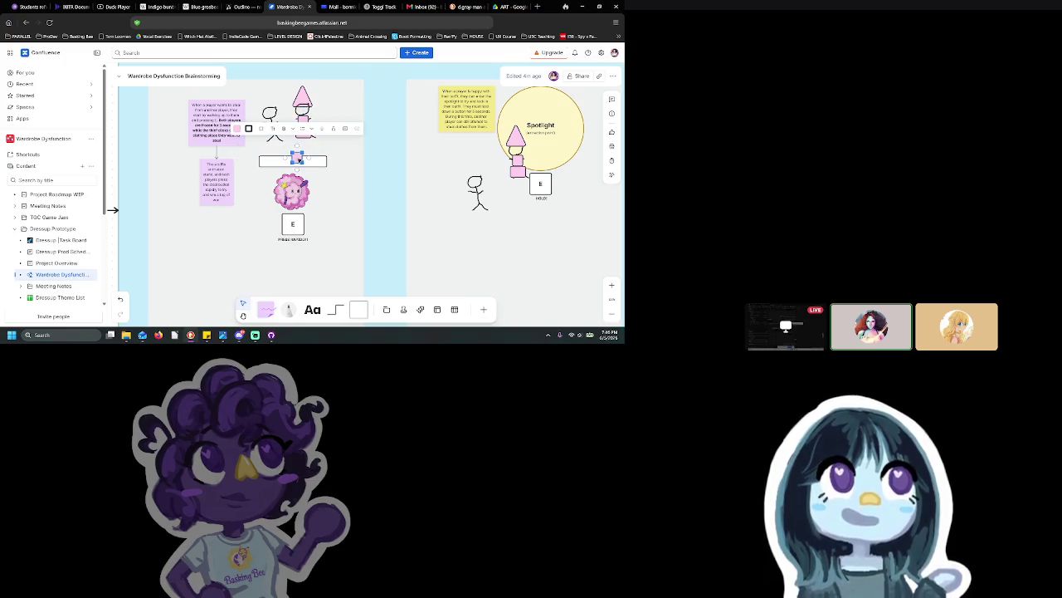
scroll(320, 180, up, 3)
click(314, 149)
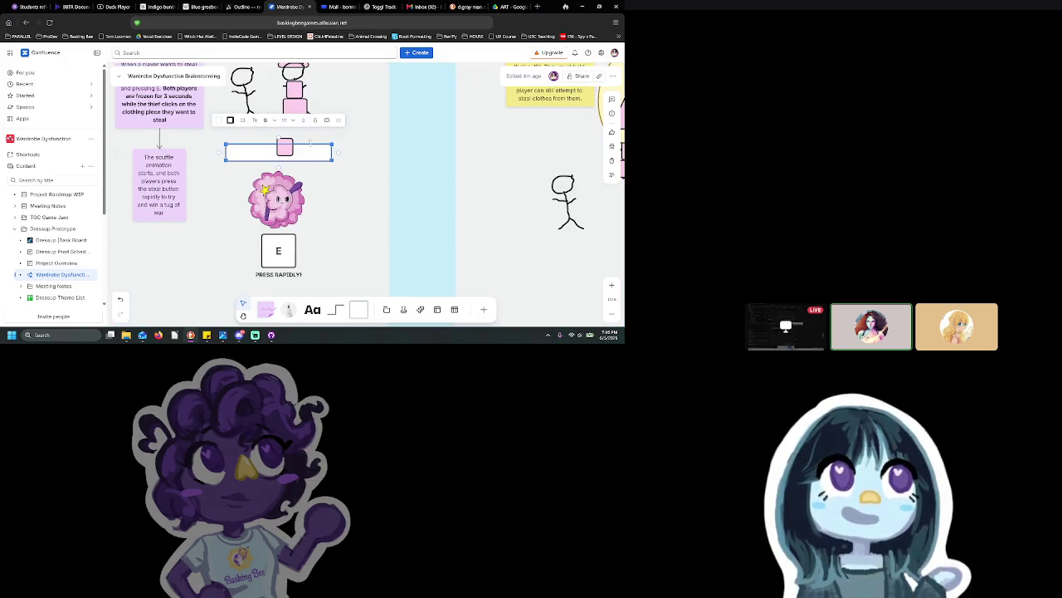
click(286, 146)
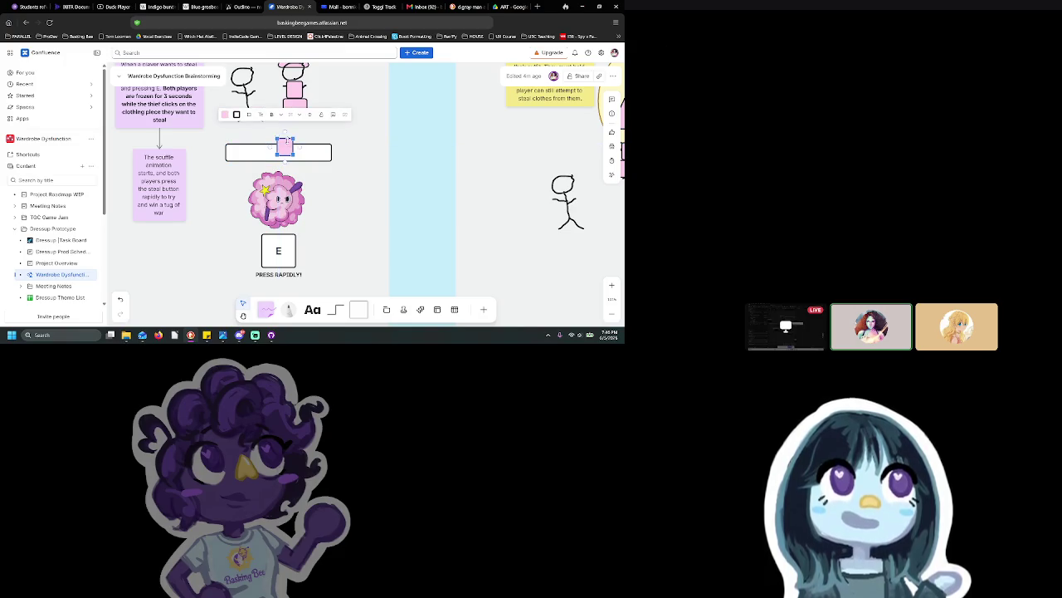
drag(288, 147, 268, 155)
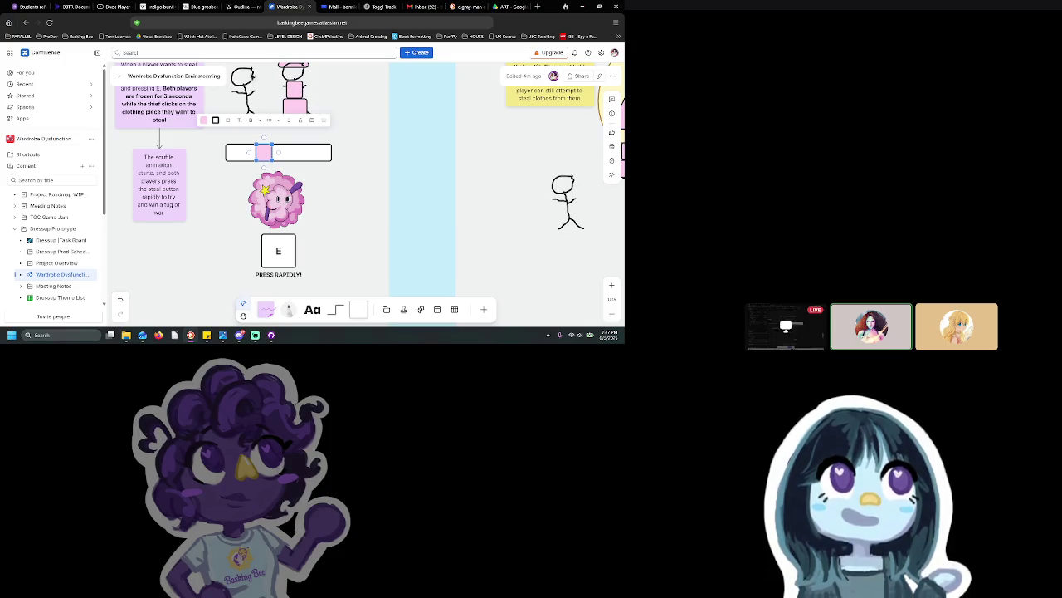
click(247, 93)
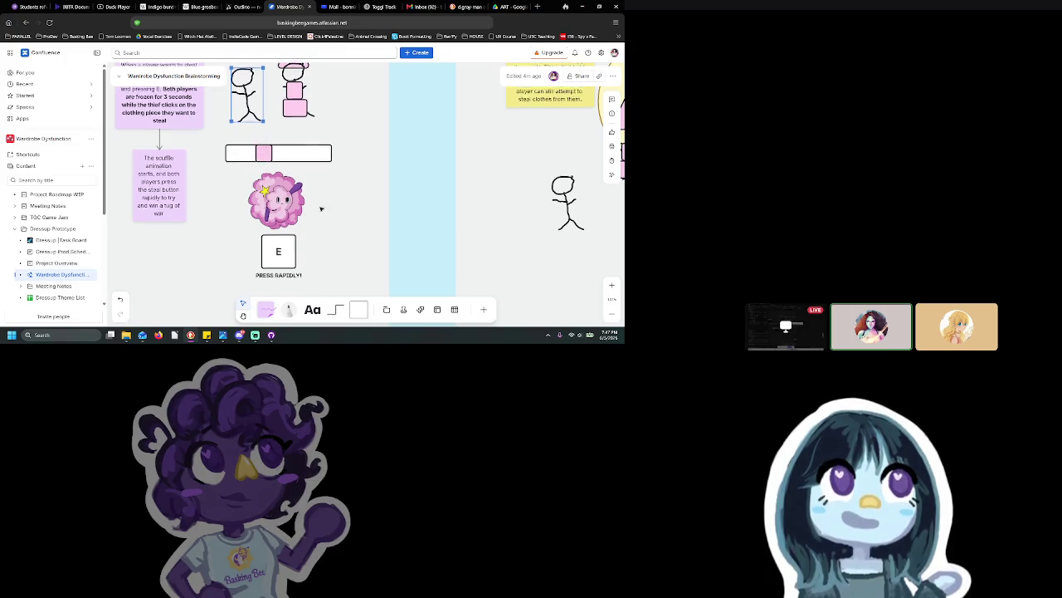
Step: Select the spotlight stick figure, then the small player circle at the bar's left end
scroll(318, 203, up, 2)
click(591, 233)
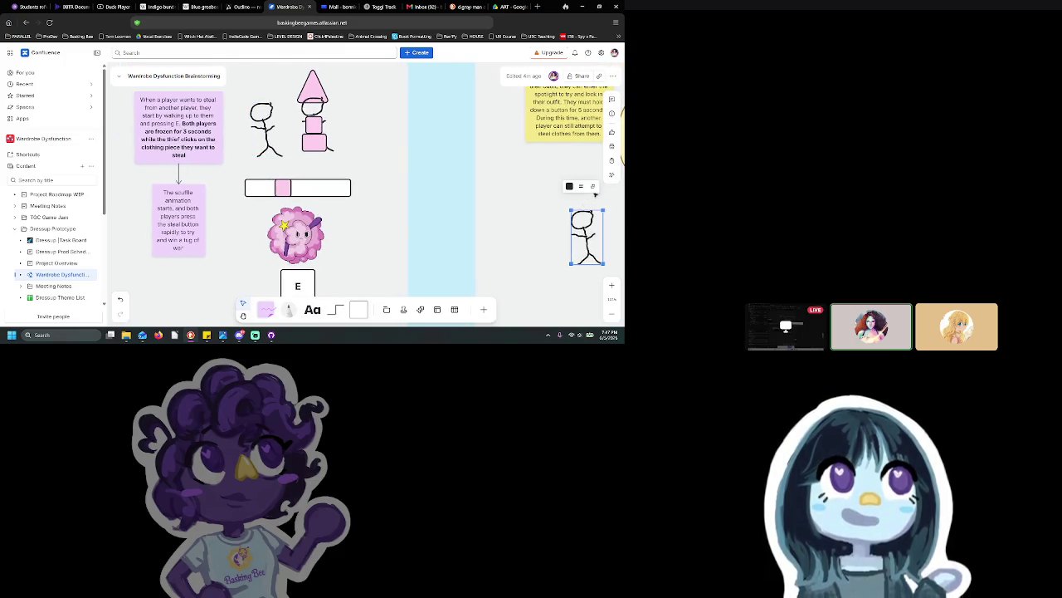
click(592, 218)
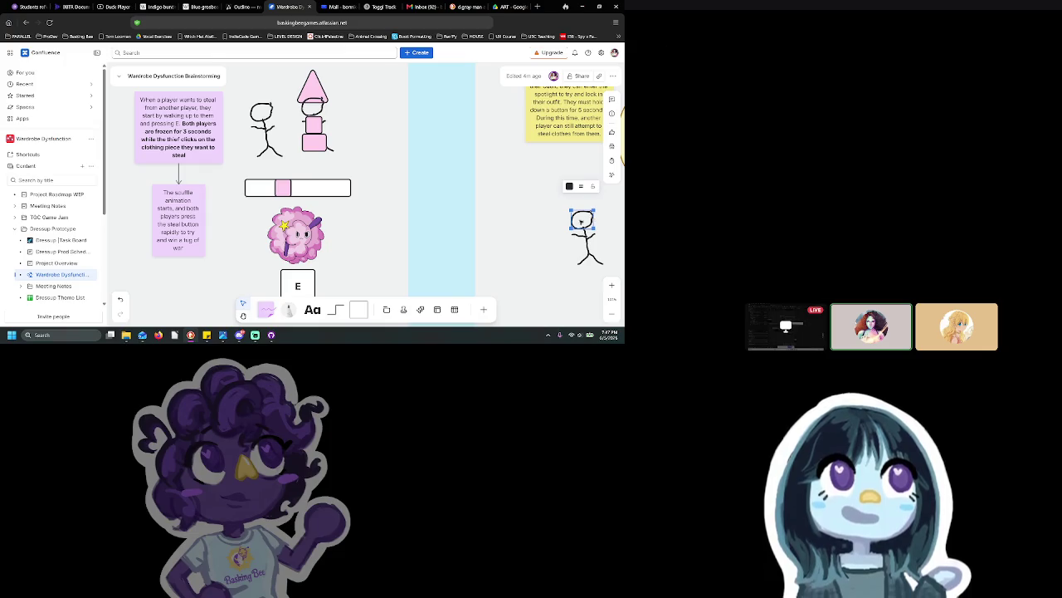
click(212, 186)
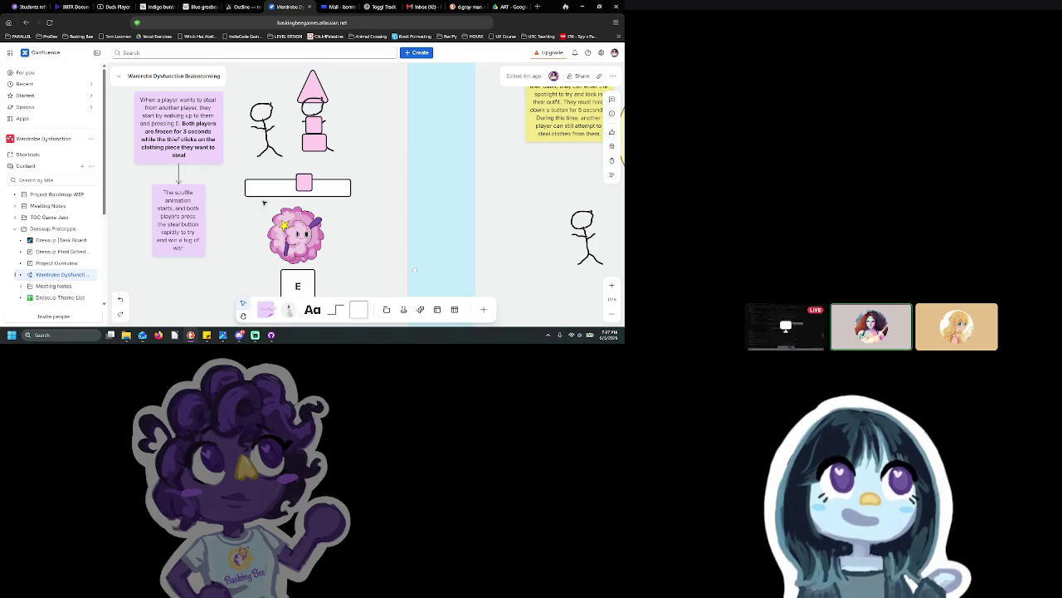
click(582, 223)
click(604, 254)
scroll(538, 161, down, 5)
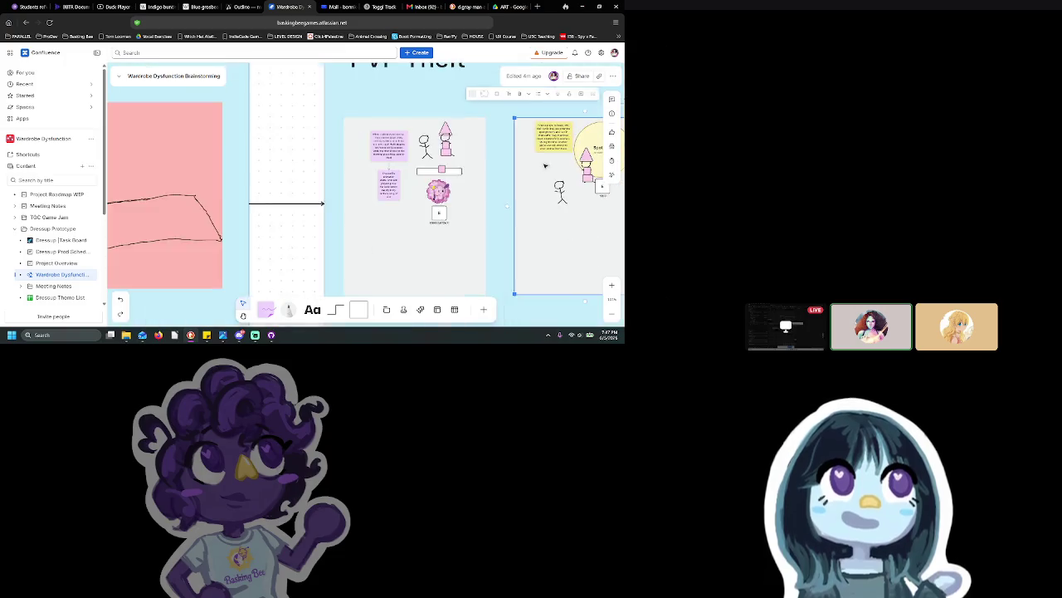
mouse_move(520, 212)
mouse_down()
mouse_move(507, 221)
mouse_move(477, 196)
mouse_up()
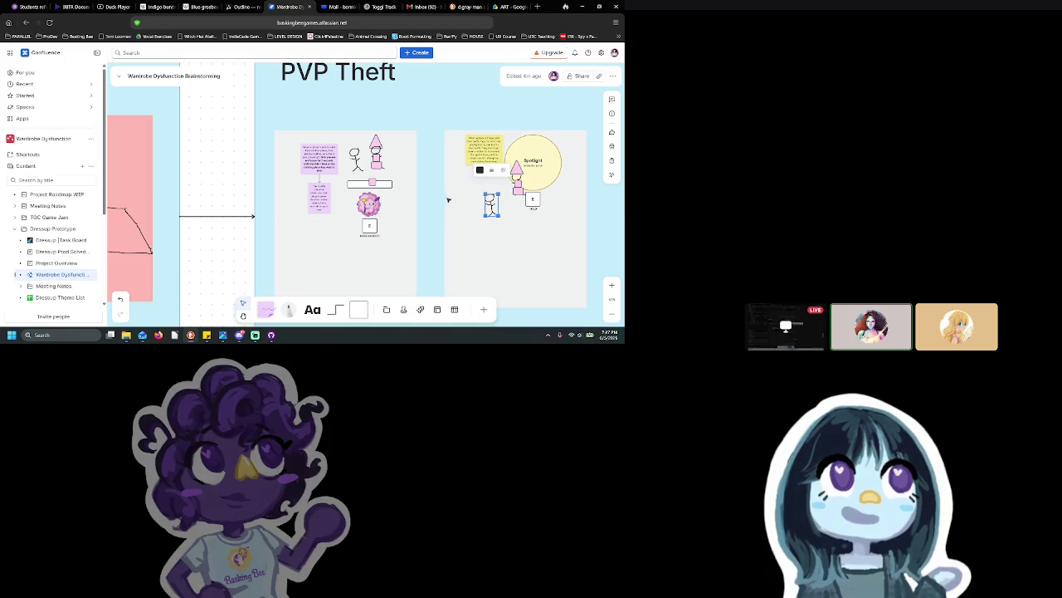
scroll(352, 190, up, 3)
click(341, 182)
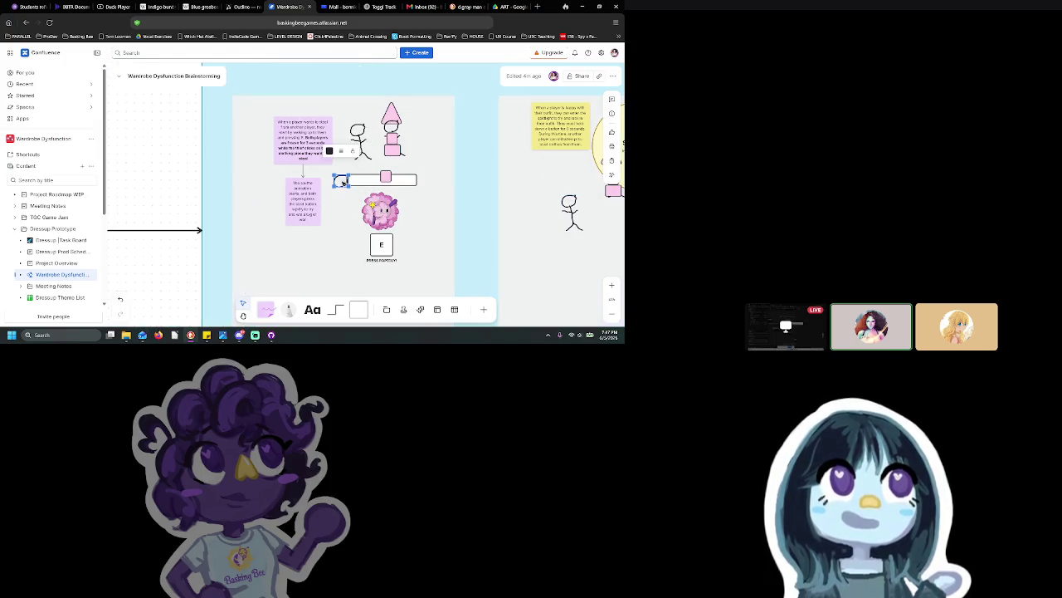
Step: Copy the left player circle to the bar's right end and centre the pink square on the bar
scroll(342, 183, up, 3)
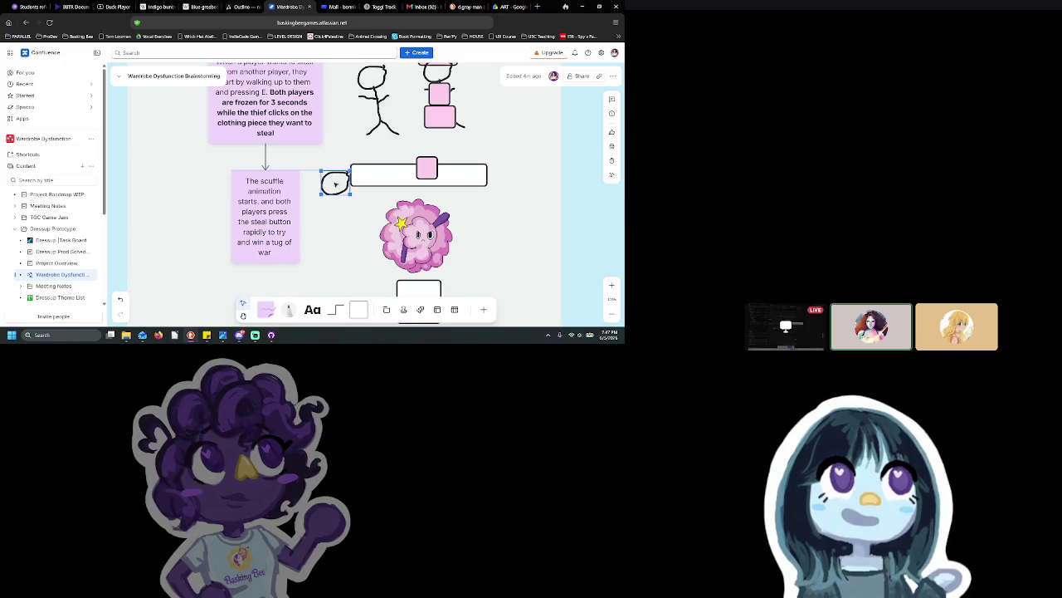
drag(335, 179, 327, 179)
key(ctrl+c)
key(ctrl+v)
drag(498, 180, 510, 175)
drag(429, 169, 413, 176)
click(264, 253)
Step: Add 'for the clothing piece which is dragged across a bar with both players icons (avatars?) on either side' to the scuffle note, then widen it
click(270, 253)
text(for the clothing)
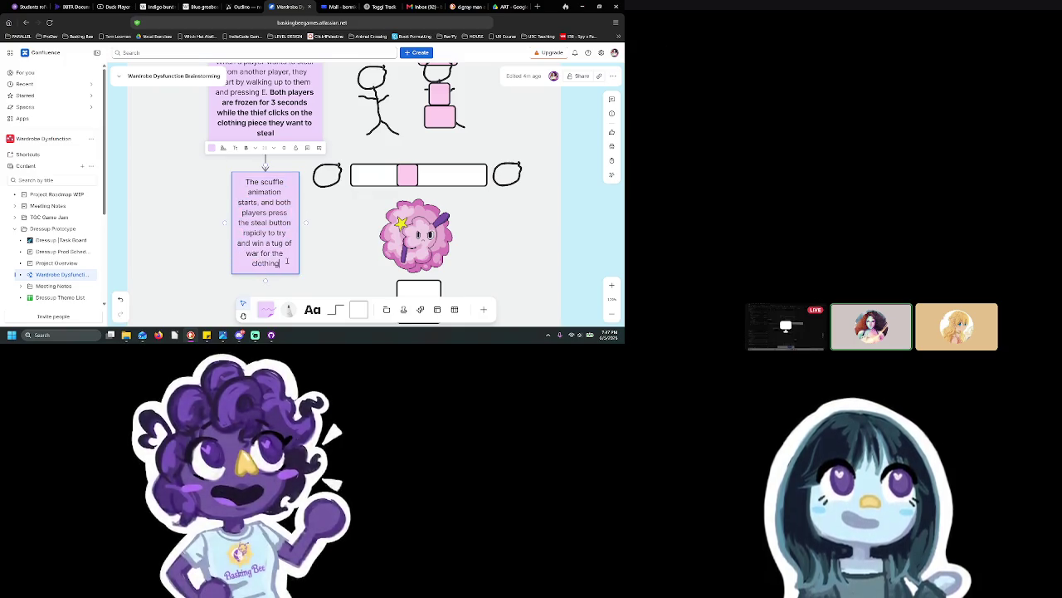
text( piece)
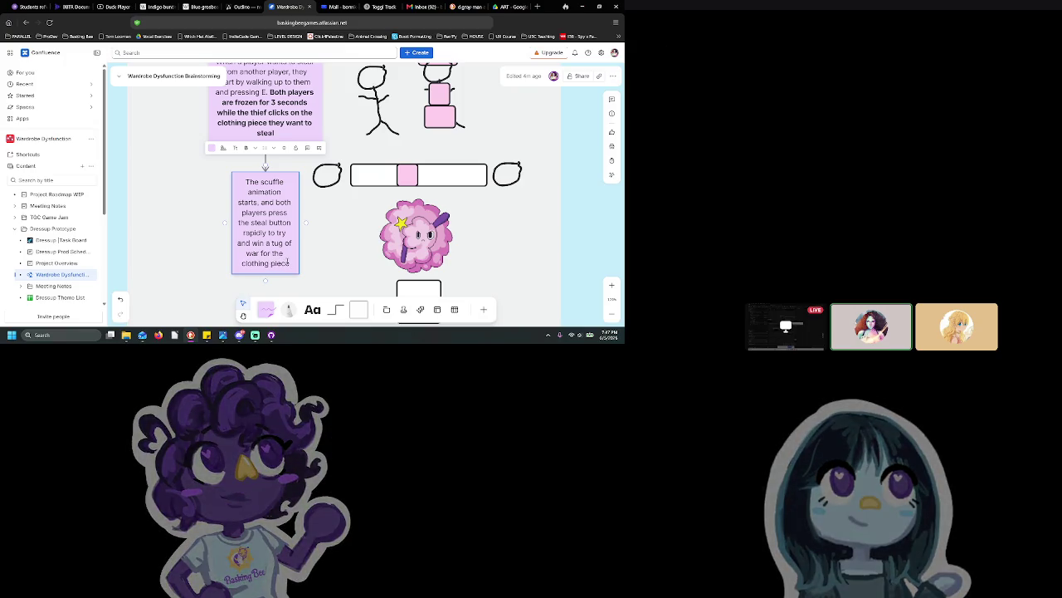
text(, which)
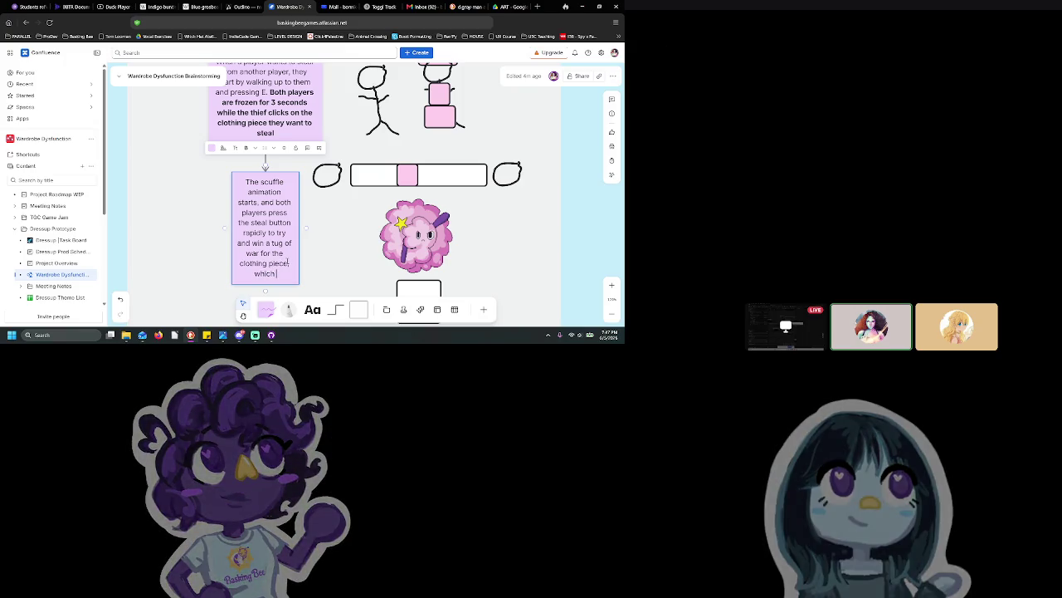
text( is dragged)
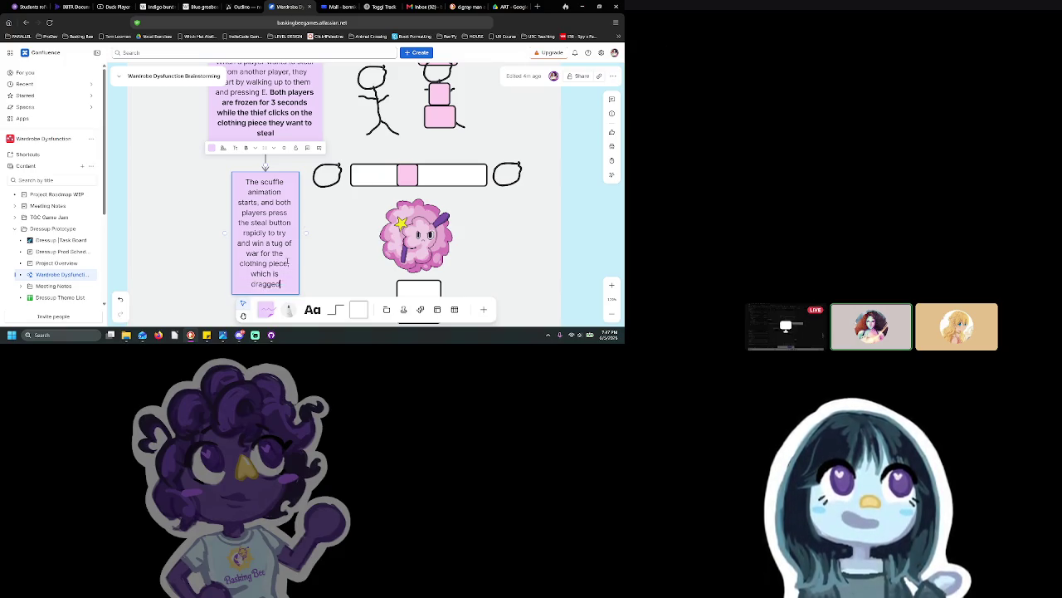
text( across a bar with)
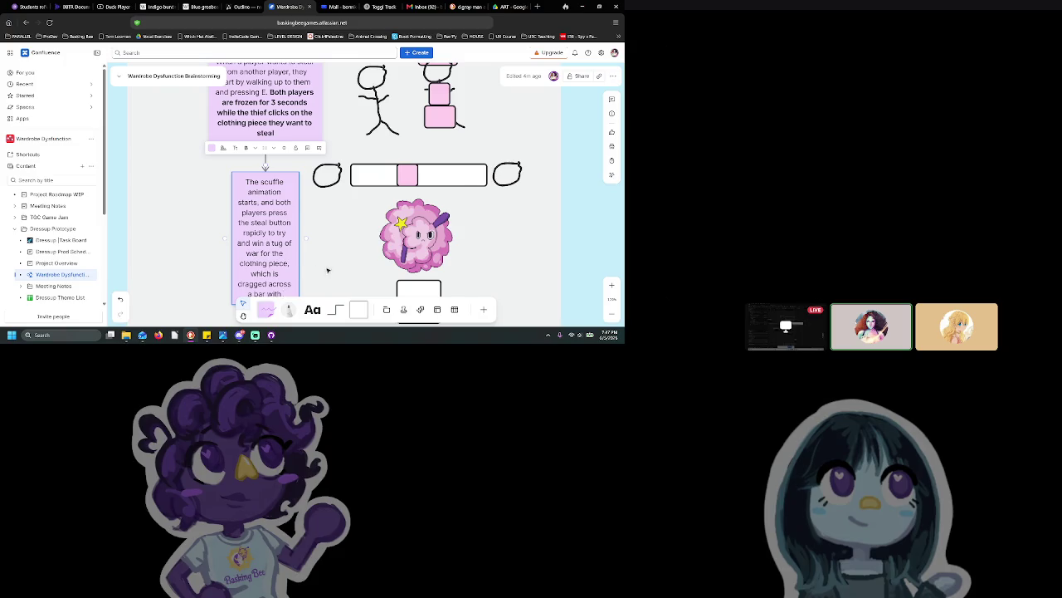
scroll(329, 271, down, 1)
text( both players)
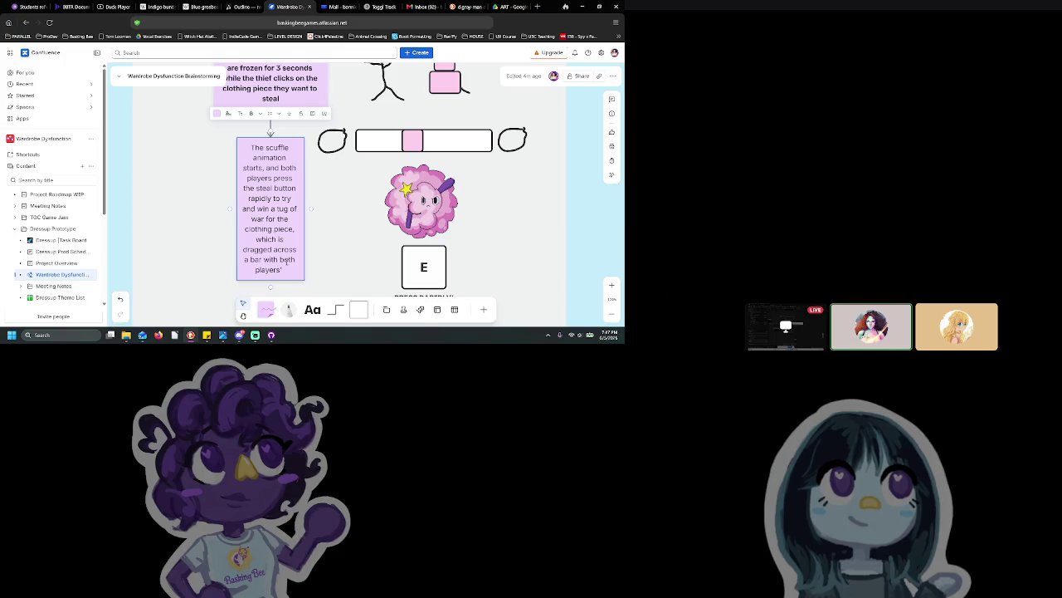
text(ic)
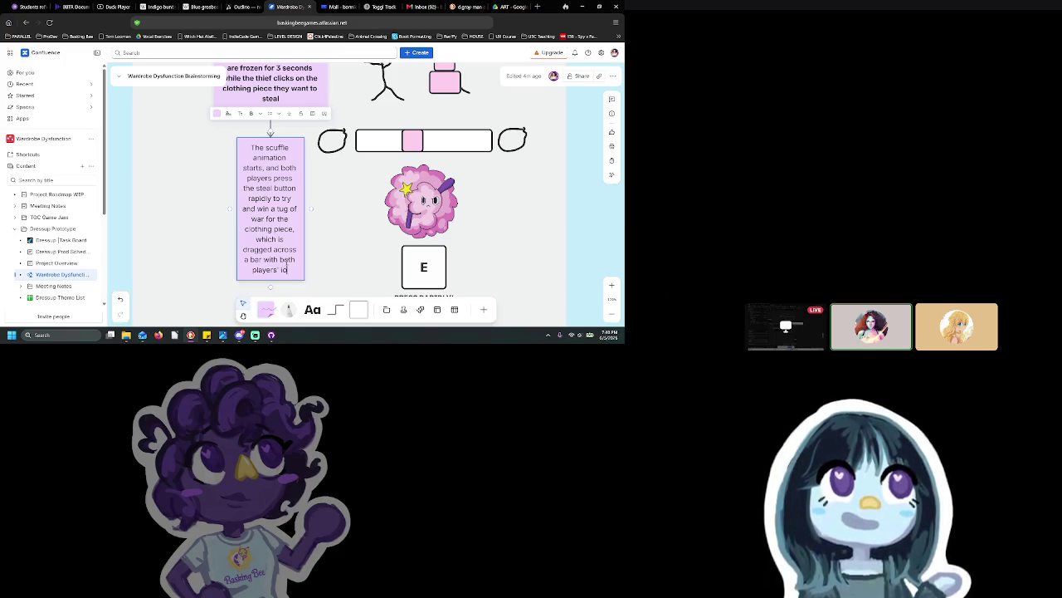
text(ons (avatars?)
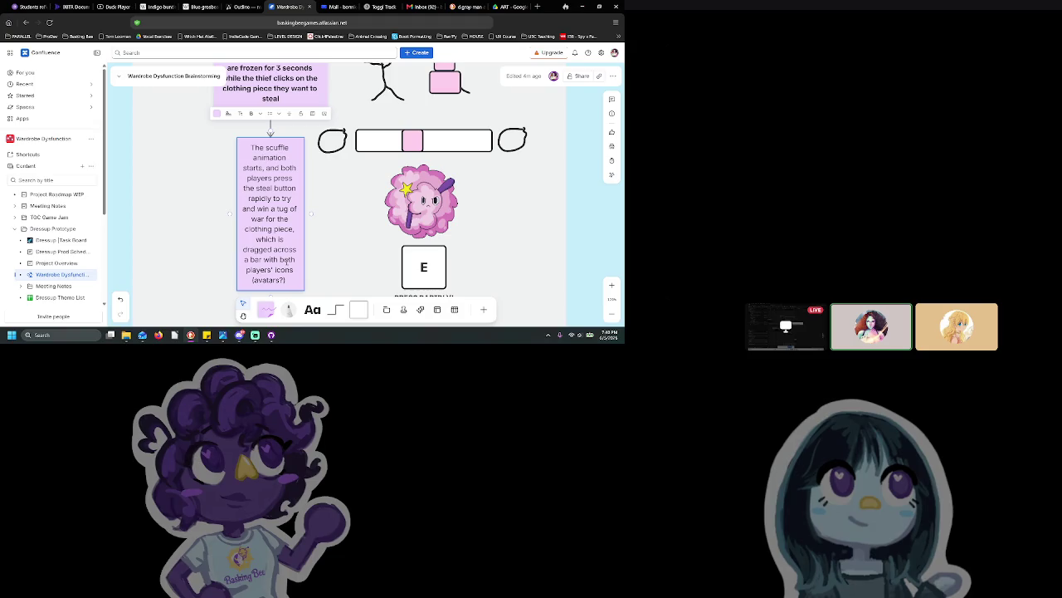
text(on either side)
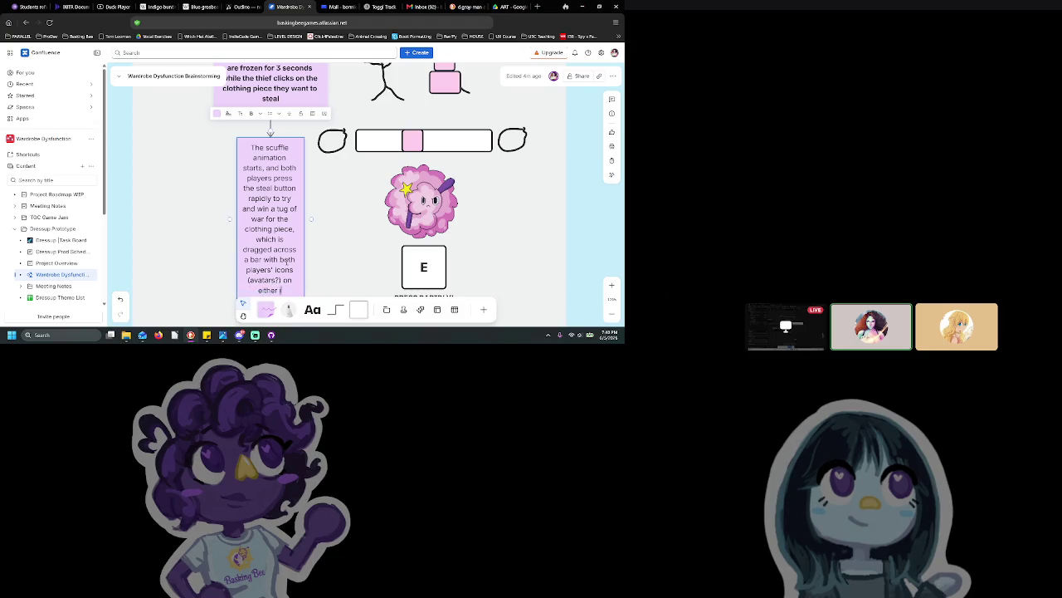
key(Escape)
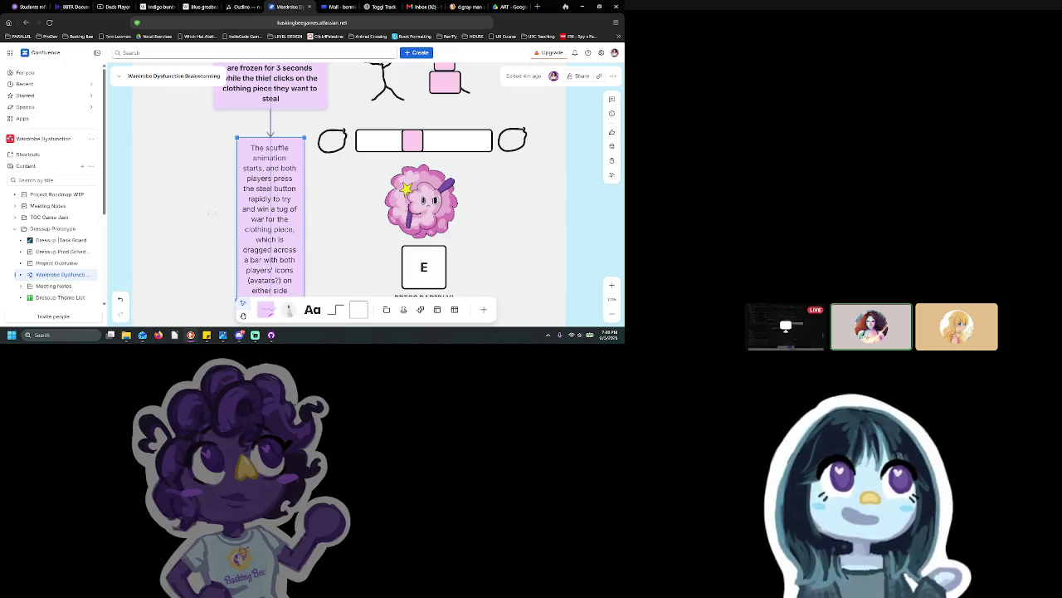
drag(230, 218, 190, 218)
Step: Align the upper sticky note about stealing with the scuffle note below it
scroll(331, 218, down, 3)
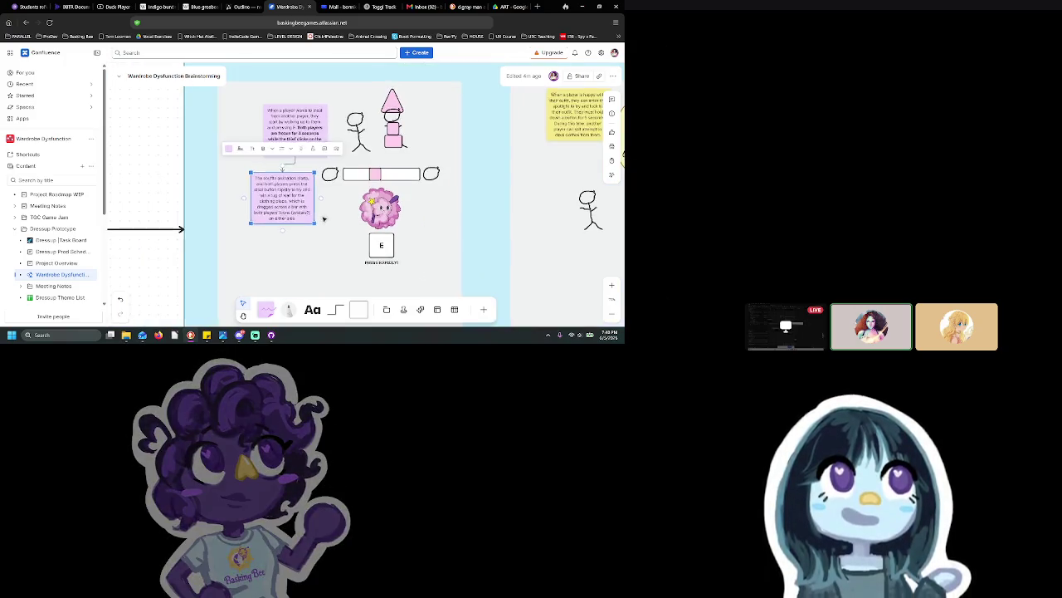
scroll(330, 218, right, 1)
click(291, 132)
drag(291, 131, 280, 129)
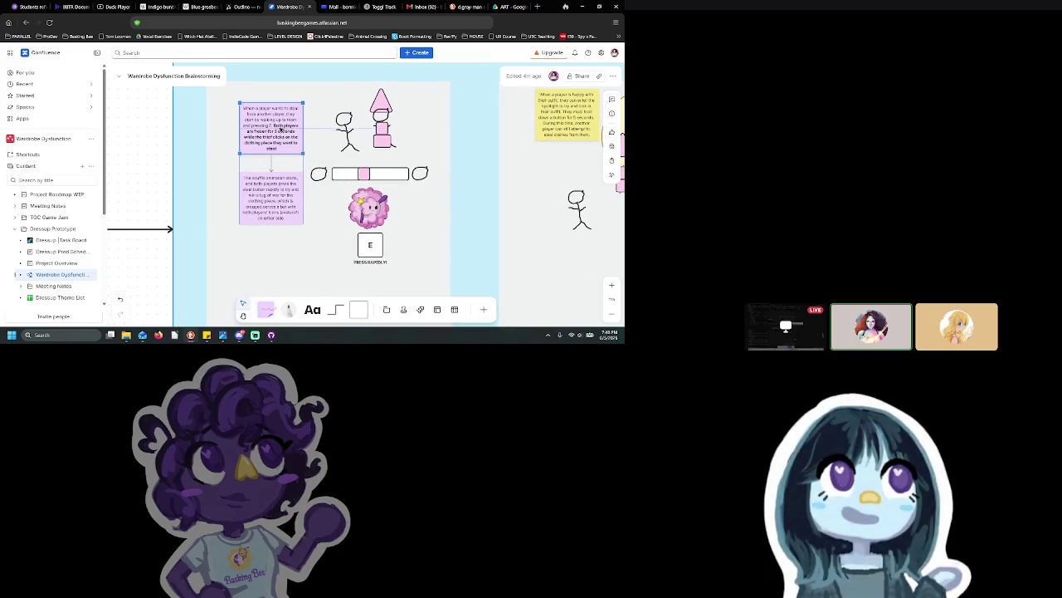
Step: Paste a copy of the E key prompt box above the left stick figure
click(369, 239)
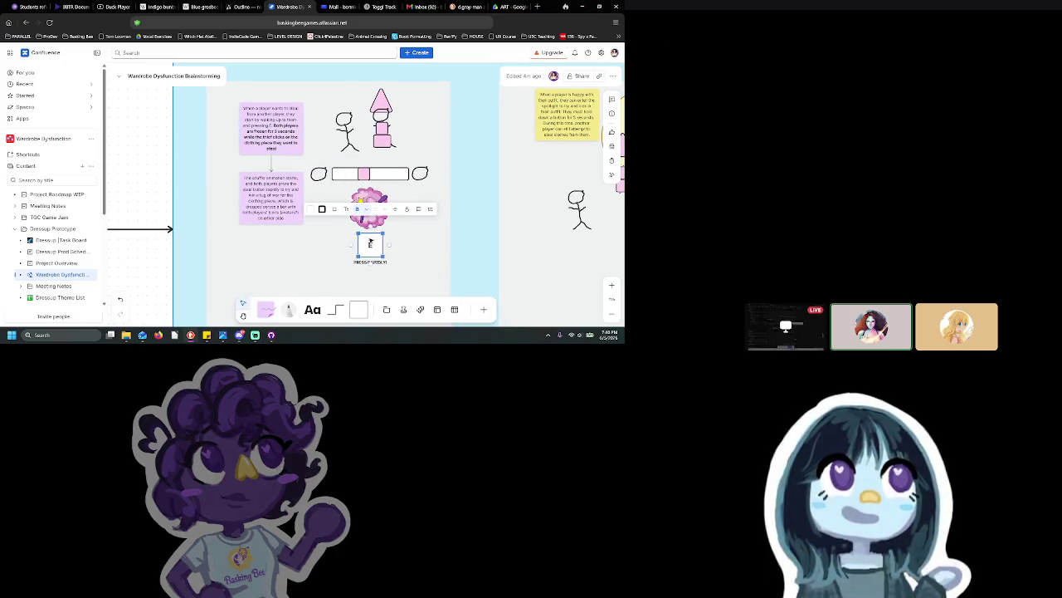
click(336, 95)
key(ctrl+v)
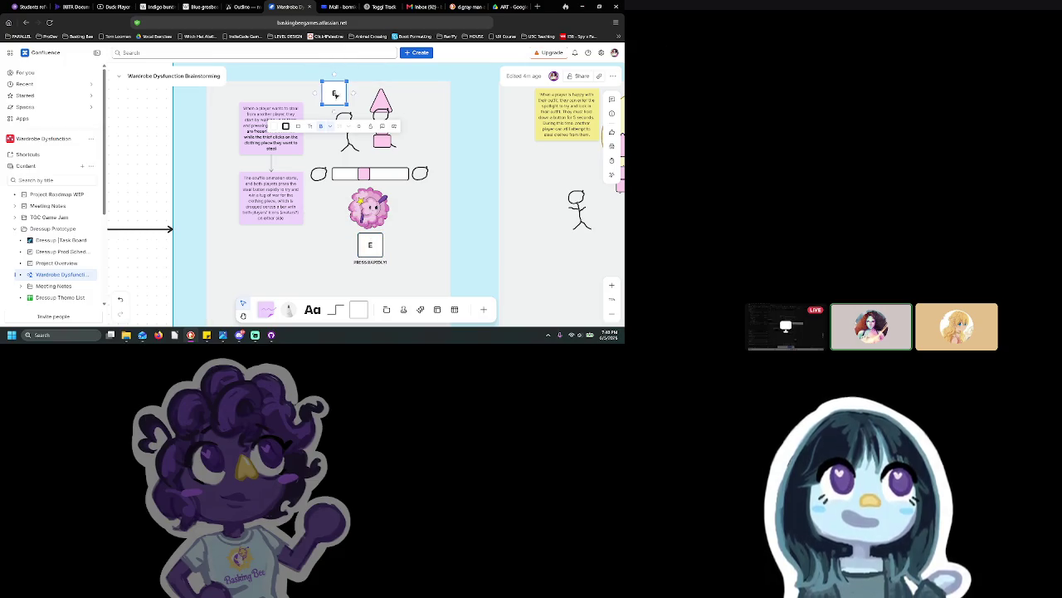
double_click(355, 97)
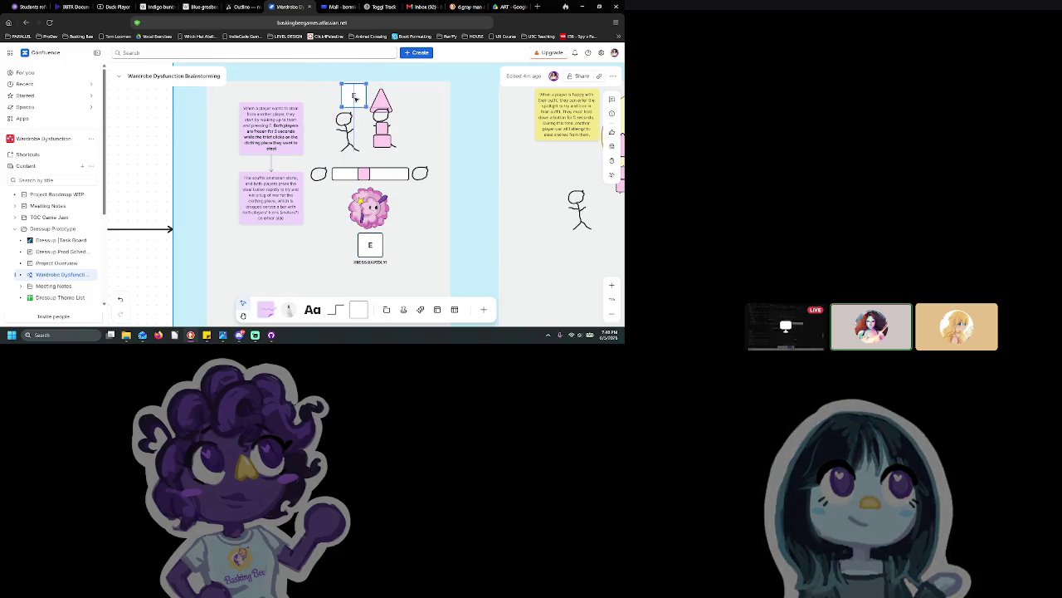
click(418, 106)
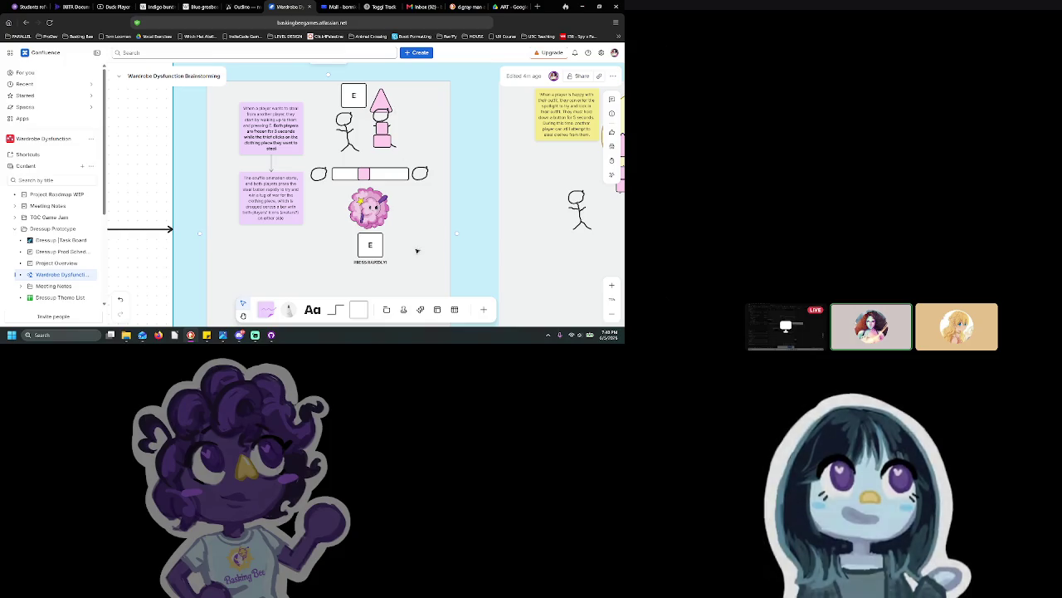
scroll(415, 253, down, 1)
click(287, 201)
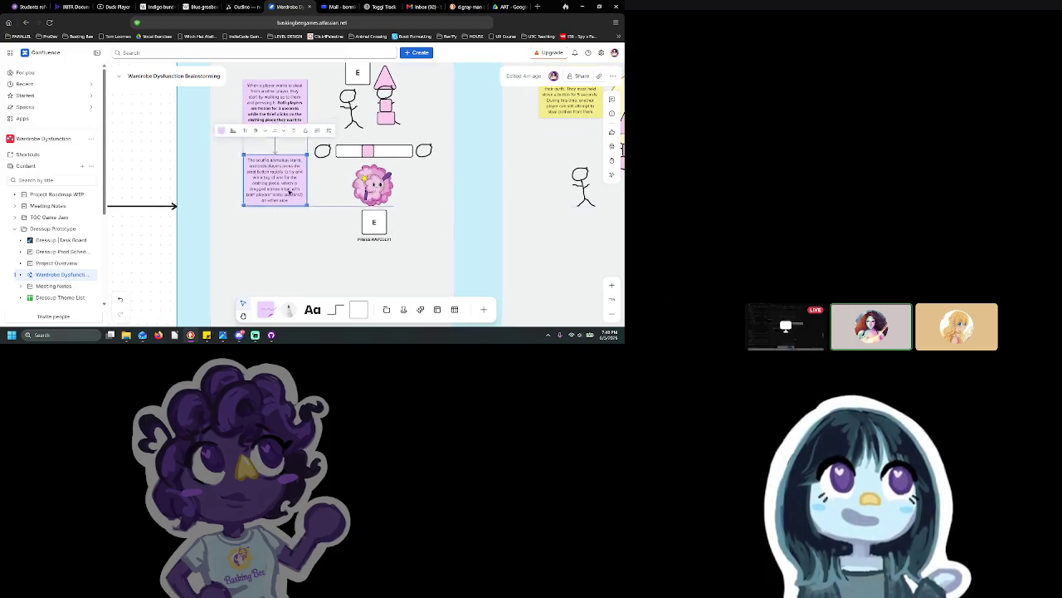